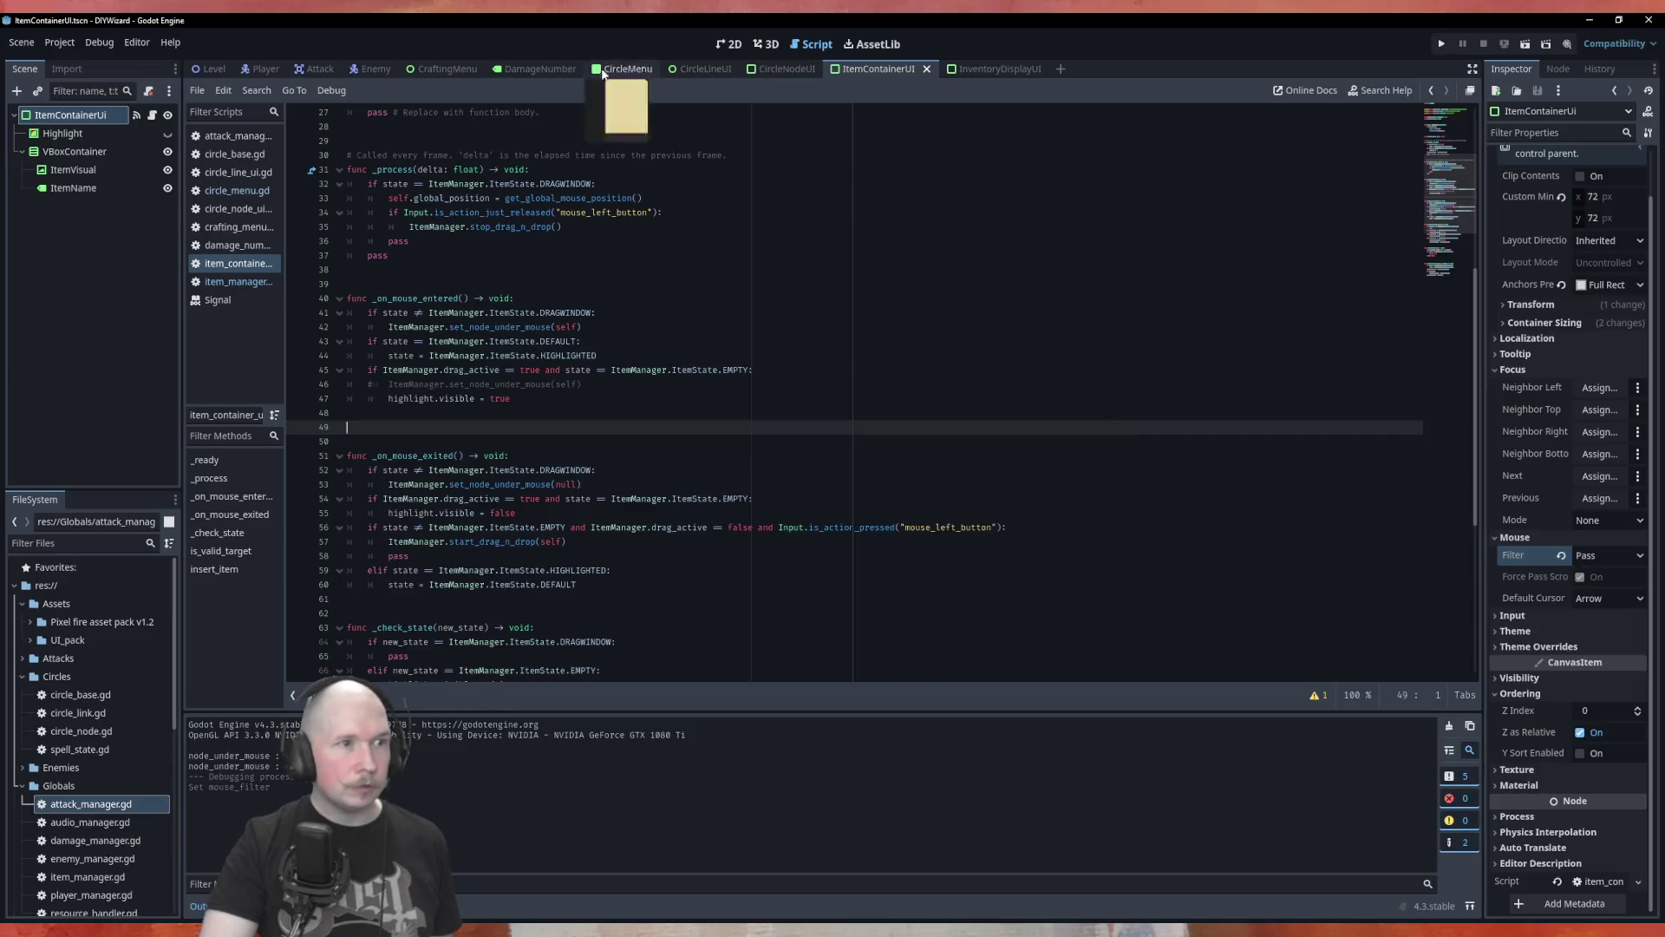
# Test-run the CircleMenu scene, try dropping the AOE rune onto a circle node, then close the game.
pyautogui.click(626, 69)
pyautogui.press('F6')
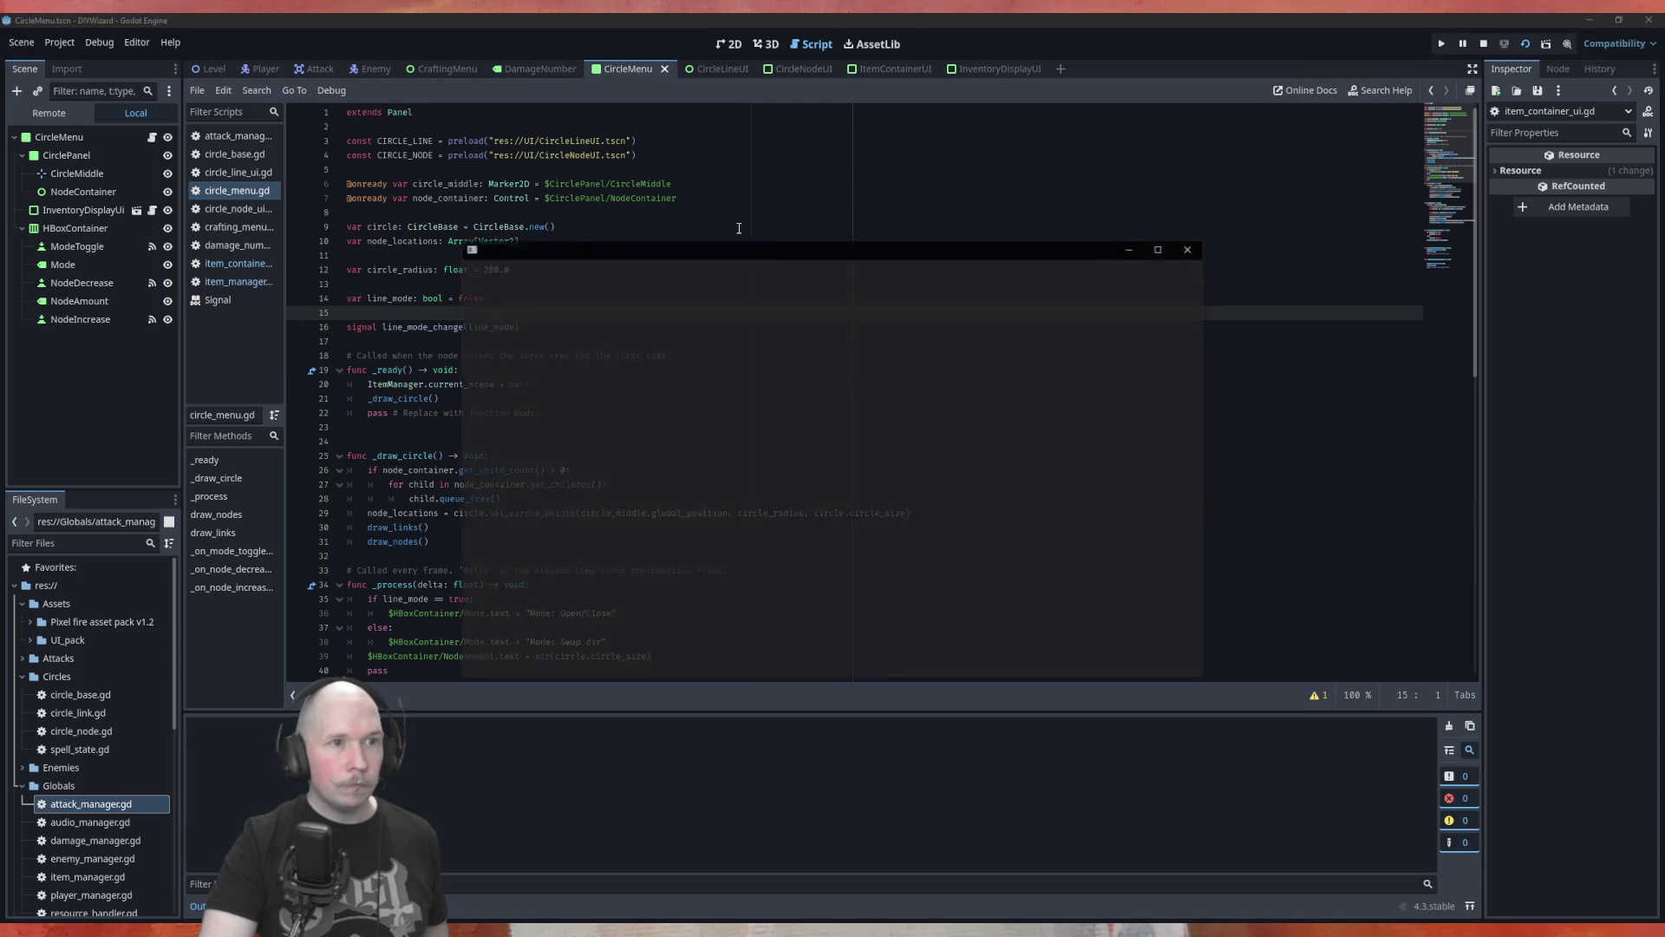
pyautogui.moveTo(914, 417)
pyautogui.mouseDown()
pyautogui.moveTo(934, 499)
pyautogui.moveTo(789, 425)
pyautogui.moveTo(1048, 343)
pyautogui.moveTo(802, 438)
pyautogui.moveTo(796, 422)
pyautogui.mouseUp()
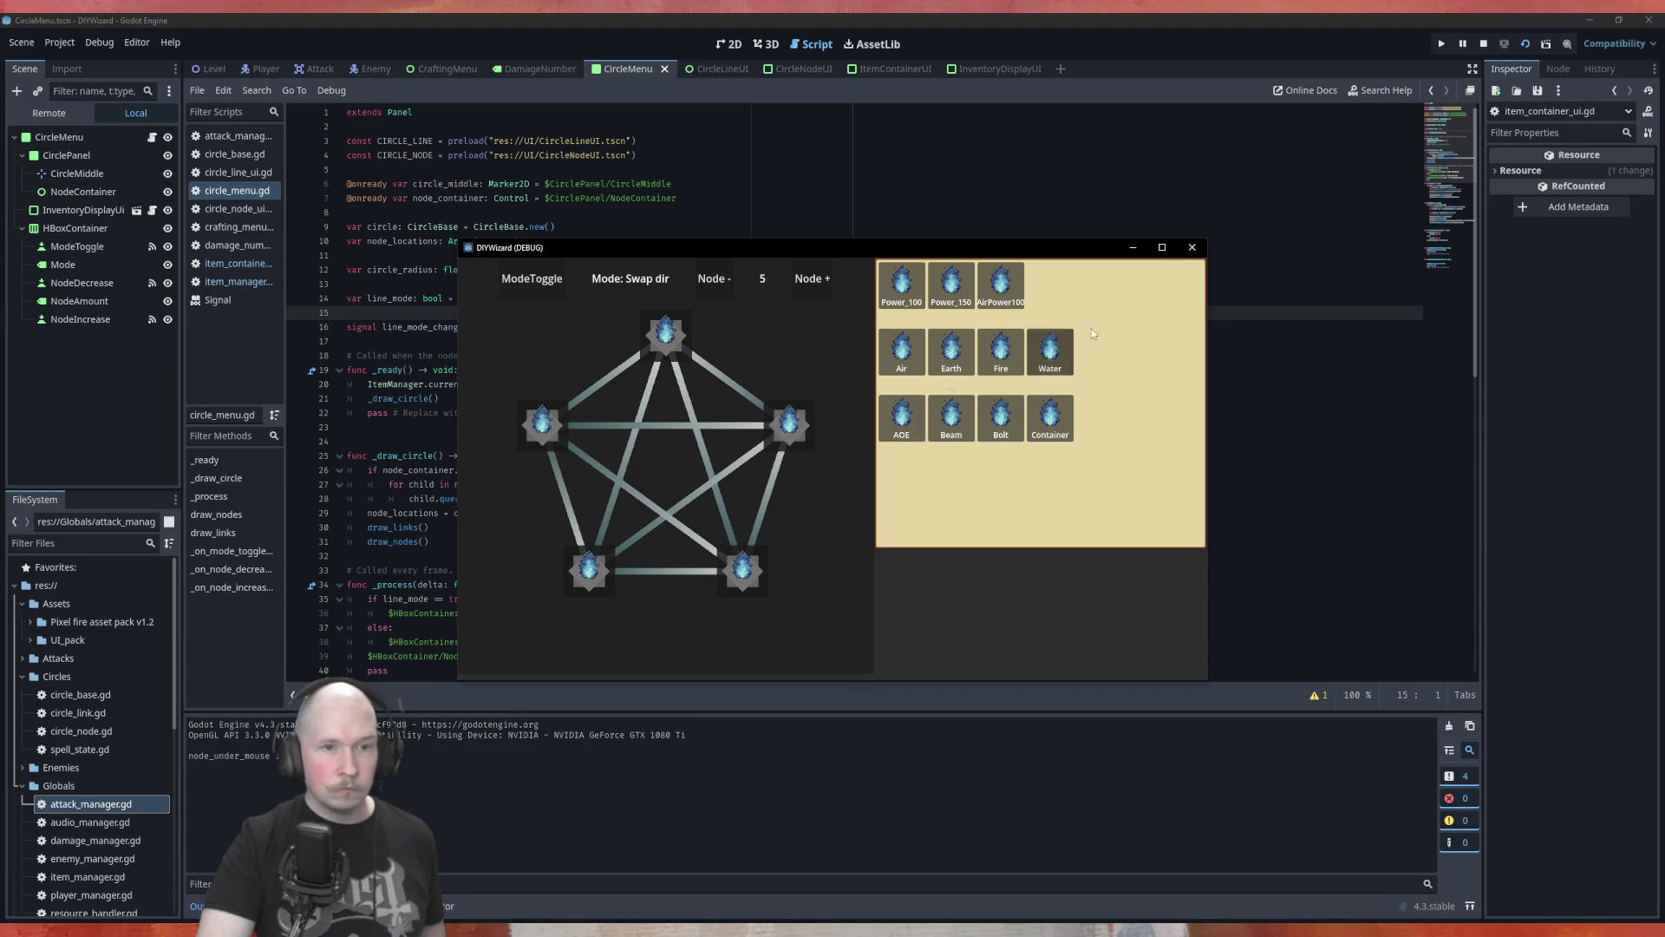
pyautogui.click(1192, 247)
# Set the CircleNodeUI root node's mouse filter to Stop.
pyautogui.click(798, 69)
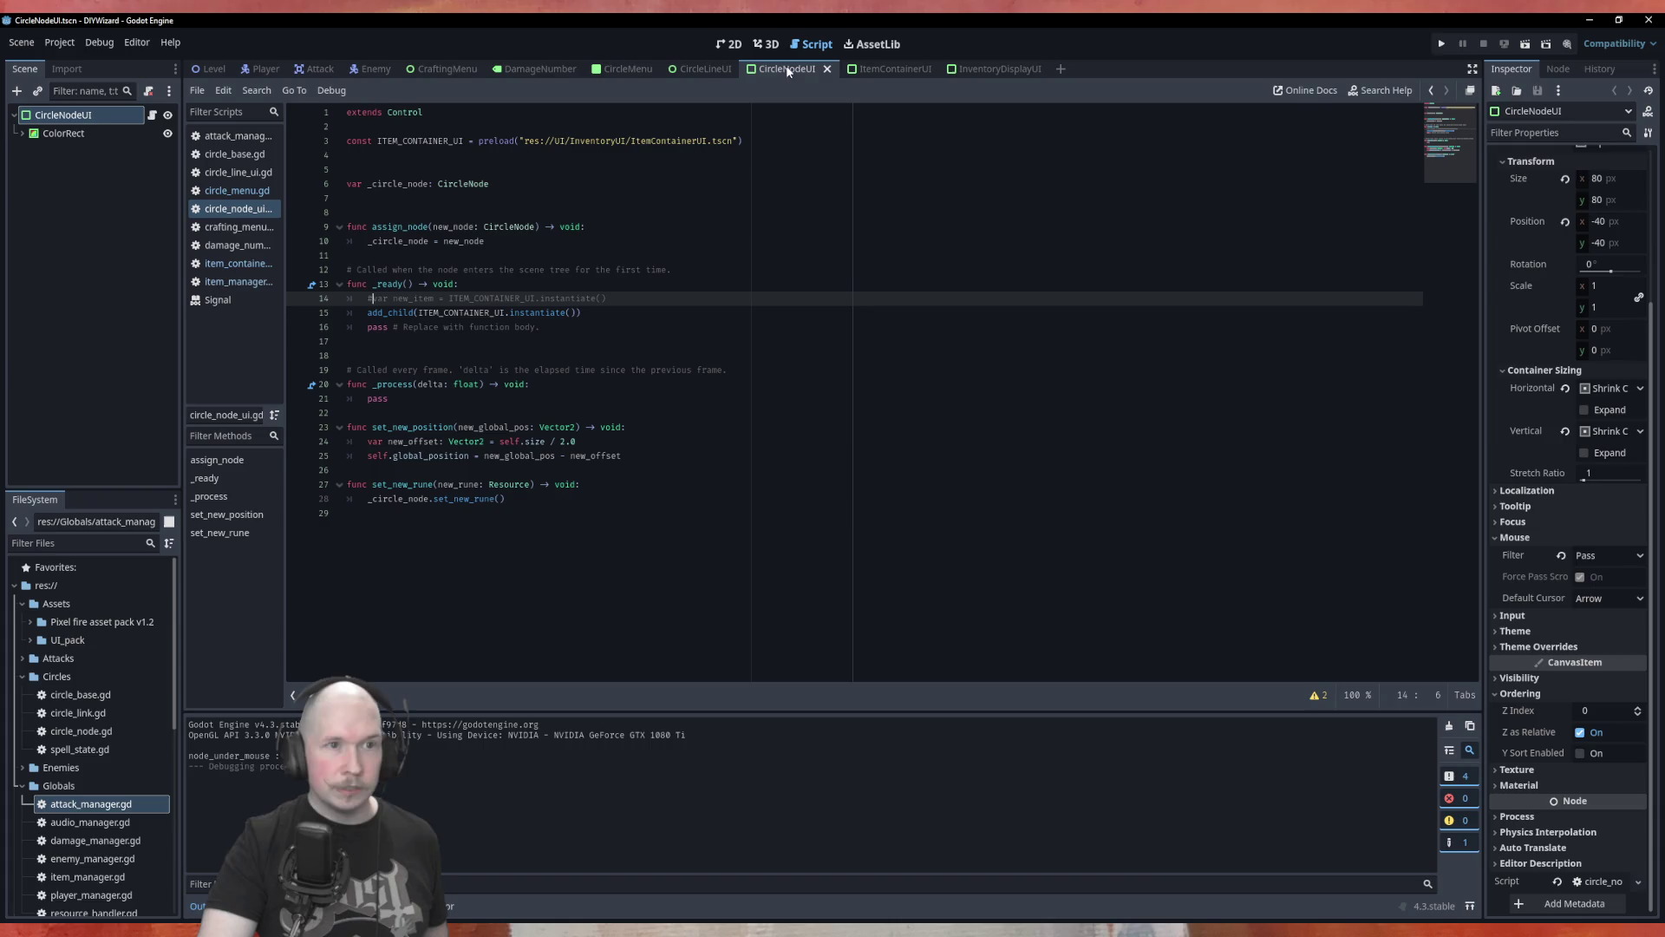
pyautogui.click(1591, 555)
pyautogui.click(1588, 579)
pyautogui.click(1248, 477)
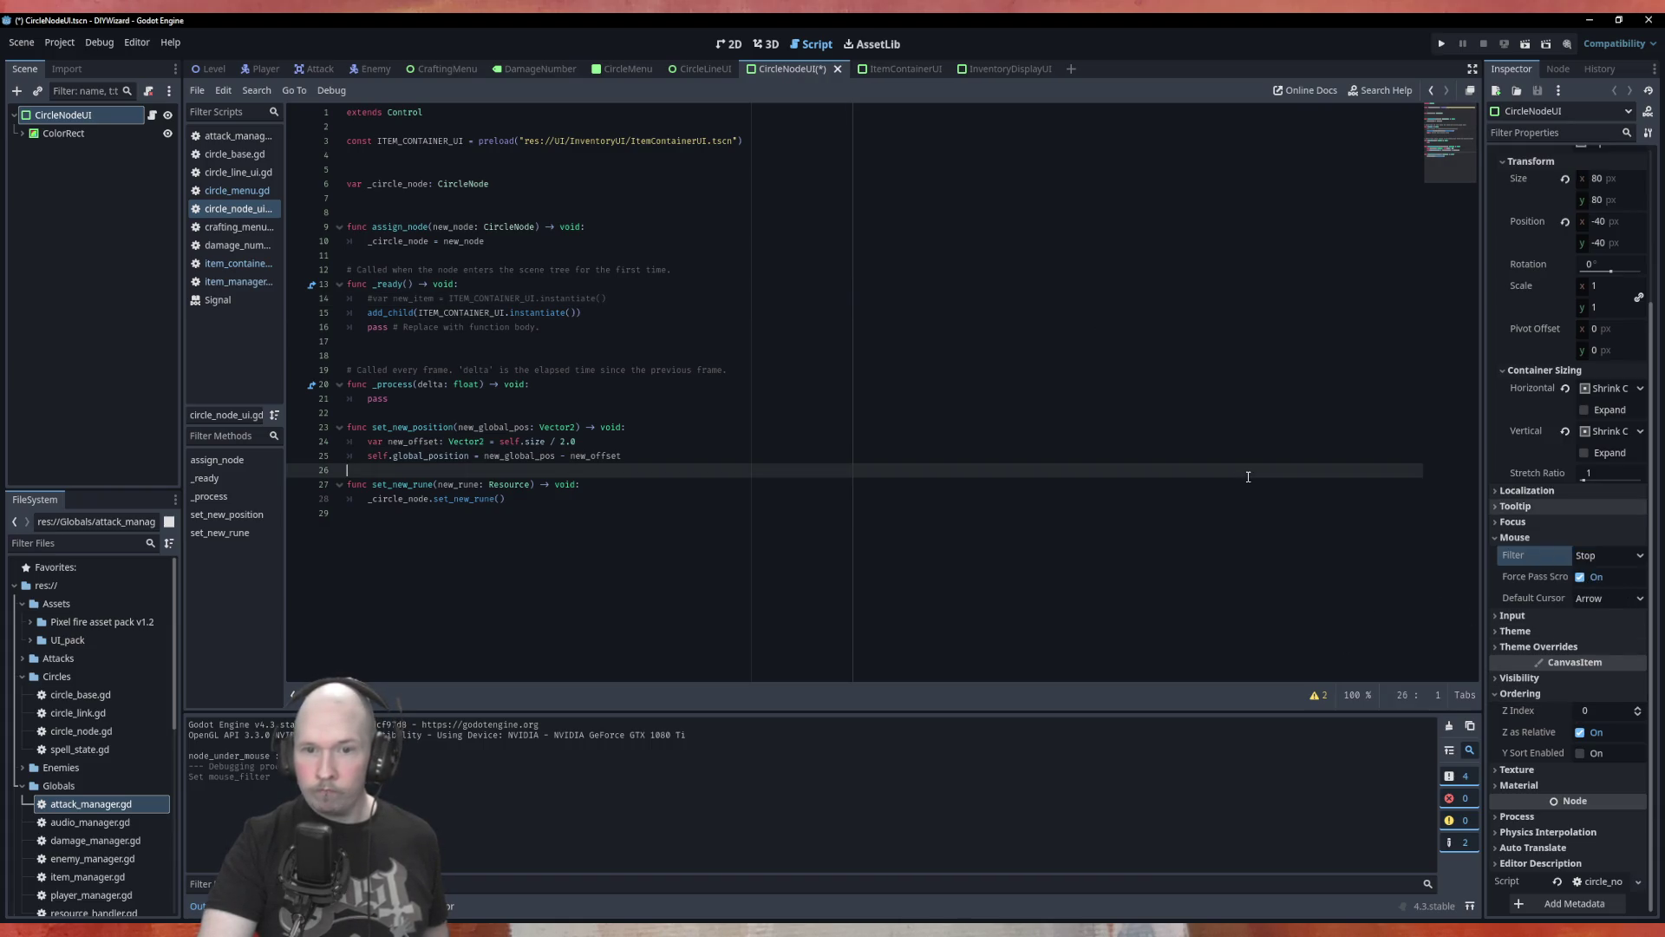
pyautogui.click(1494, 537)
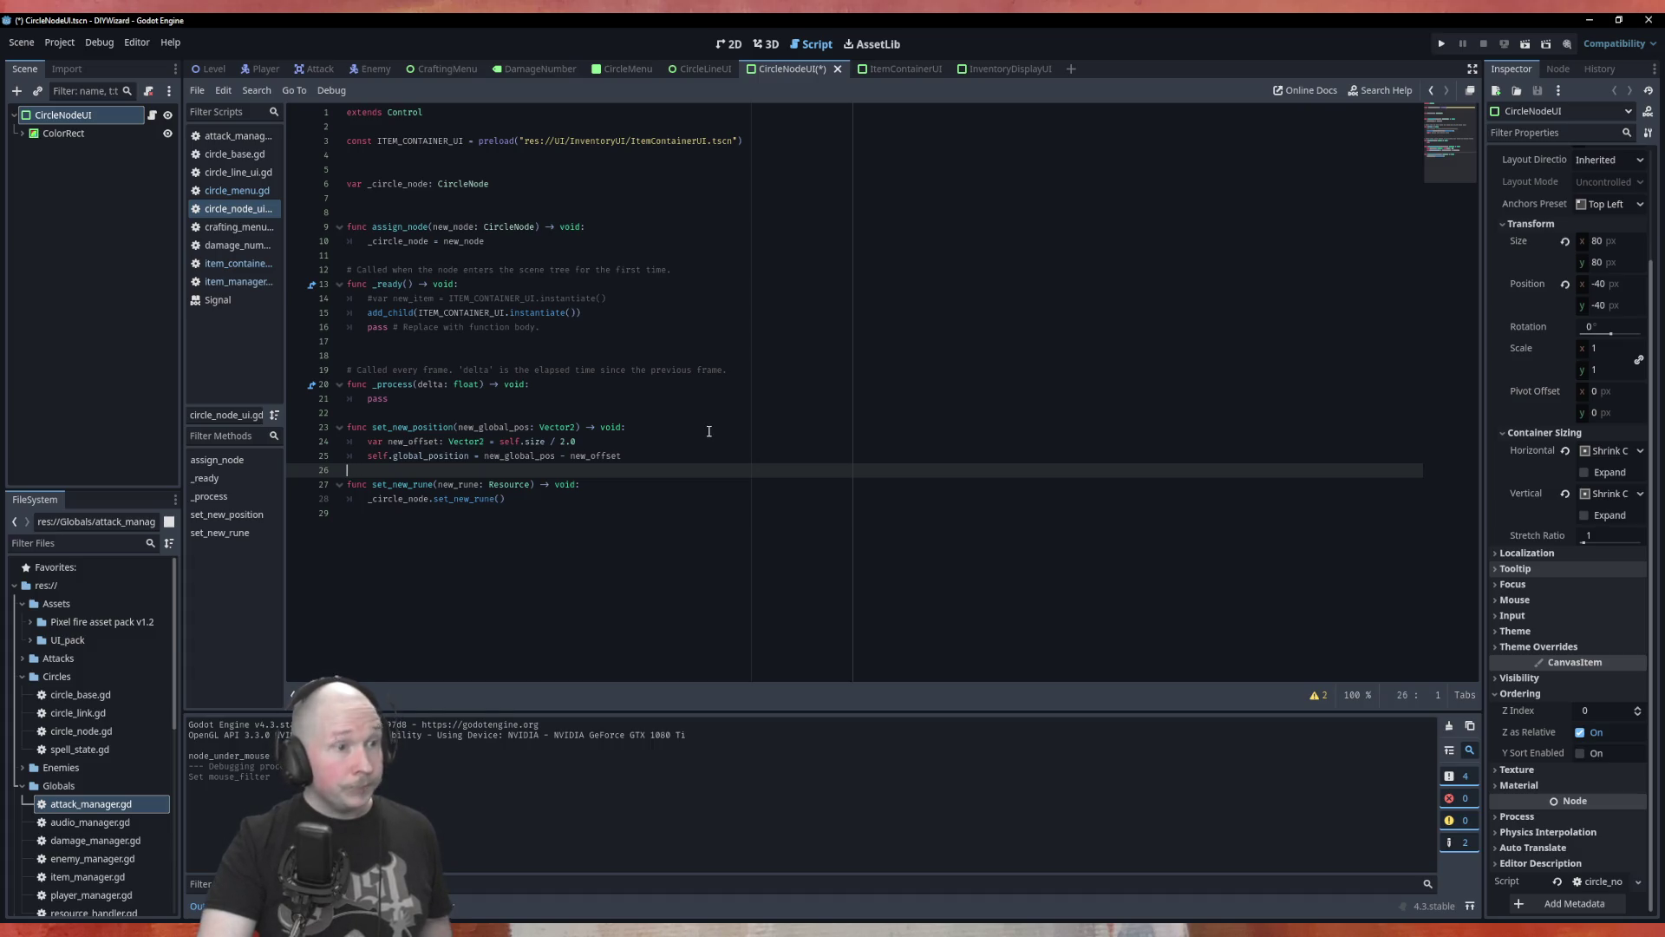
# Check the CircleLineUI and CircleNodeUI tabs, then set ItemContainerUI's mouse filter to Stop.
pyautogui.click(706, 69)
pyautogui.click(792, 69)
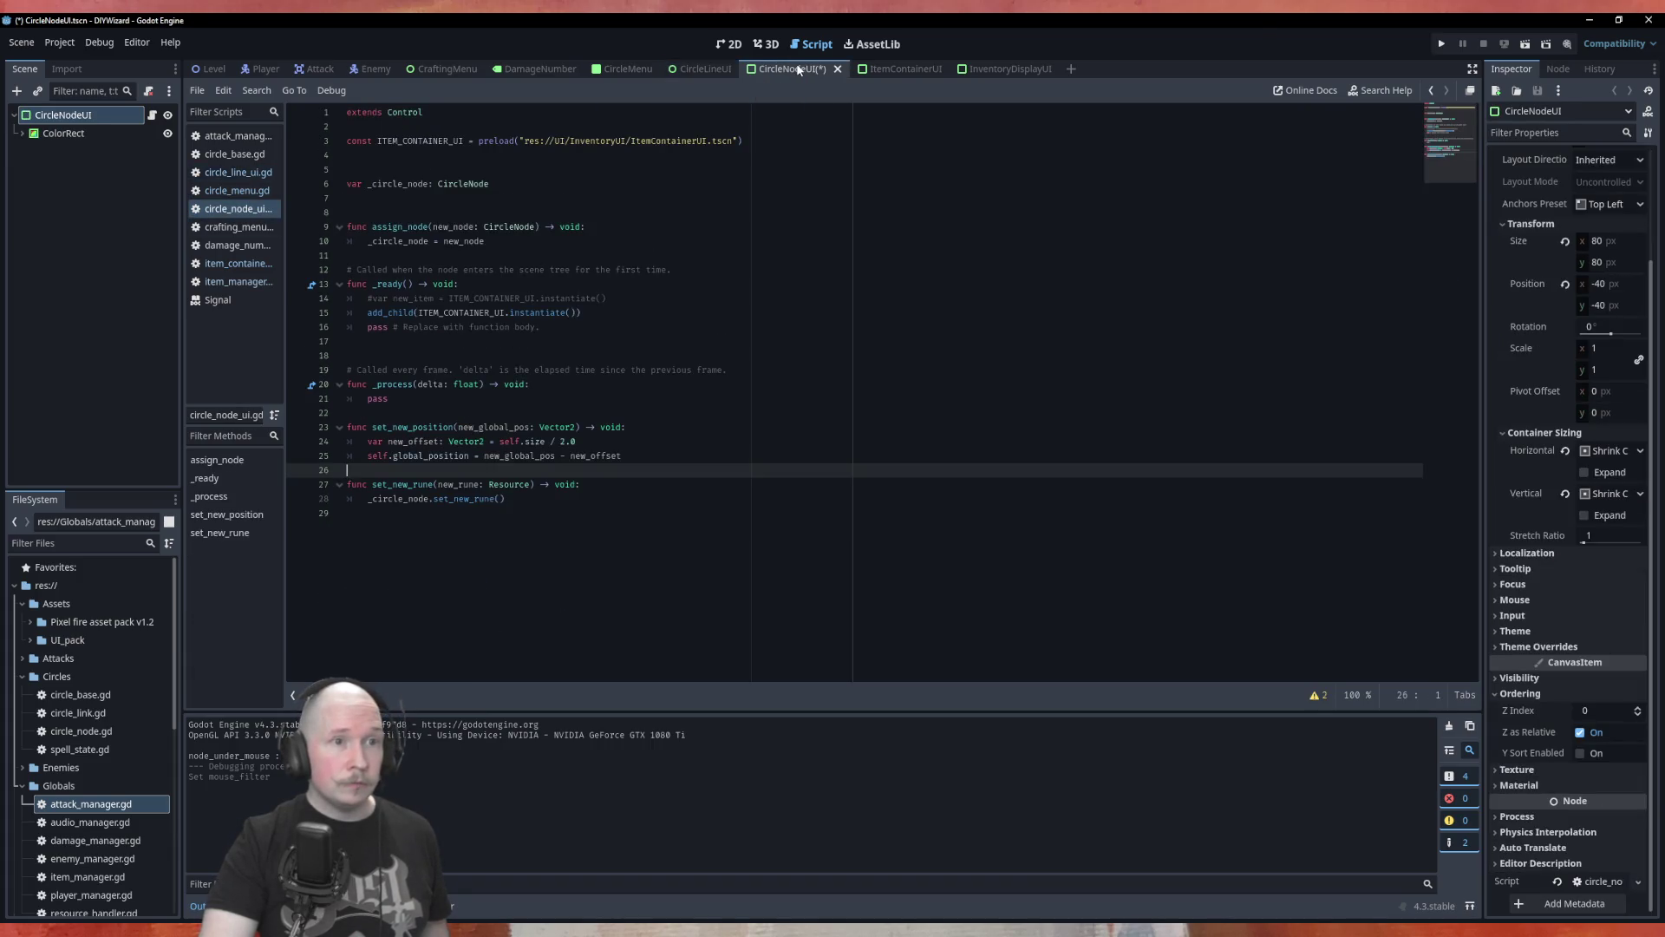
pyautogui.click(902, 69)
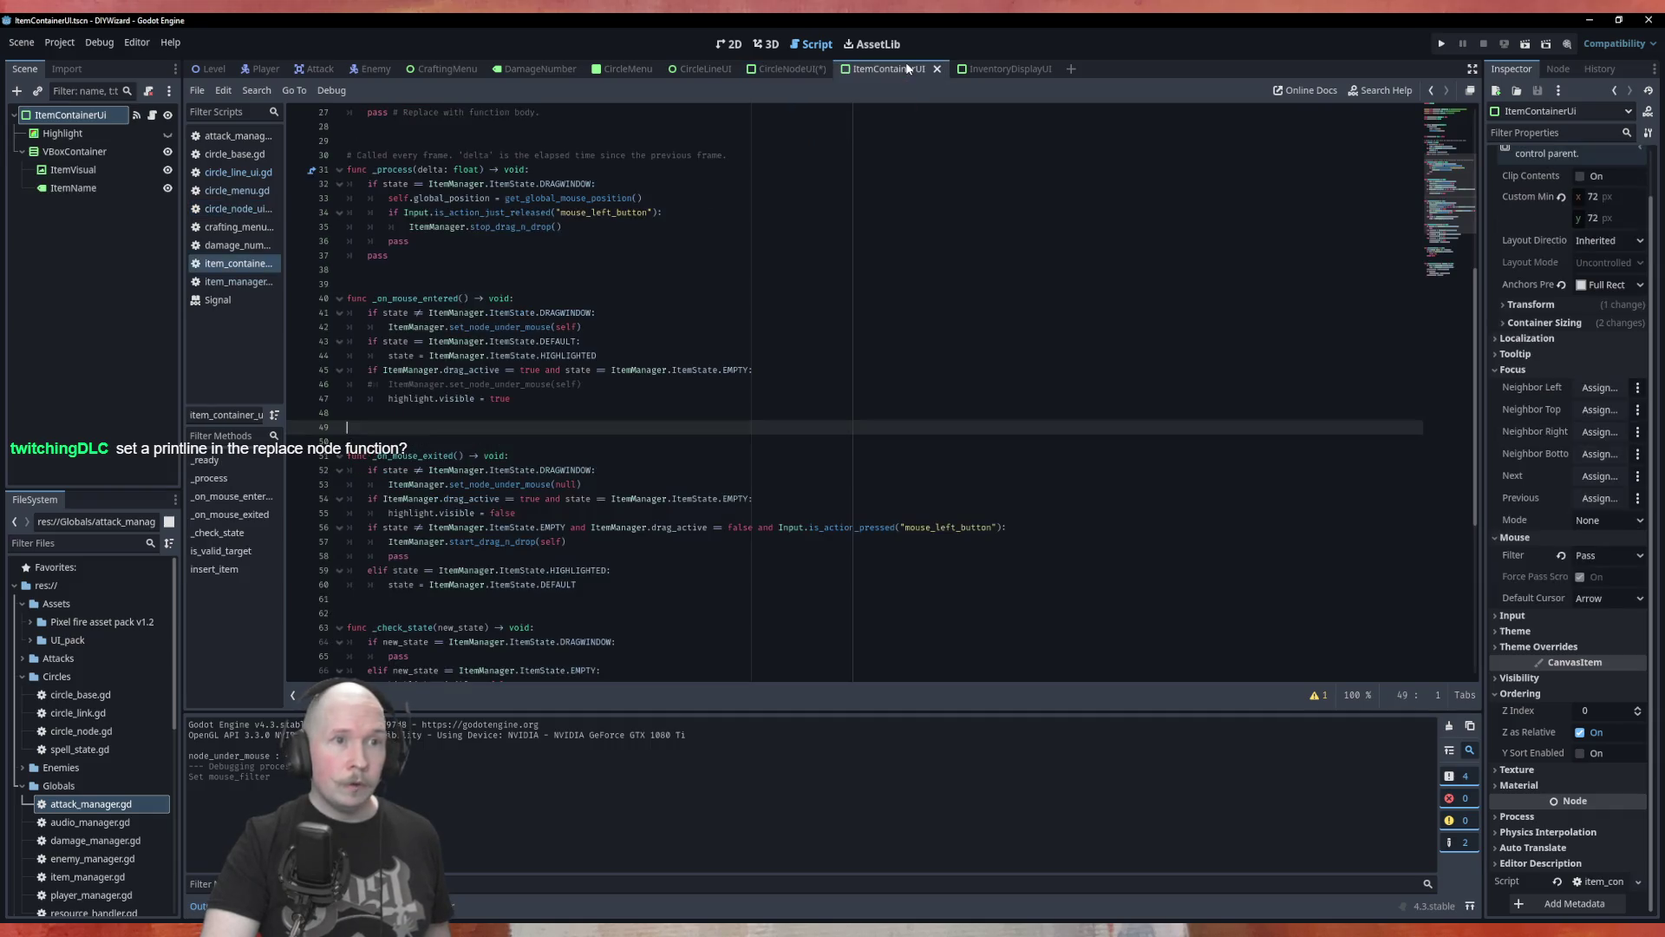
pyautogui.click(800, 69)
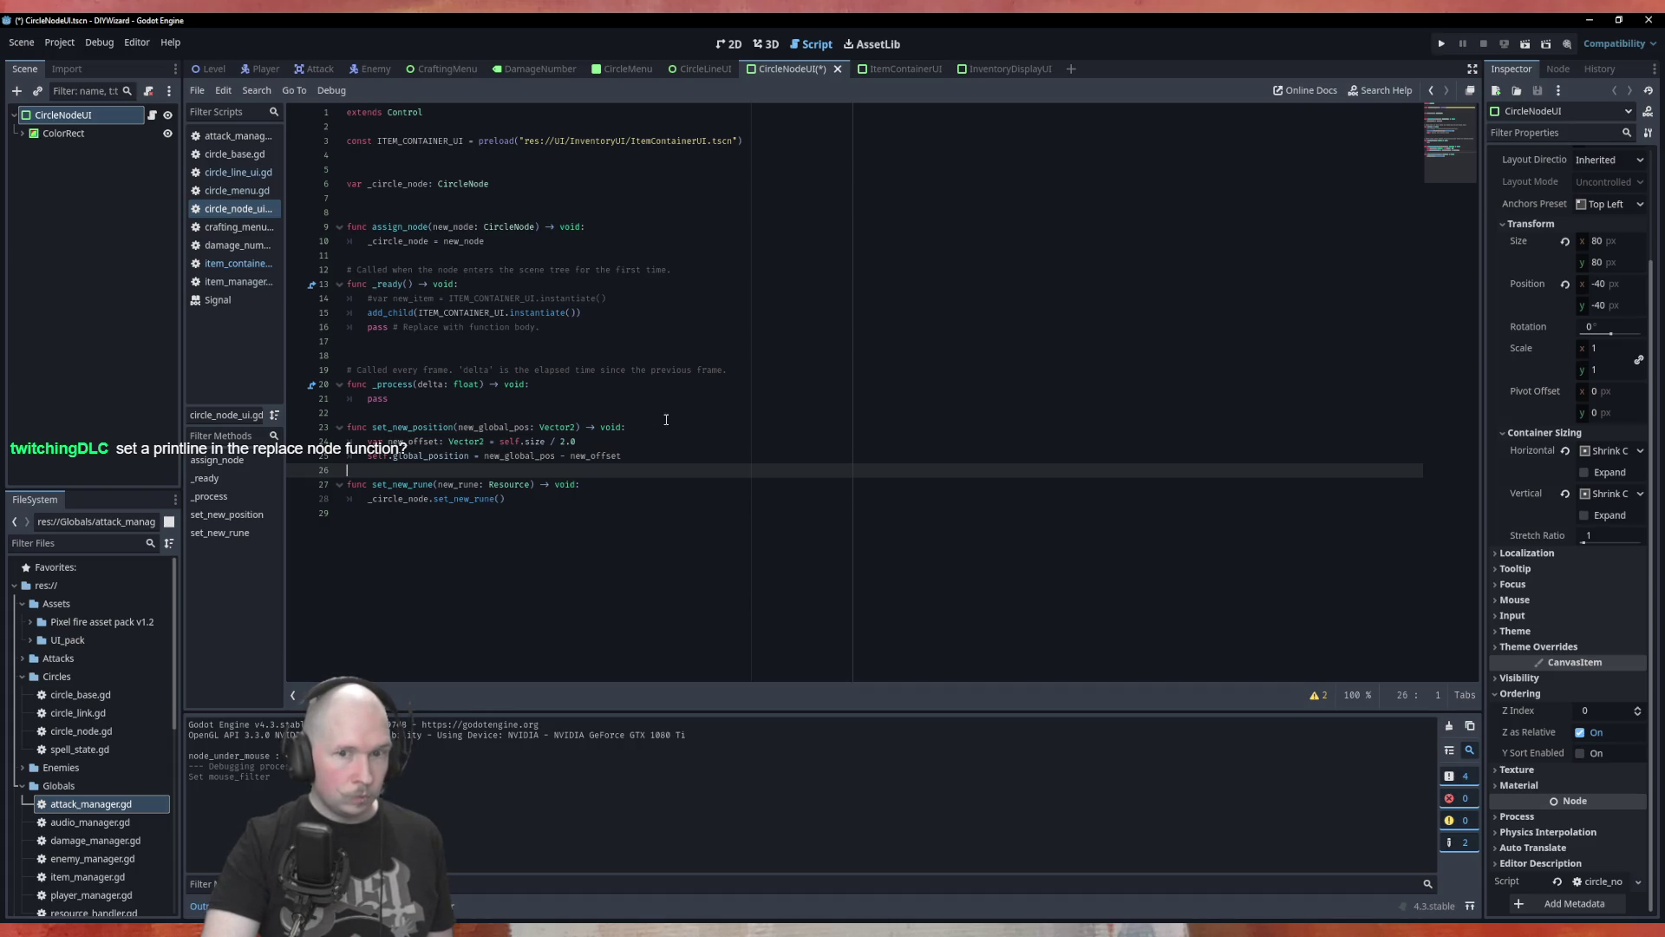
pyautogui.click(893, 69)
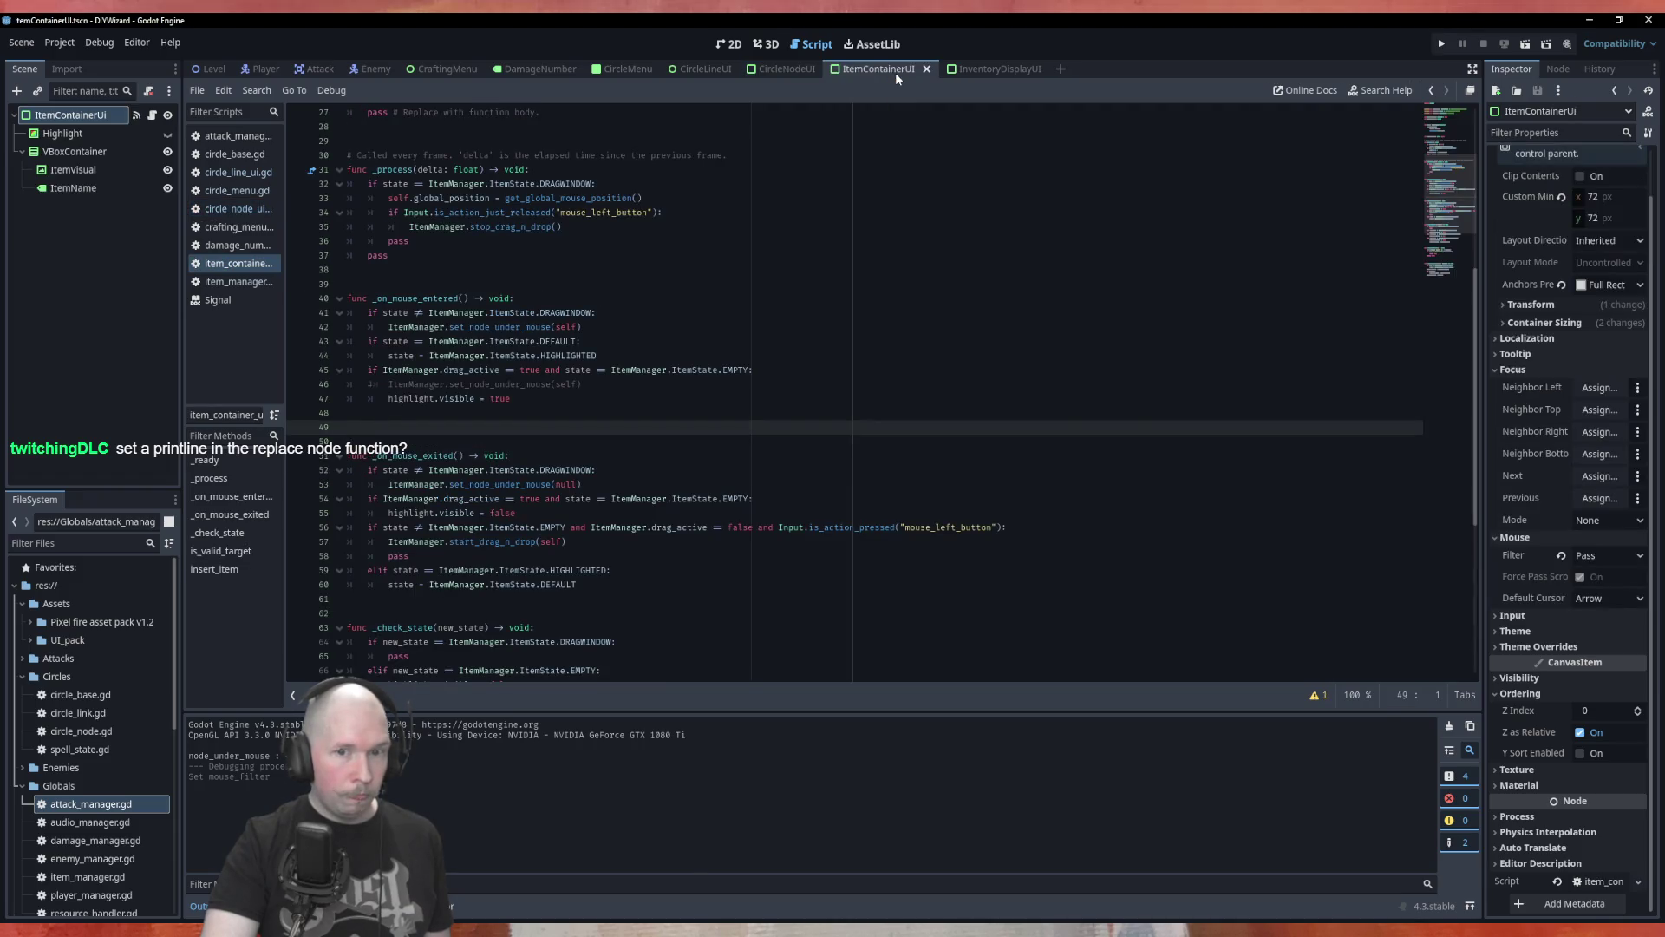
pyautogui.click(1609, 556)
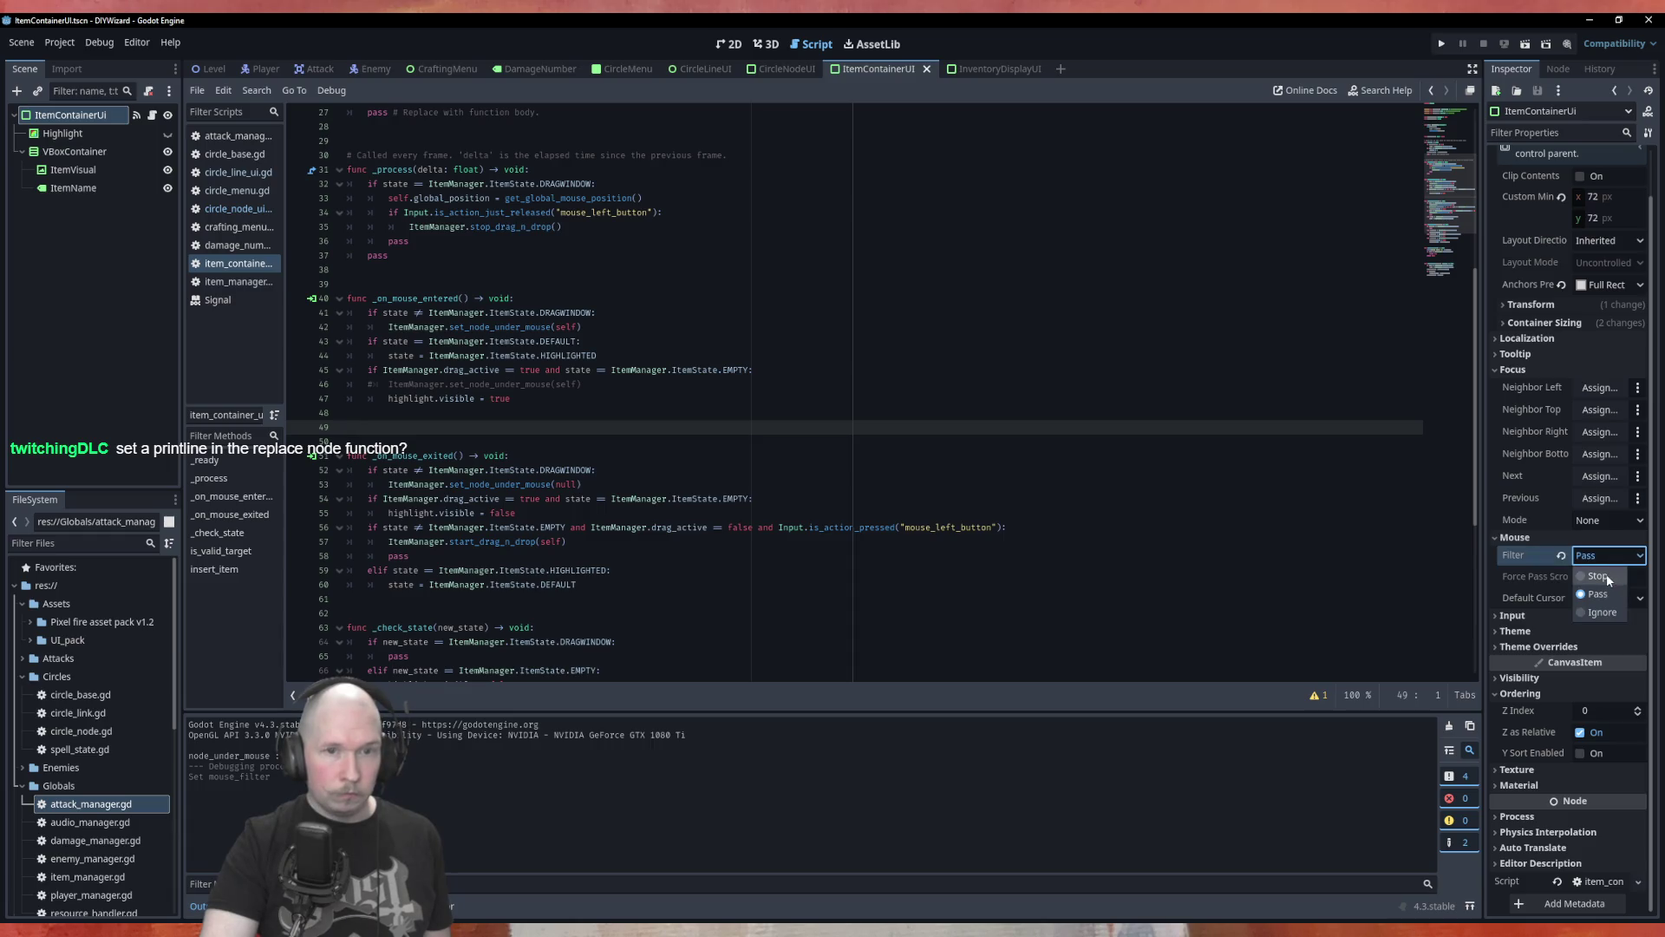
pyautogui.click(1600, 576)
# Confirm CircleNodeUI's mouse filter stays on Stop, save the scenes, and return to ItemContainerUI.
pyautogui.click(785, 69)
pyautogui.click(1509, 601)
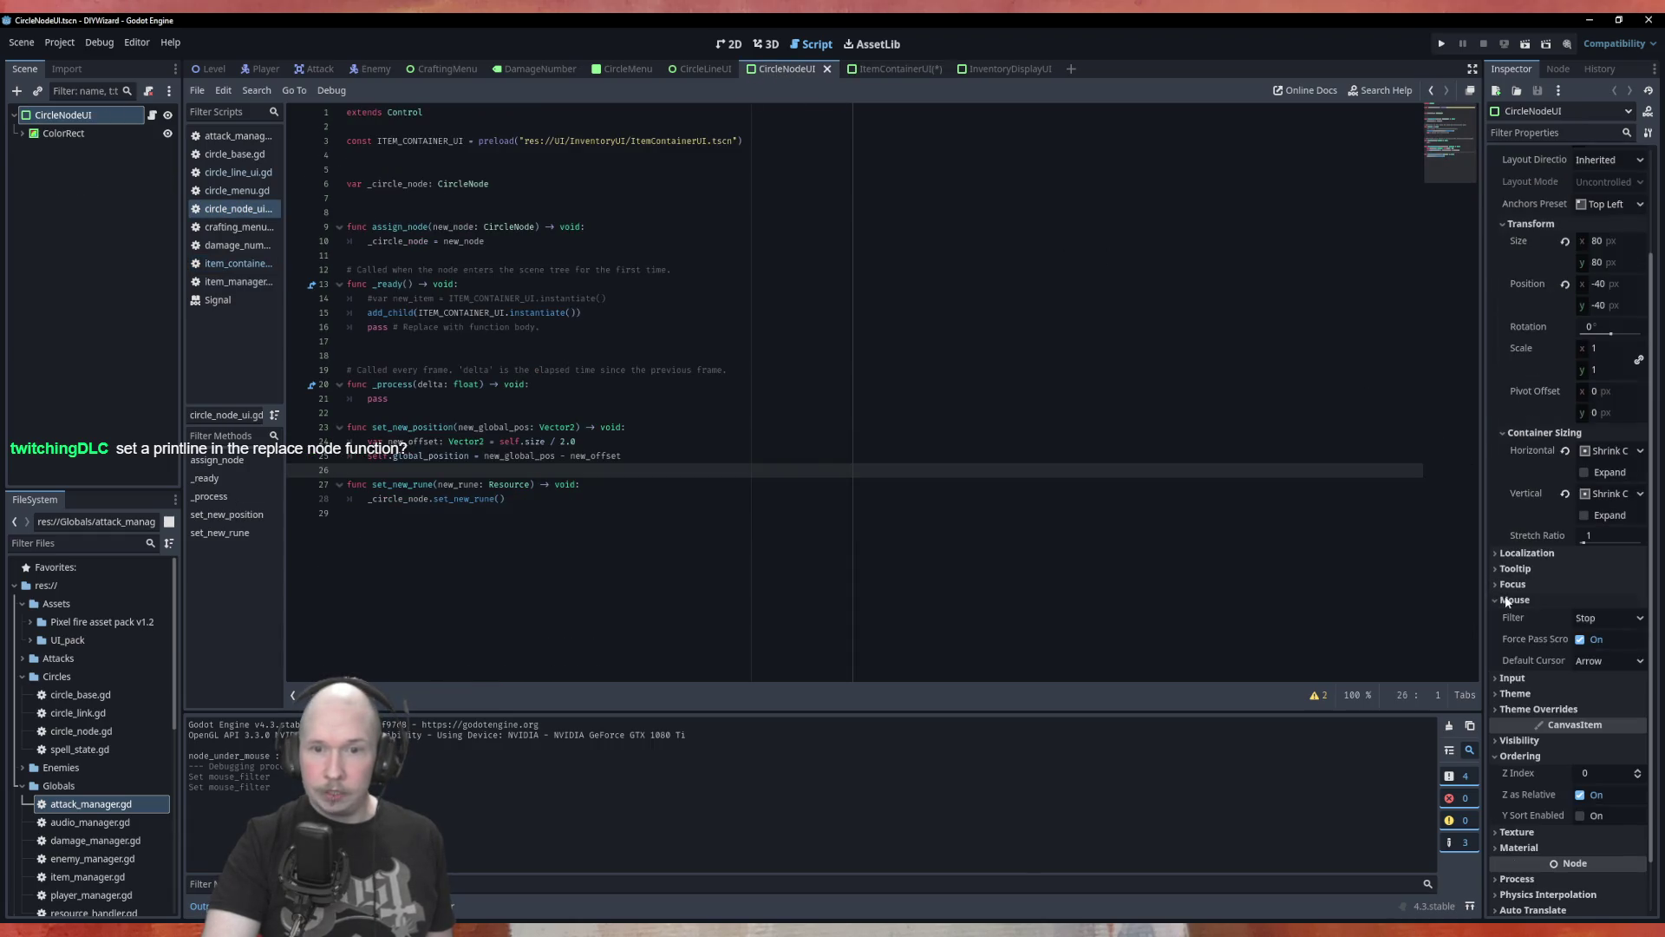
pyautogui.click(1591, 618)
pyautogui.click(1596, 658)
pyautogui.click(1509, 600)
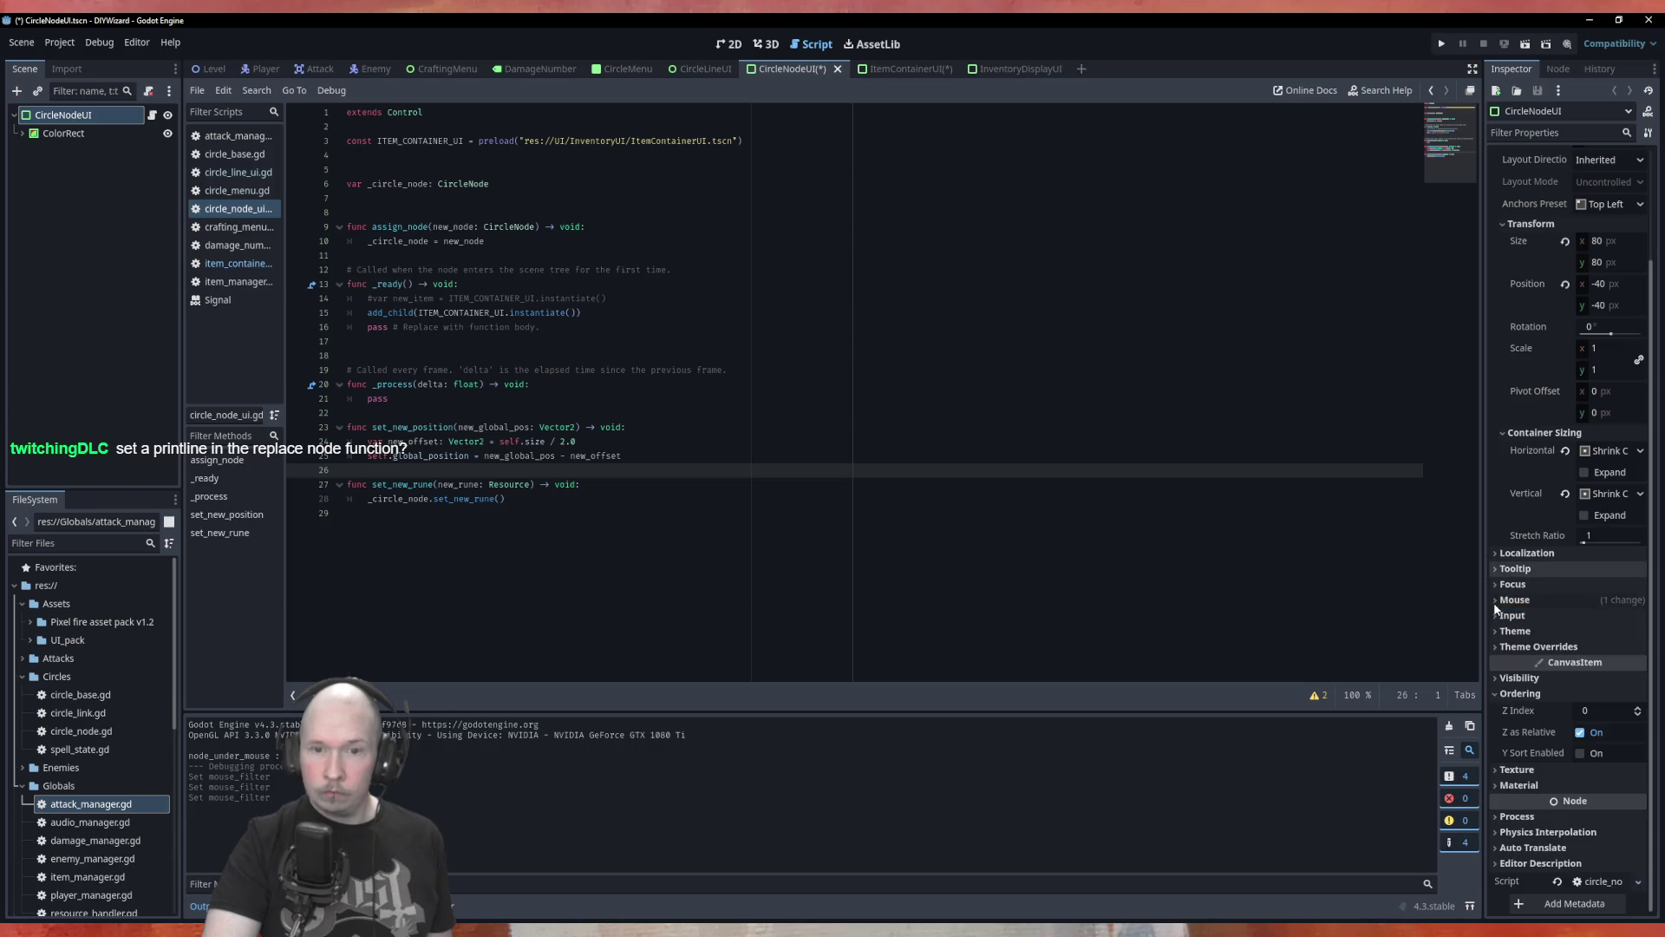
pyautogui.hotkey('ctrl', 's')
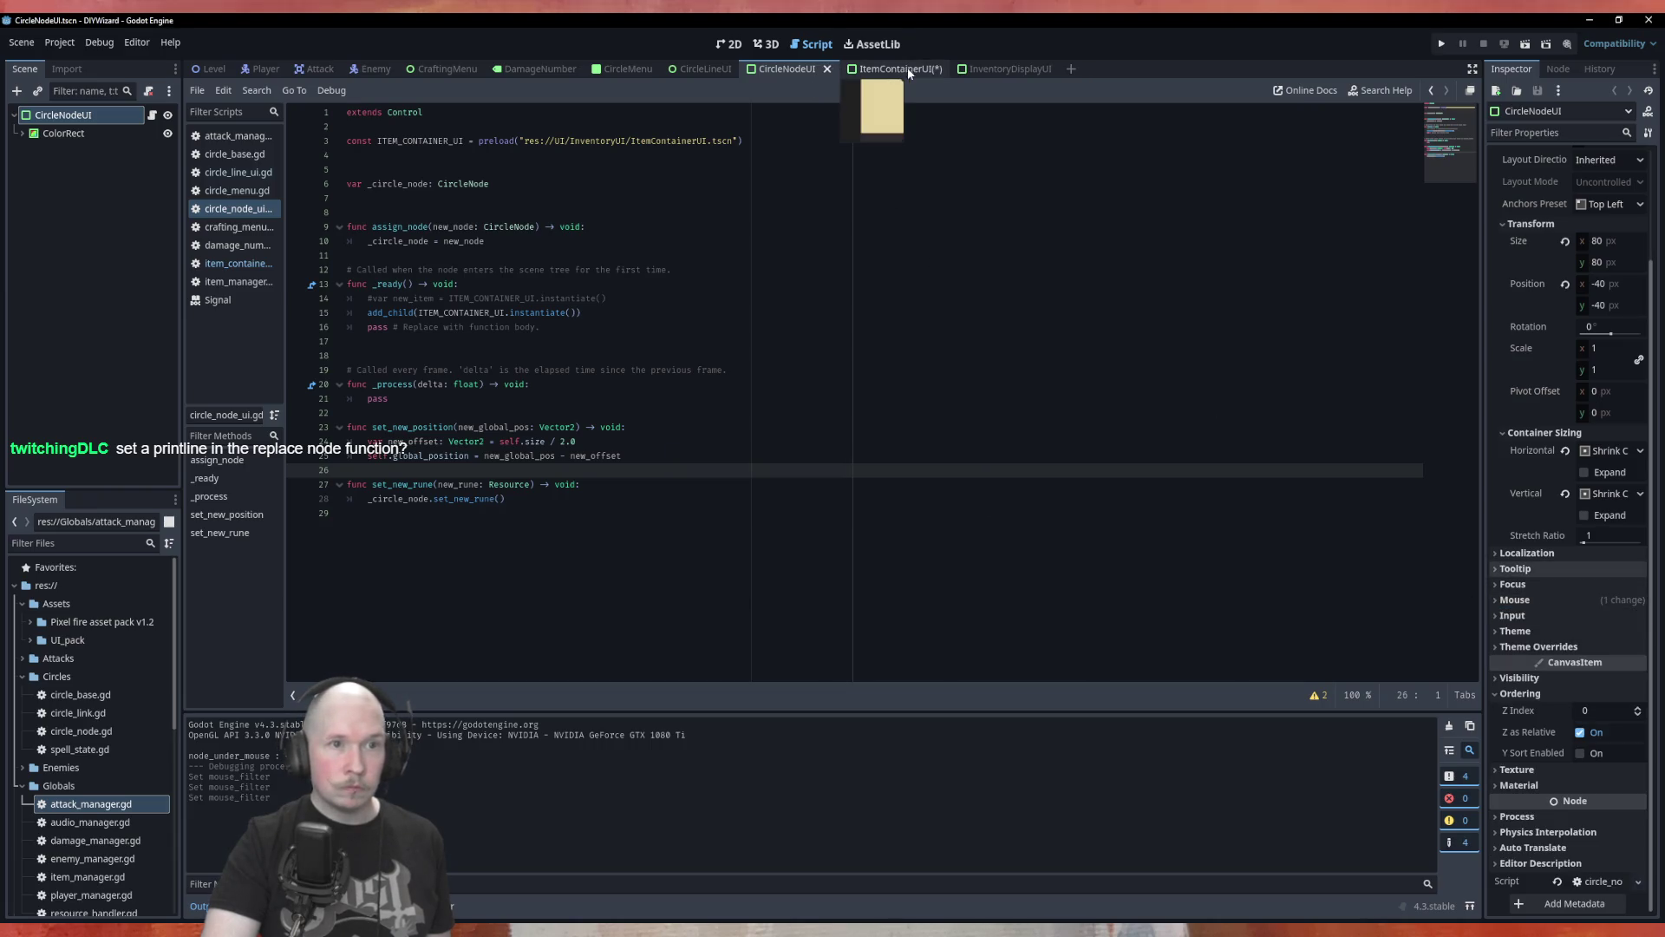
pyautogui.click(902, 68)
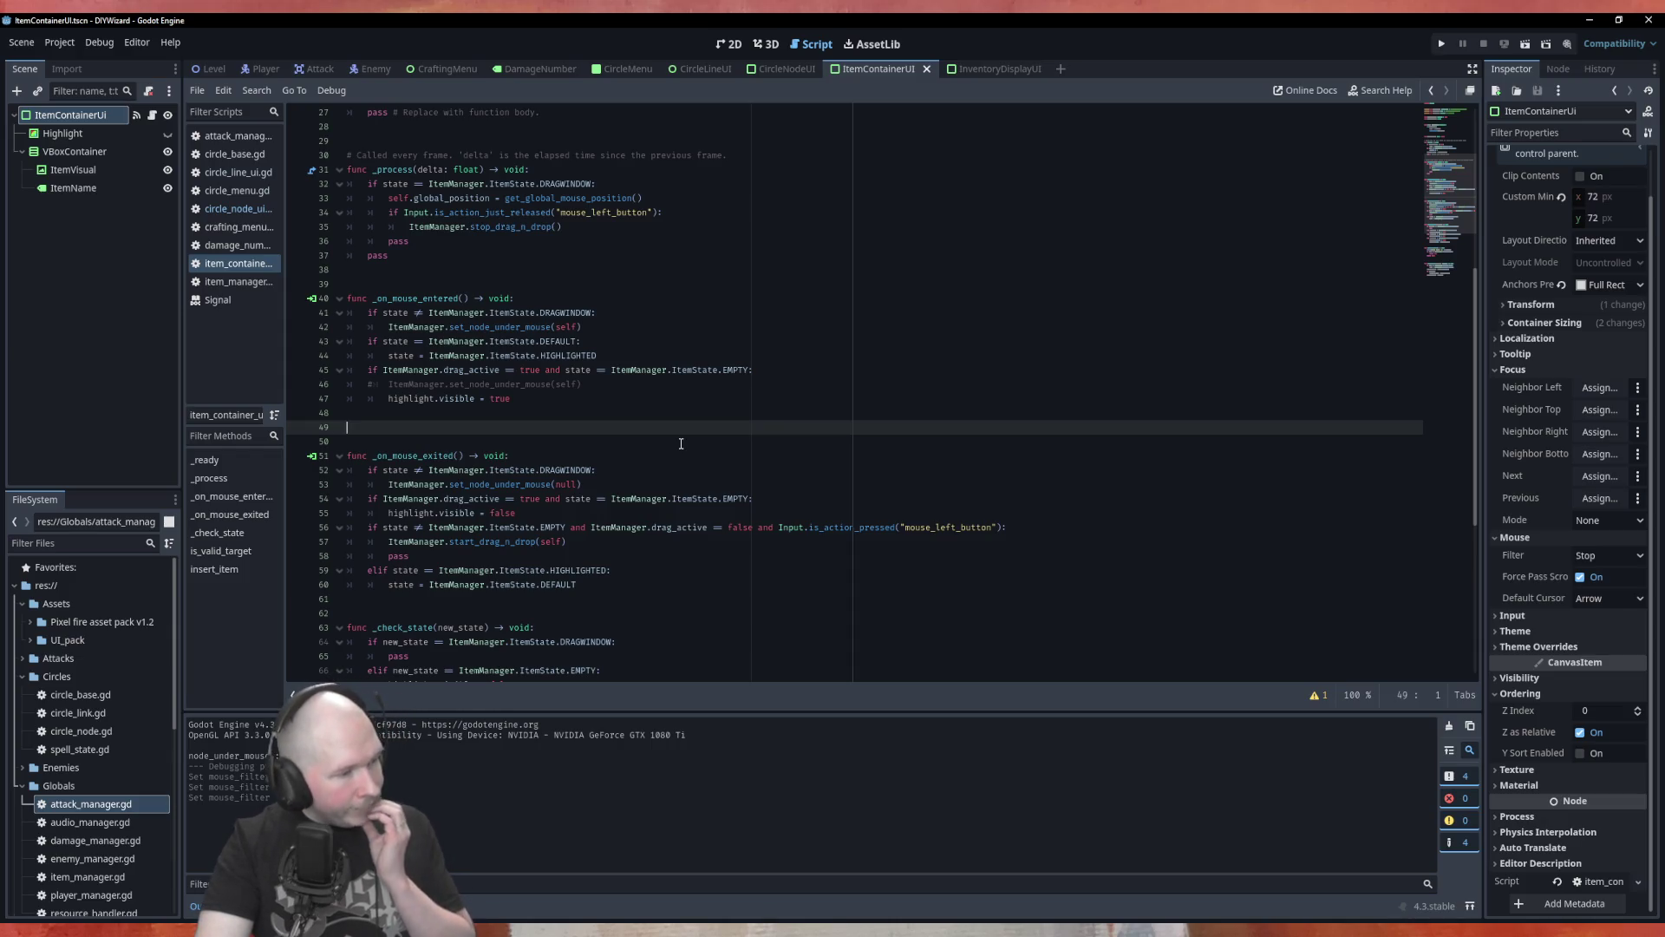
# Scroll through the ItemContainerUI script, then bring up item_manager.gd.
pyautogui.scroll(-7, 685, 443)
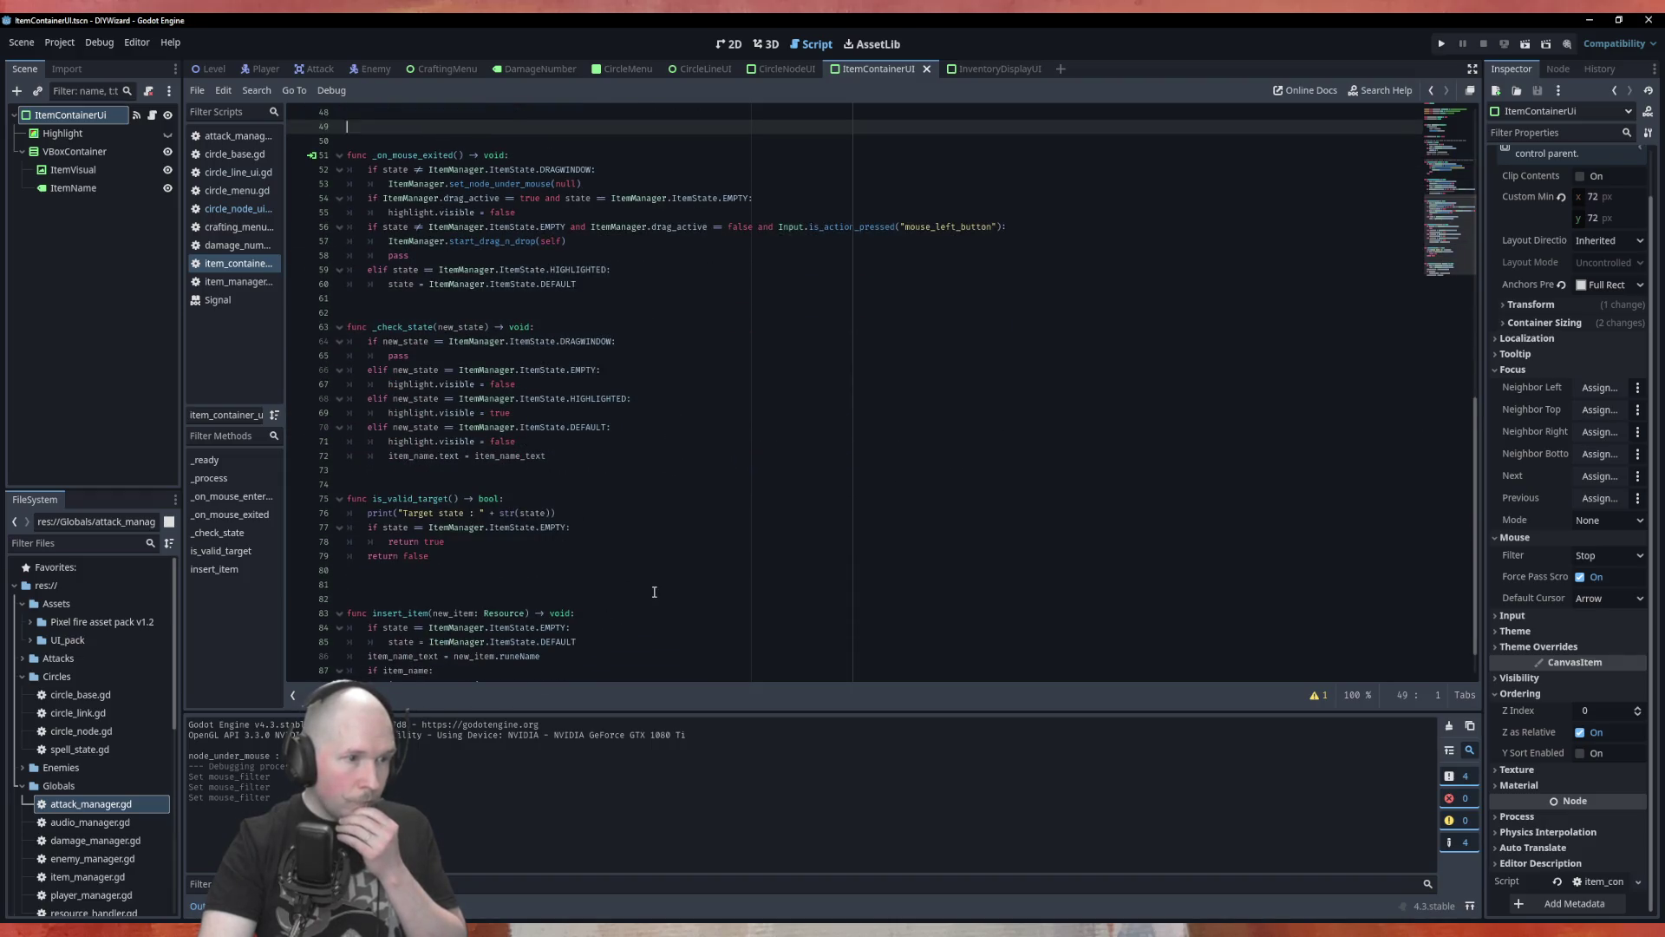
pyautogui.scroll(6, 655, 592)
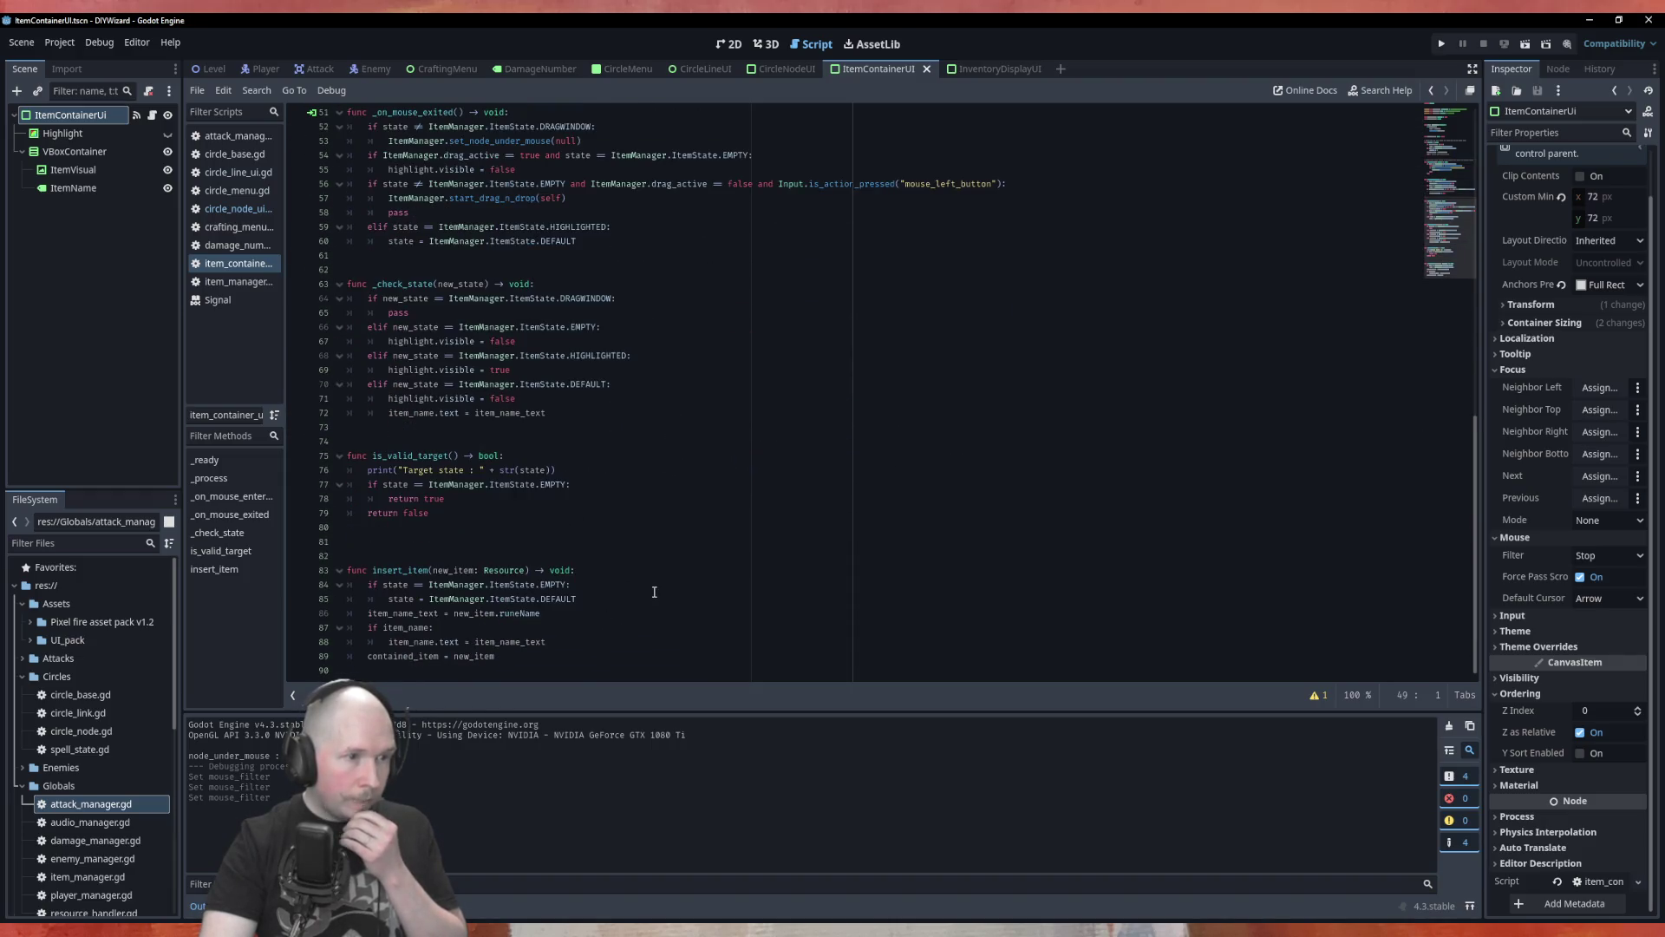
pyautogui.click(234, 282)
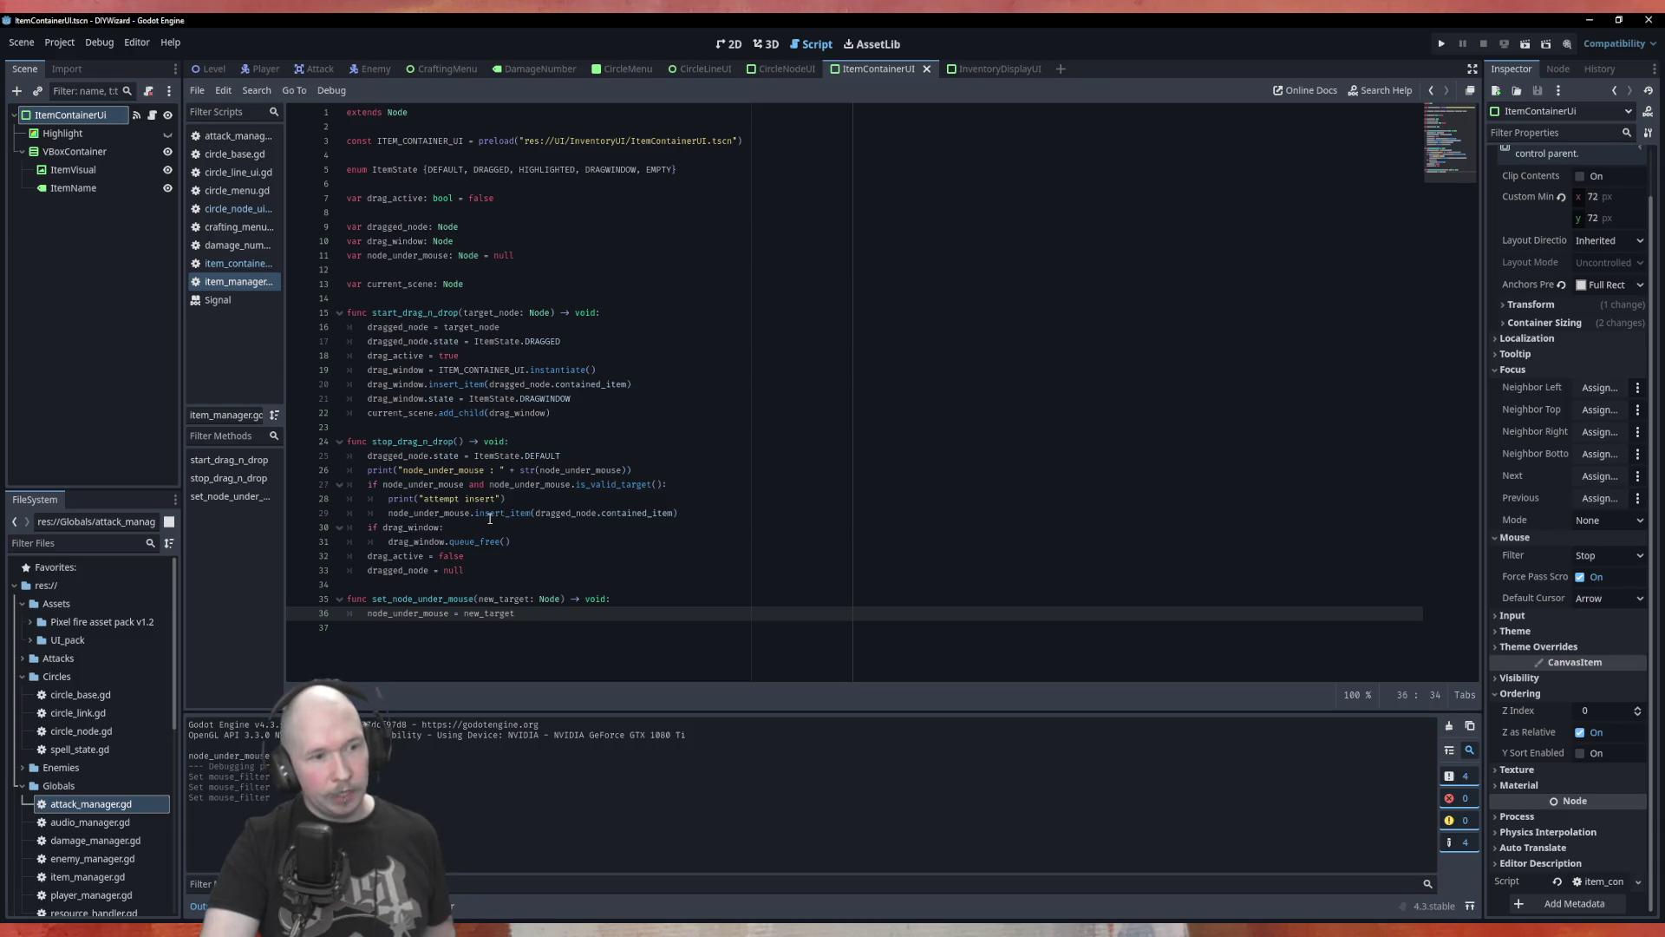
# Remove the '= null' default from node_under_mouse on line 11, save, and run CircleMenu.
pyautogui.moveTo(433, 500); pyautogui.dragTo(504, 499)
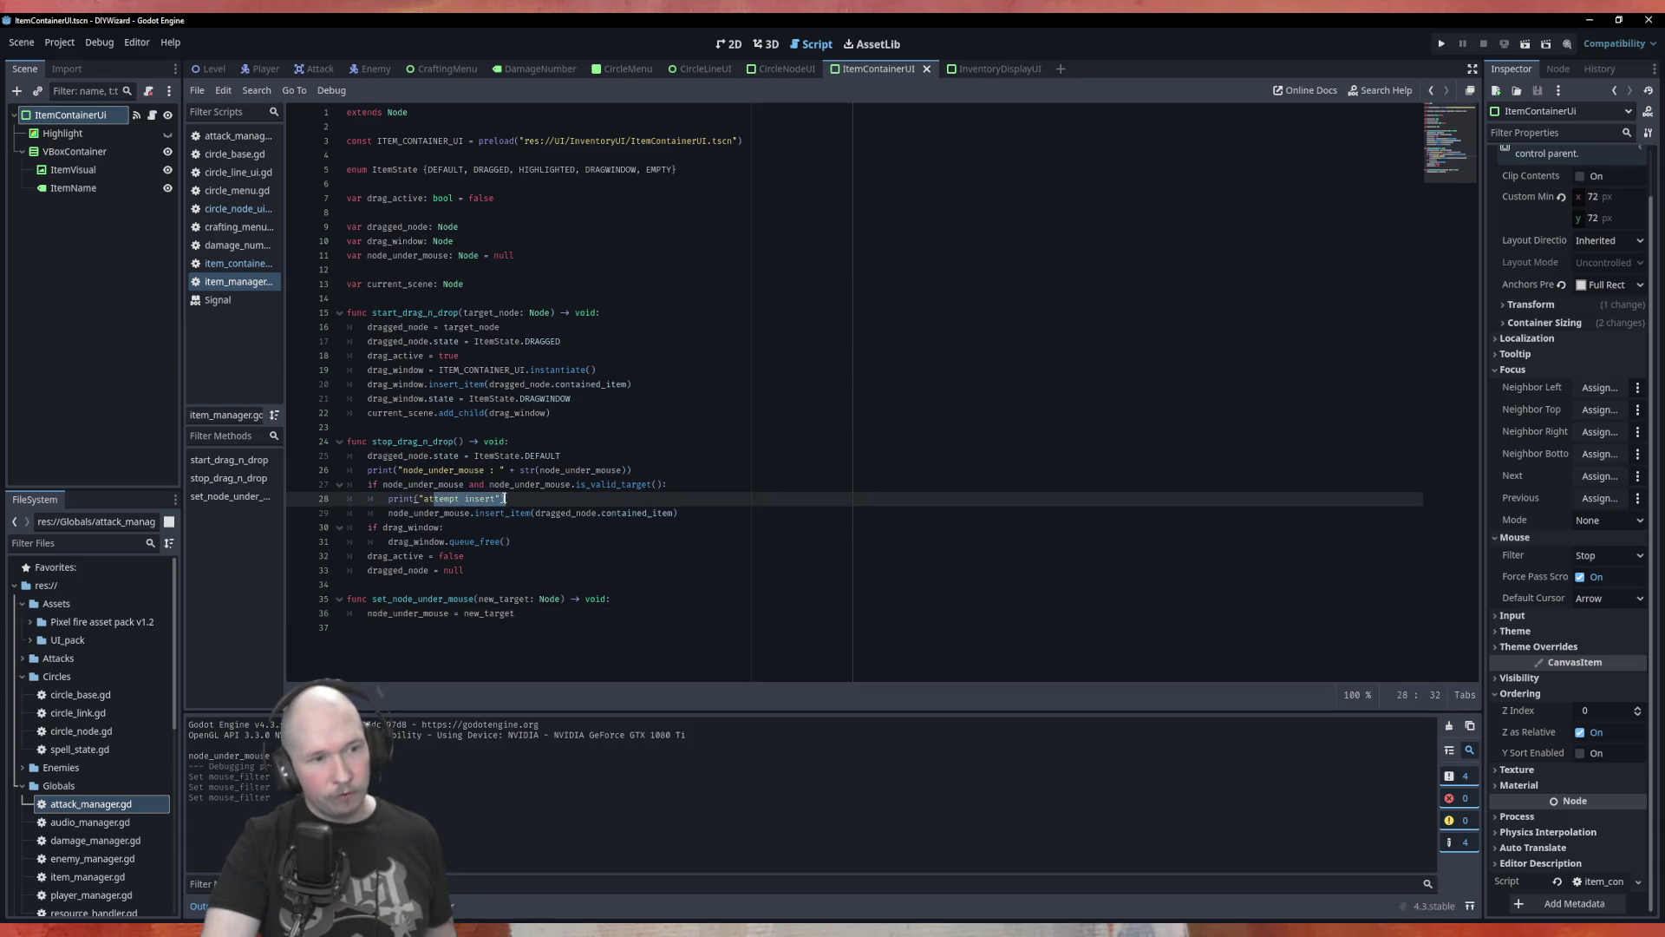
pyautogui.doubleClick(547, 470)
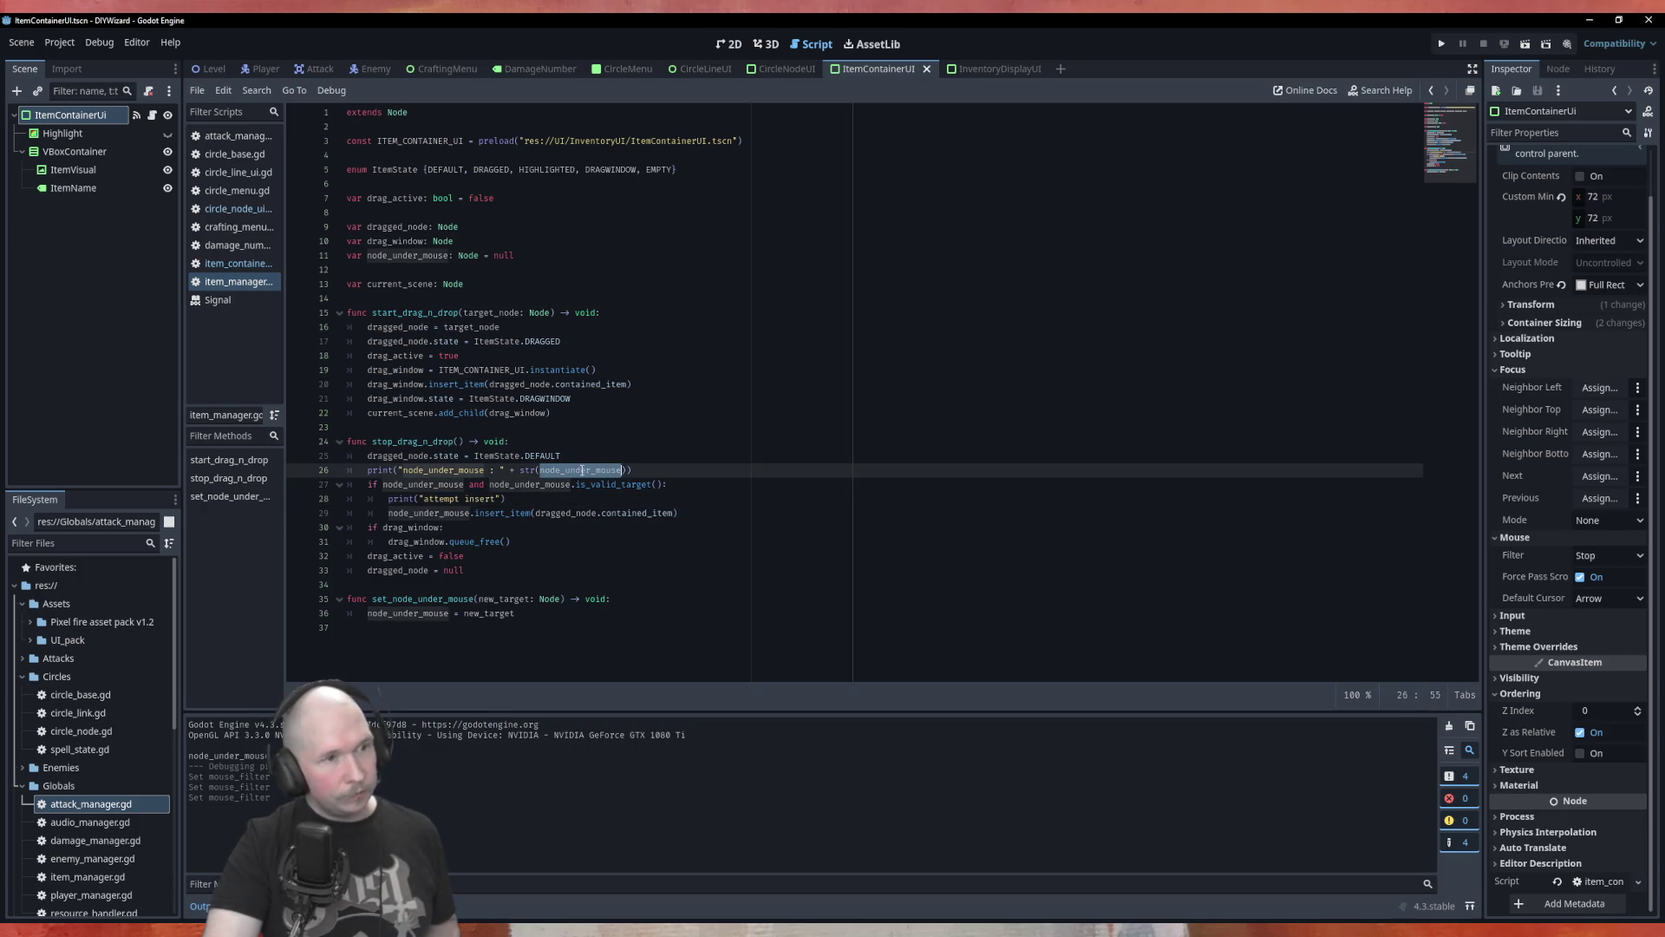
pyautogui.moveTo(479, 255); pyautogui.dragTo(529, 258)
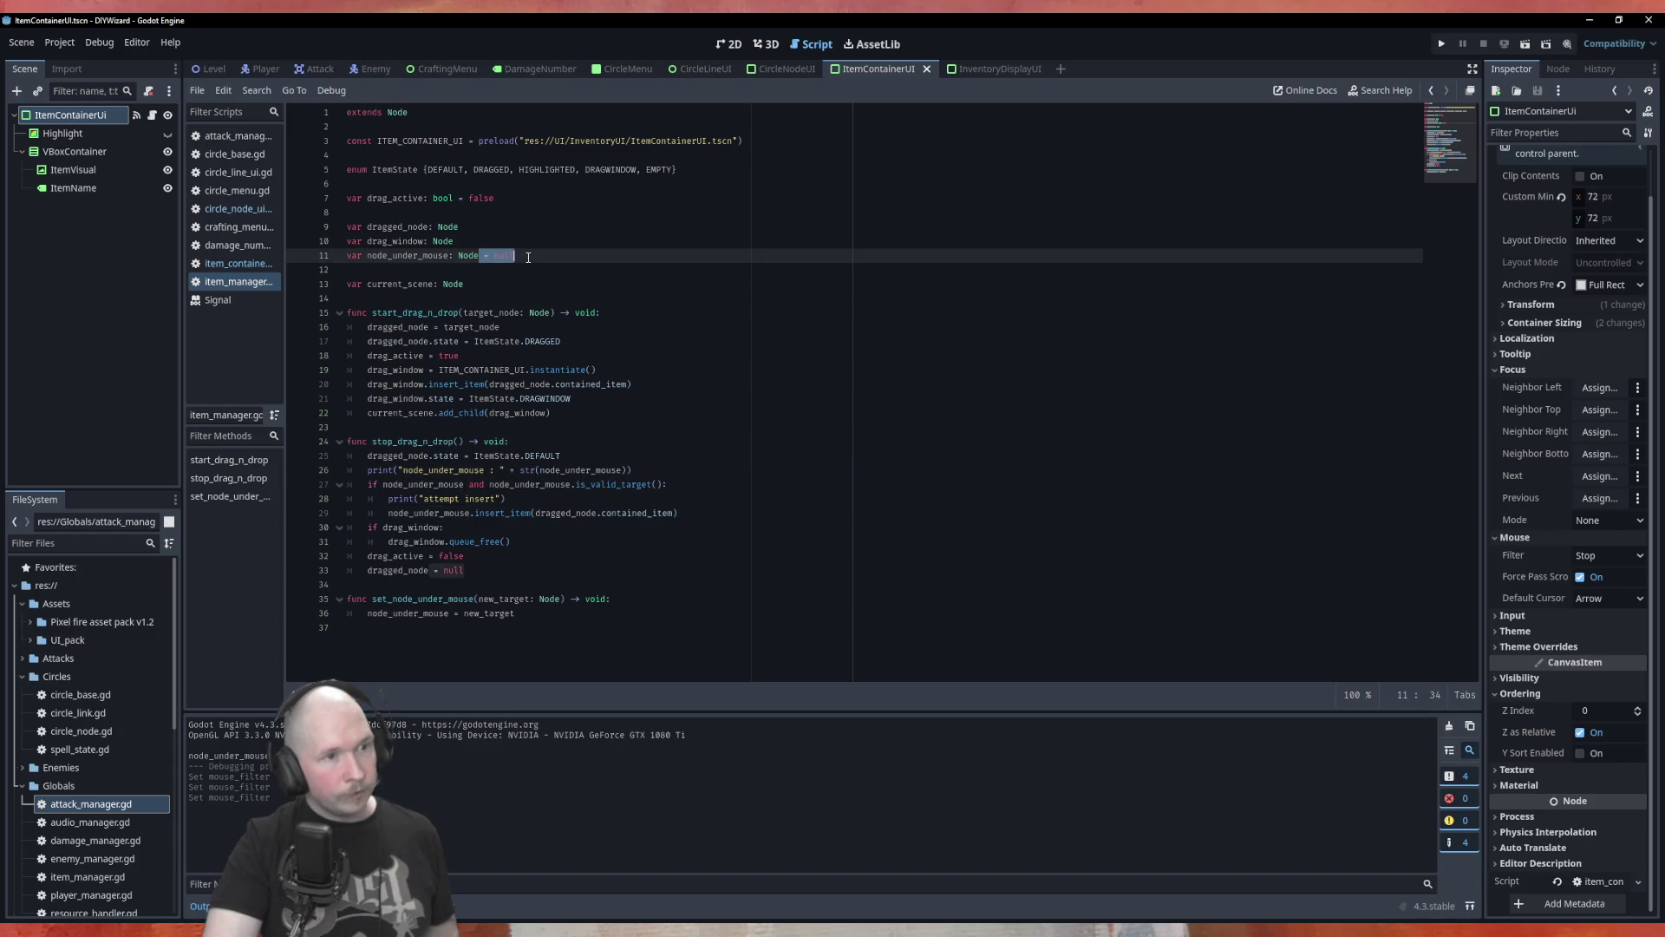
pyautogui.press('BackSpace')
pyautogui.hotkey('ctrl', 's')
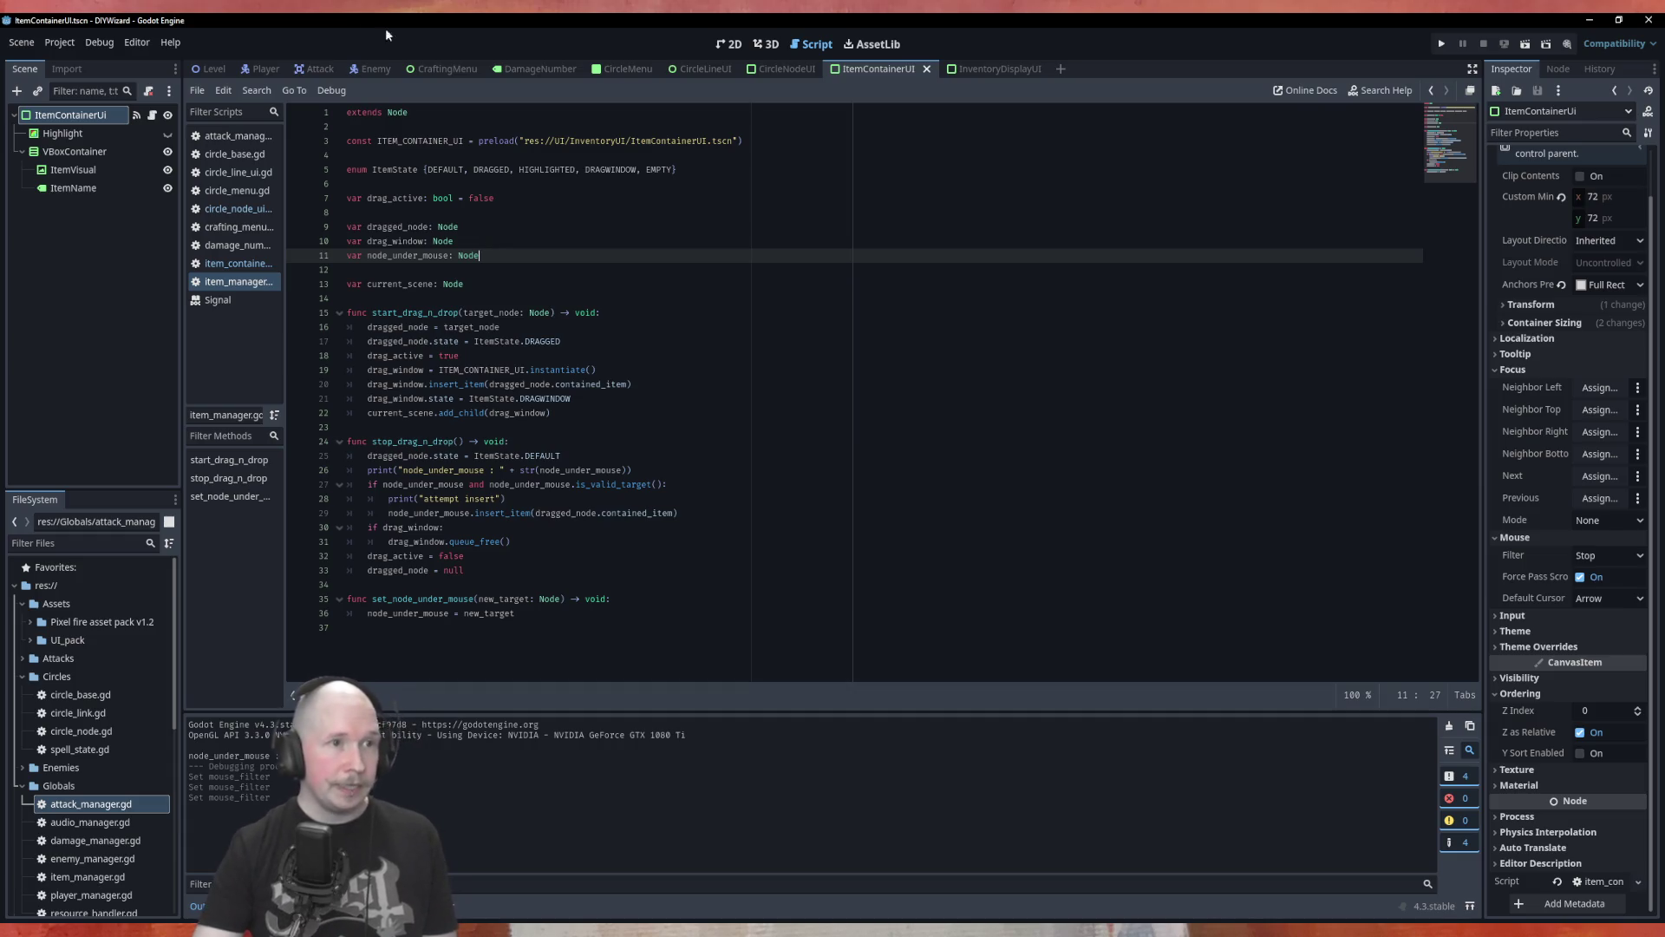
pyautogui.click(621, 69)
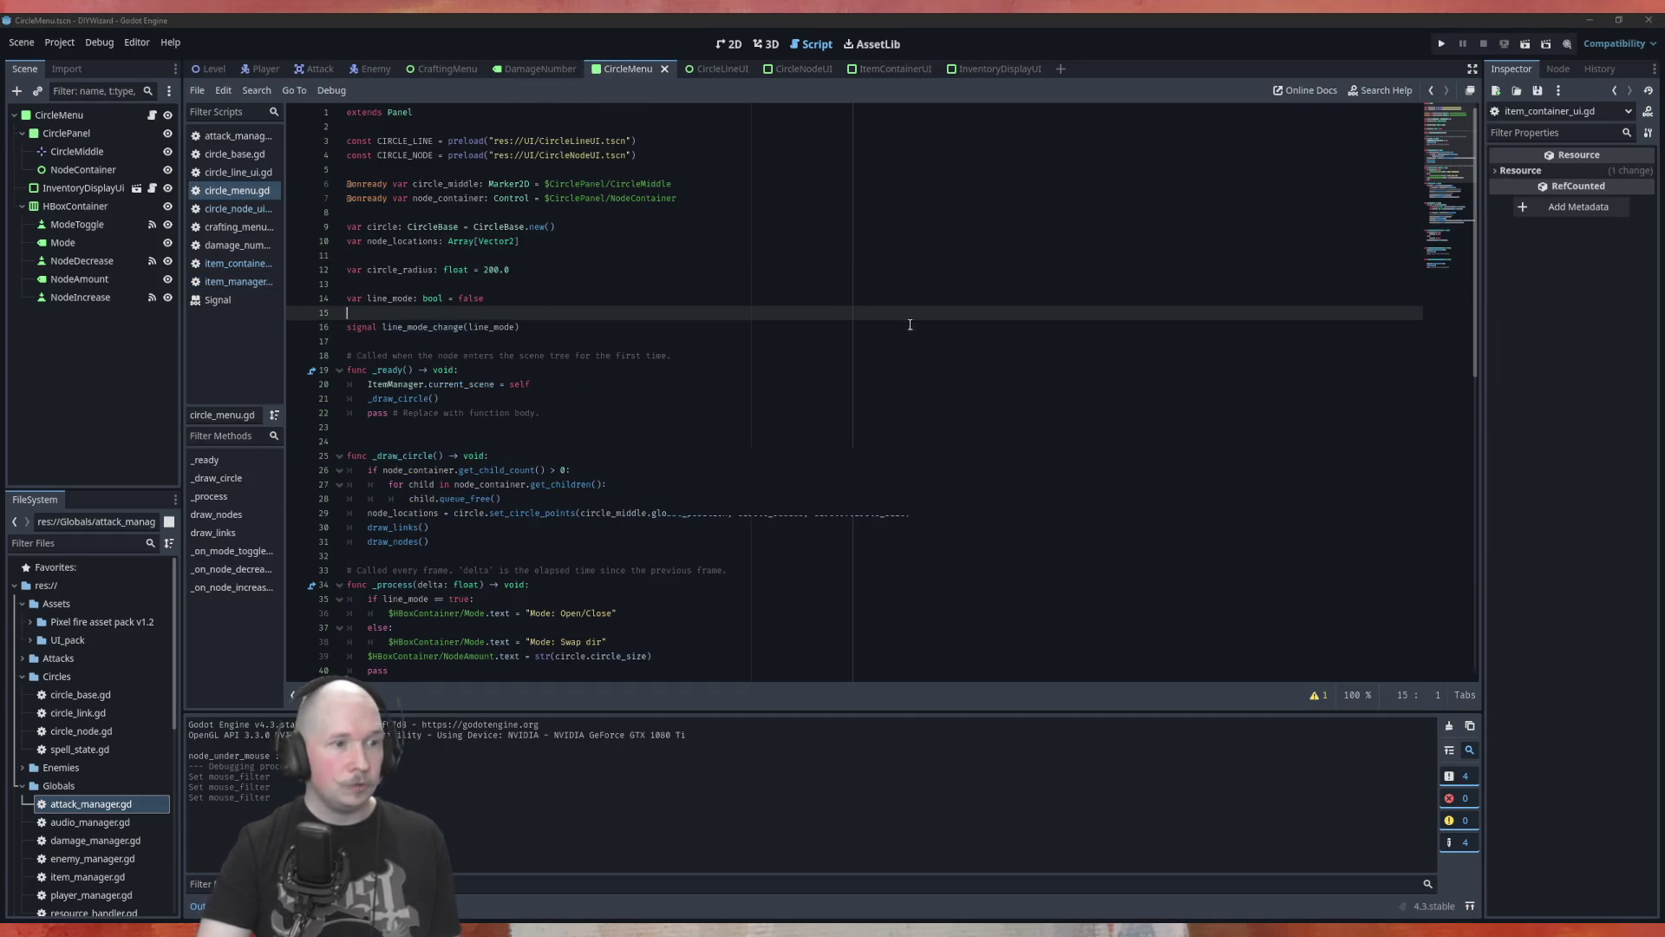
pyautogui.press('F5')
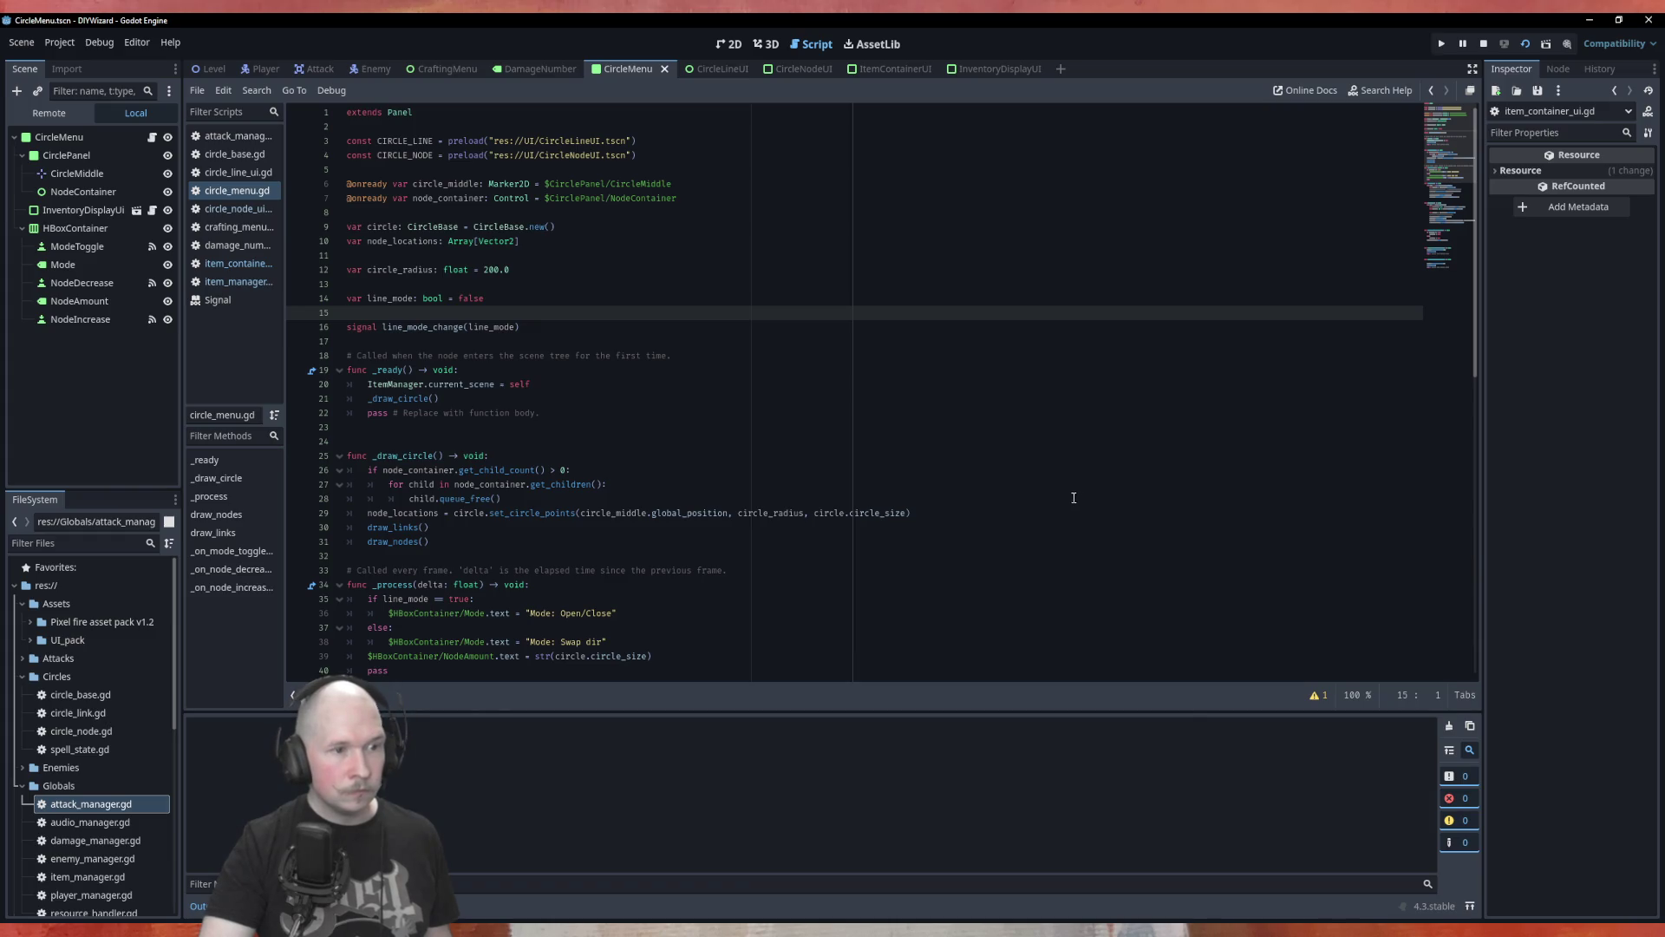
# Drop AOE, Bolt, Air, Fire and Beam runes onto the right, top and bottom-right nodes, then close the game.
pyautogui.moveTo(902, 419); pyautogui.dragTo(791, 433)
pyautogui.moveTo(1000, 419); pyautogui.dragTo(794, 433)
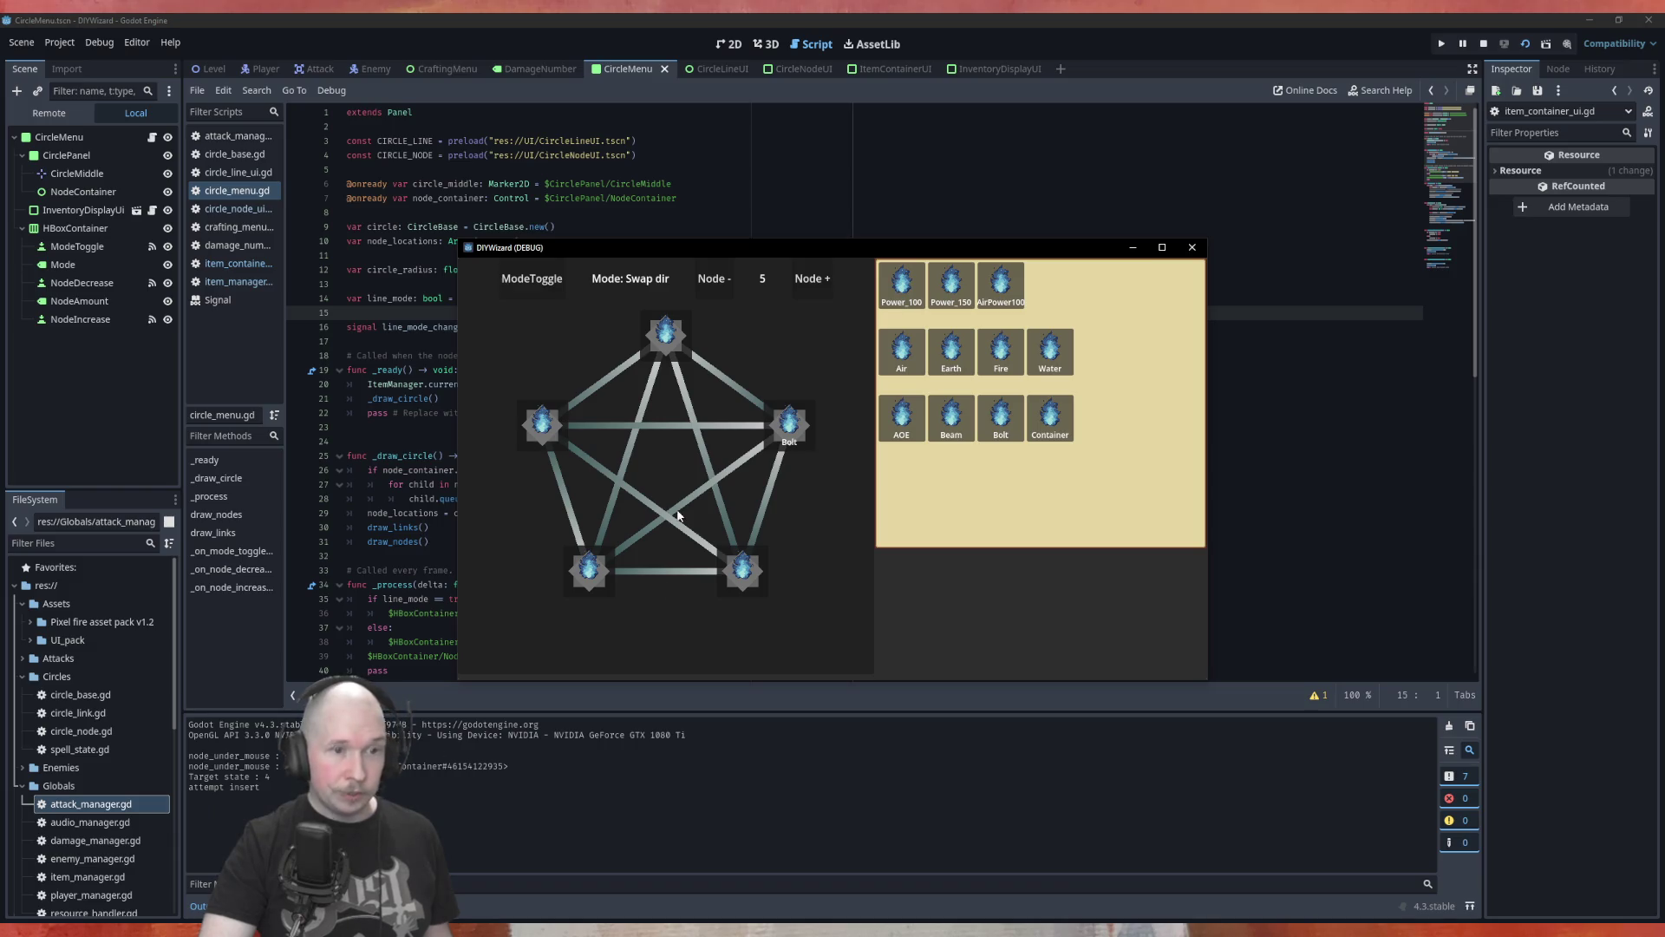
pyautogui.moveTo(902, 352)
pyautogui.mouseDown()
pyautogui.moveTo(673, 335)
pyautogui.moveTo(696, 346)
pyautogui.moveTo(669, 330)
pyautogui.mouseUp()
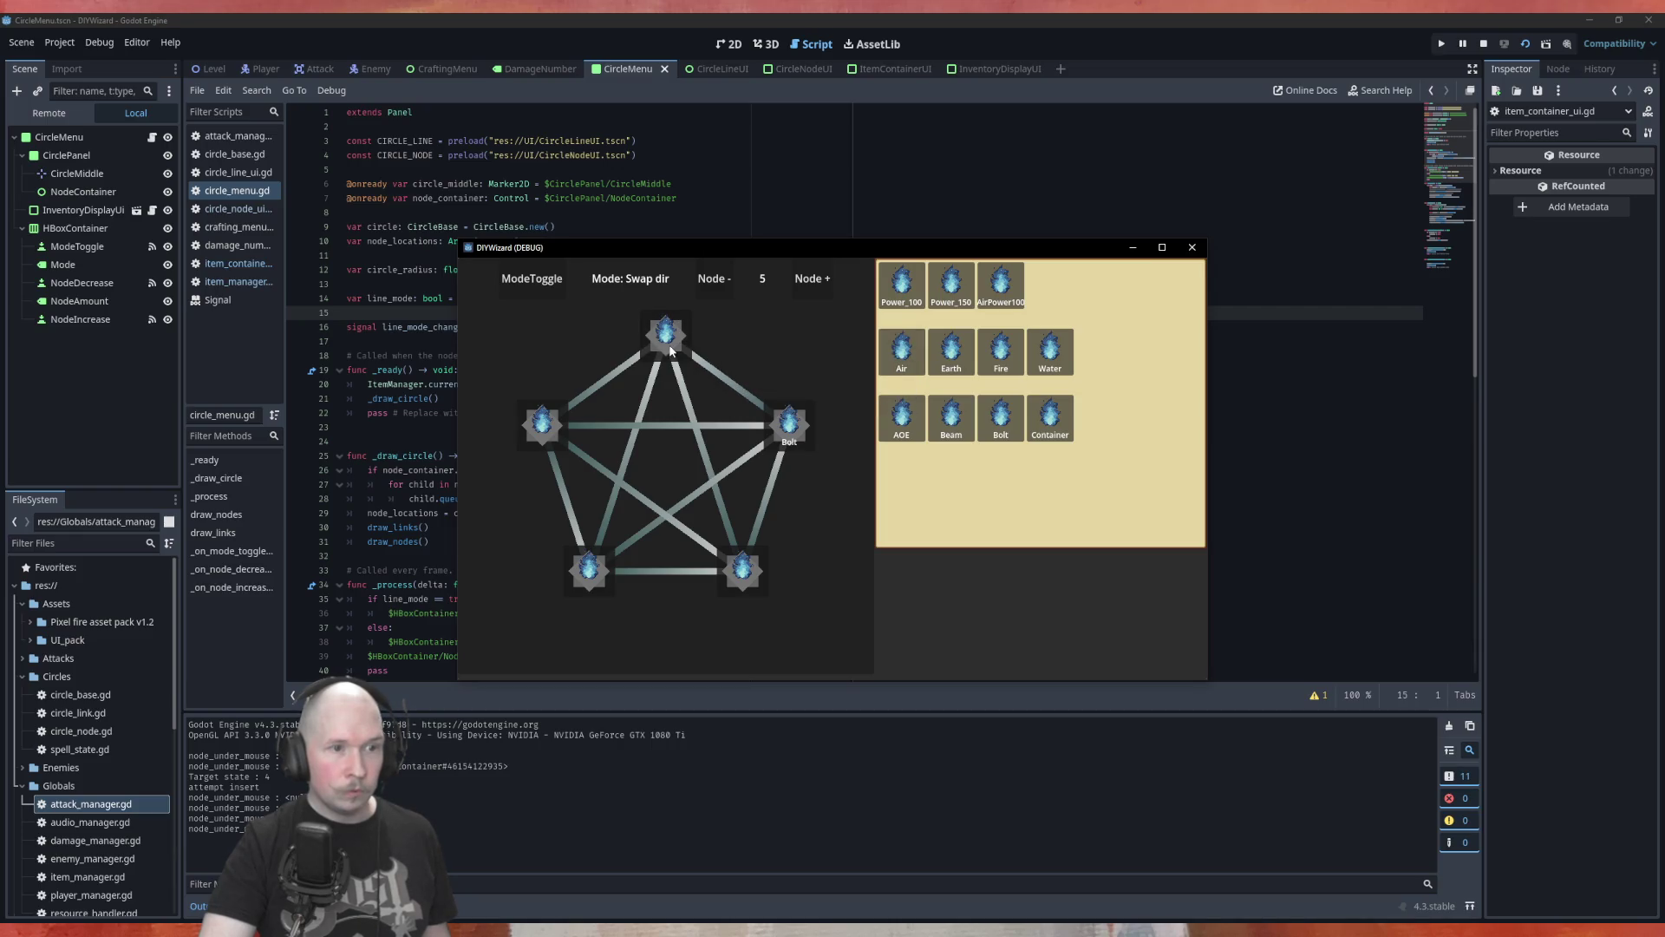
pyautogui.moveTo(902, 351)
pyautogui.mouseDown()
pyautogui.moveTo(670, 338)
pyautogui.moveTo(681, 347)
pyautogui.mouseUp()
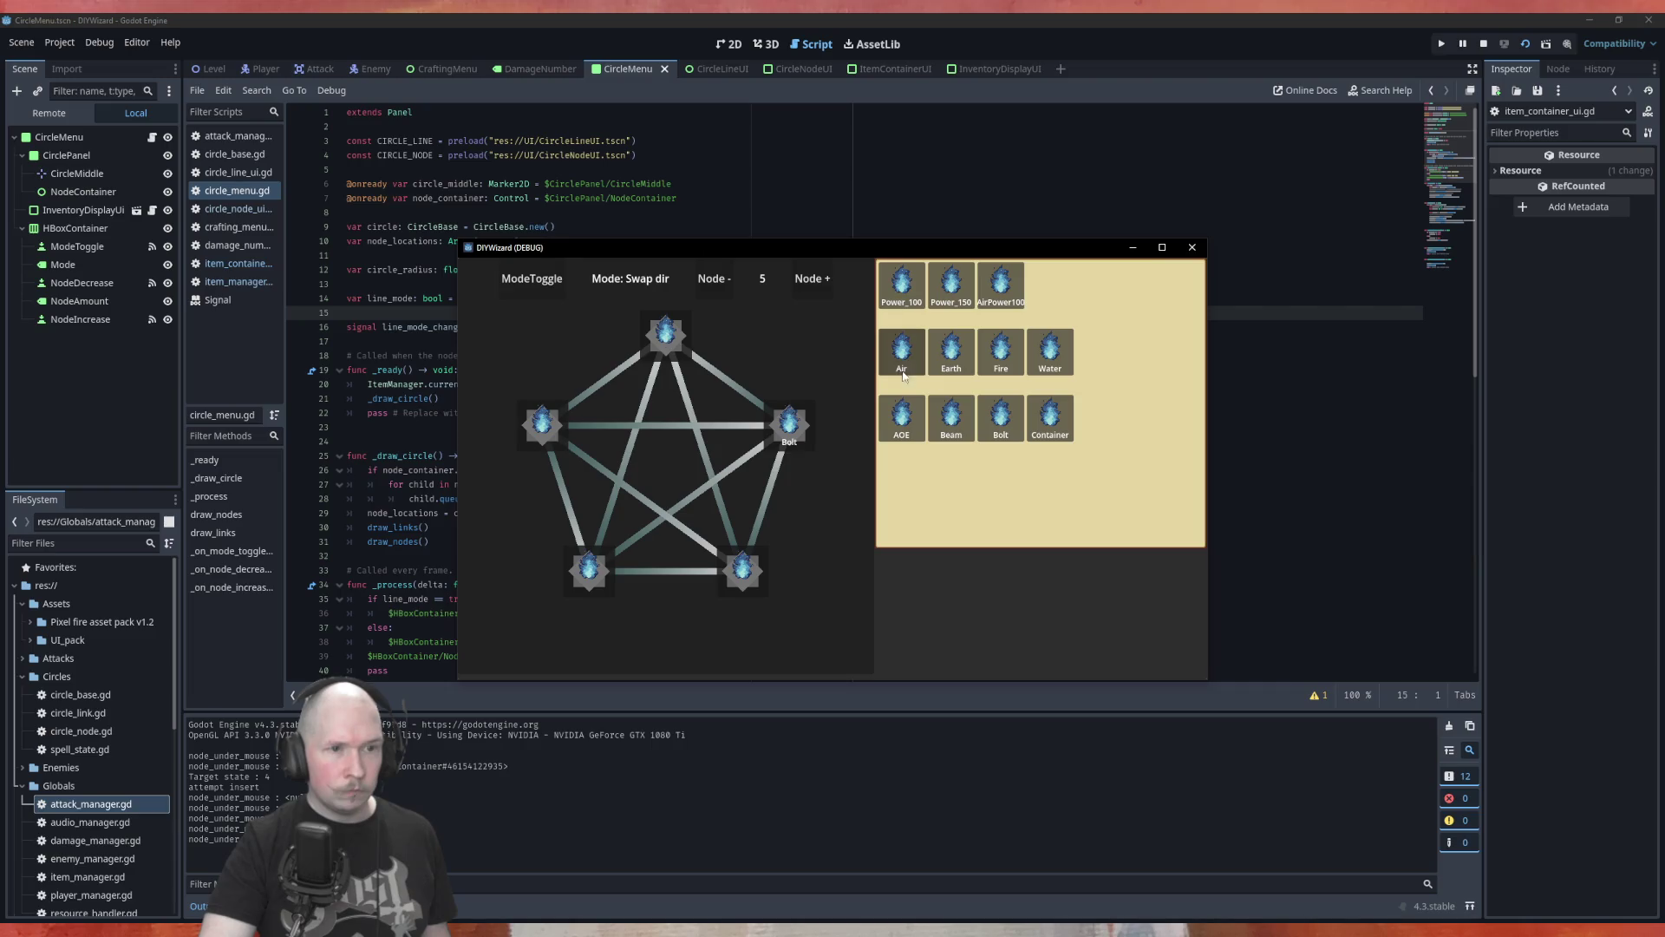
pyautogui.moveTo(902, 375); pyautogui.dragTo(685, 340)
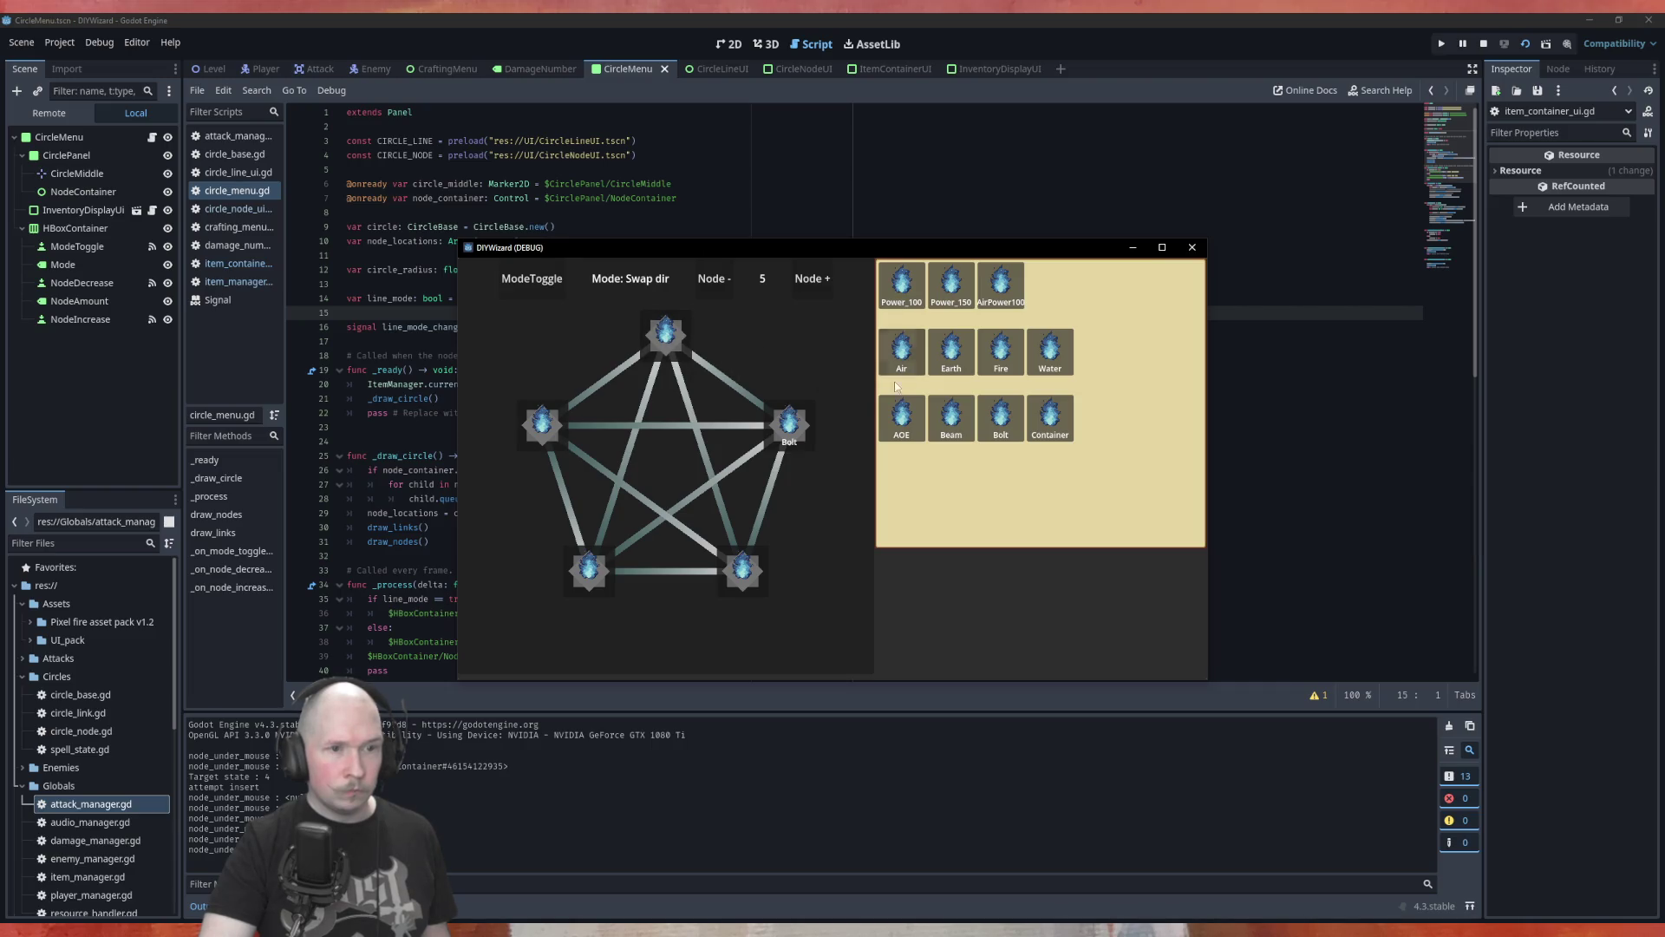
pyautogui.moveTo(1000, 352)
pyautogui.mouseDown()
pyautogui.moveTo(739, 566)
pyautogui.moveTo(771, 498)
pyautogui.moveTo(738, 576)
pyautogui.mouseUp()
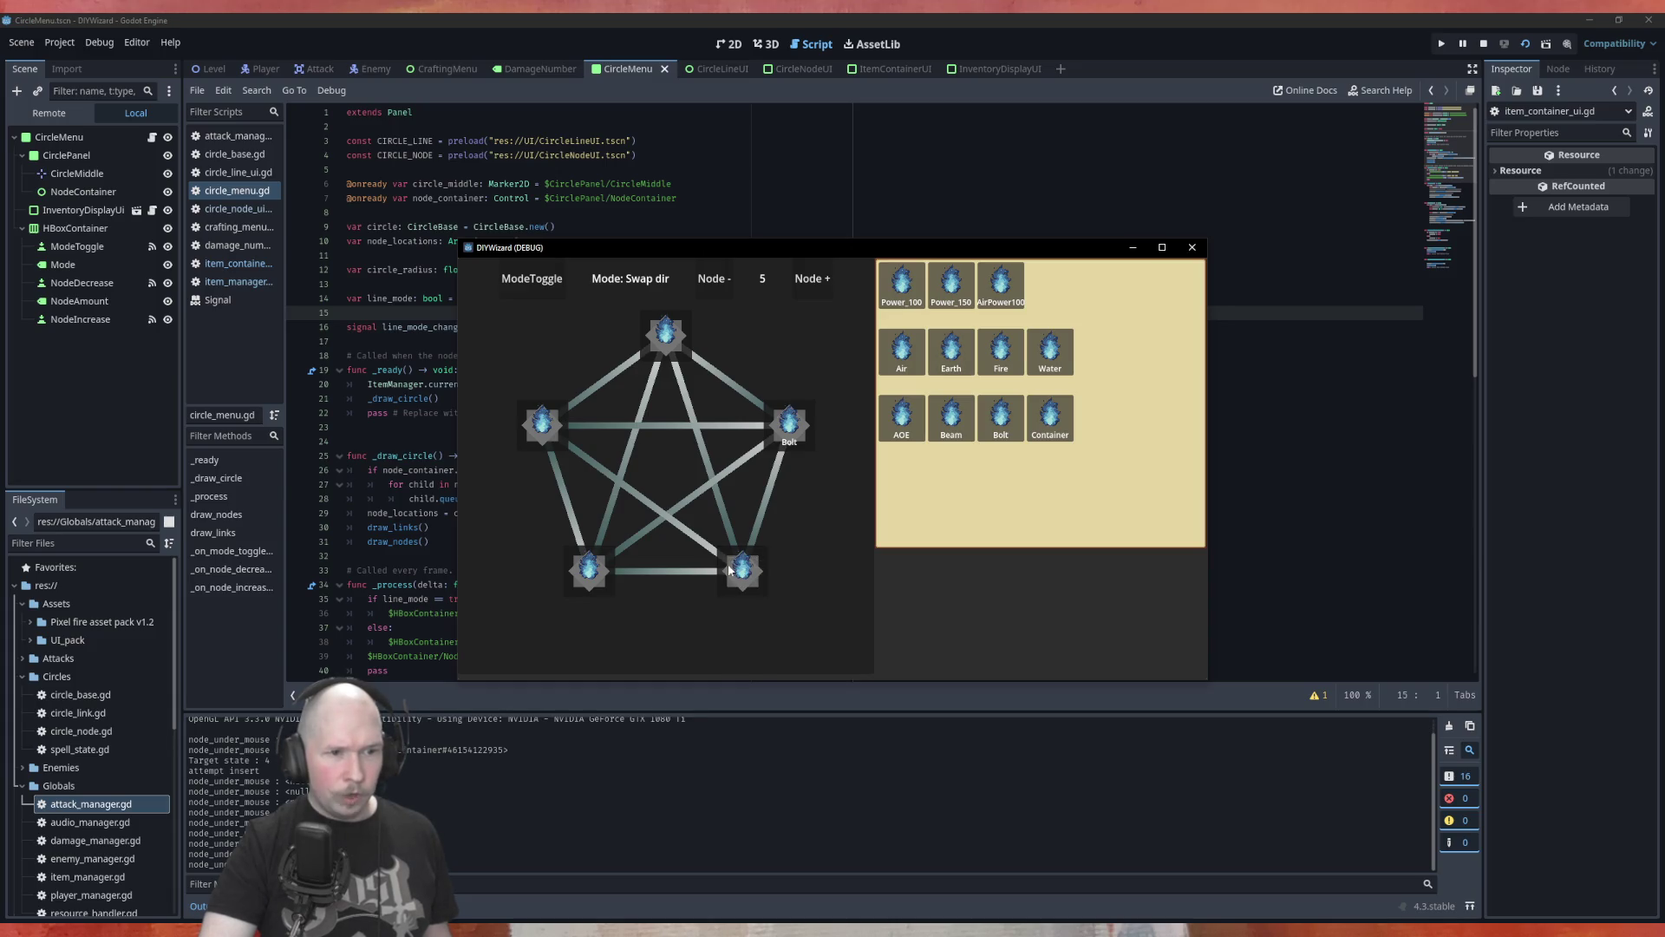
pyautogui.moveTo(951, 416)
pyautogui.mouseDown()
pyautogui.moveTo(825, 560)
pyautogui.moveTo(743, 557)
pyautogui.moveTo(746, 596)
pyautogui.mouseUp()
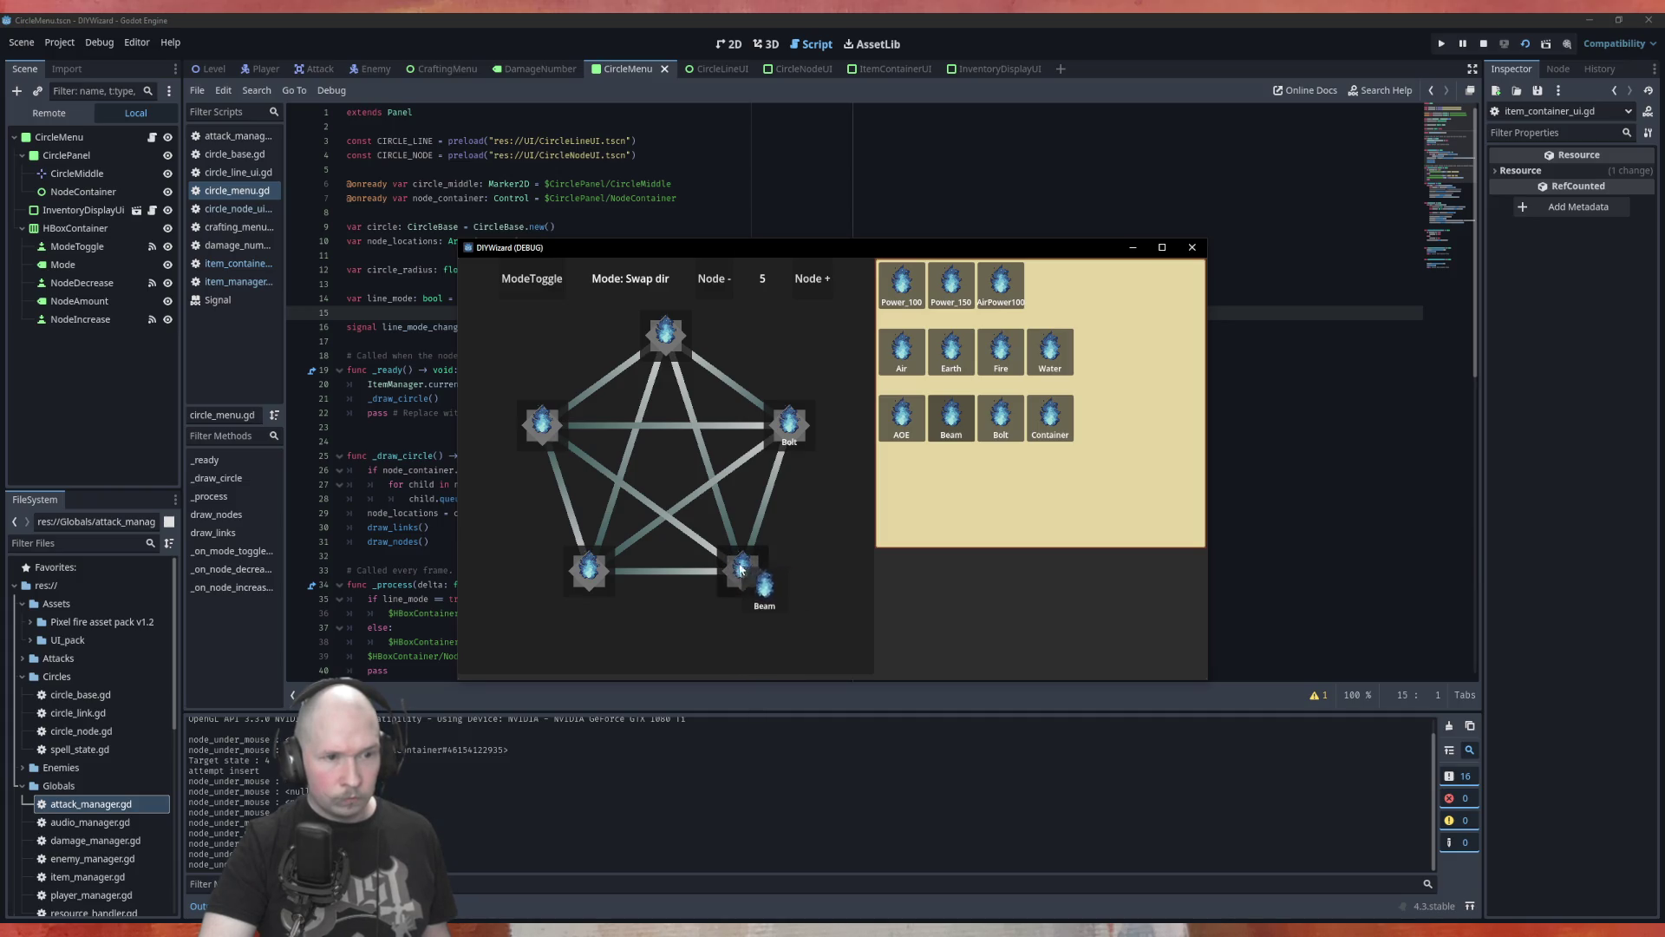
pyautogui.moveTo(787, 578); pyautogui.dragTo(742, 582)
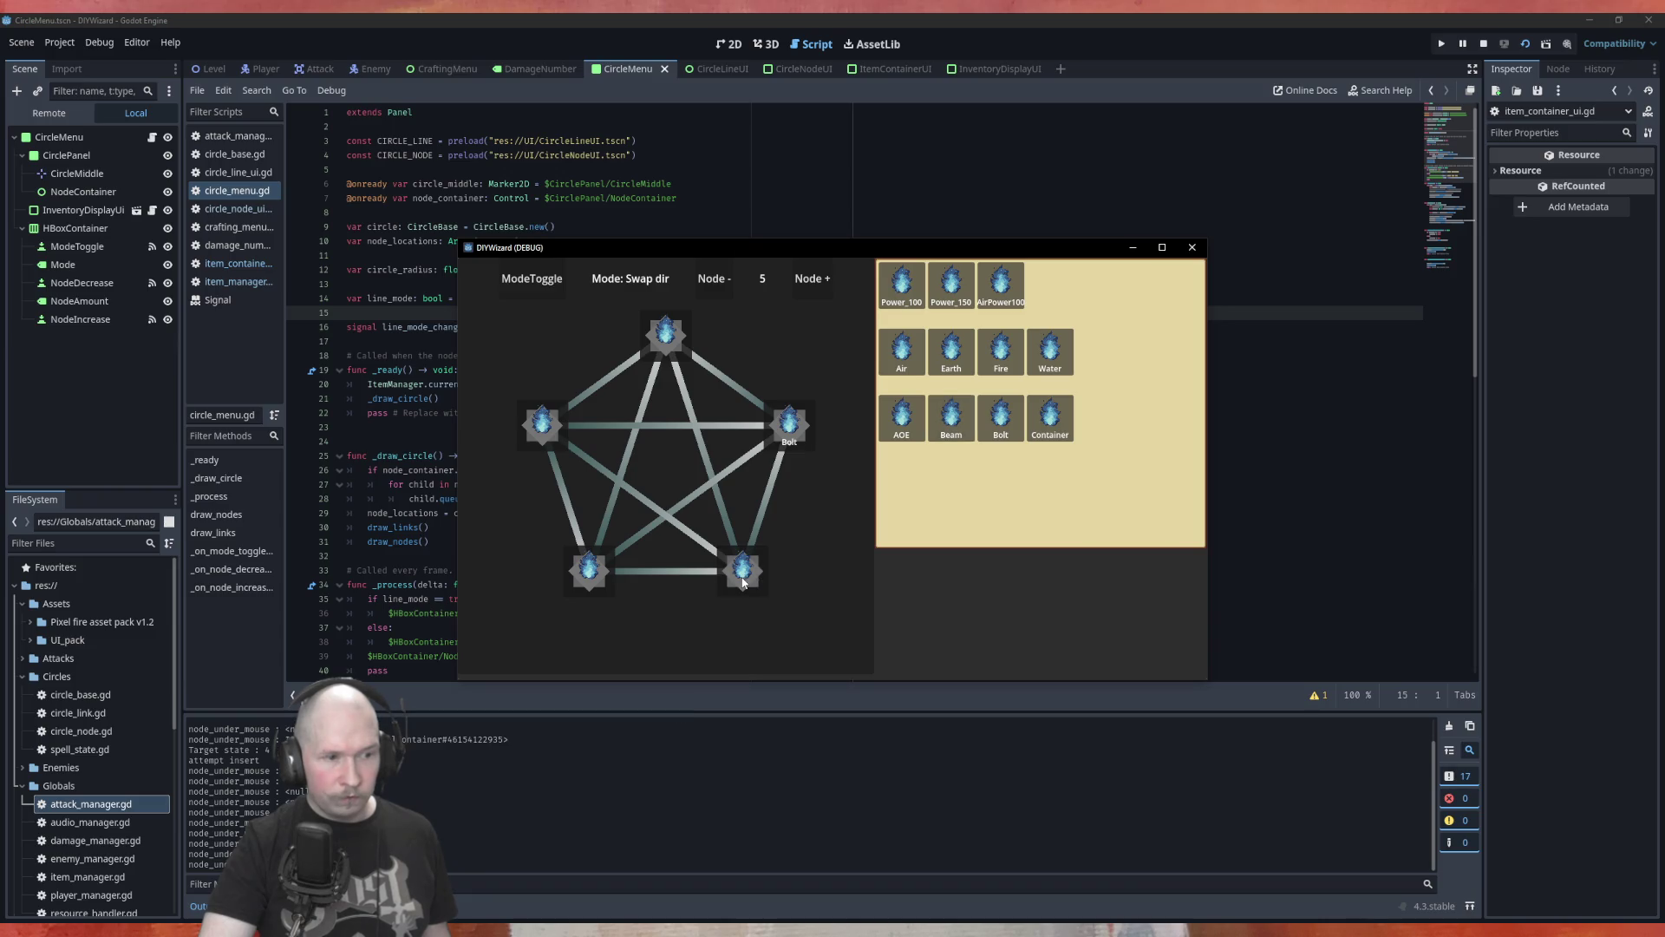
pyautogui.moveTo(1001, 414)
pyautogui.mouseDown()
pyautogui.moveTo(749, 581)
pyautogui.moveTo(734, 567)
pyautogui.mouseUp()
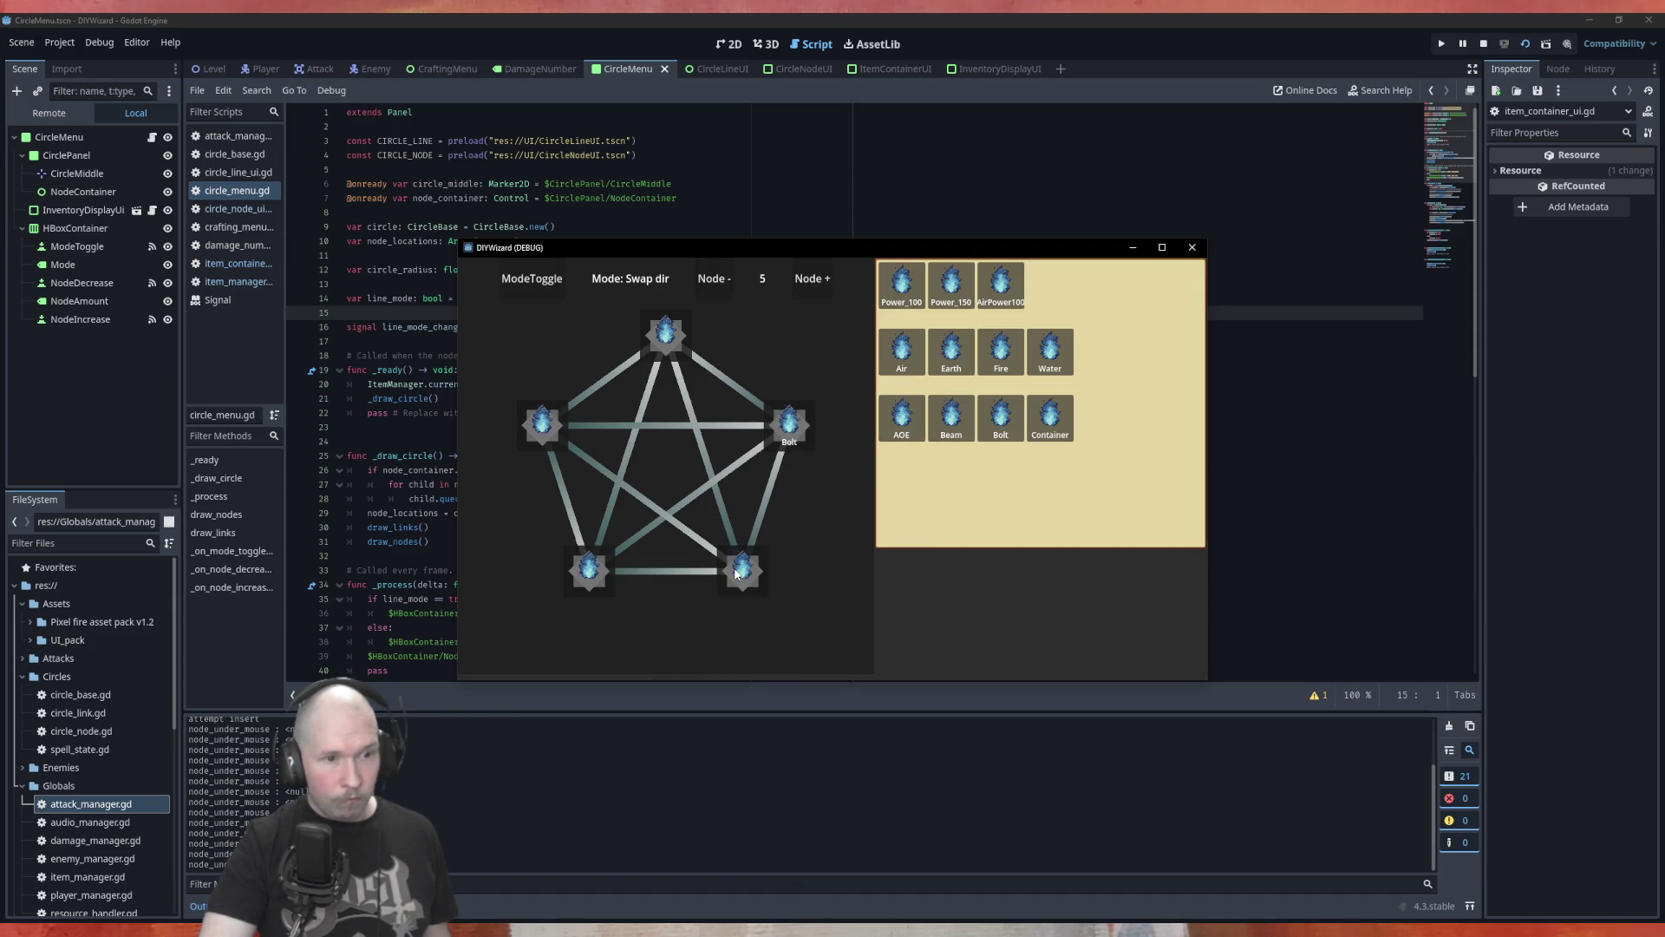
pyautogui.click(1191, 248)
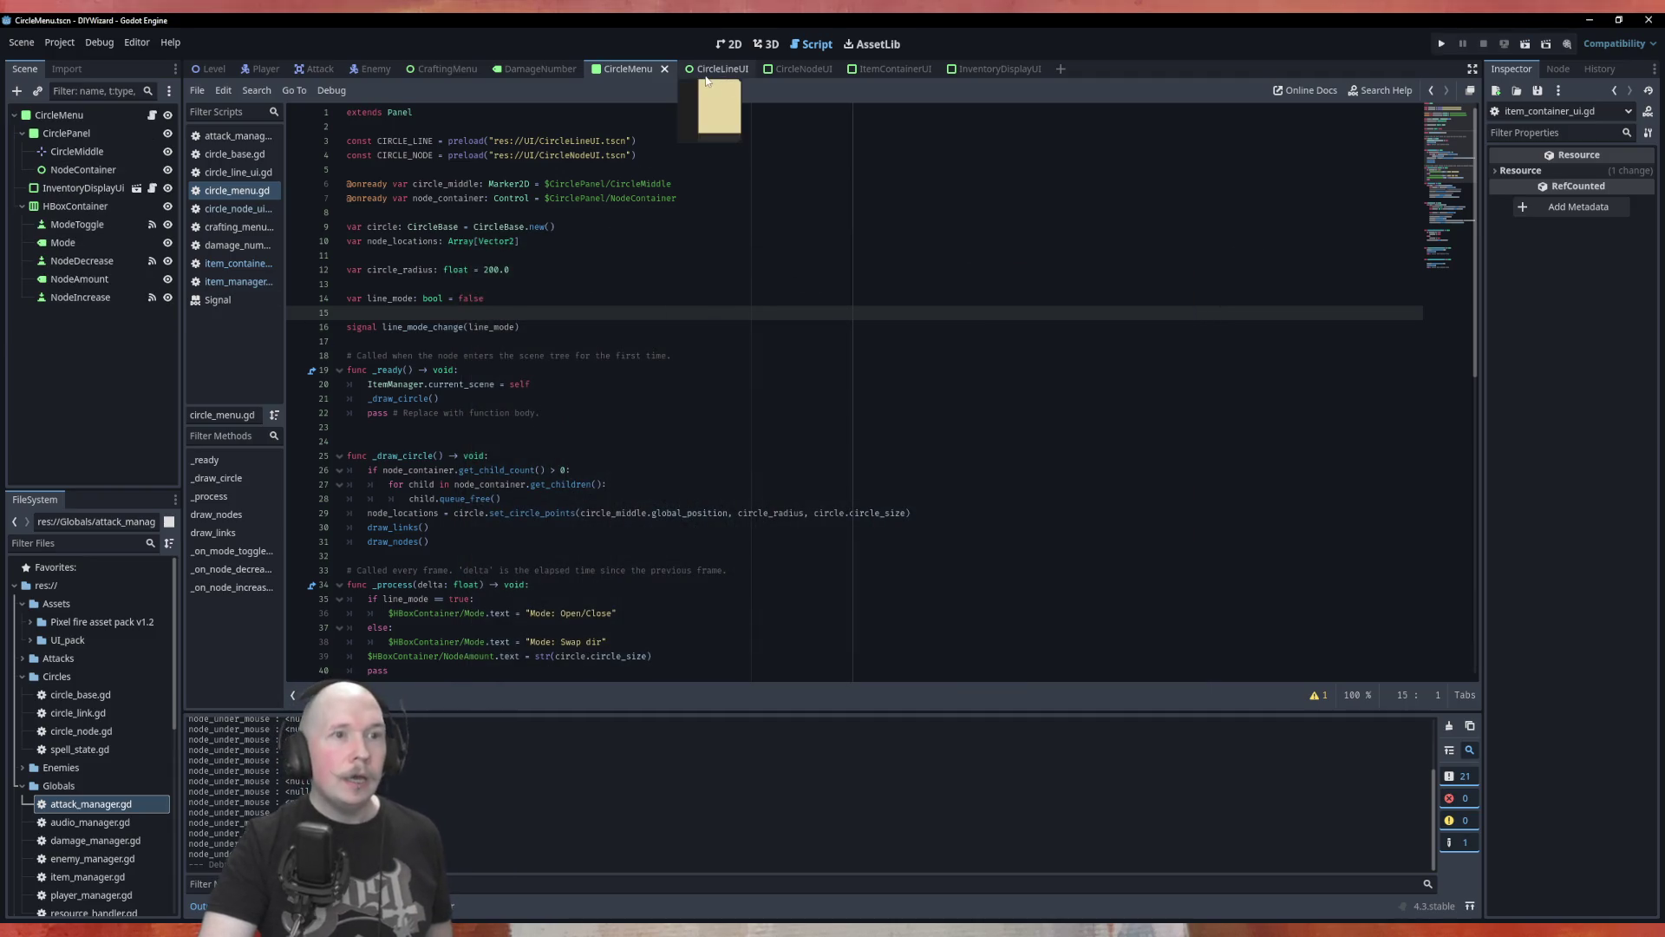
# Change the CircleNodeUI root node's Z Index to 10 under Ordering.
pyautogui.click(806, 70)
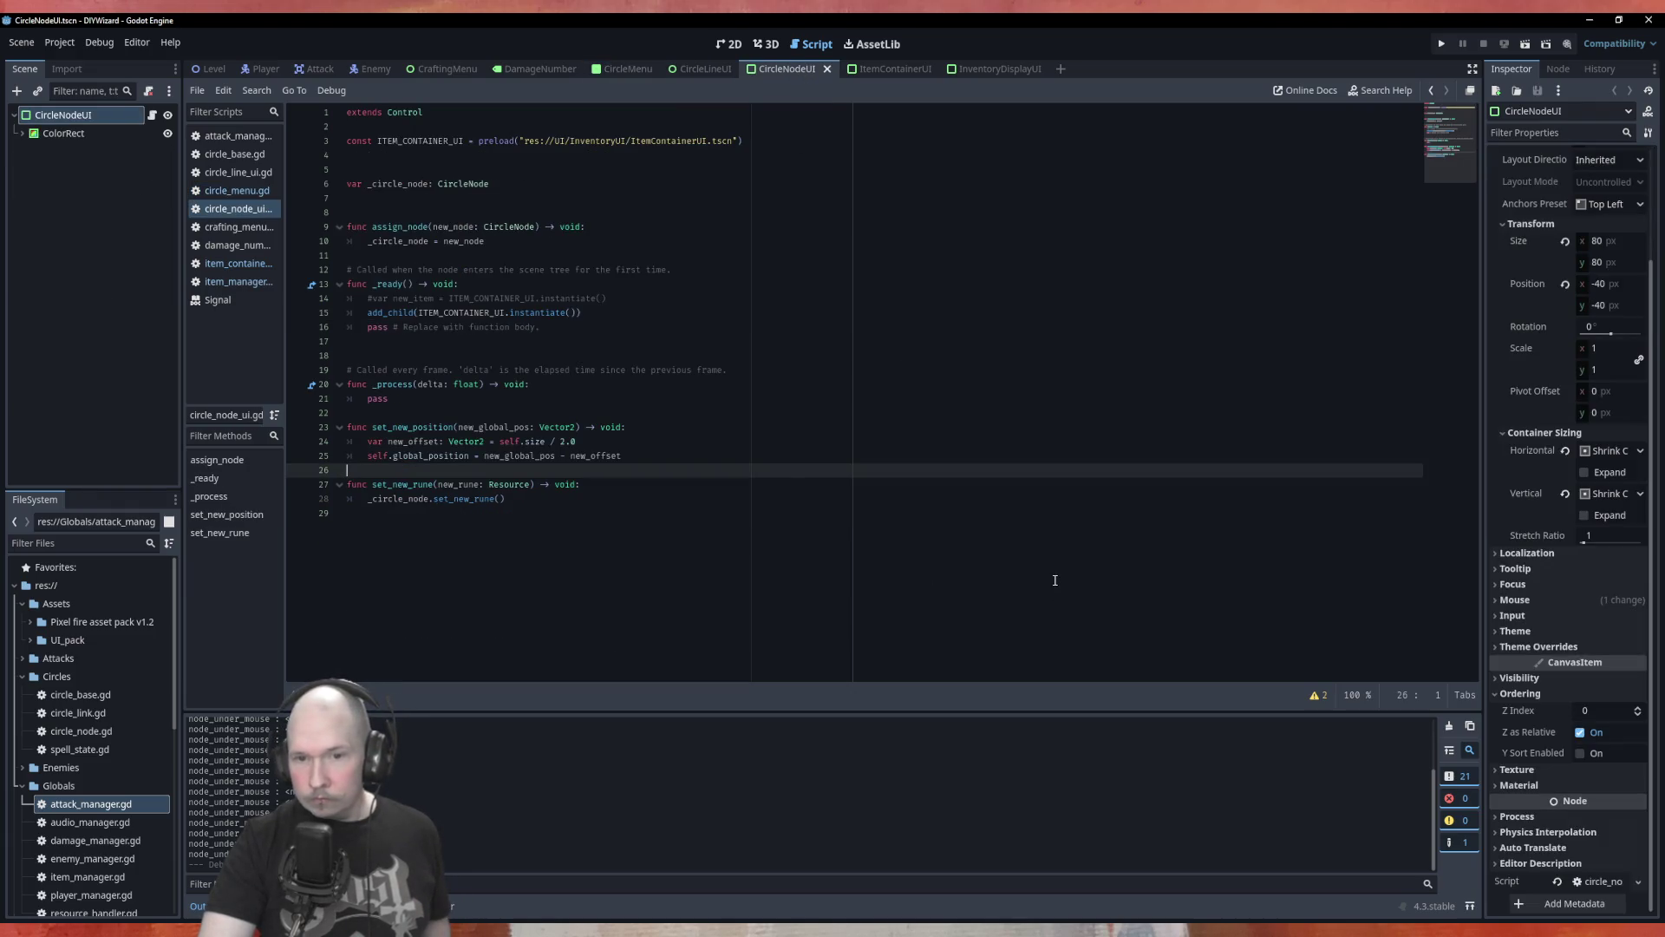
pyautogui.click(1600, 710)
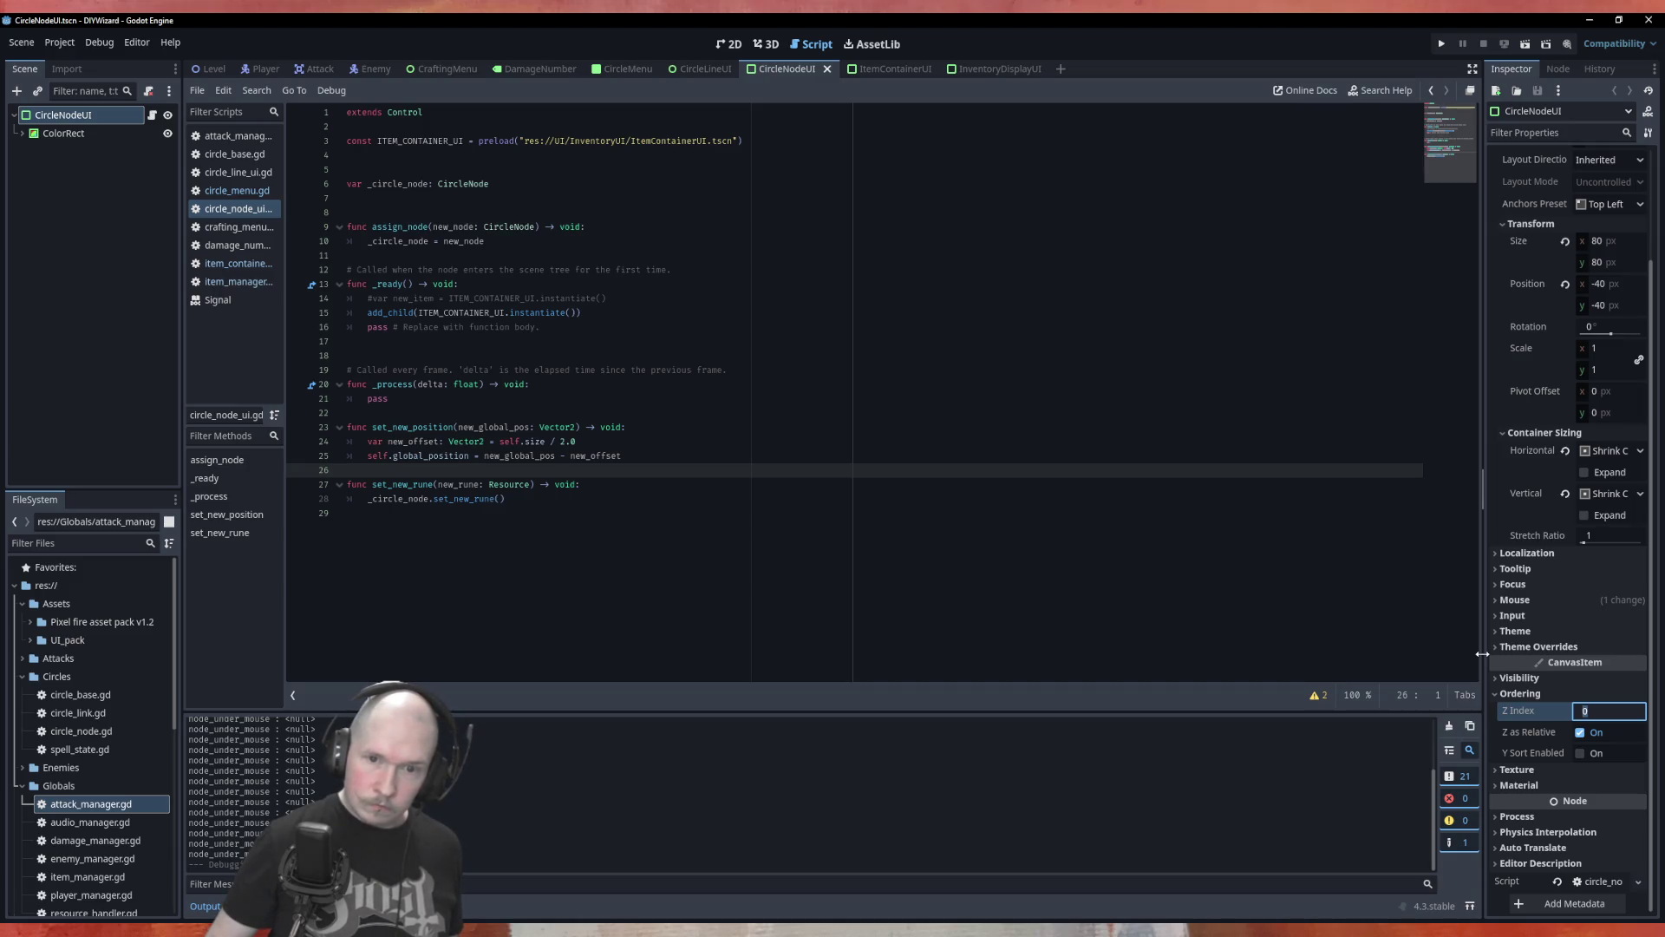
pyautogui.write('10')
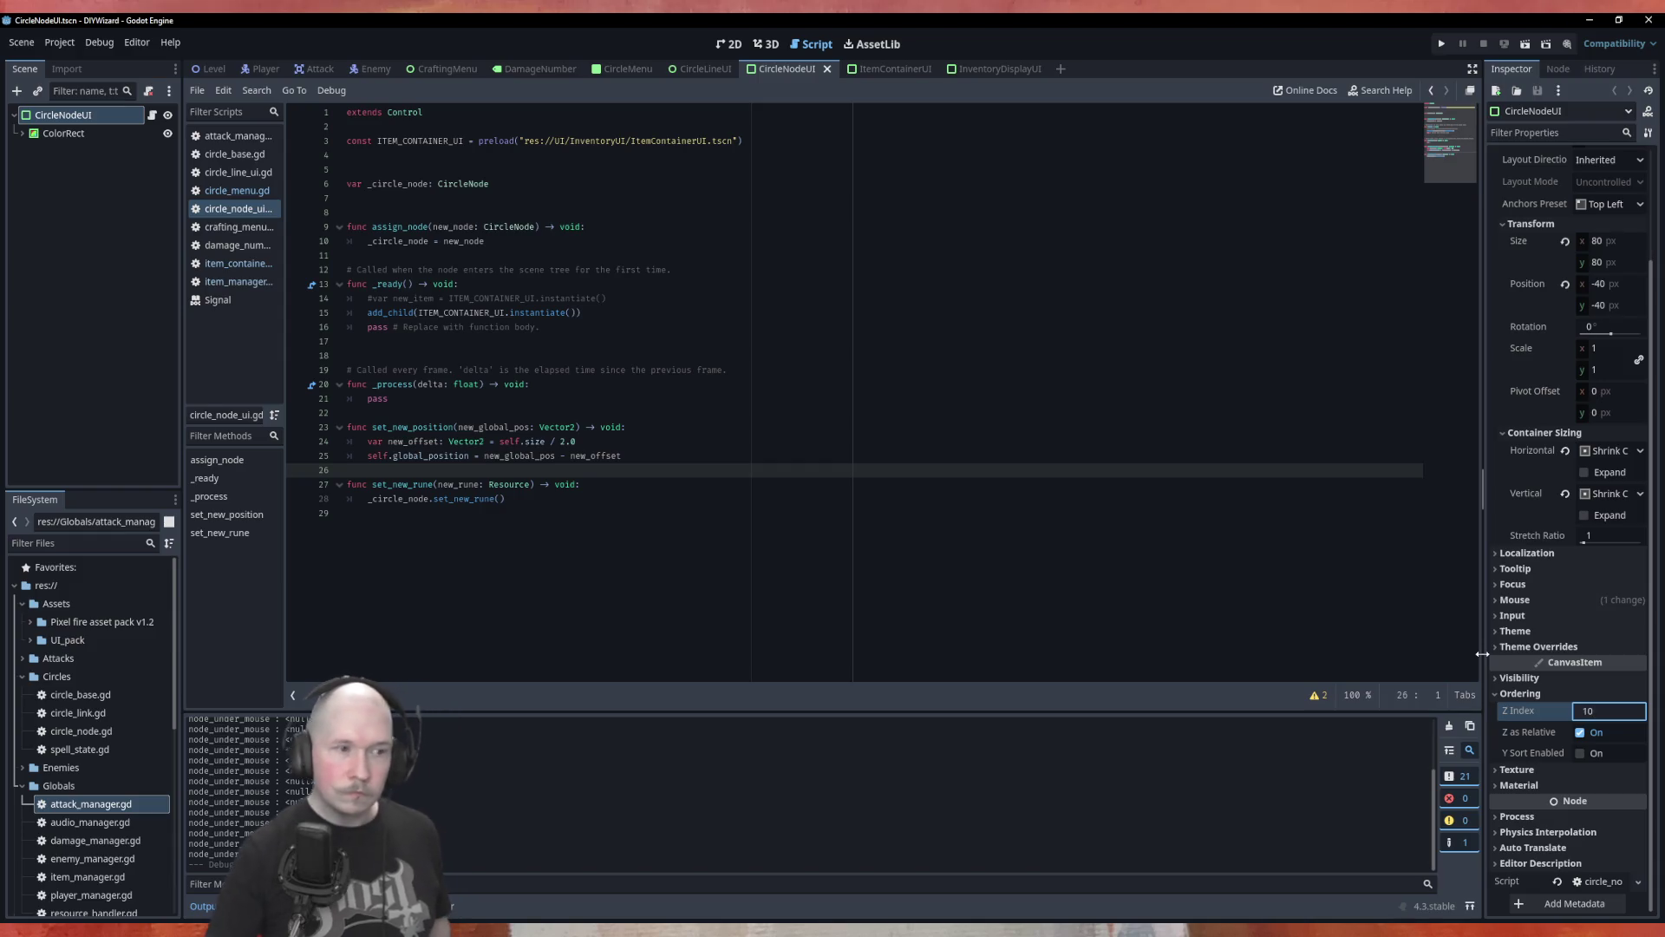
pyautogui.click(847, 442)
# Save the CircleNodeUI scene and launch the CircleMenu scene with F5.
pyautogui.hotkey('ctrl', 's')
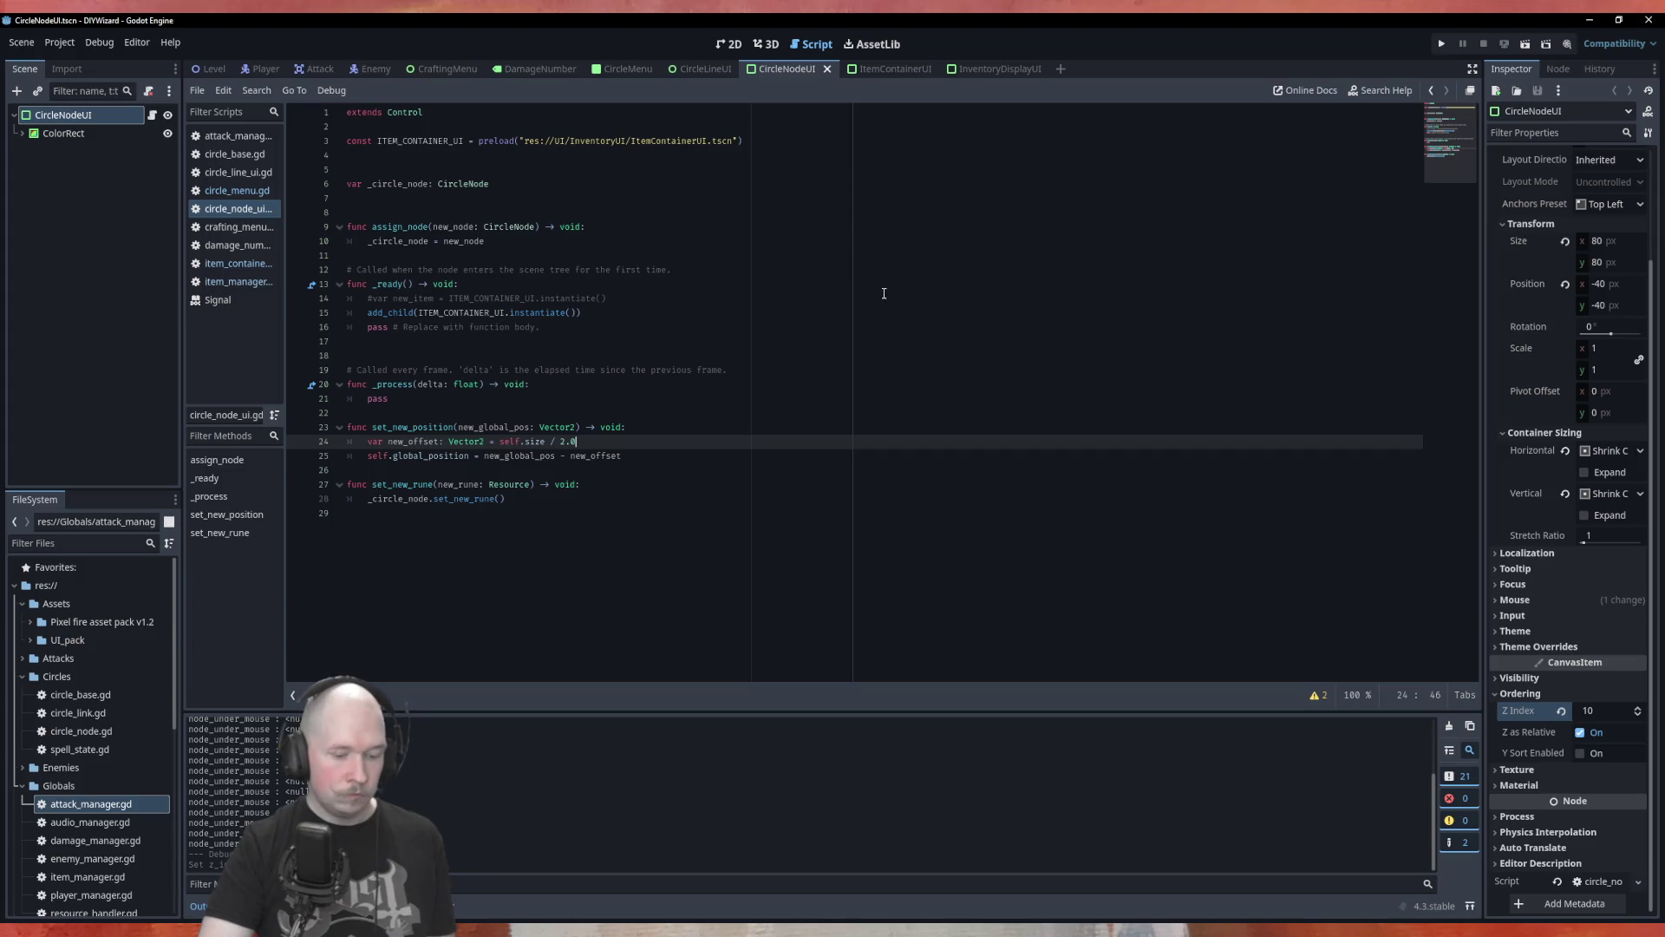
pyautogui.press('F5')
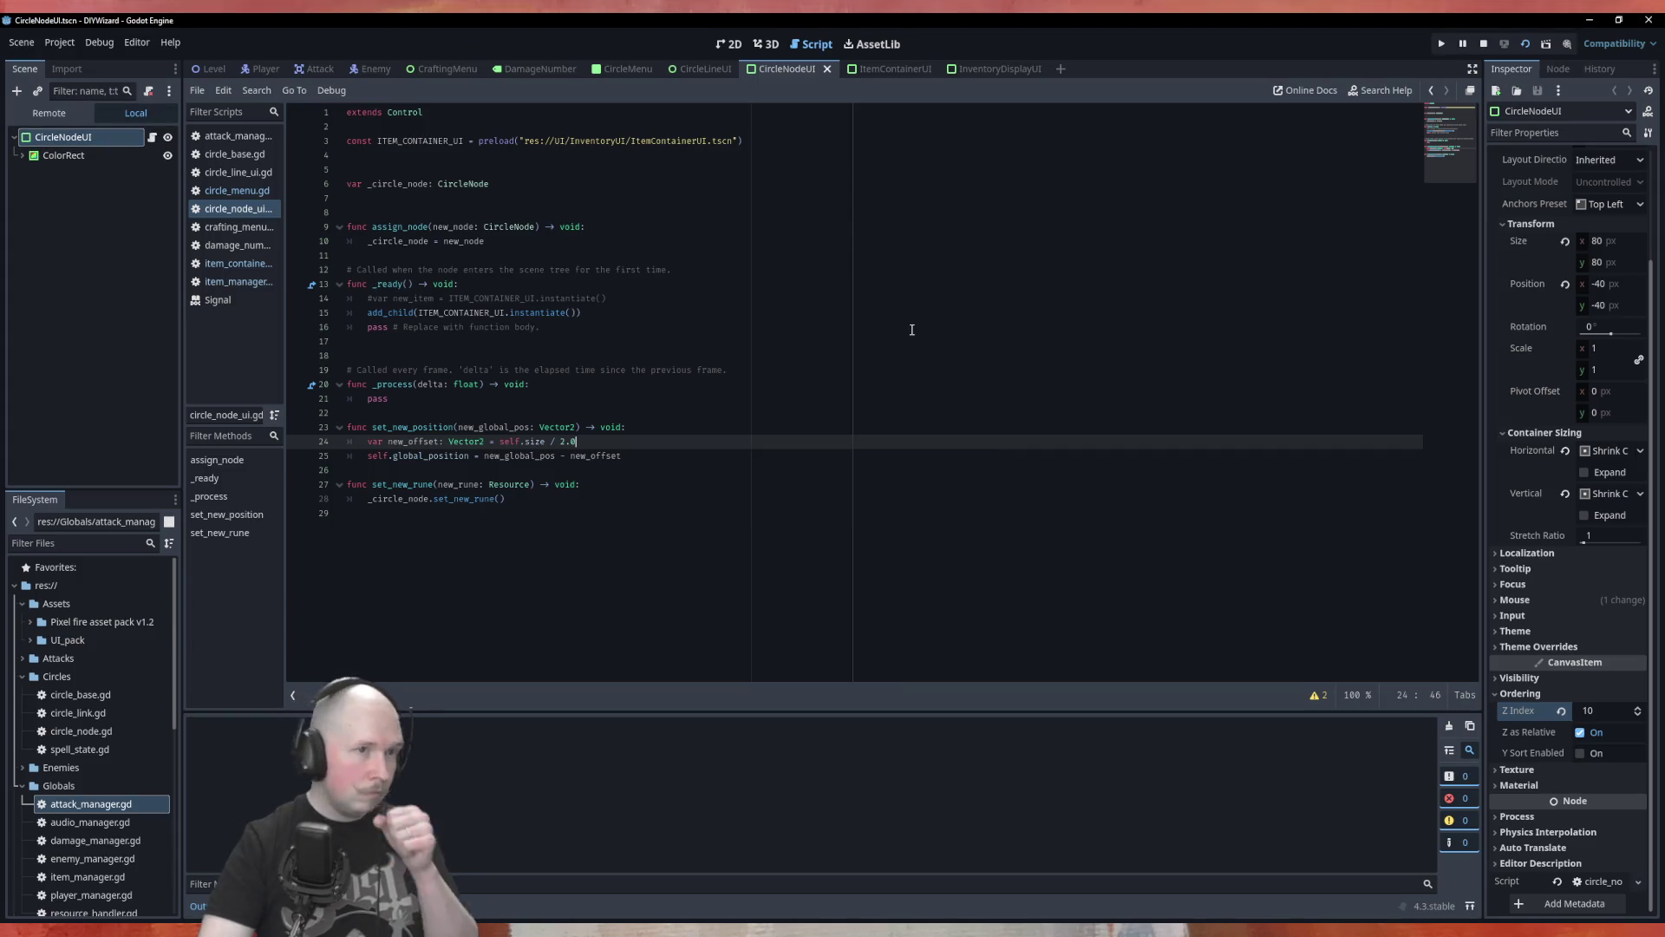
pyautogui.click(1185, 248)
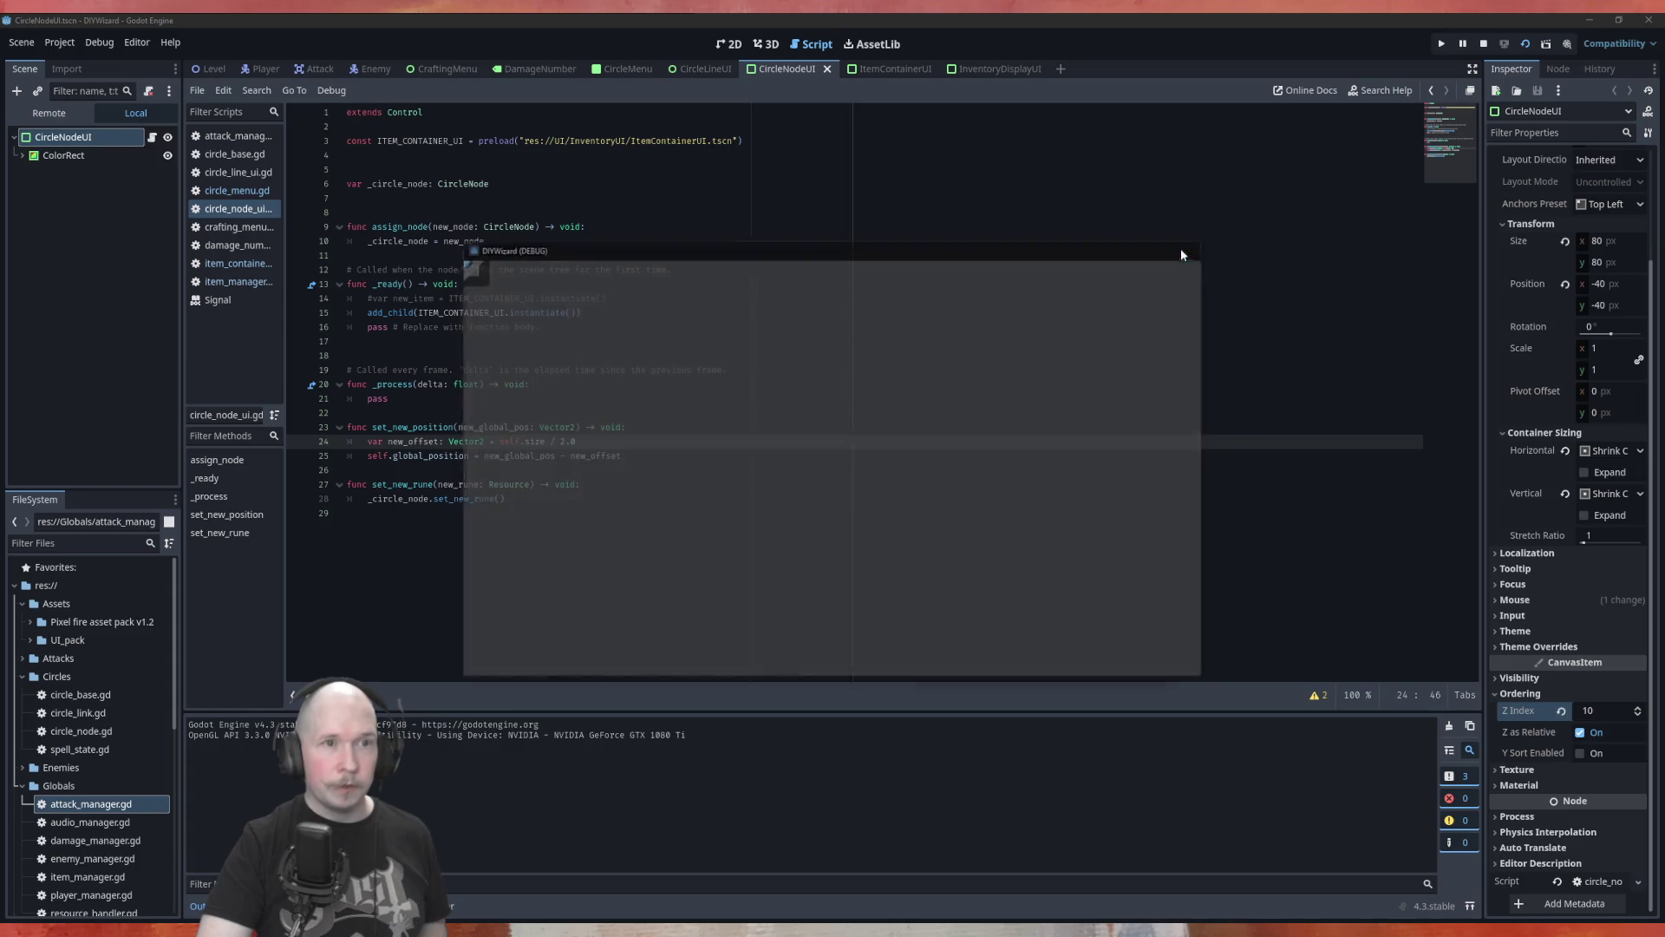
pyautogui.click(648, 65)
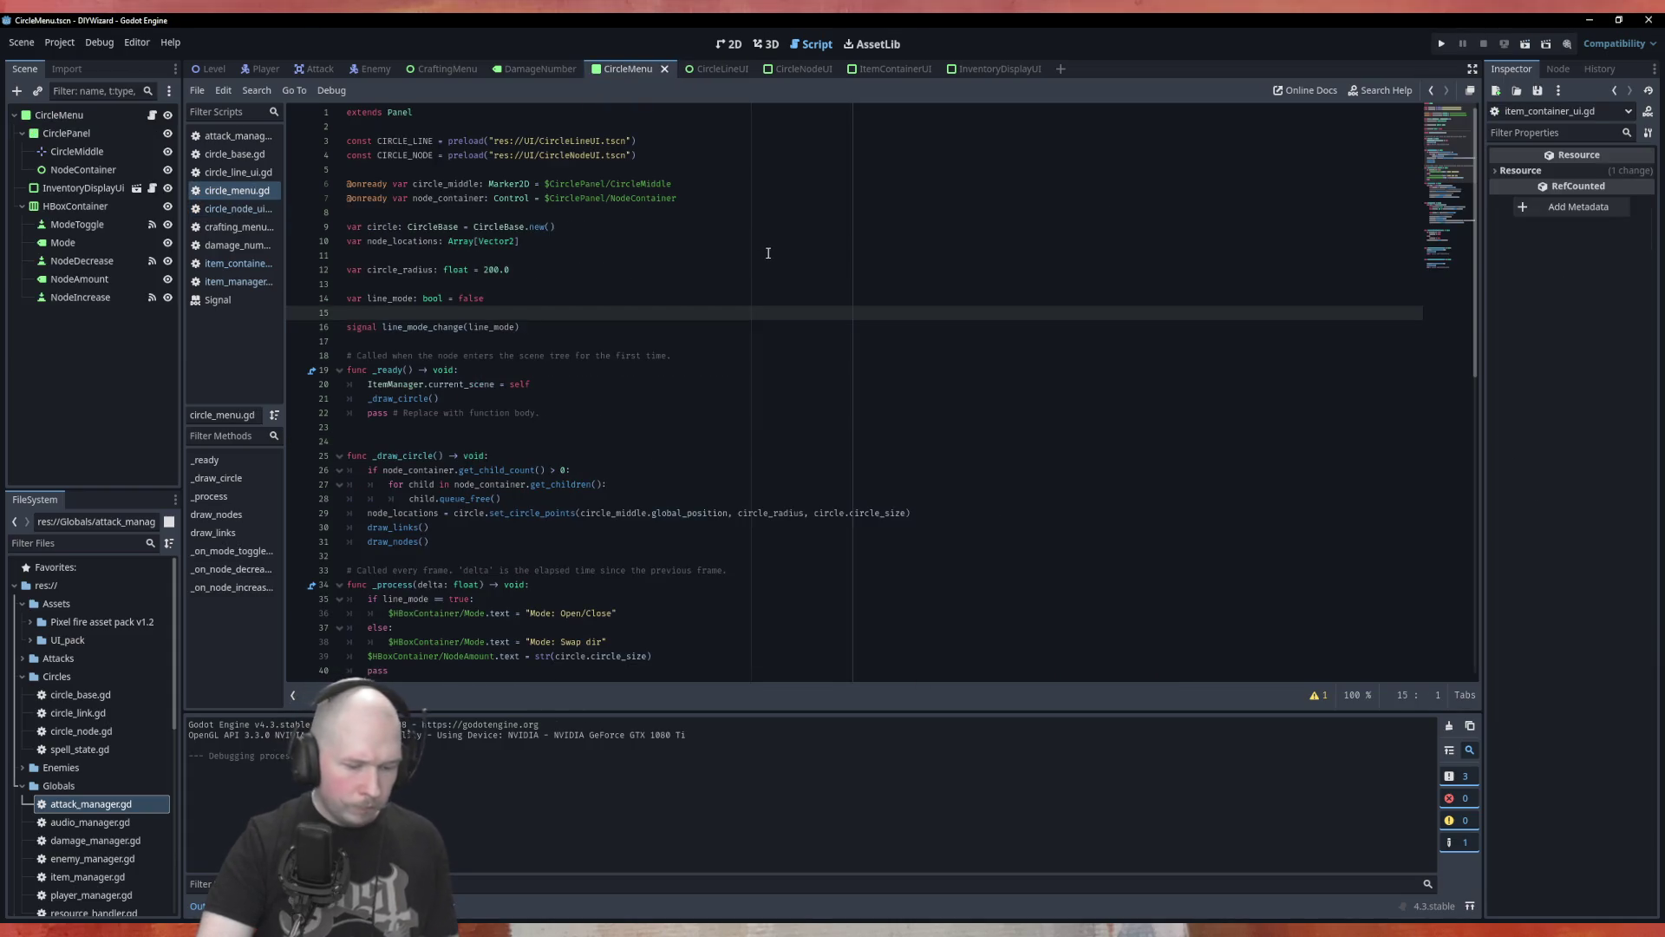
pyautogui.press('F5')
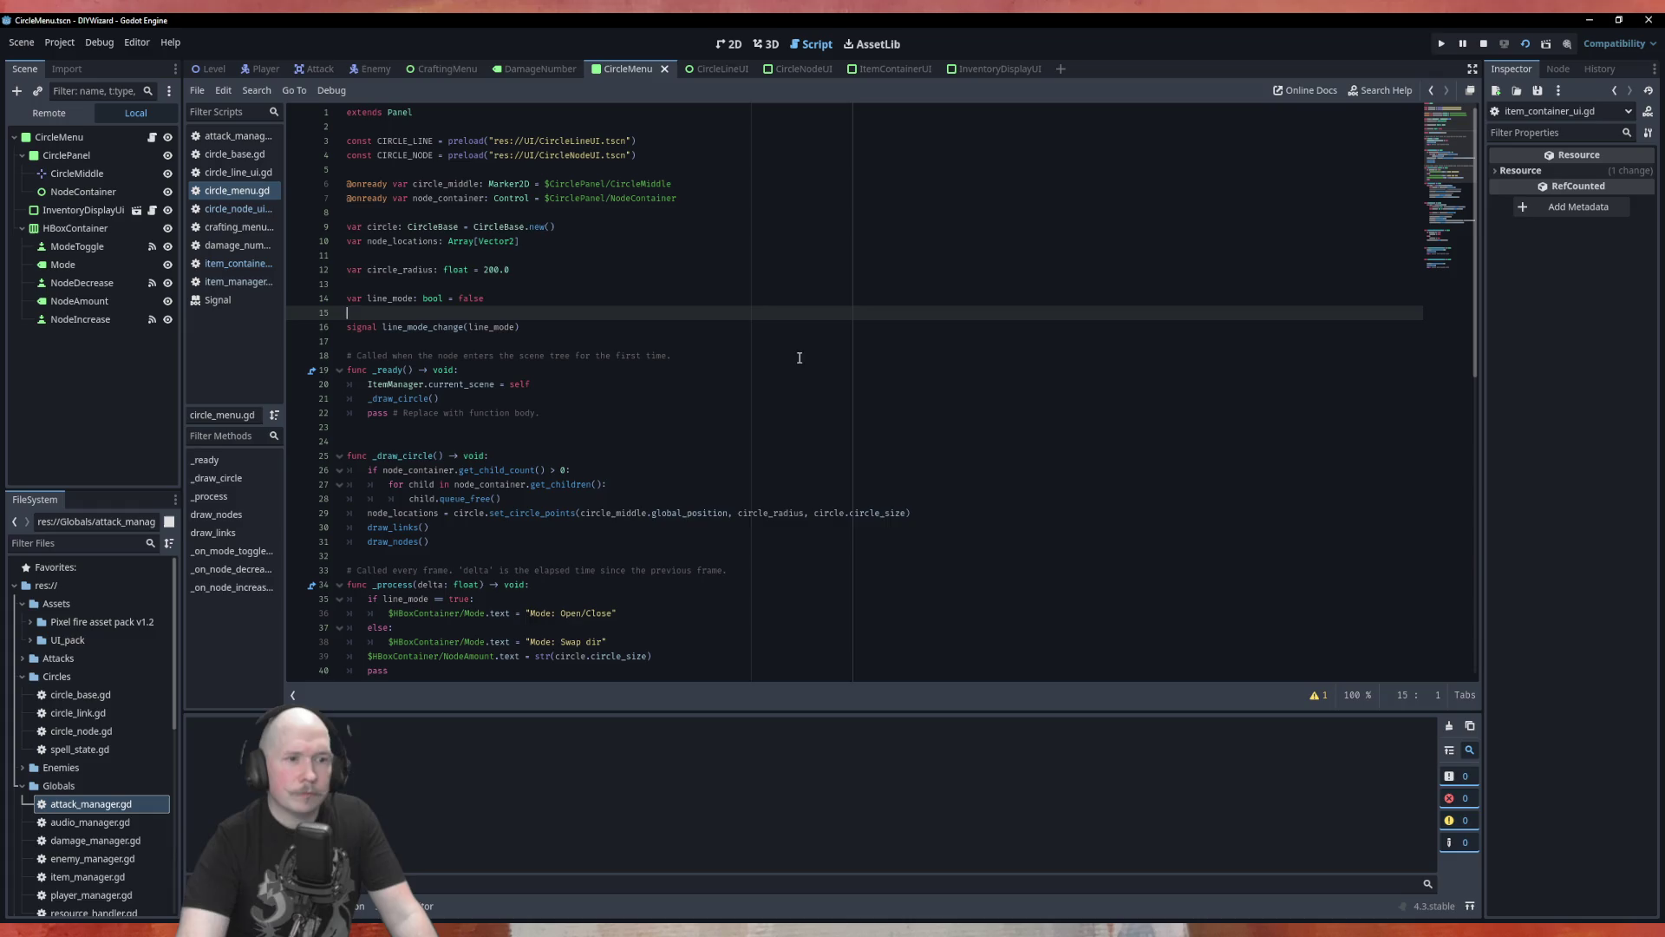
# Drop AOE, Beam, Bolt and Earth runes onto the right, top and left circle nodes.
pyautogui.moveTo(898, 429)
pyautogui.mouseDown()
pyautogui.moveTo(836, 466)
pyautogui.moveTo(803, 439)
pyautogui.mouseUp()
pyautogui.moveTo(952, 420)
pyautogui.mouseDown()
pyautogui.moveTo(770, 577)
pyautogui.moveTo(856, 573)
pyautogui.moveTo(960, 462)
pyautogui.moveTo(741, 574)
pyautogui.mouseUp()
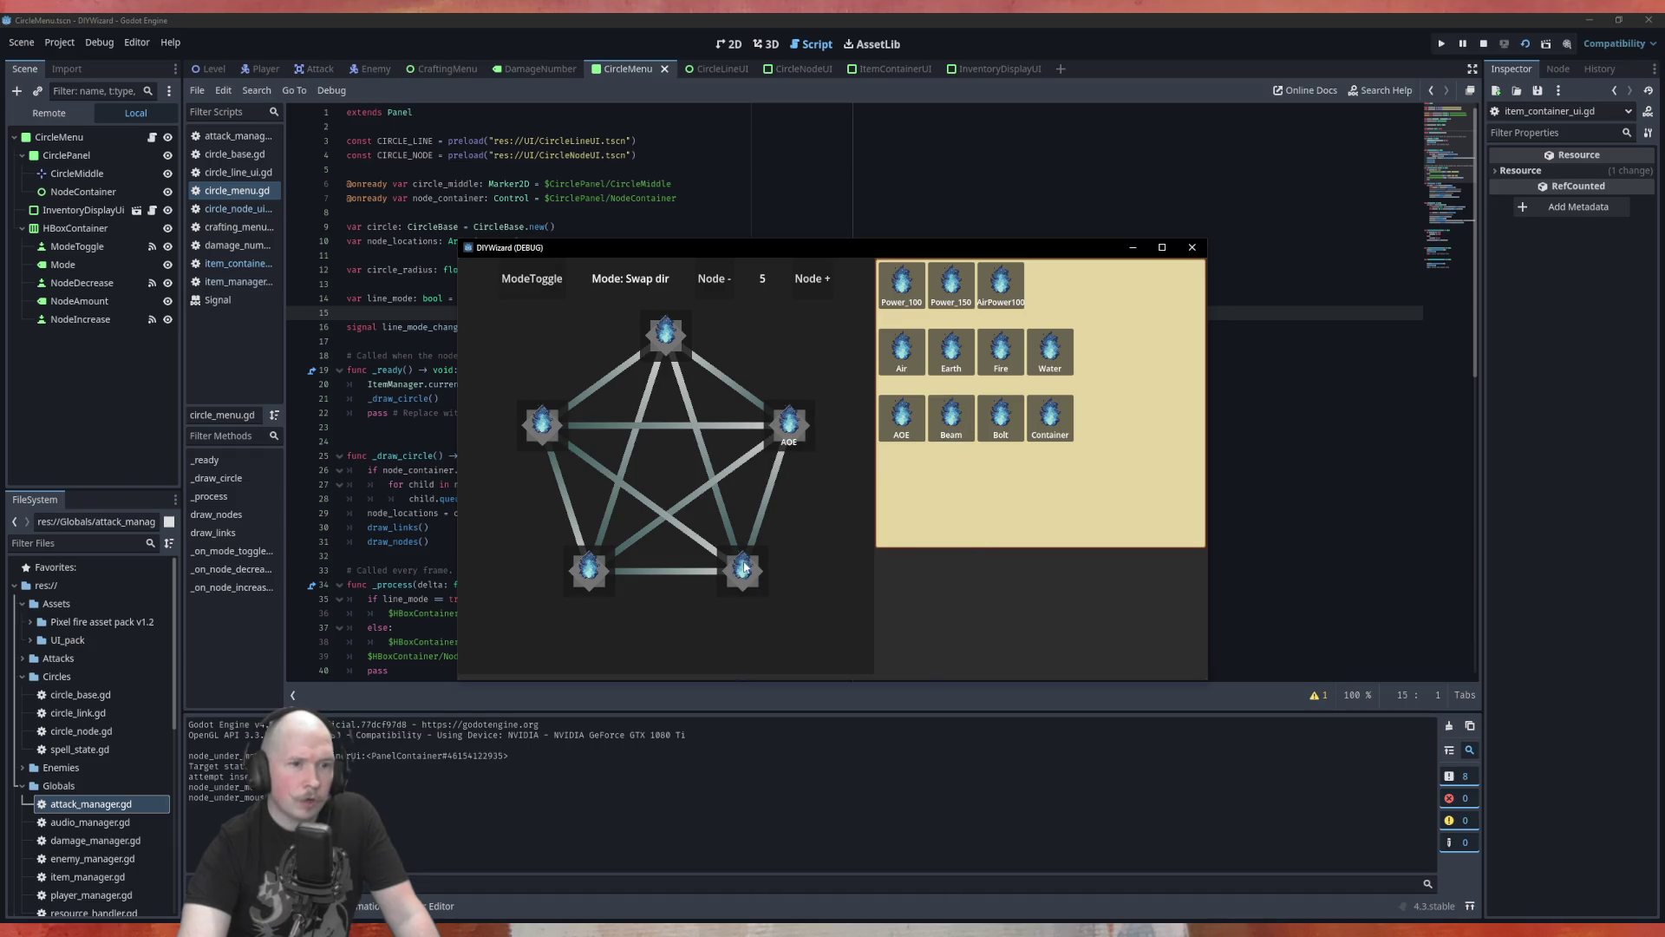
pyautogui.moveTo(1000, 419)
pyautogui.mouseDown()
pyautogui.moveTo(895, 537)
pyautogui.moveTo(744, 577)
pyautogui.moveTo(679, 342)
pyautogui.mouseUp()
pyautogui.moveTo(902, 419); pyautogui.dragTo(546, 430)
pyautogui.moveTo(952, 351)
pyautogui.mouseDown()
pyautogui.moveTo(607, 399)
pyautogui.moveTo(577, 434)
pyautogui.moveTo(555, 429)
pyautogui.mouseUp()
pyautogui.moveTo(885, 370)
pyautogui.mouseDown()
pyautogui.moveTo(798, 454)
pyautogui.moveTo(791, 438)
pyautogui.mouseUp()
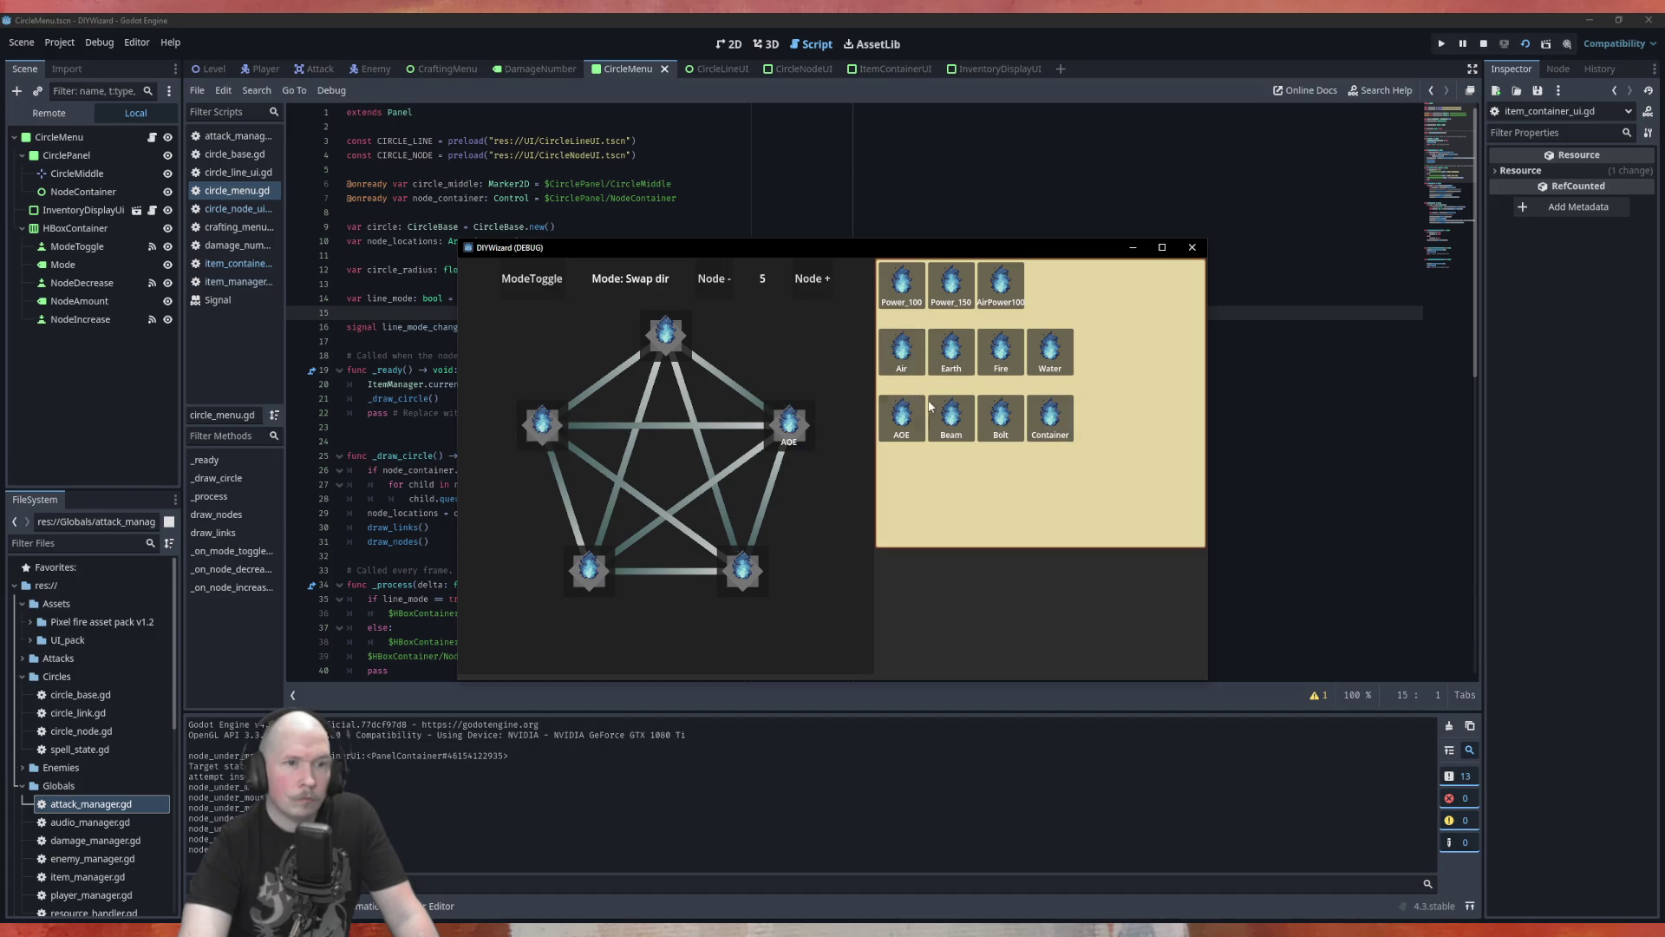
pyautogui.moveTo(902, 419)
pyautogui.mouseDown()
pyautogui.moveTo(810, 454)
pyautogui.moveTo(794, 438)
pyautogui.mouseUp()
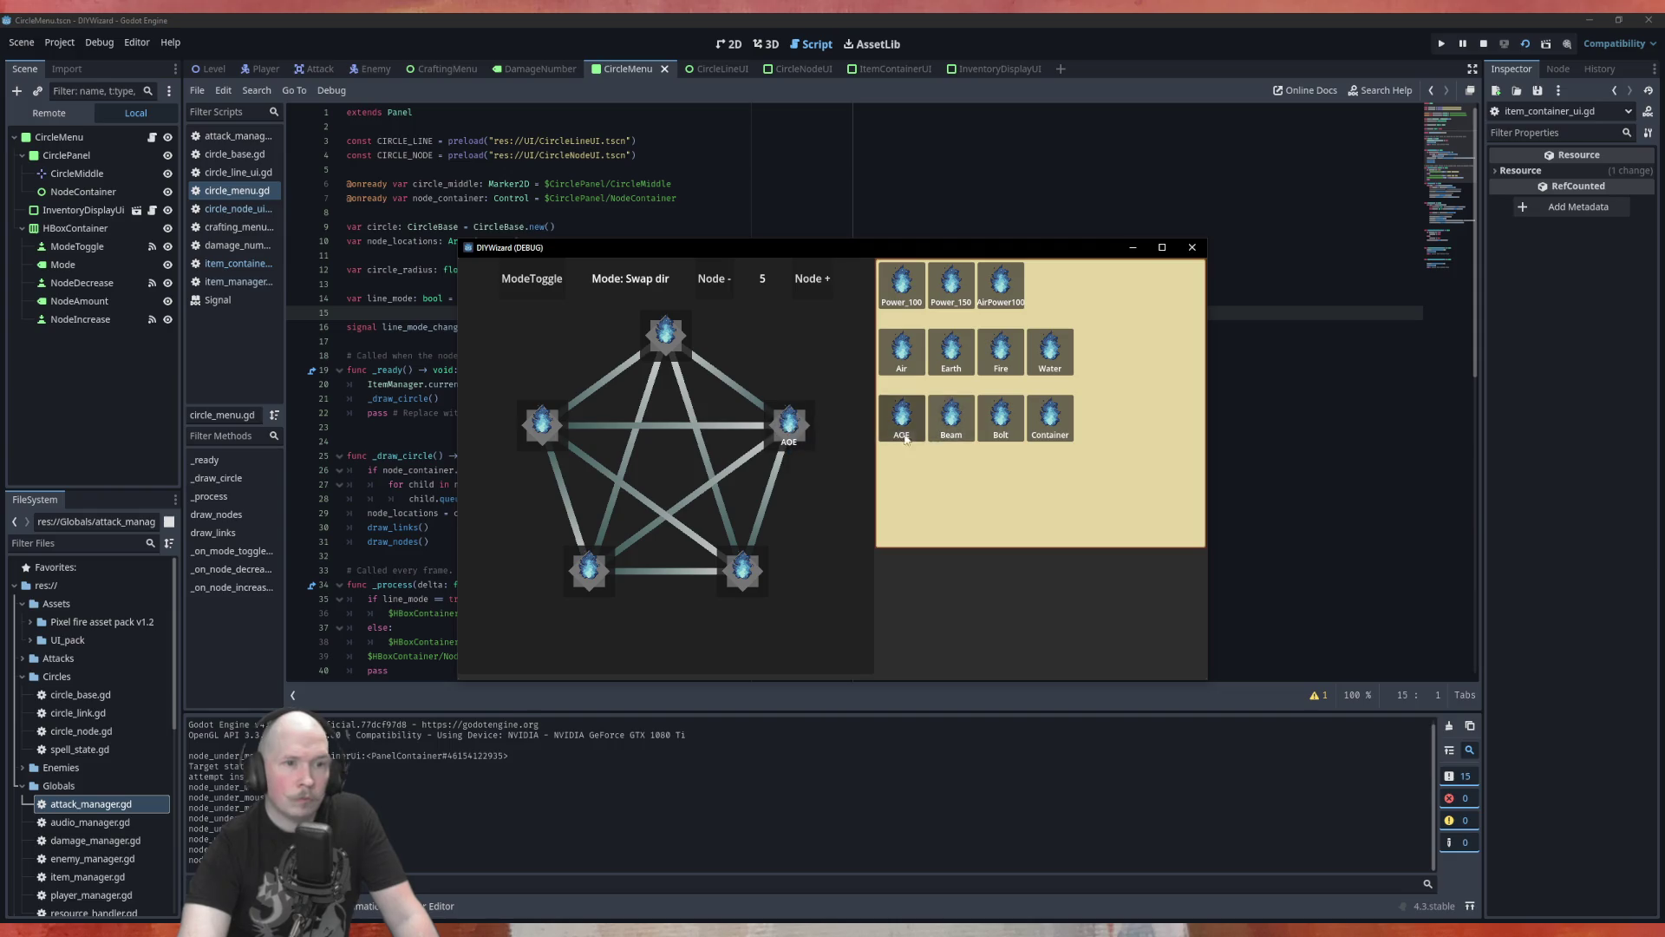
# Drop Bolt, Fire, AOE and Beam runes onto the bottom nodes, then close the game.
pyautogui.moveTo(1001, 419)
pyautogui.mouseDown()
pyautogui.moveTo(786, 438)
pyautogui.moveTo(1065, 430)
pyautogui.moveTo(750, 573)
pyautogui.mouseUp()
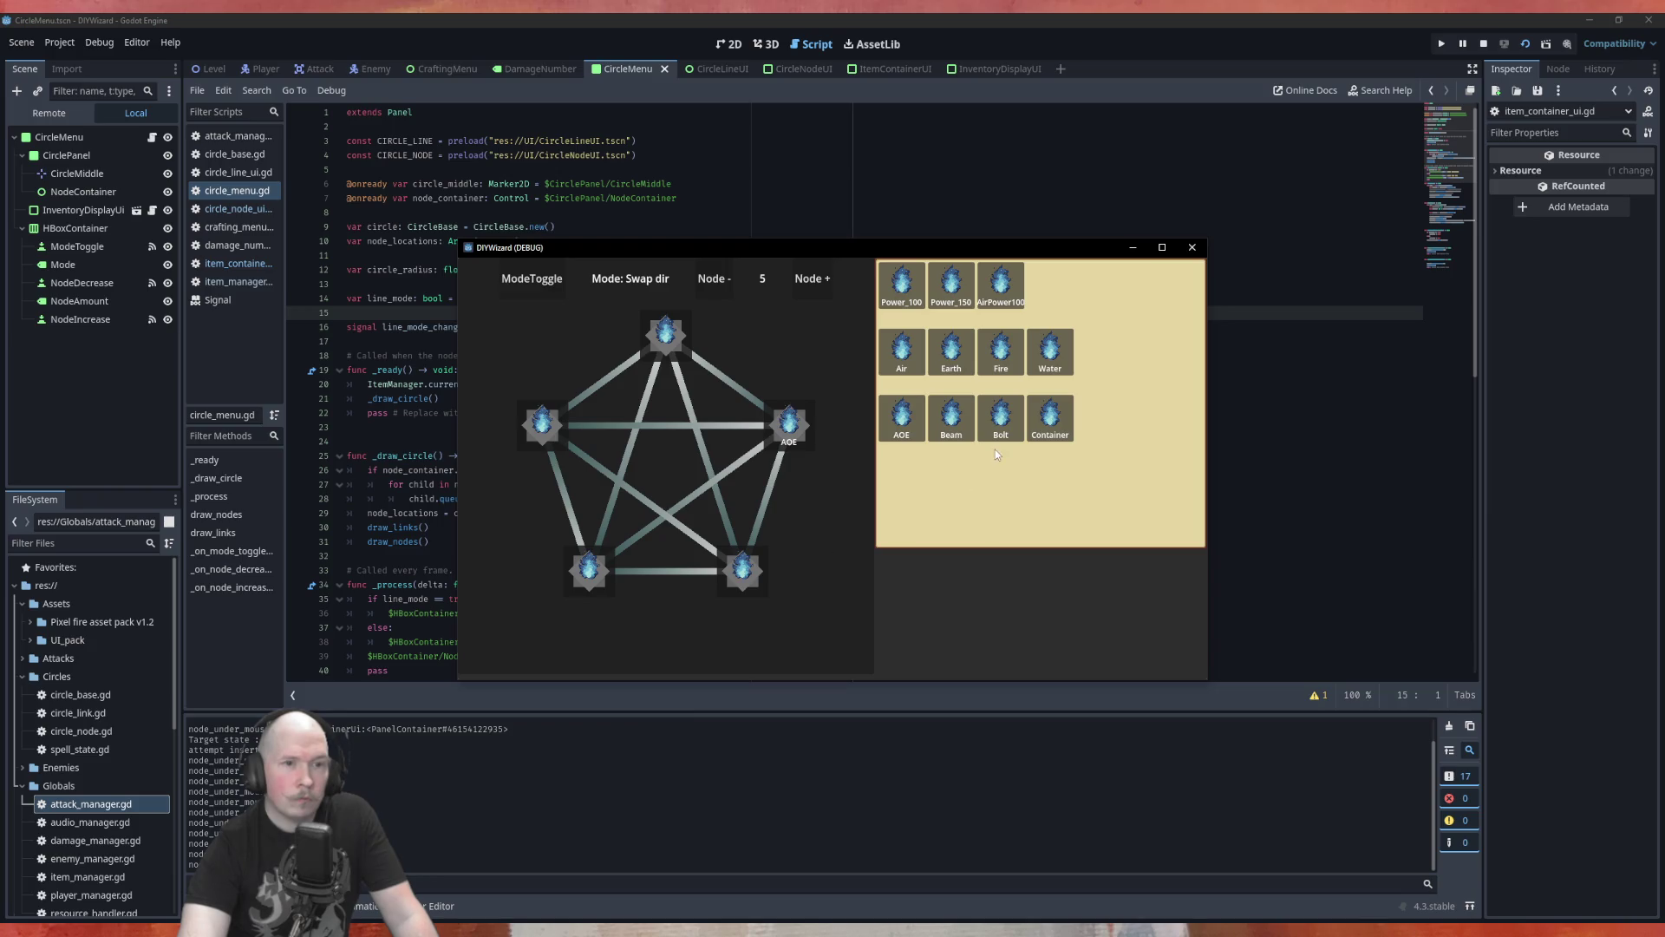
pyautogui.moveTo(1000, 352)
pyautogui.mouseDown()
pyautogui.moveTo(829, 588)
pyautogui.moveTo(614, 607)
pyautogui.moveTo(600, 590)
pyautogui.mouseUp()
pyautogui.moveTo(902, 419)
pyautogui.mouseDown()
pyautogui.moveTo(833, 494)
pyautogui.moveTo(637, 581)
pyautogui.mouseUp()
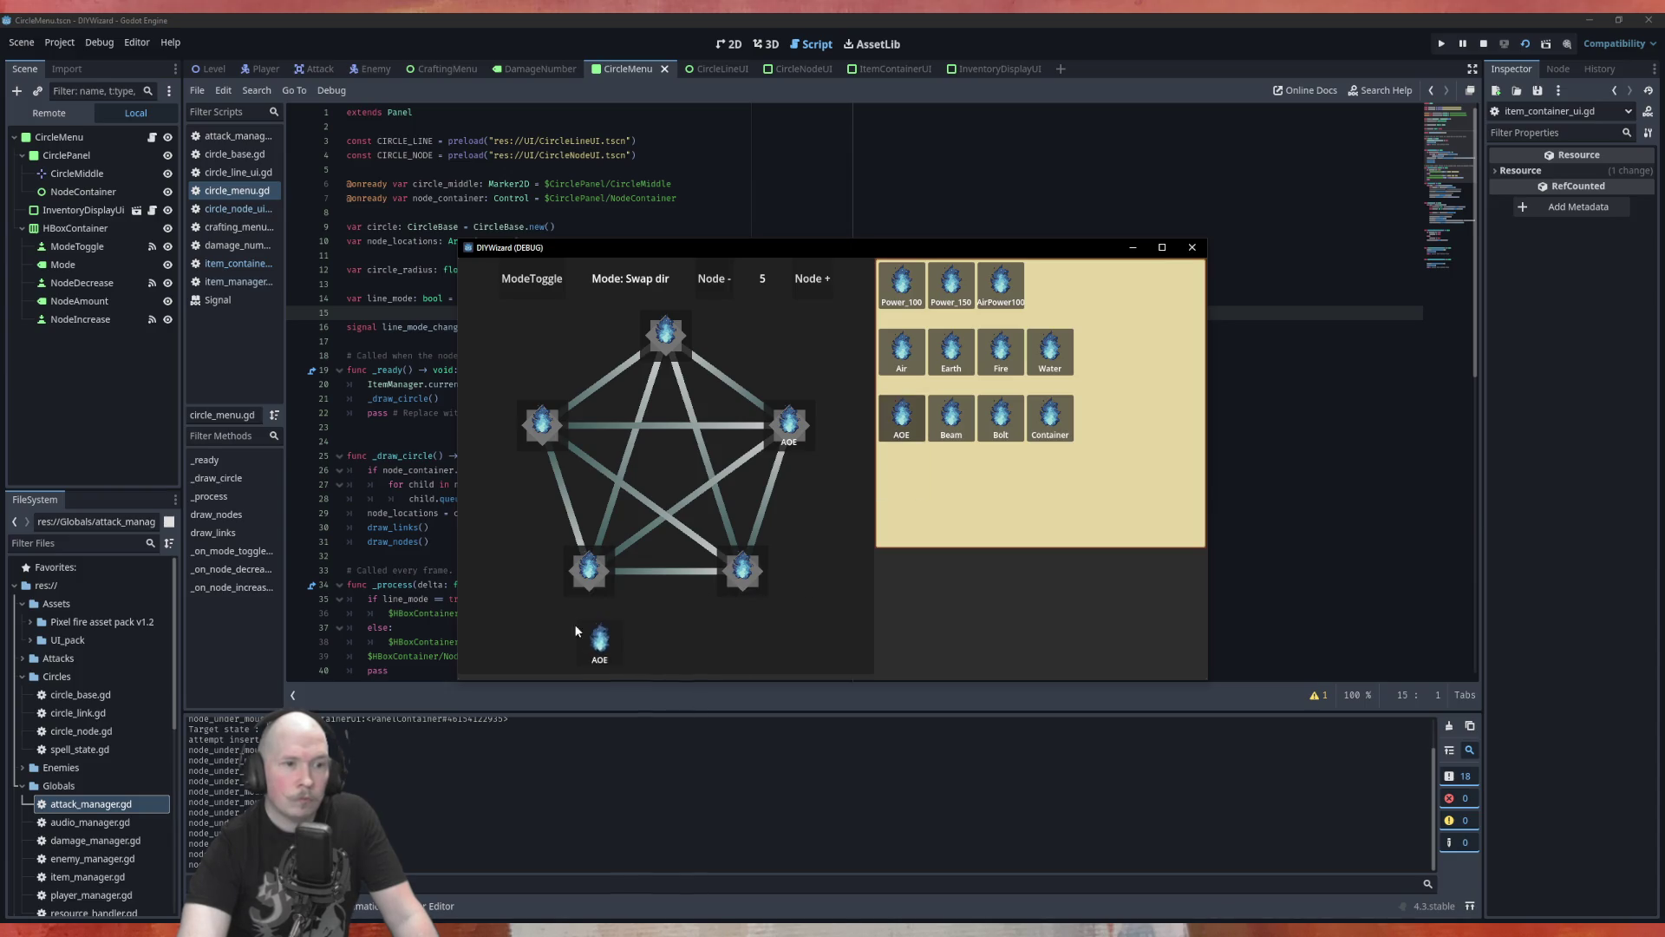
pyautogui.moveTo(589, 592); pyautogui.dragTo(590, 593)
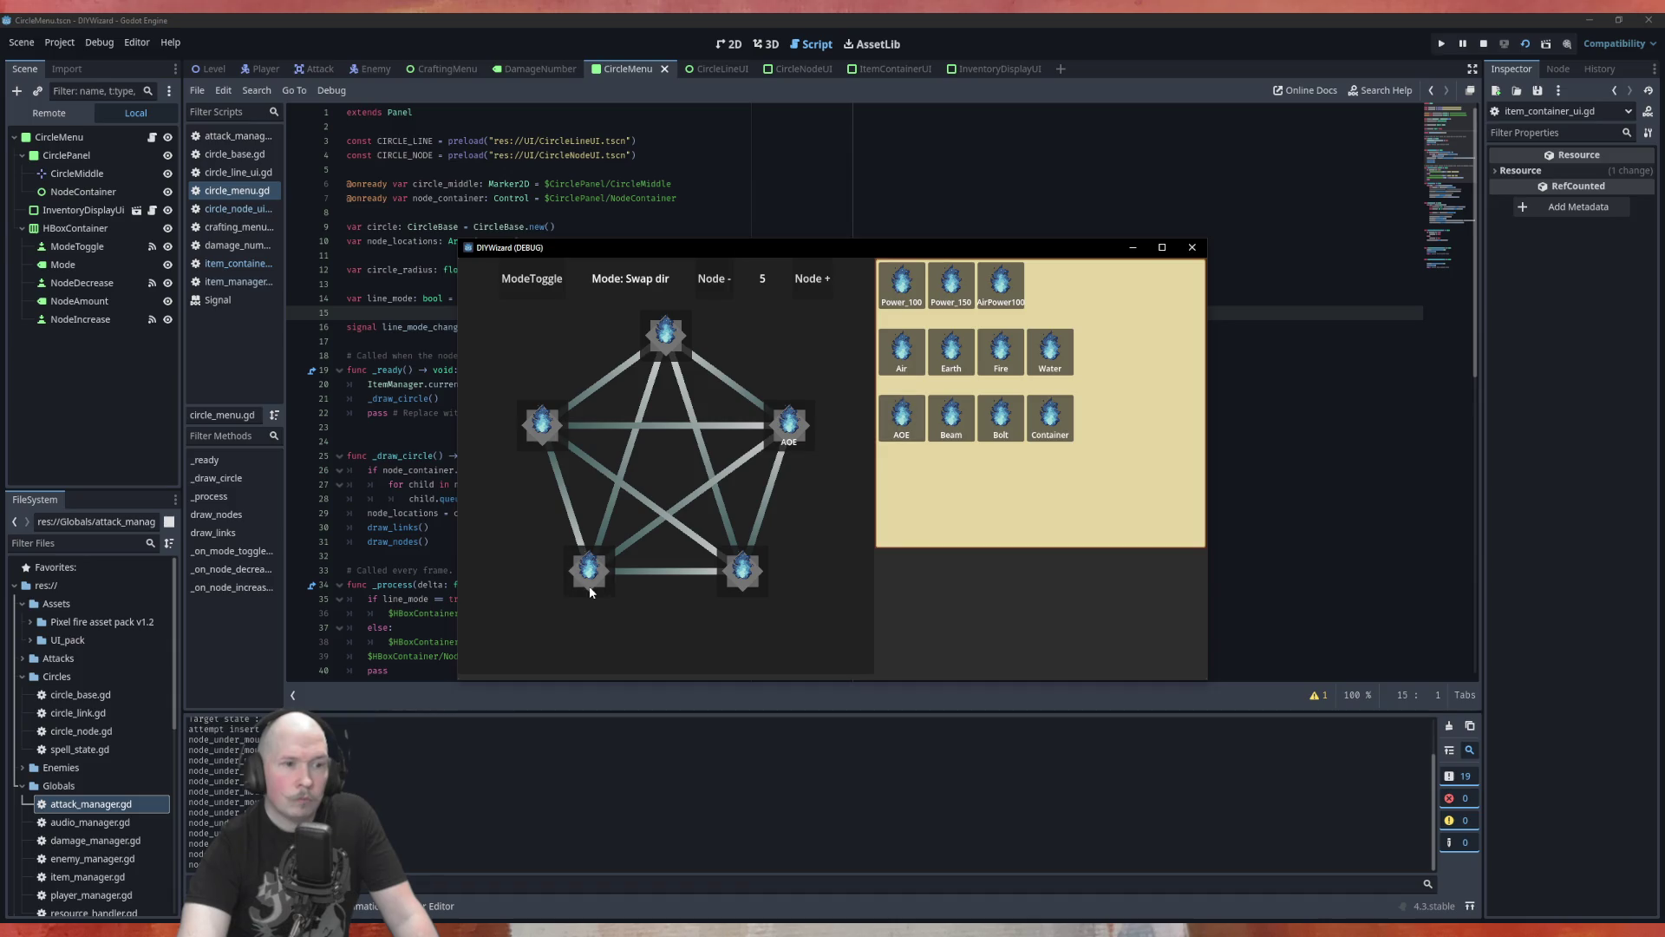
pyautogui.moveTo(952, 419)
pyautogui.mouseDown()
pyautogui.moveTo(633, 621)
pyautogui.moveTo(584, 593)
pyautogui.moveTo(604, 590)
pyautogui.mouseUp()
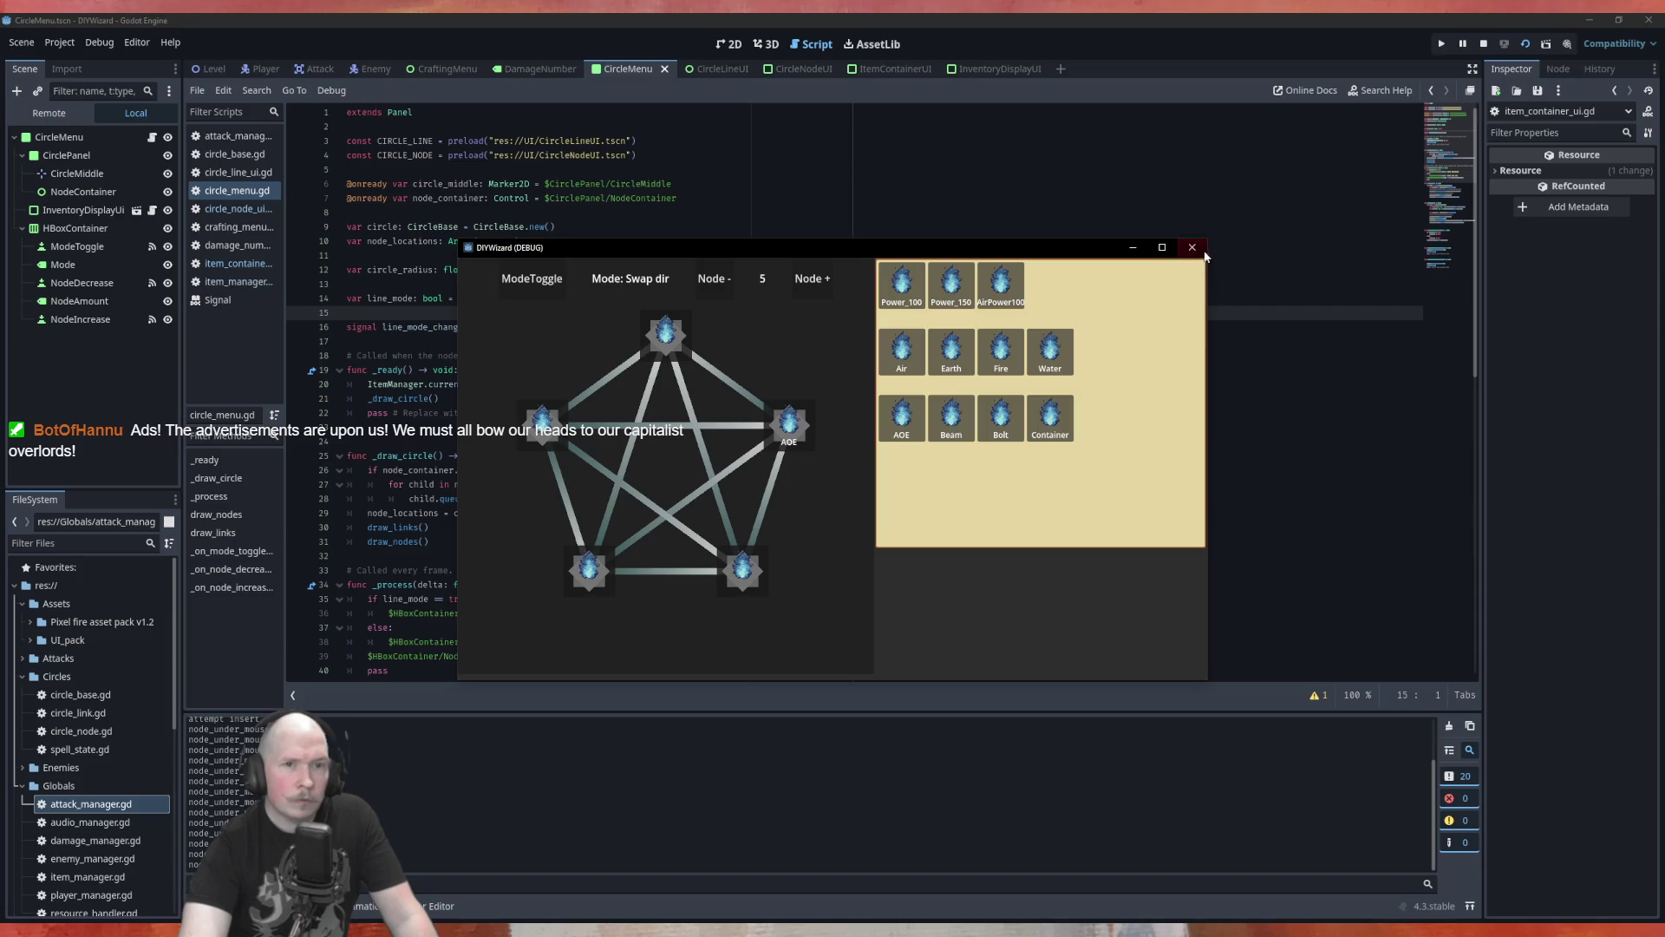
pyautogui.click(1191, 247)
# Copy line 46's state assignment below line 56 in _on_mouse_exited and change it to EMPTY.
pyautogui.click(777, 486)
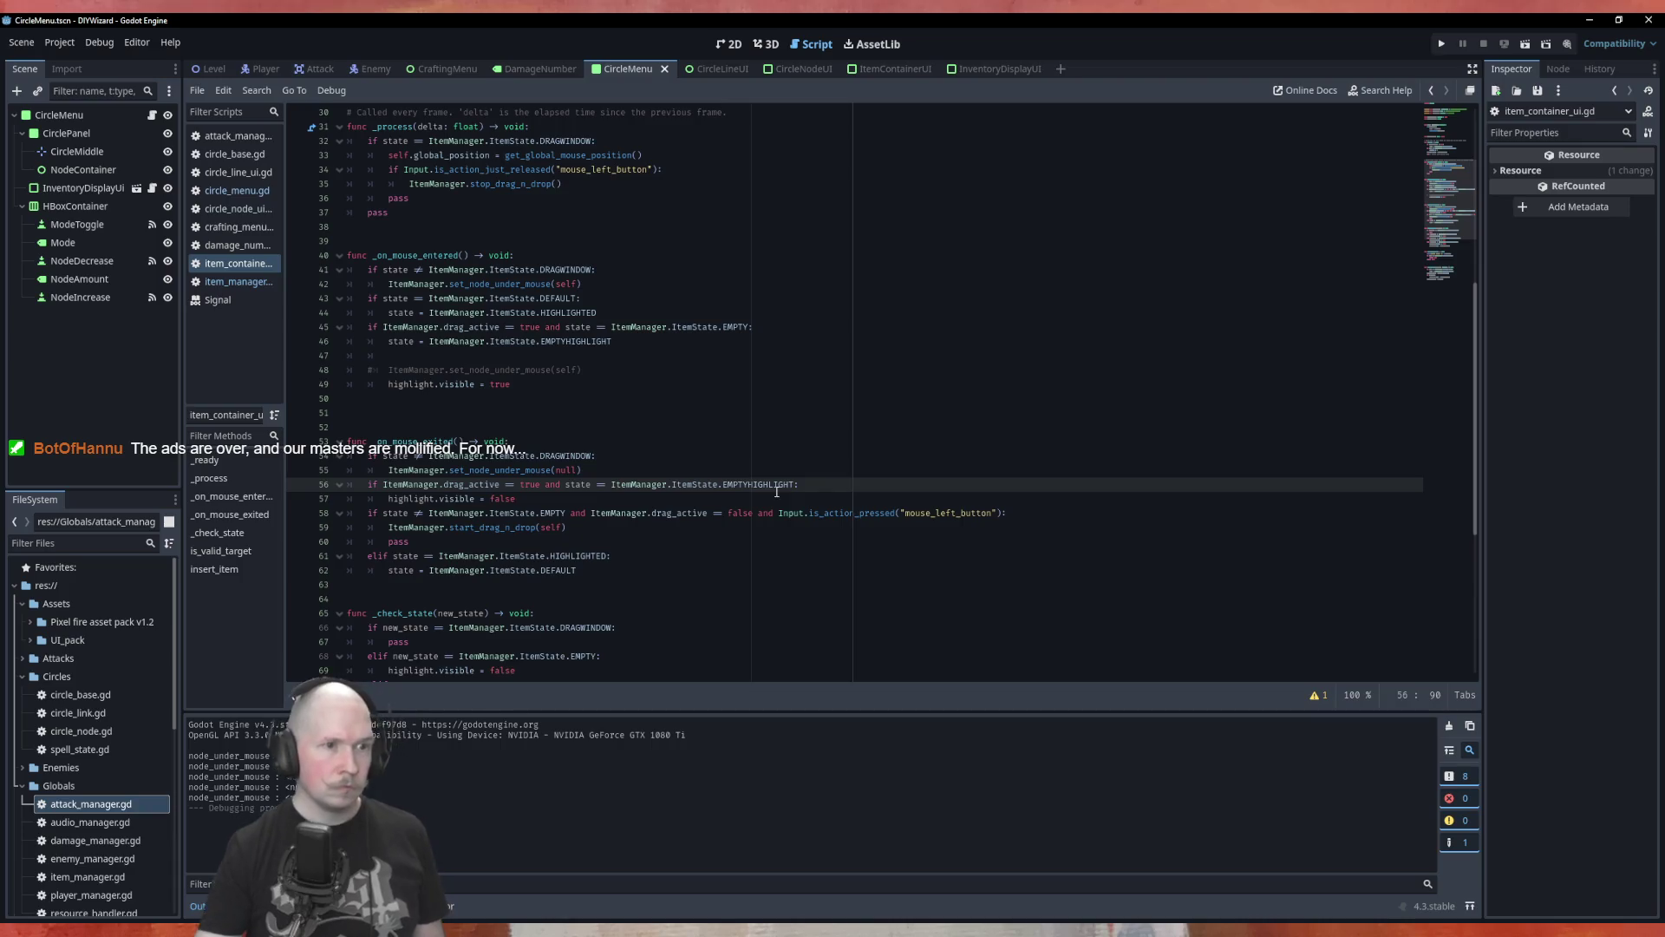
pyautogui.click(714, 351)
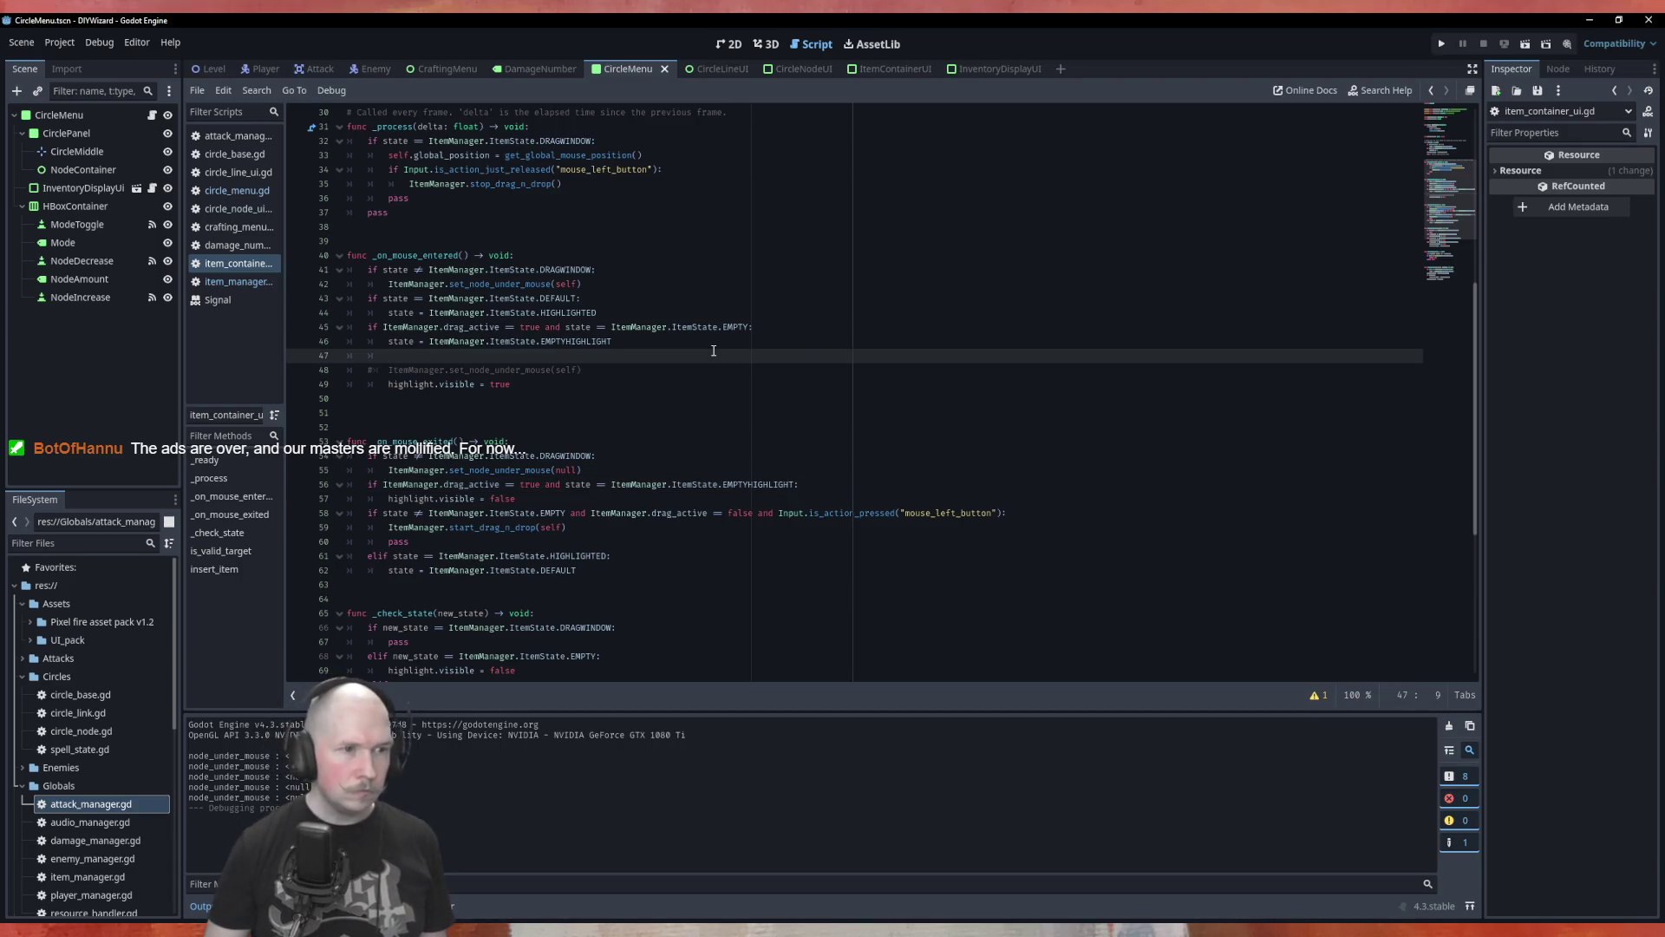
pyautogui.press('Up')
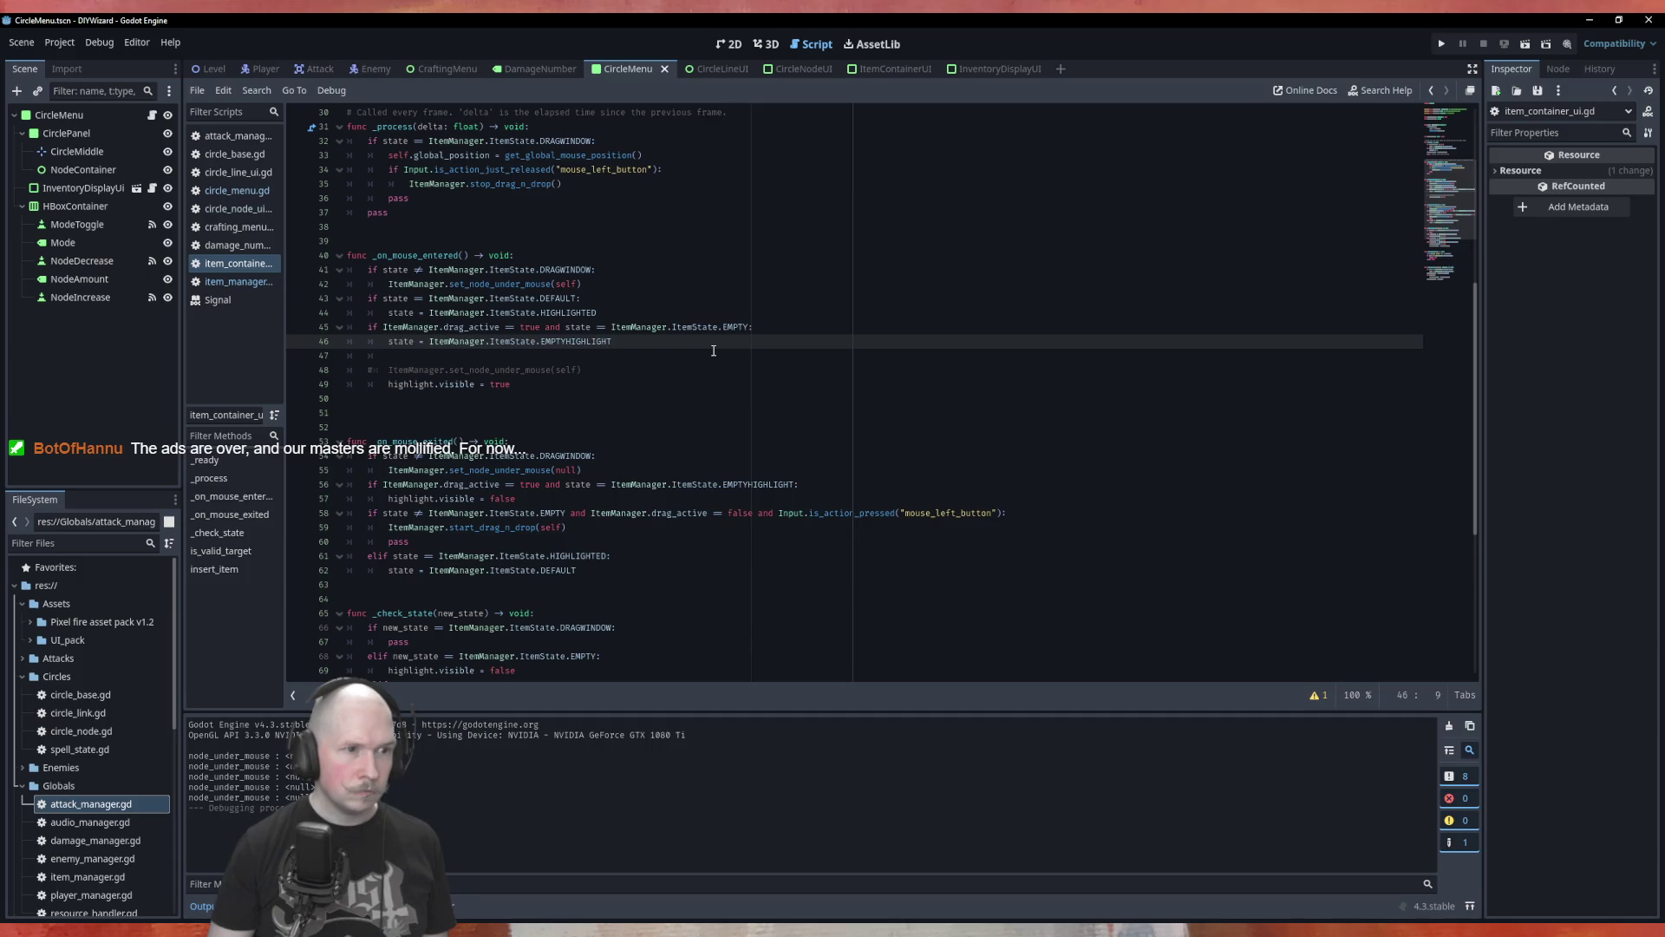
pyautogui.hotkey('shift', 'End')
pyautogui.hotkey('ctrl', 'c')
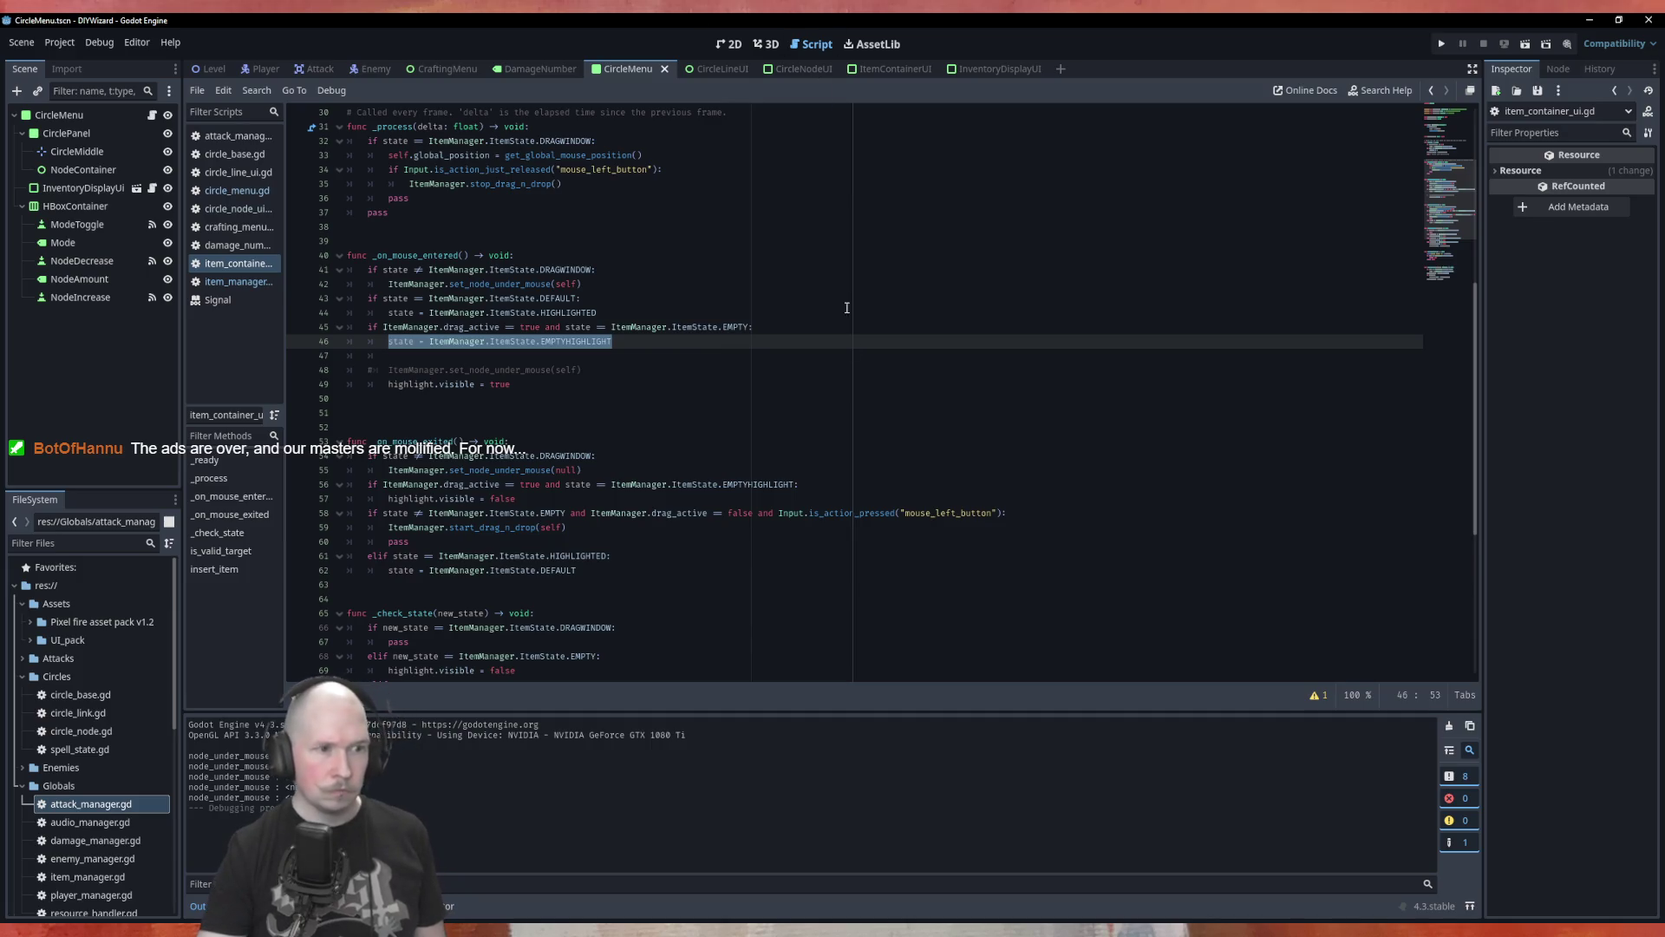
pyautogui.click(838, 484)
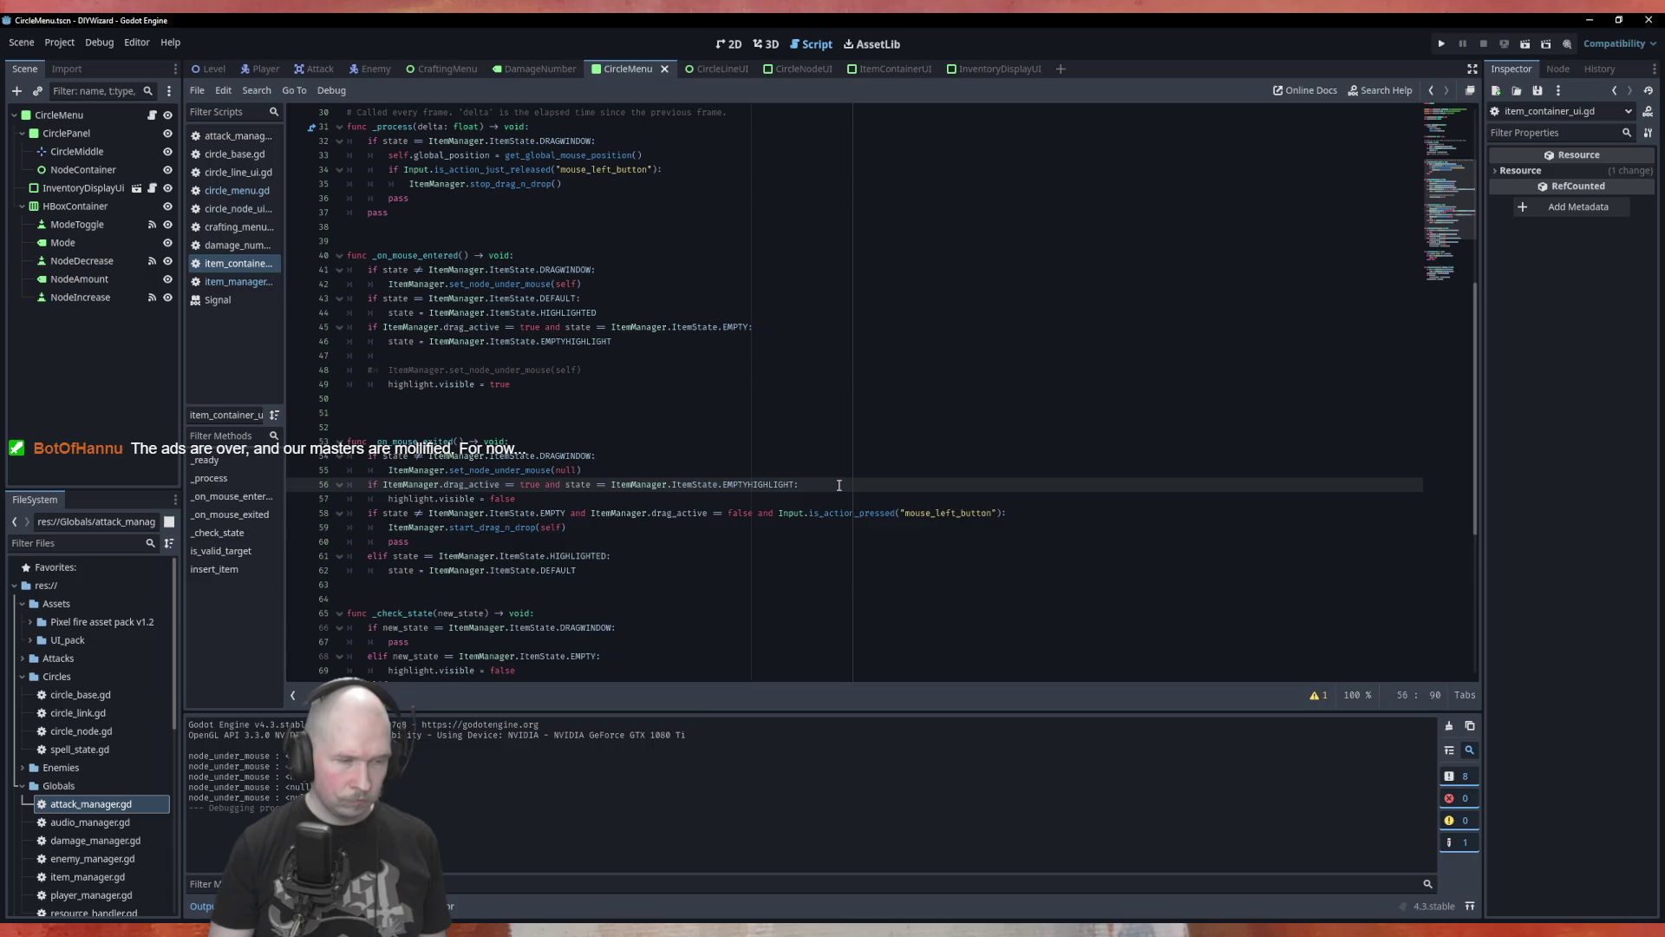
pyautogui.press('Return')
pyautogui.hotkey('ctrl', 'v')
pyautogui.press('Left')
pyautogui.press('Left')
pyautogui.press('Left')
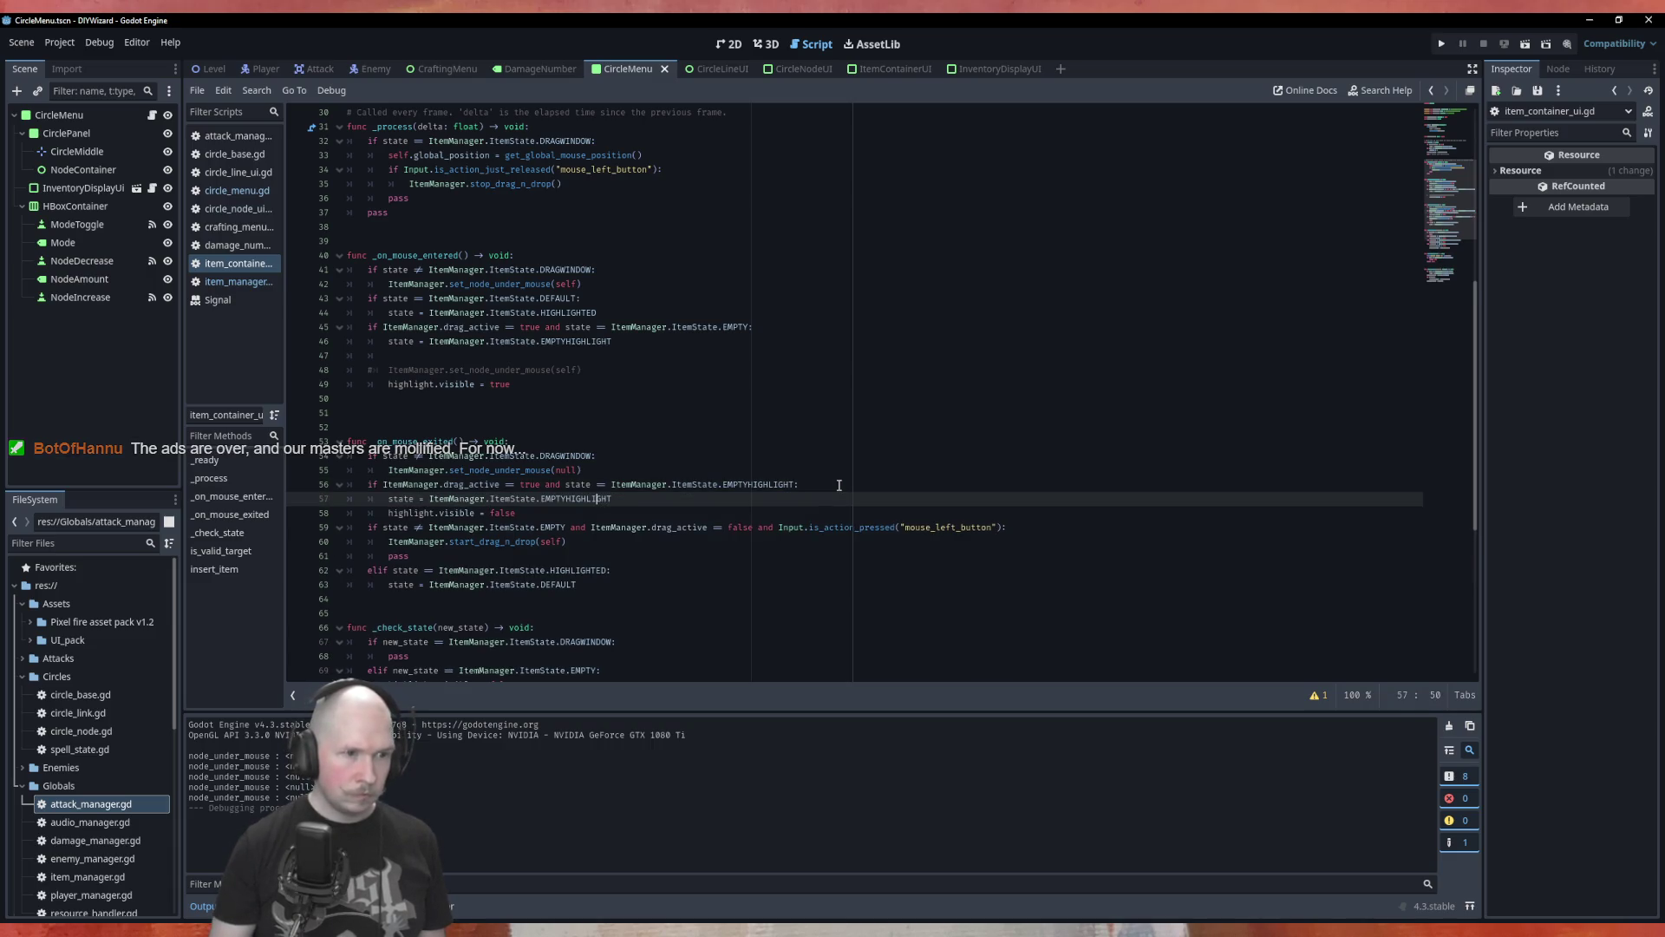
pyautogui.press('Delete')
pyautogui.press('Delete')
pyautogui.press('Delete')
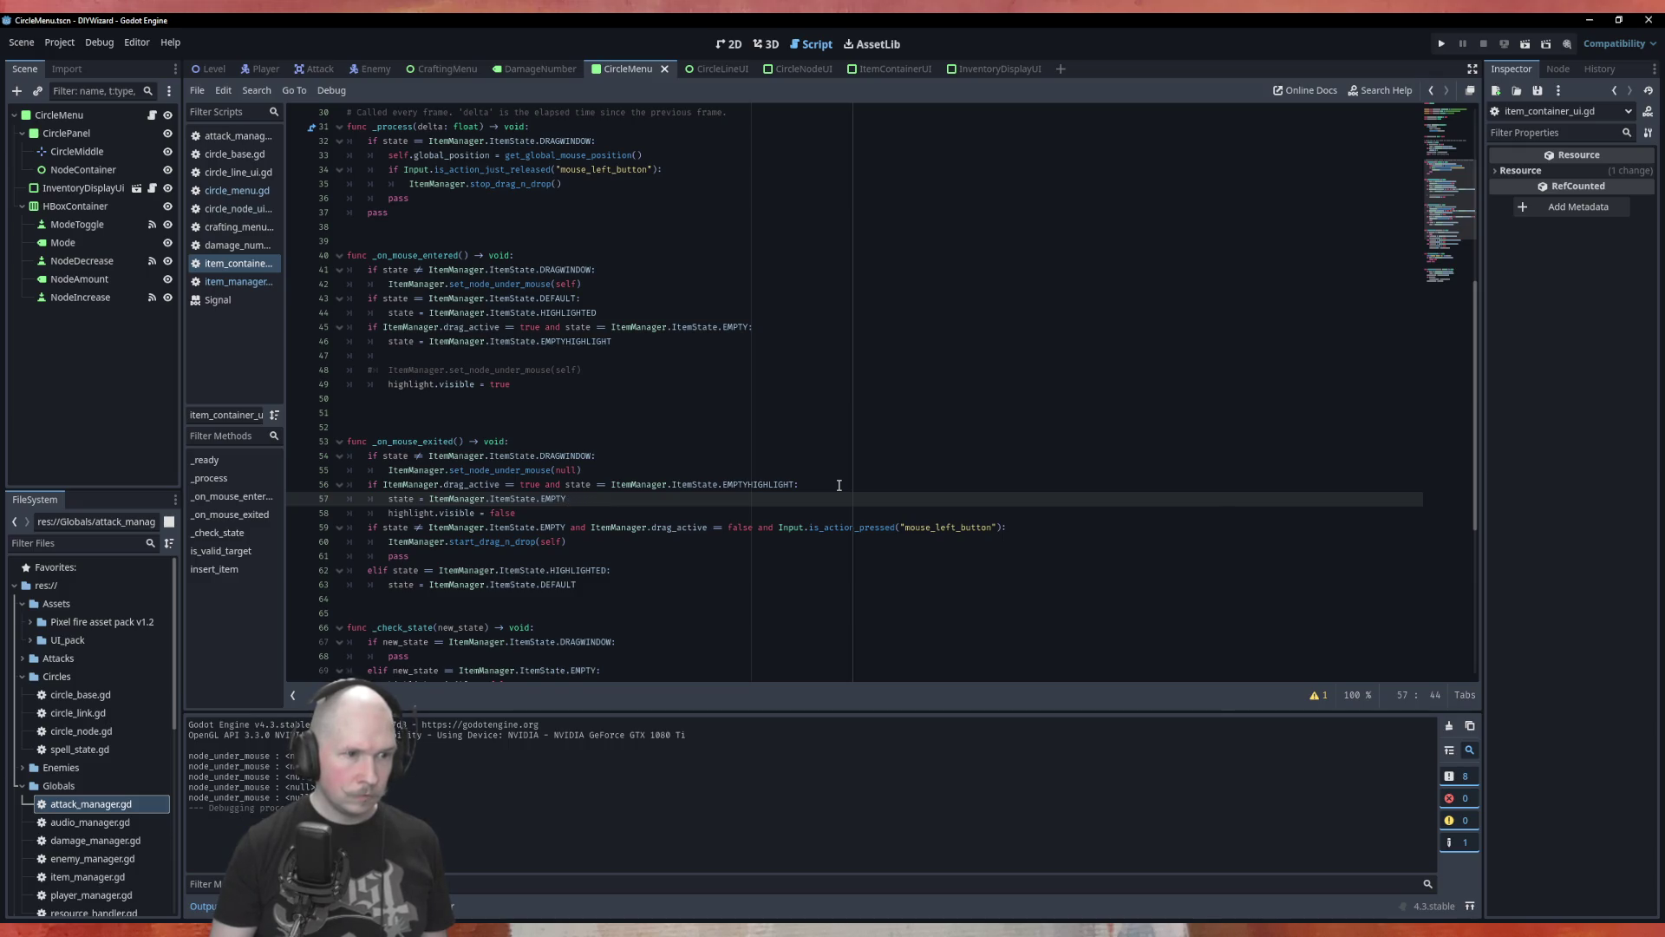
# Delete the highlight.visible = false line, commented lines 48–49, stray blank lines and the pass.
pyautogui.press('Down')
pyautogui.hotkey('shift', 'Home')
pyautogui.press('BackSpace')
pyautogui.press('BackSpace')
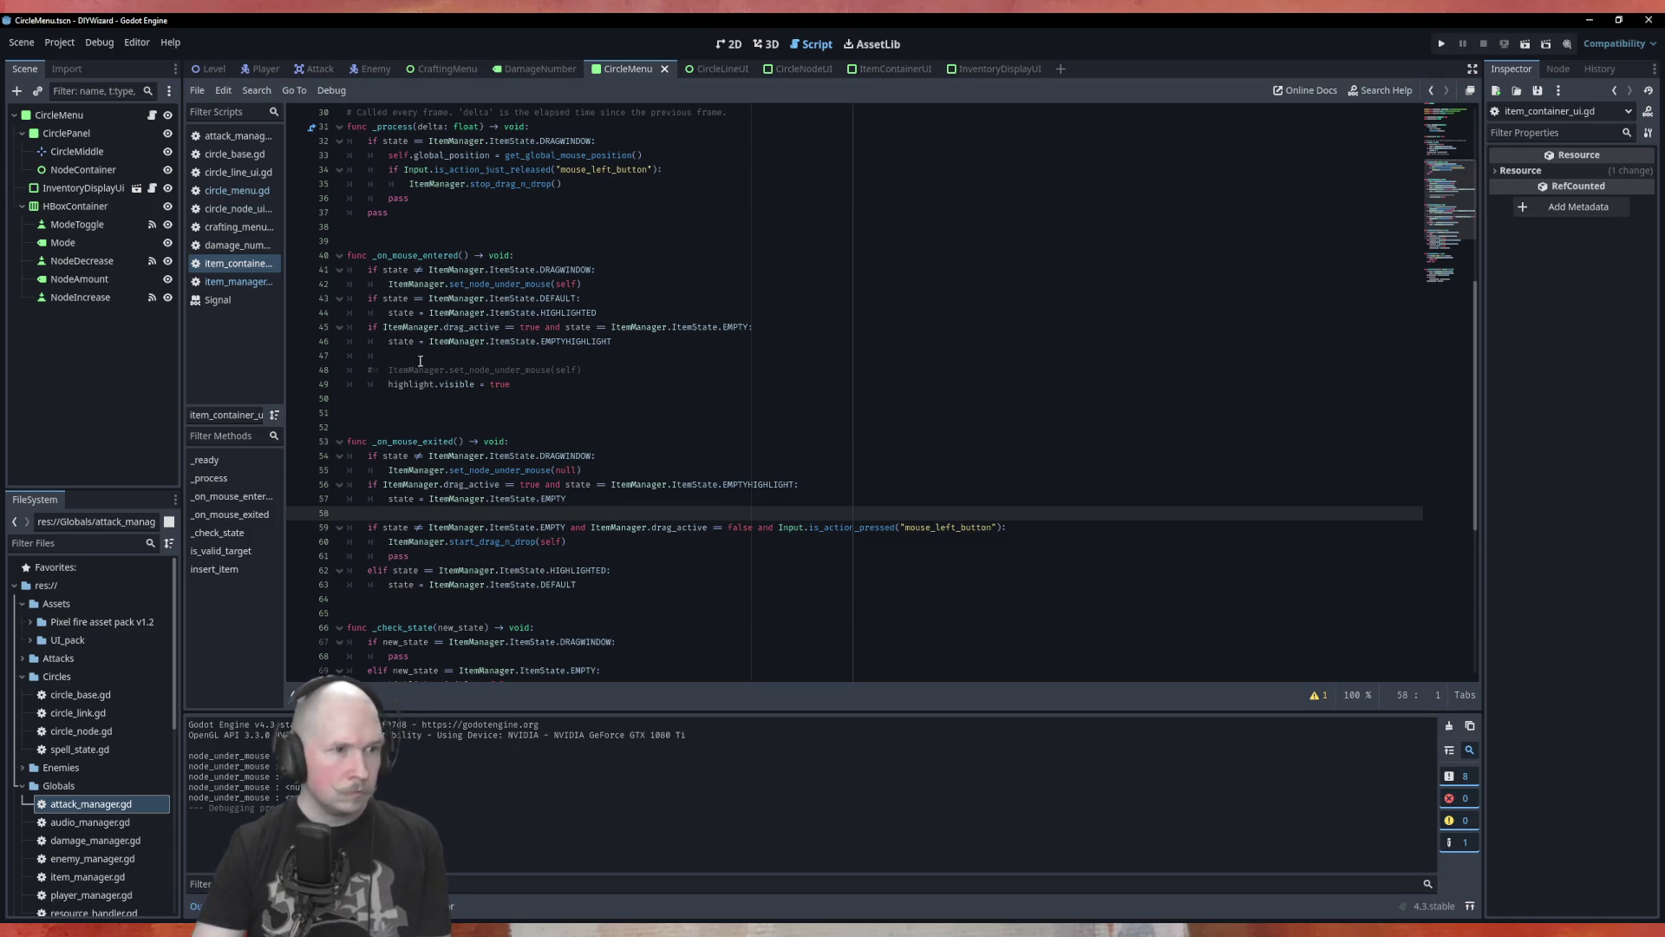
pyautogui.moveTo(518, 387); pyautogui.dragTo(322, 370)
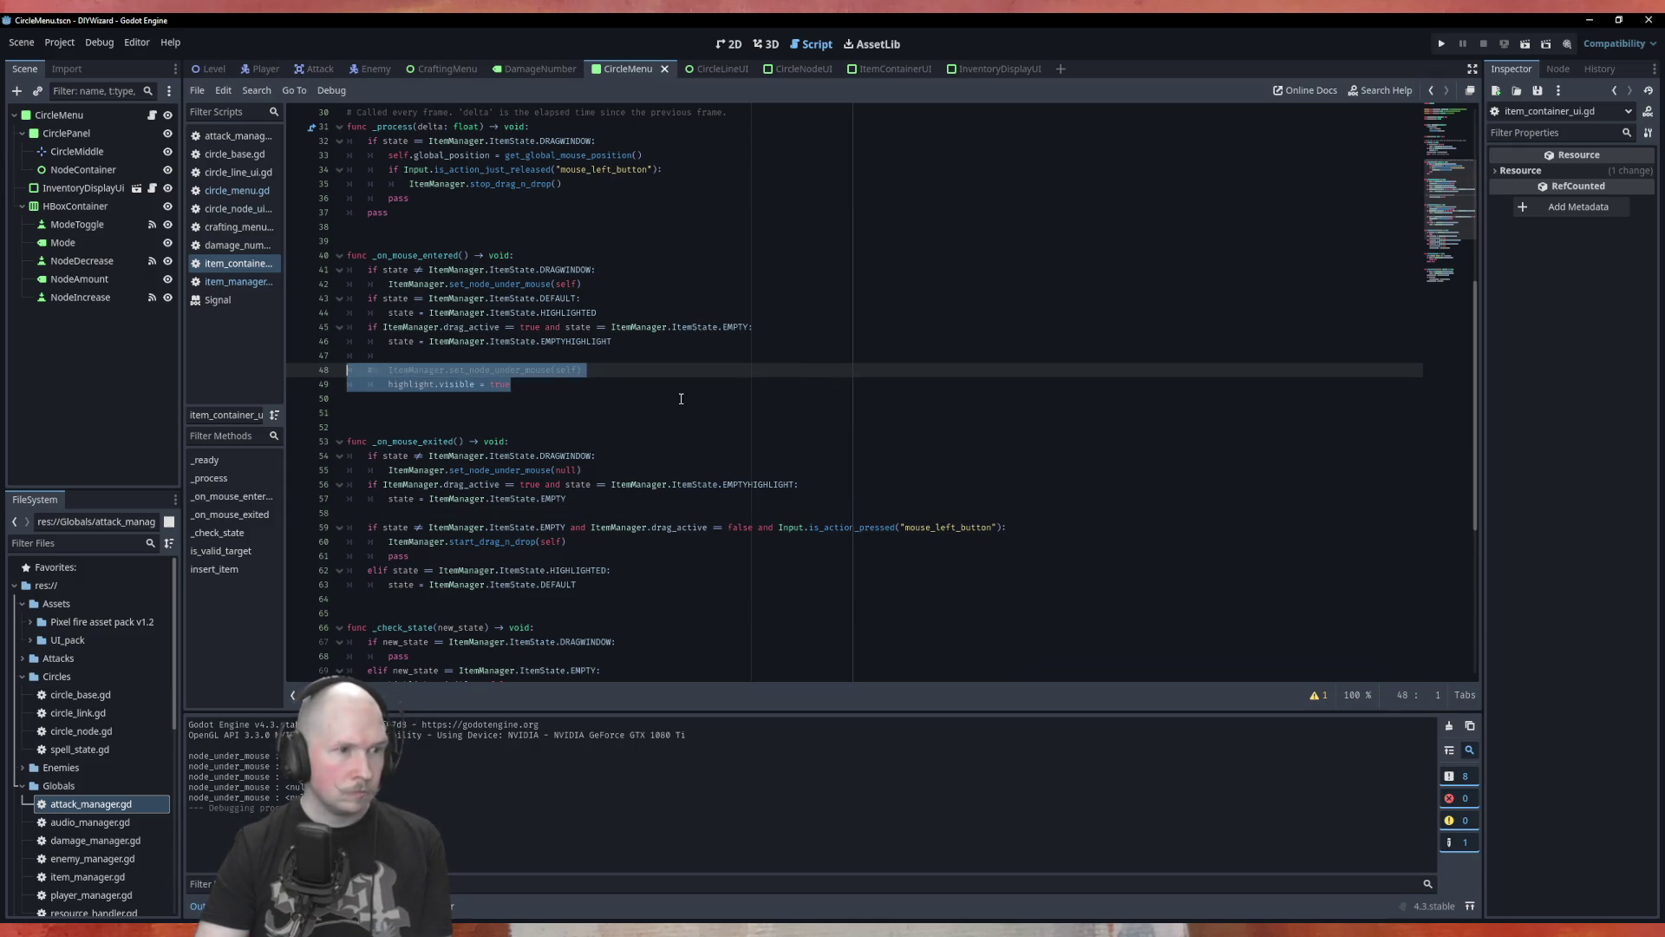
pyautogui.press('BackSpace')
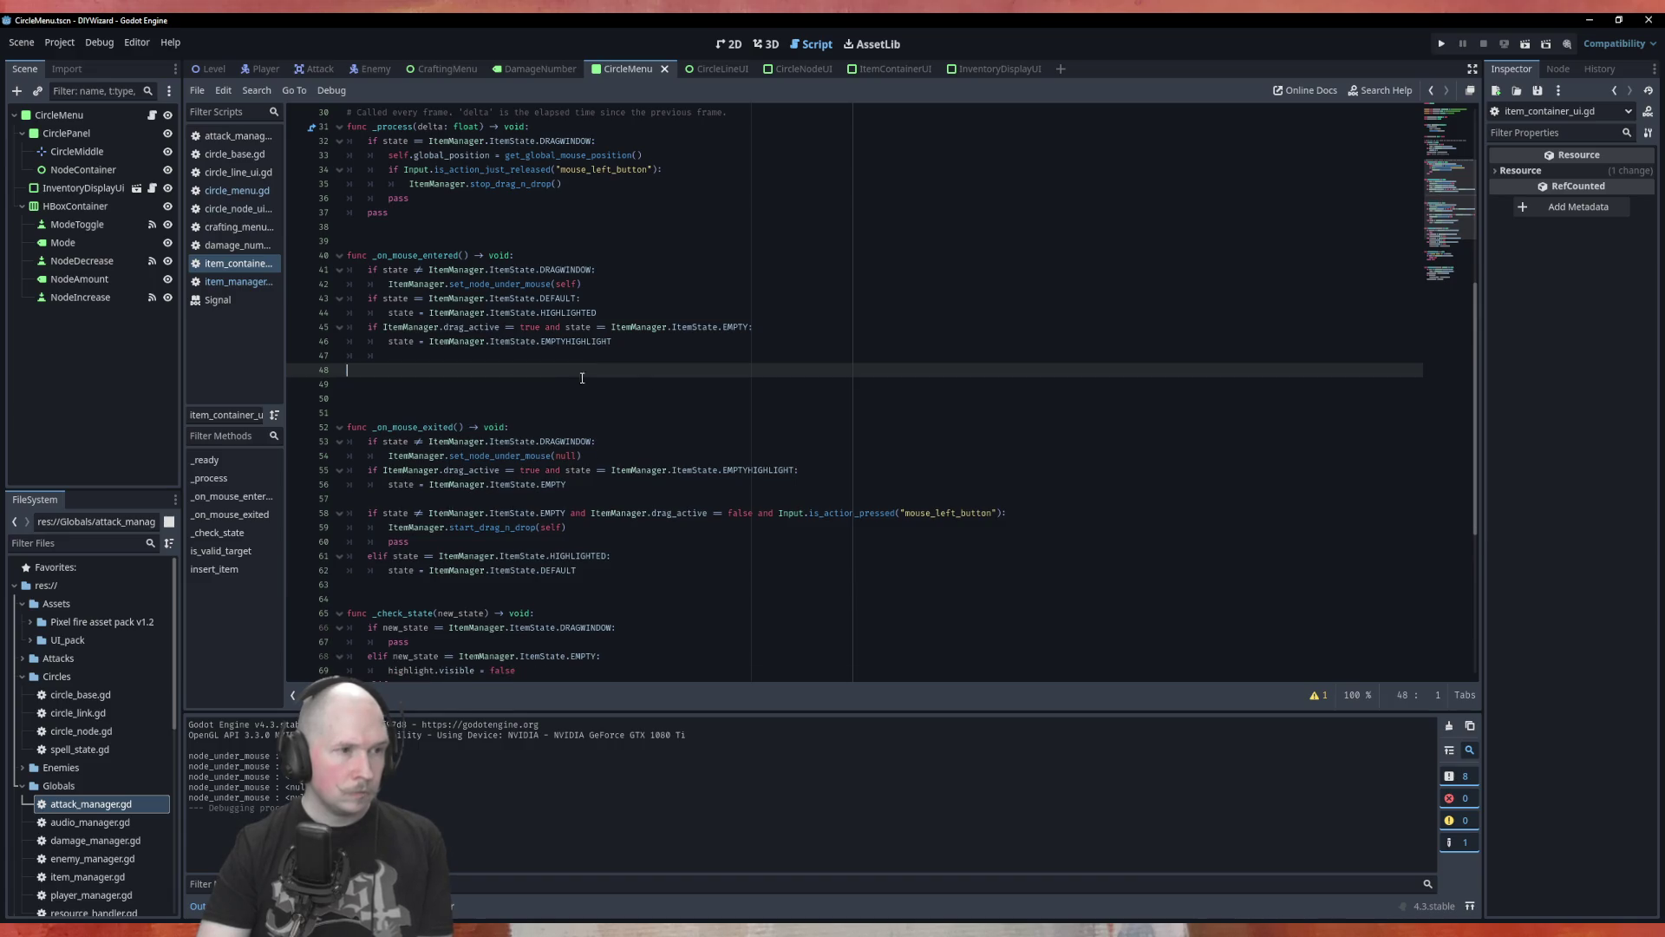
pyautogui.click(337, 360)
pyautogui.press('BackSpace')
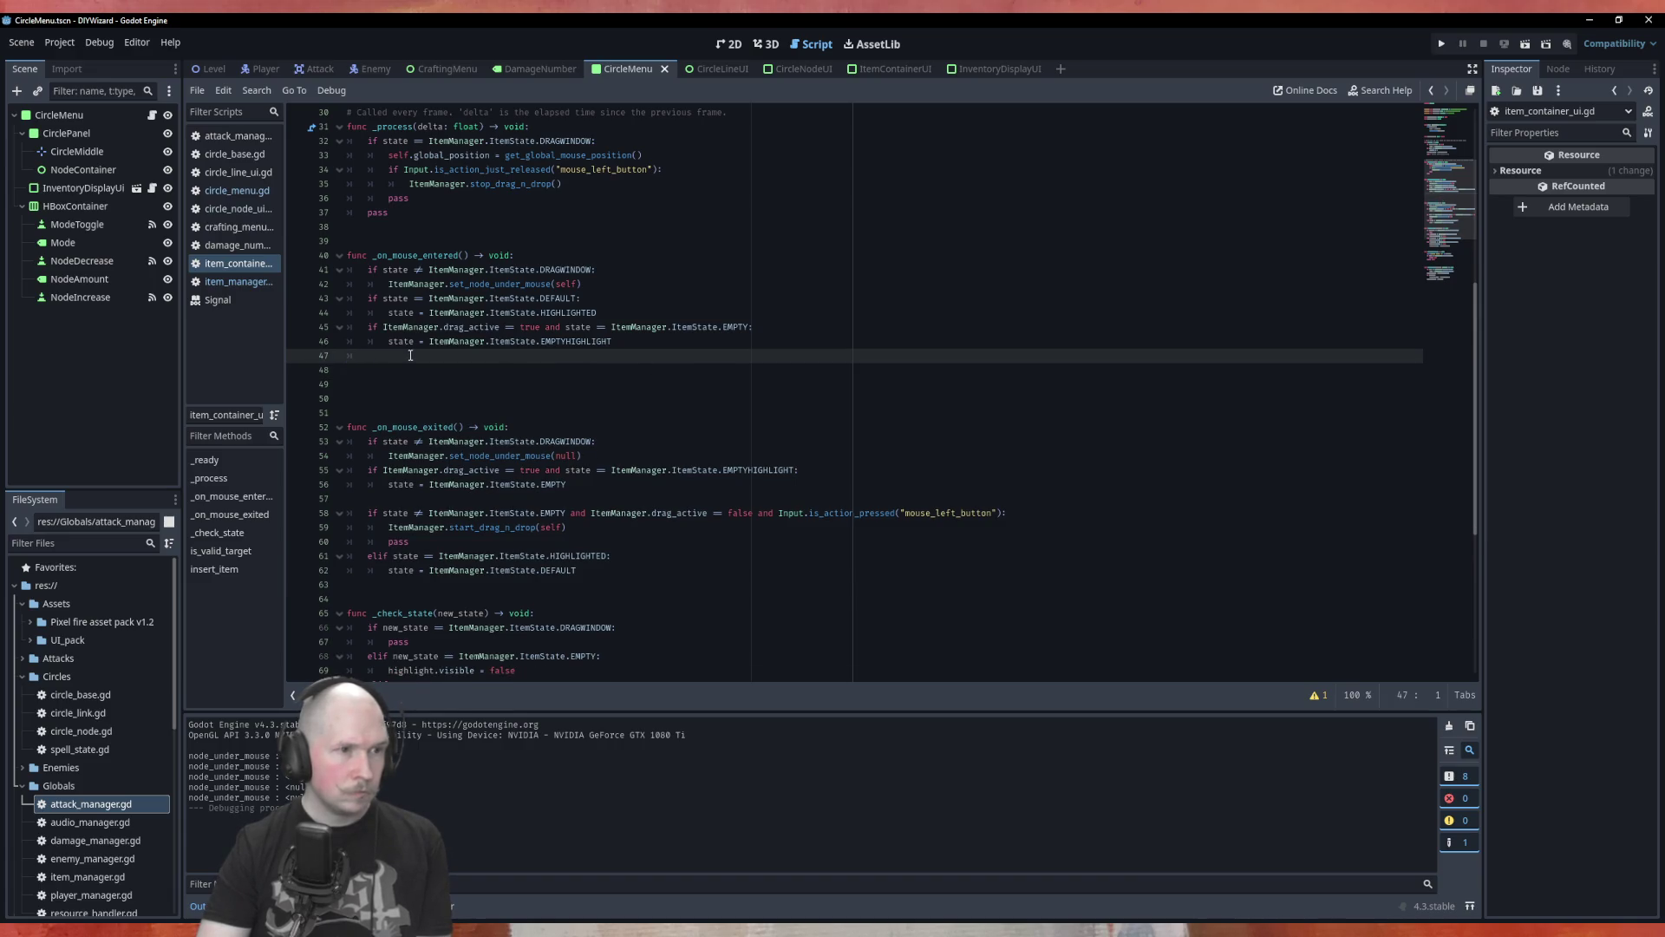
pyautogui.press('BackSpace')
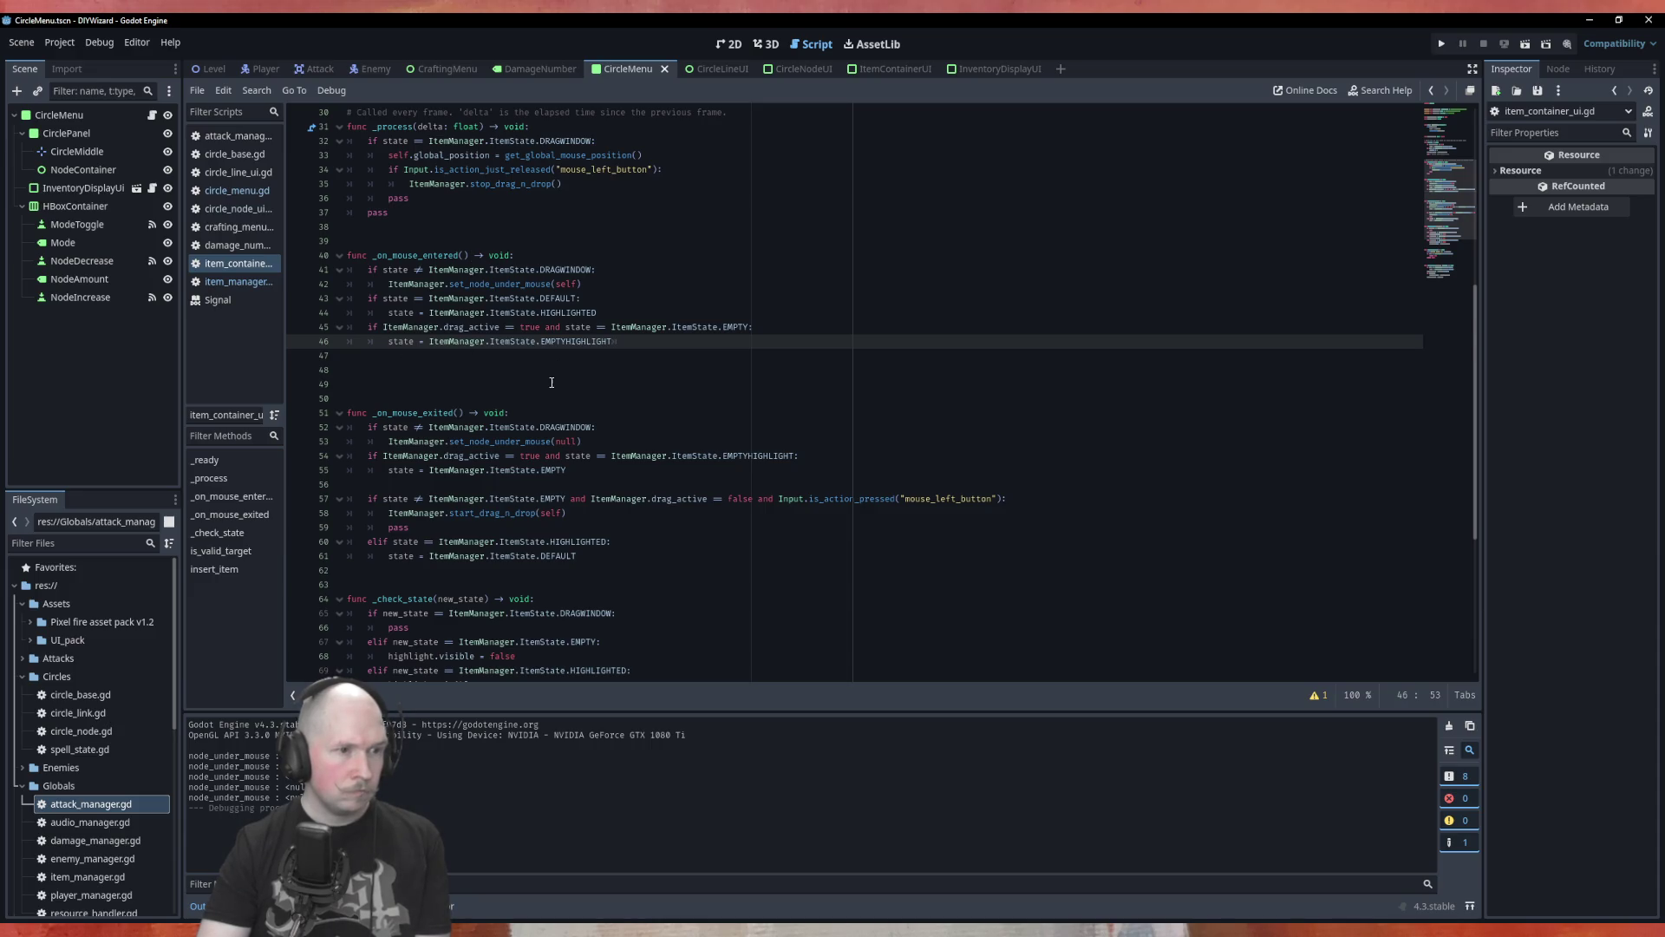
pyautogui.click(353, 484)
pyautogui.press('BackSpace')
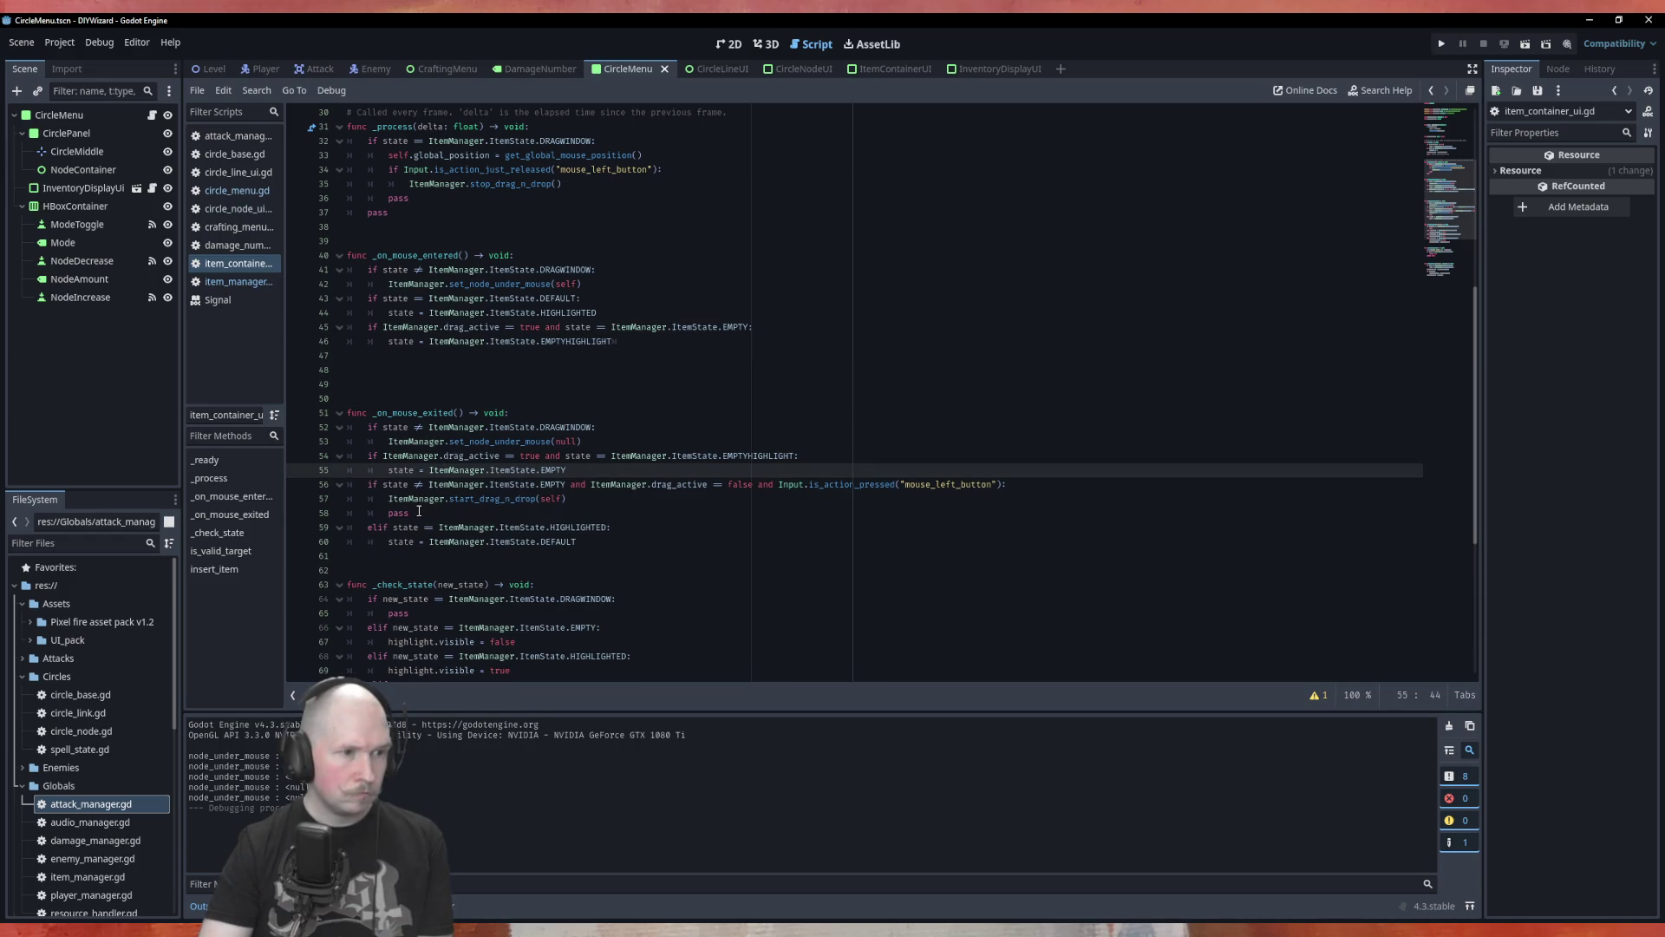
pyautogui.click(332, 512)
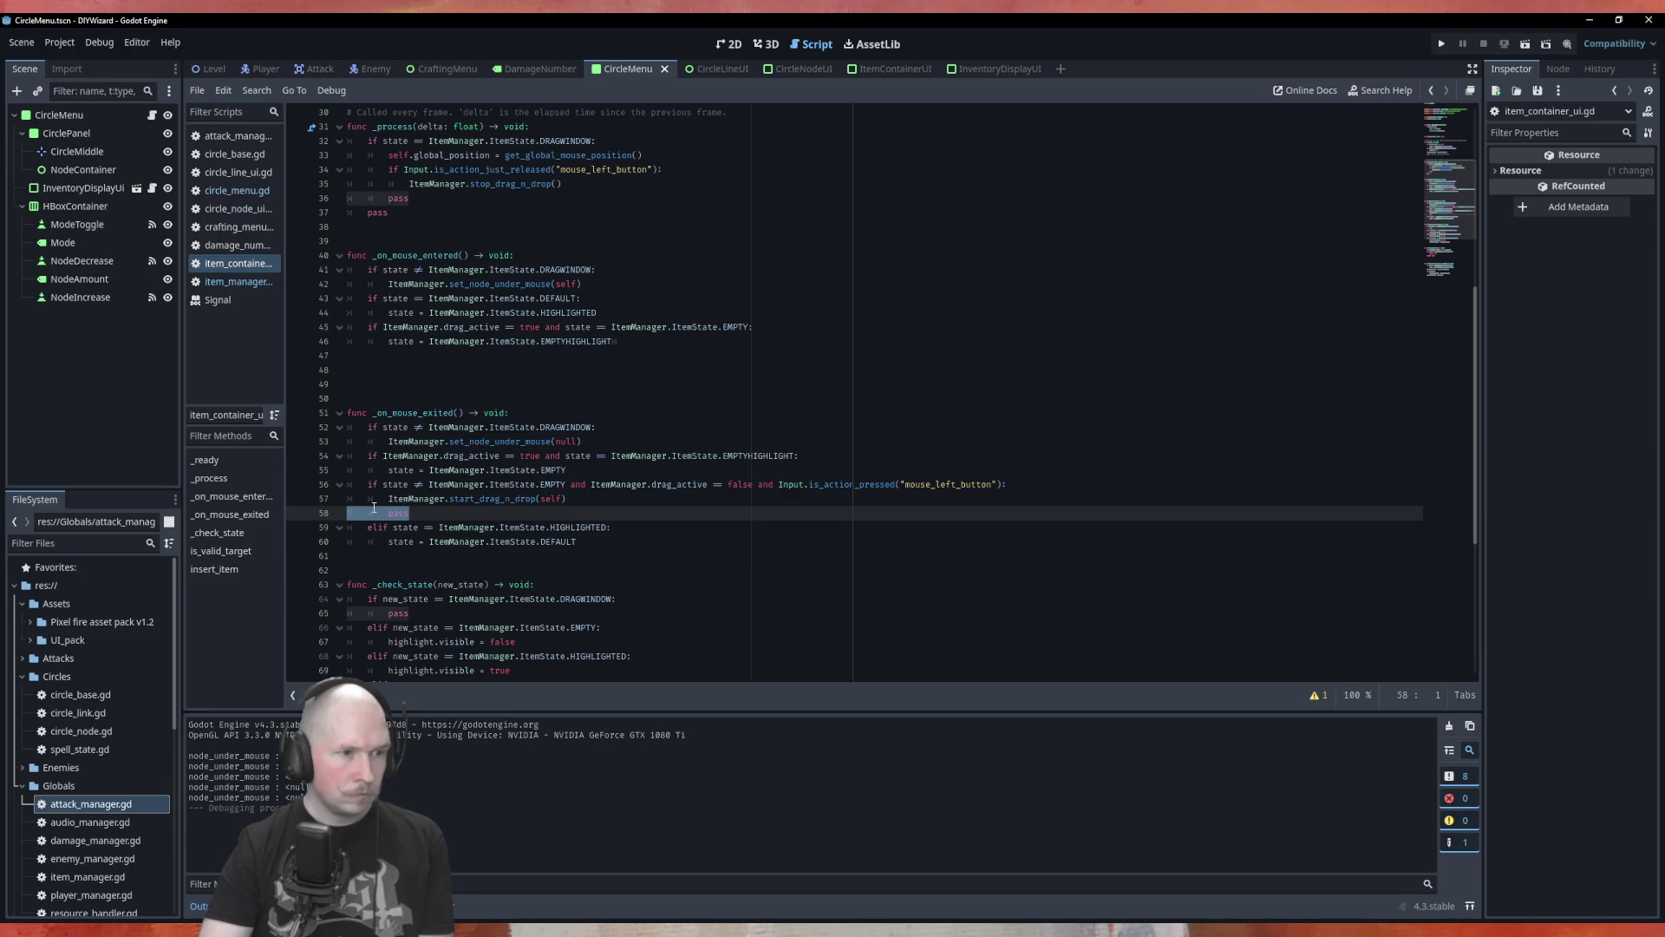
pyautogui.press('BackSpace')
# Duplicate the EMPTY elif in _check_state as EMPTYHIGHLIGHT with highlight.visible = true.
pyautogui.scroll(-4, 637, 568)
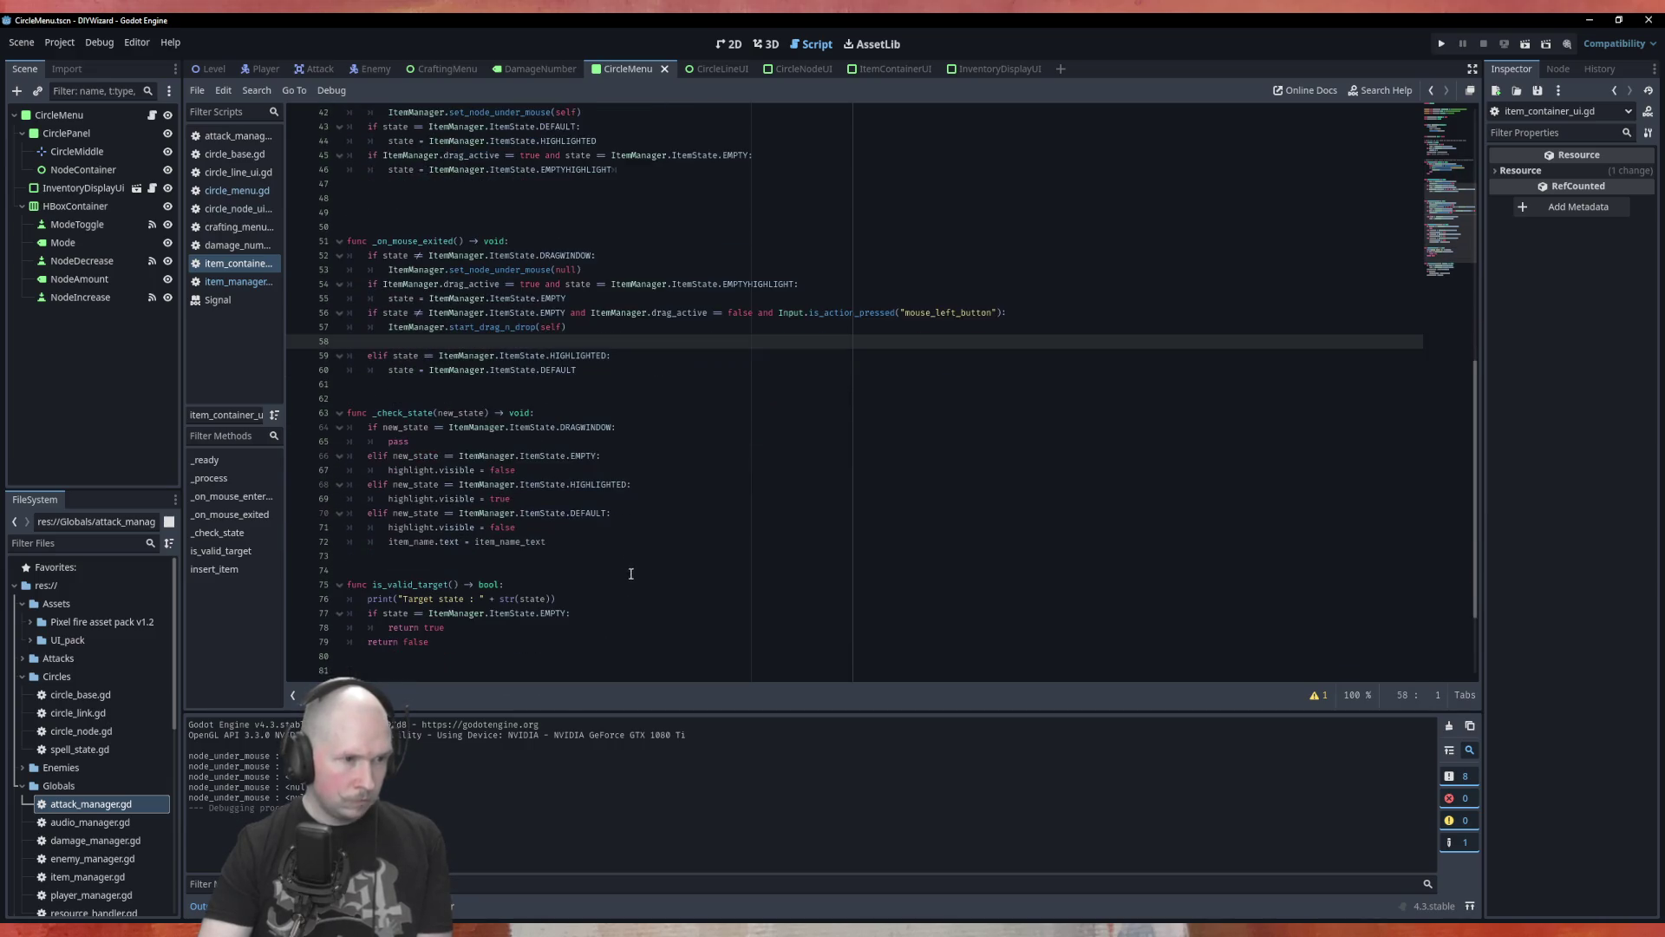
pyautogui.click(594, 526)
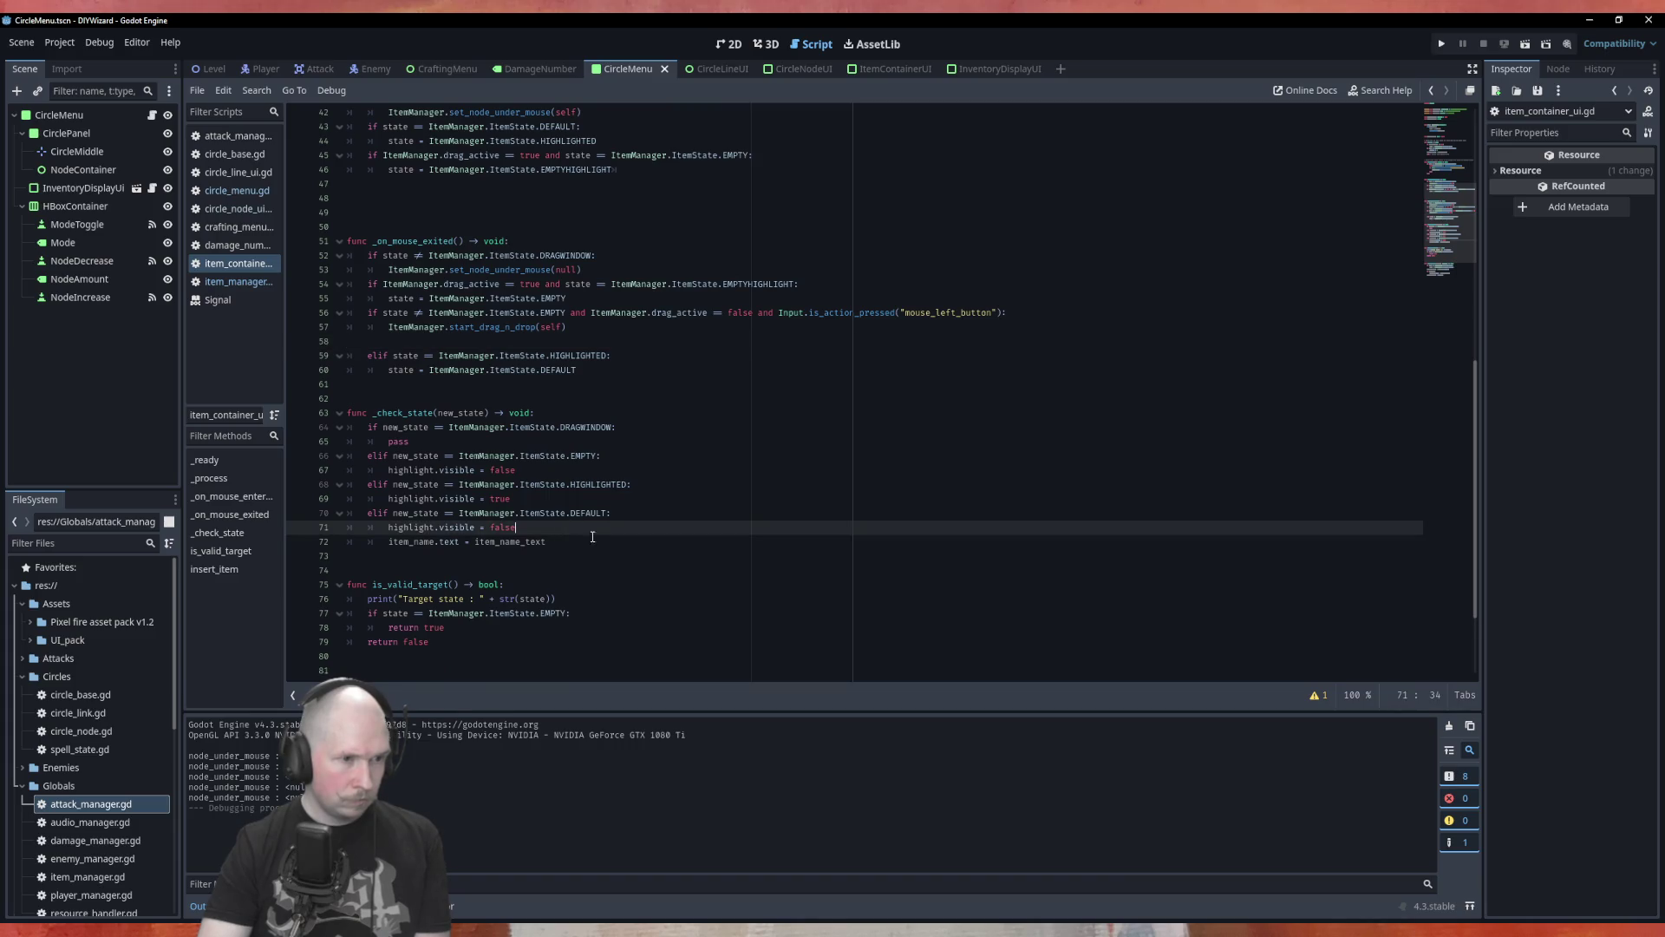
pyautogui.press('Return')
pyautogui.write('elif')
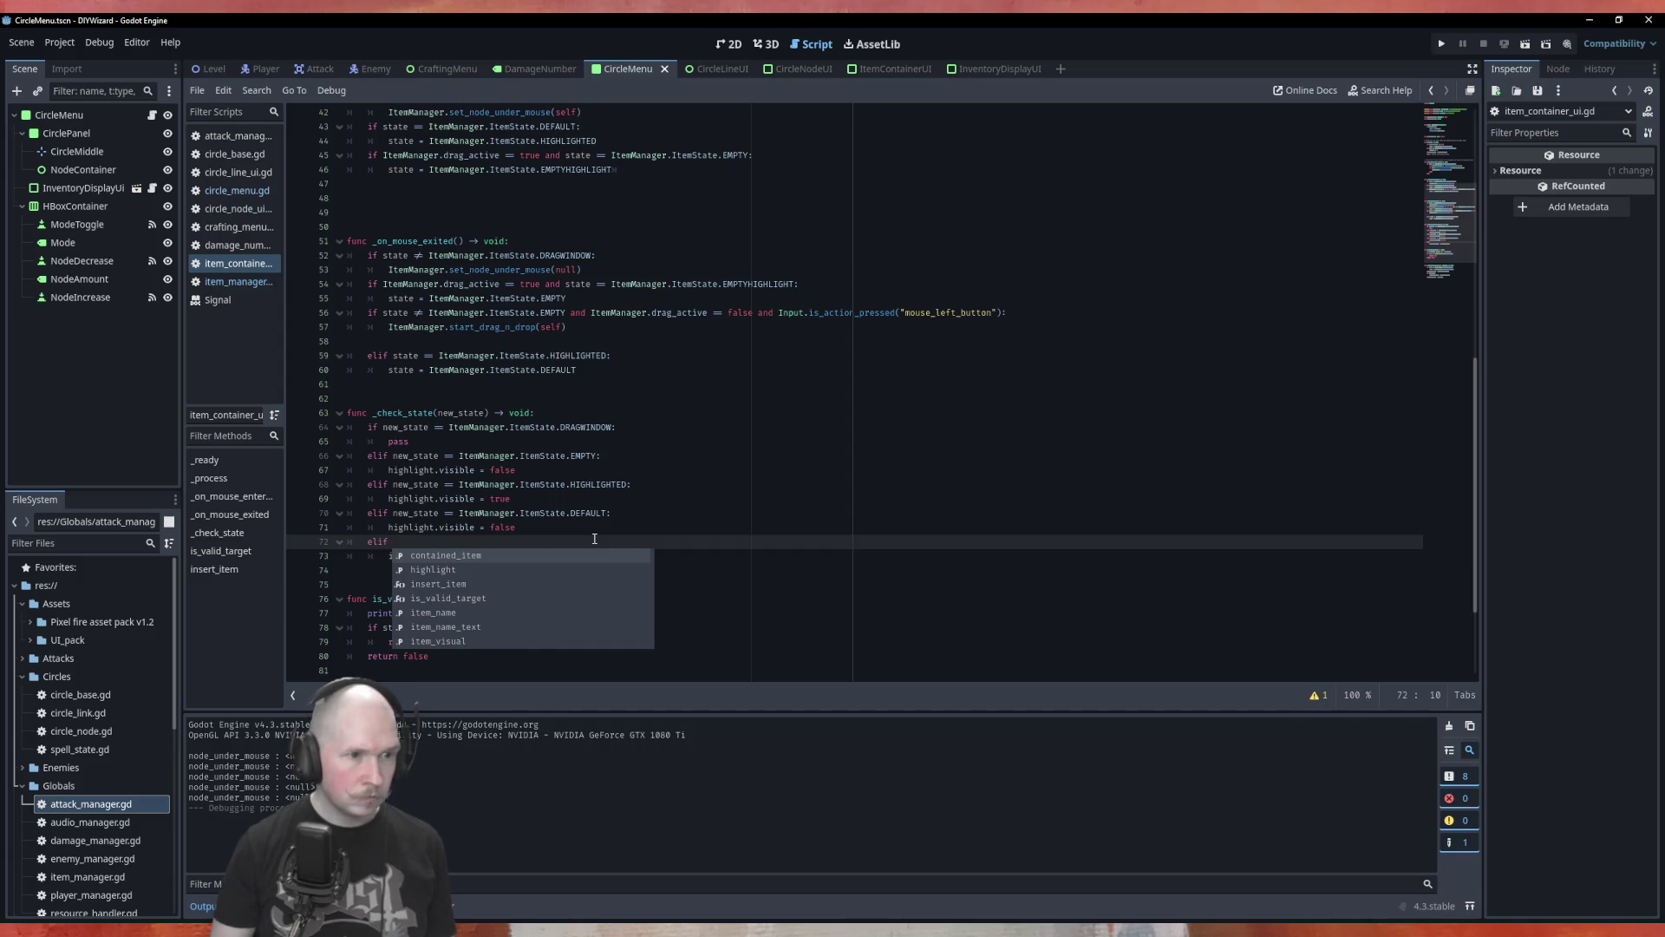
pyautogui.press('Escape')
pyautogui.press('Up')
pyautogui.press('Up')
pyautogui.press('Up')
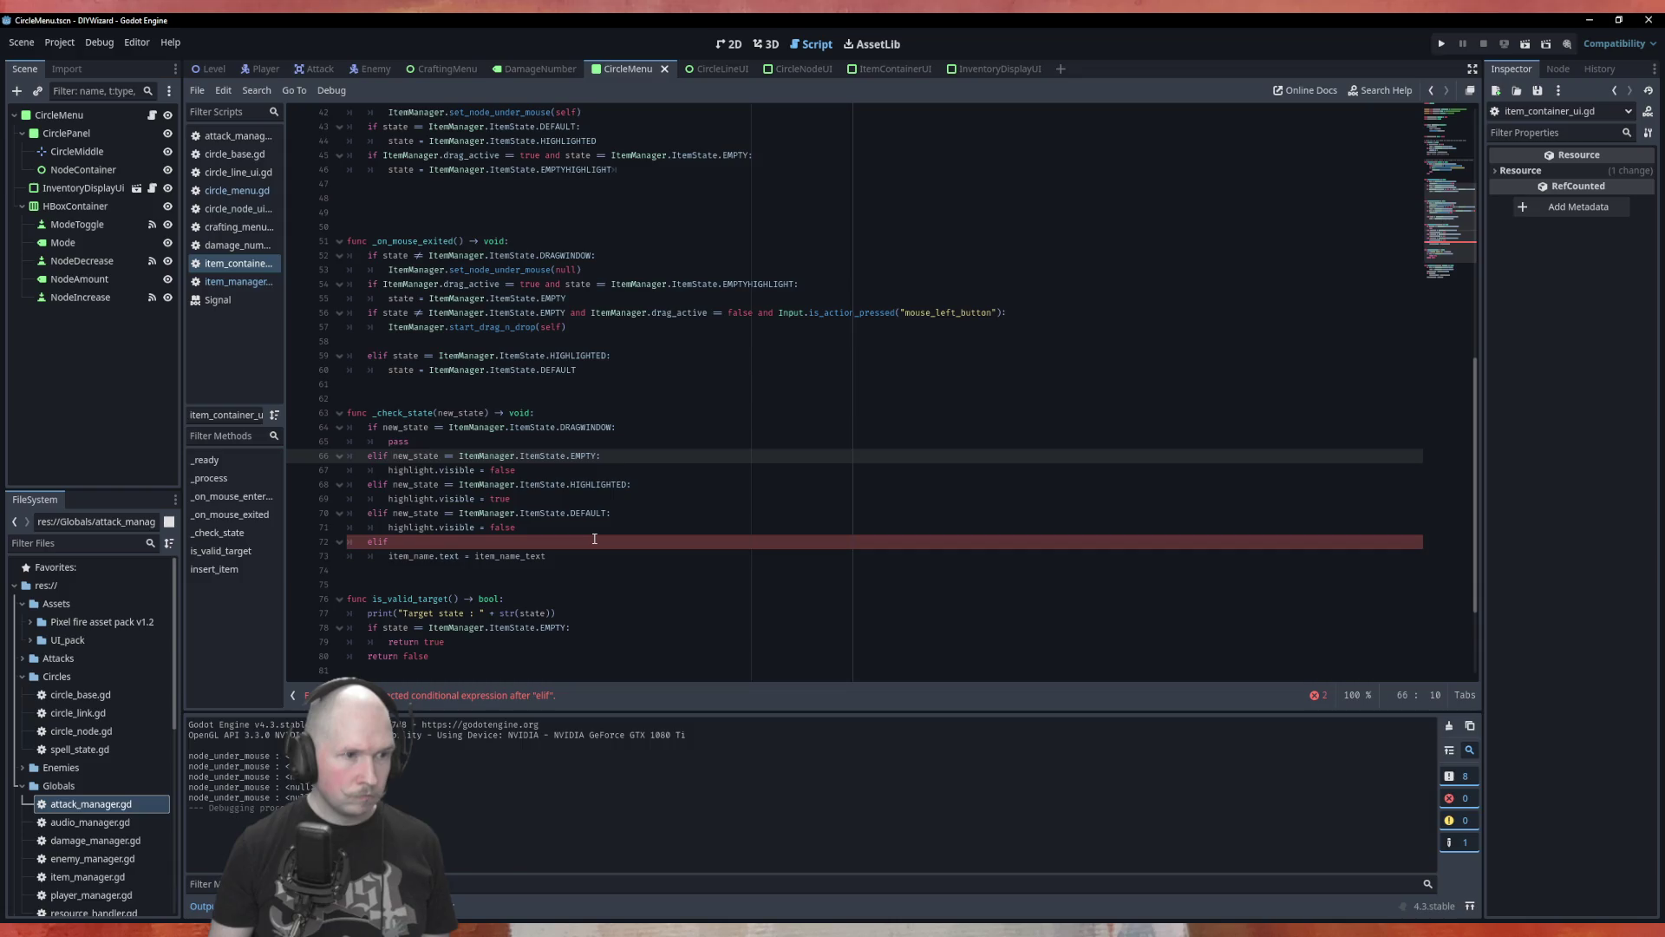
pyautogui.hotkey('ctrl', 'shift', 'd')
pyautogui.hotkey('alt', 'Down')
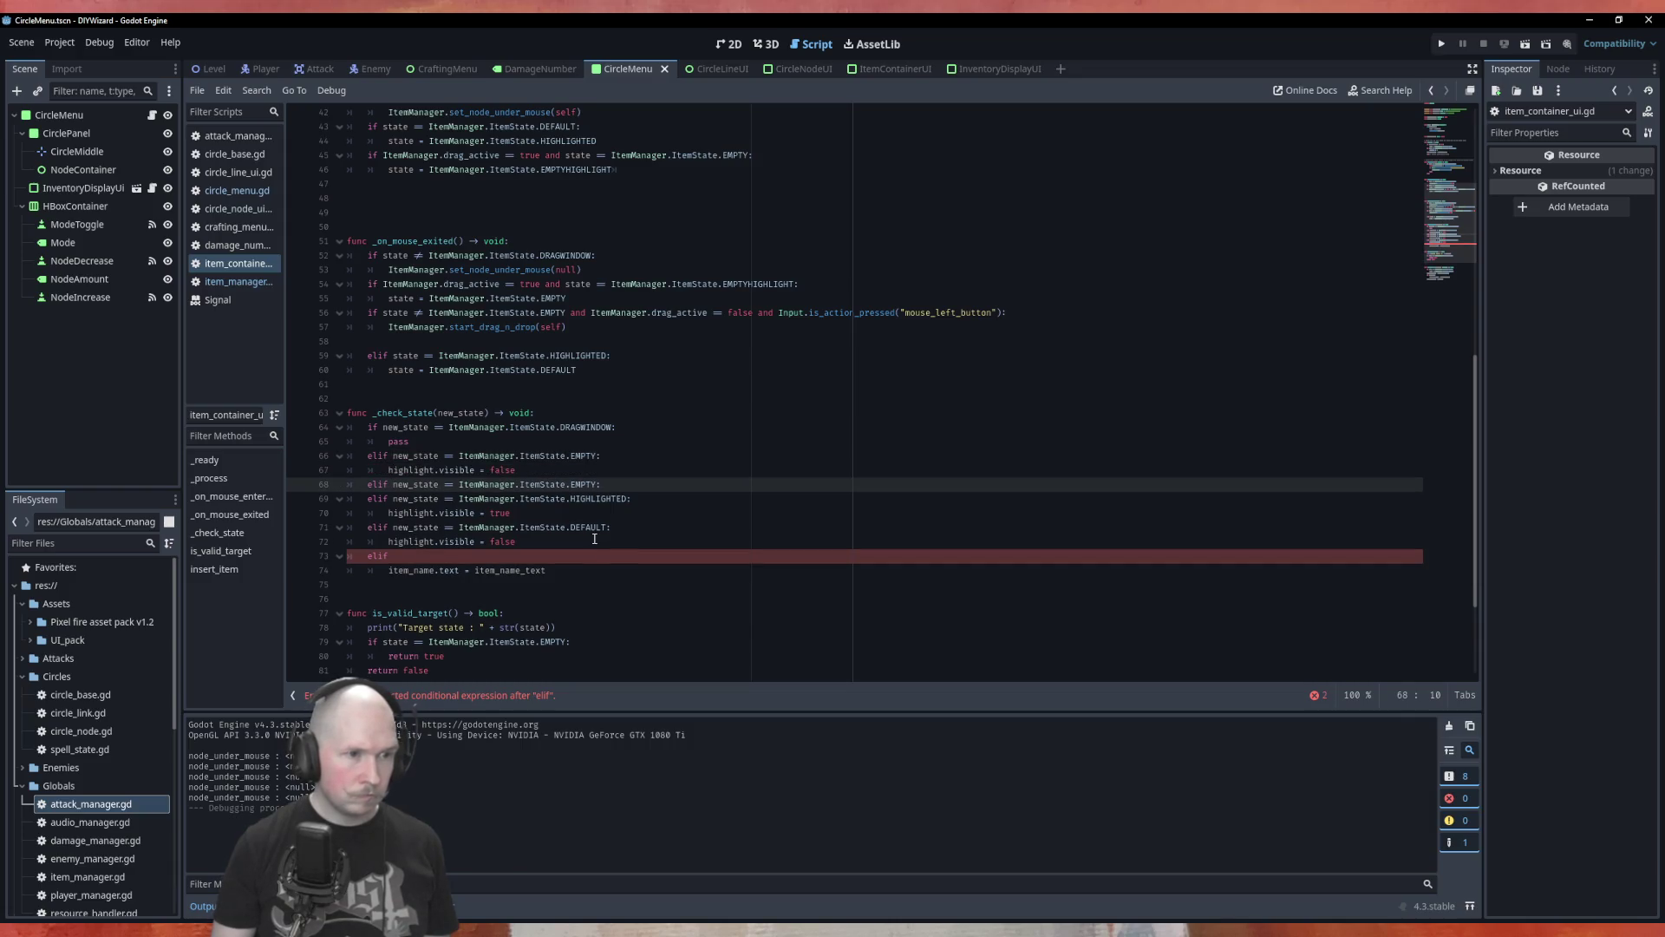
pyautogui.write('HIGHLIGHT')
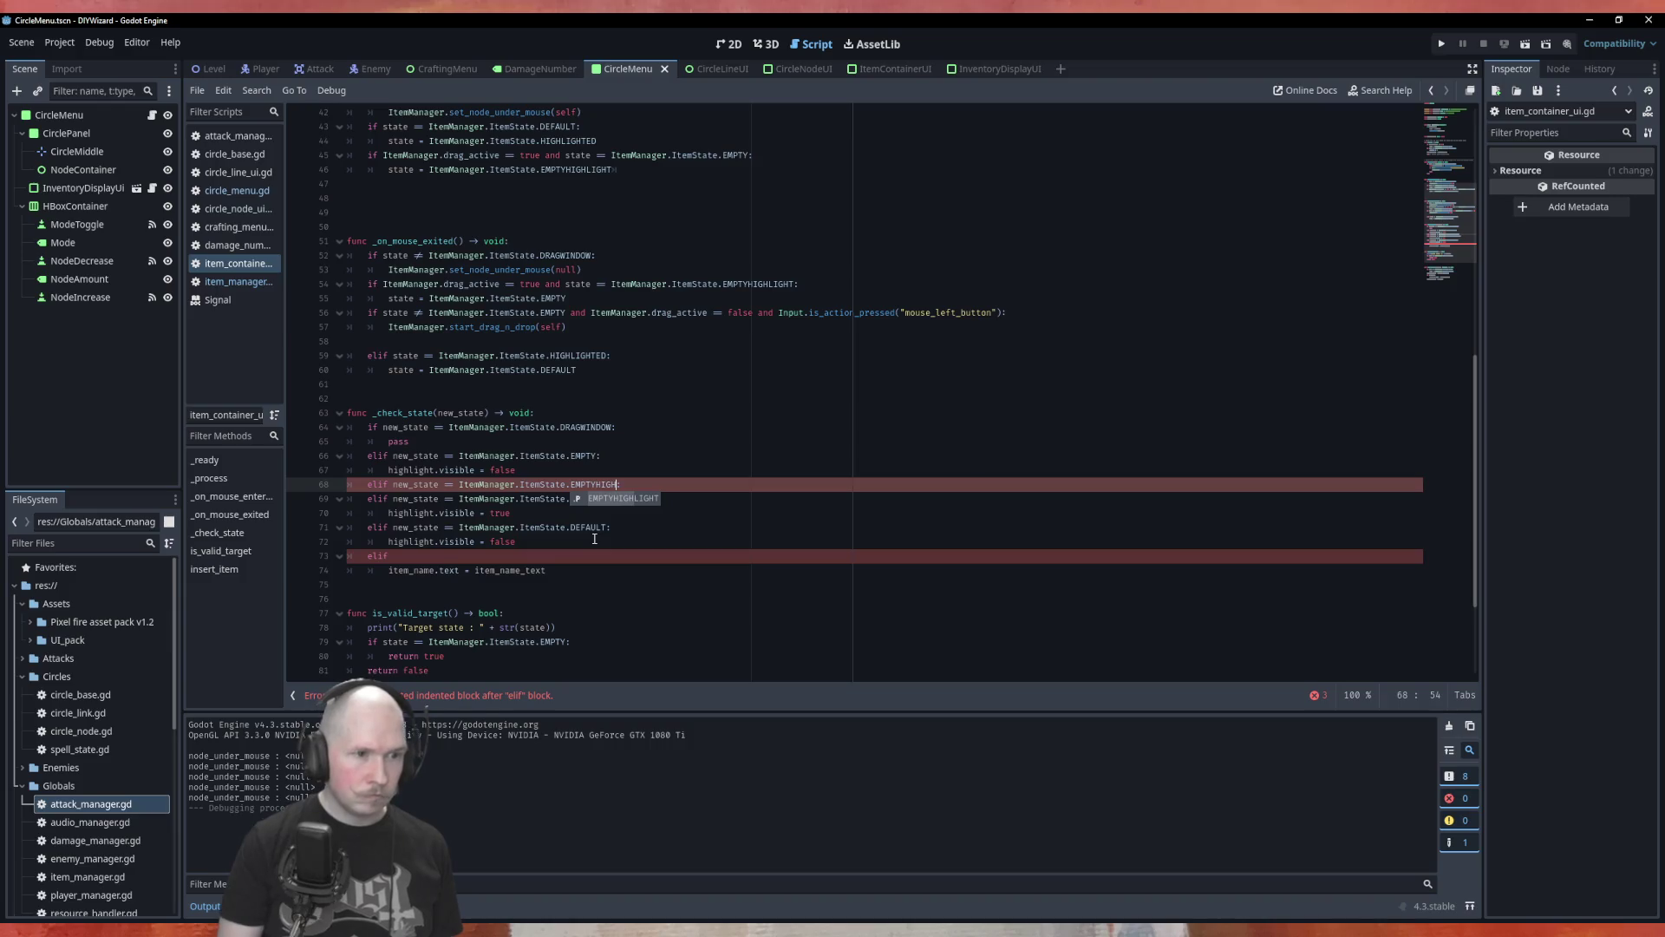
pyautogui.press('Return')
pyautogui.write('highlight.visible = true')
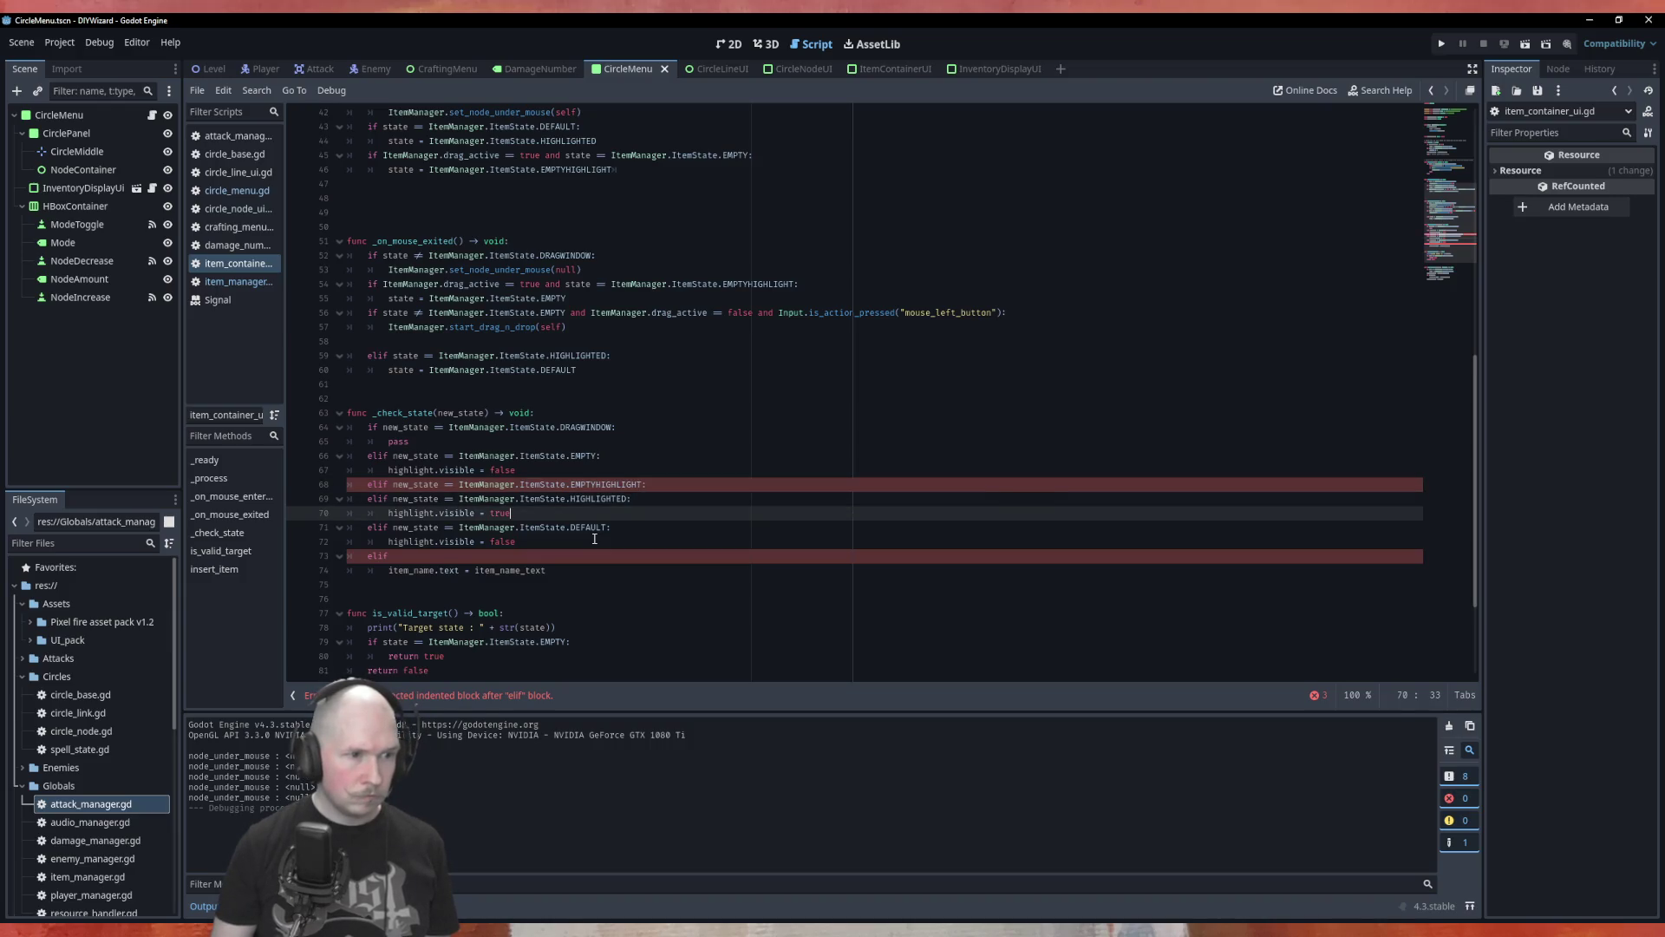
# Delete the unfinished elif line, save the script, and run the project.
pyautogui.press('Down')
pyautogui.press('Down')
pyautogui.press('Down')
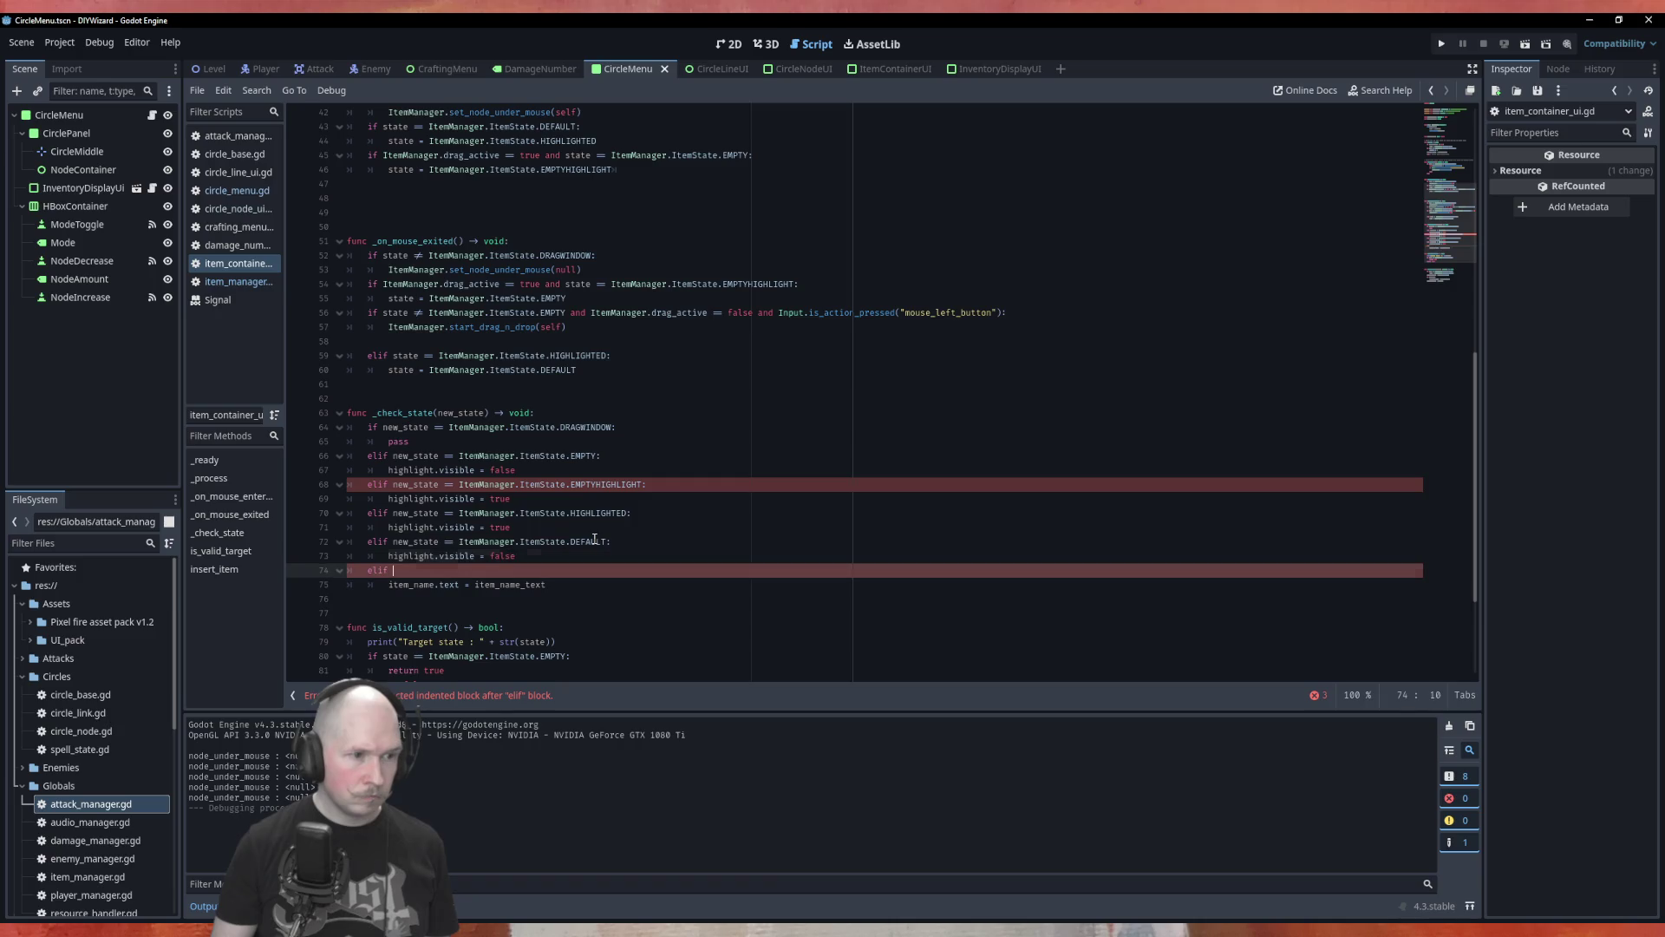
pyautogui.press('BackSpace')
pyautogui.press('BackSpace')
pyautogui.press('BackSpace')
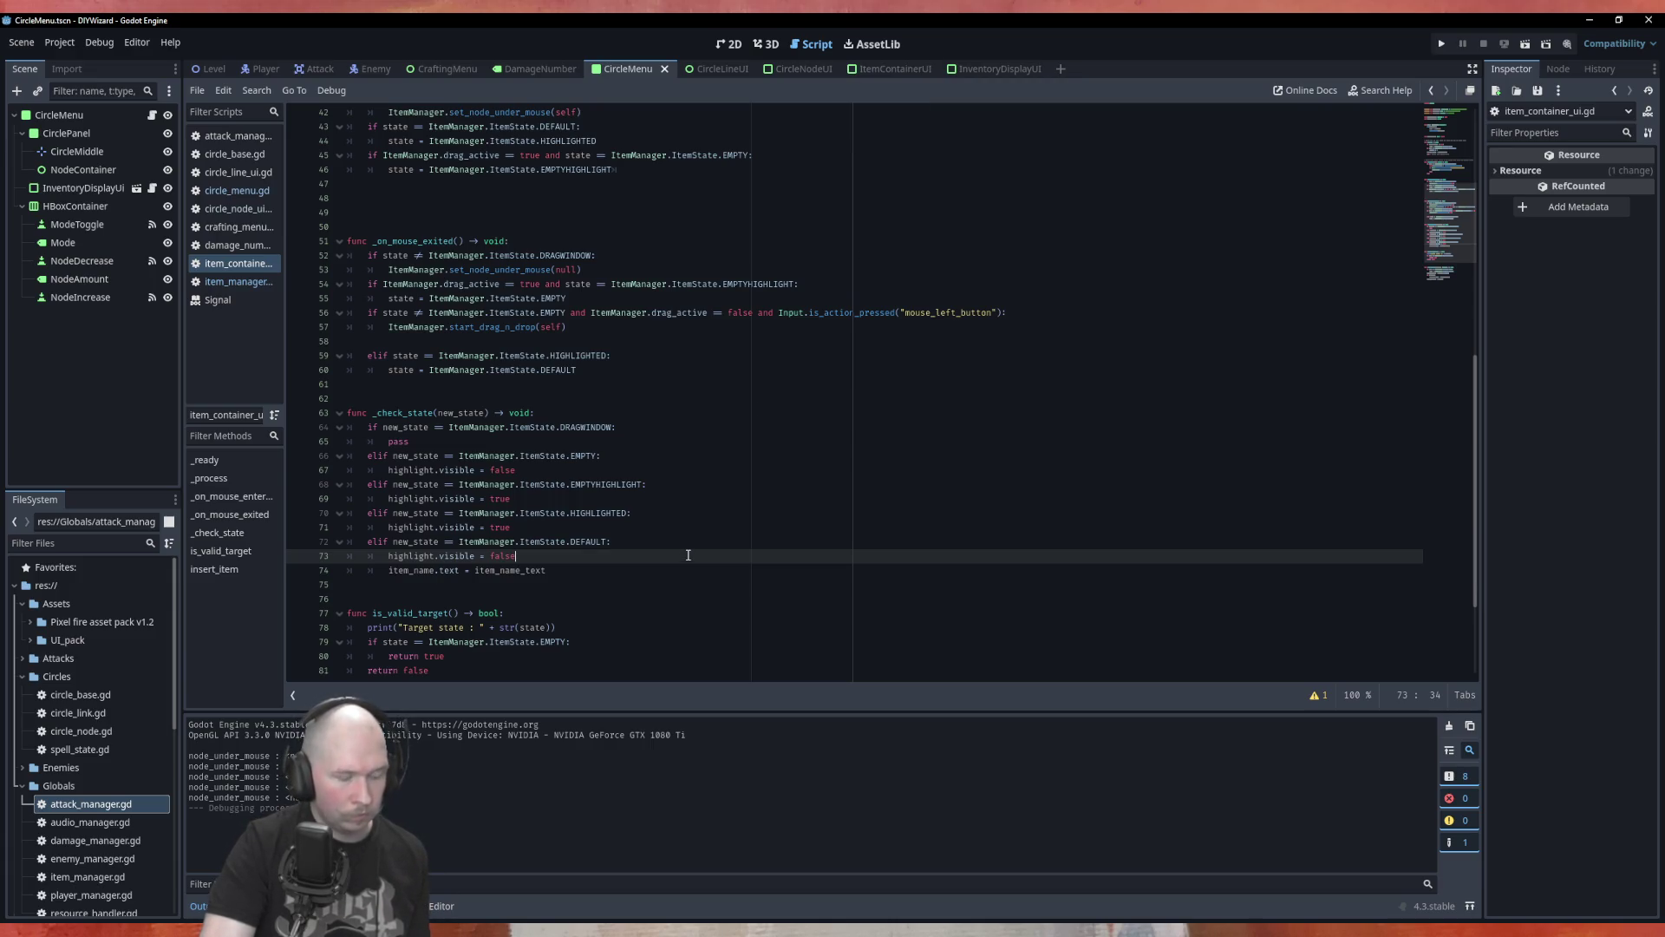
pyautogui.hotkey('ctrl', 's')
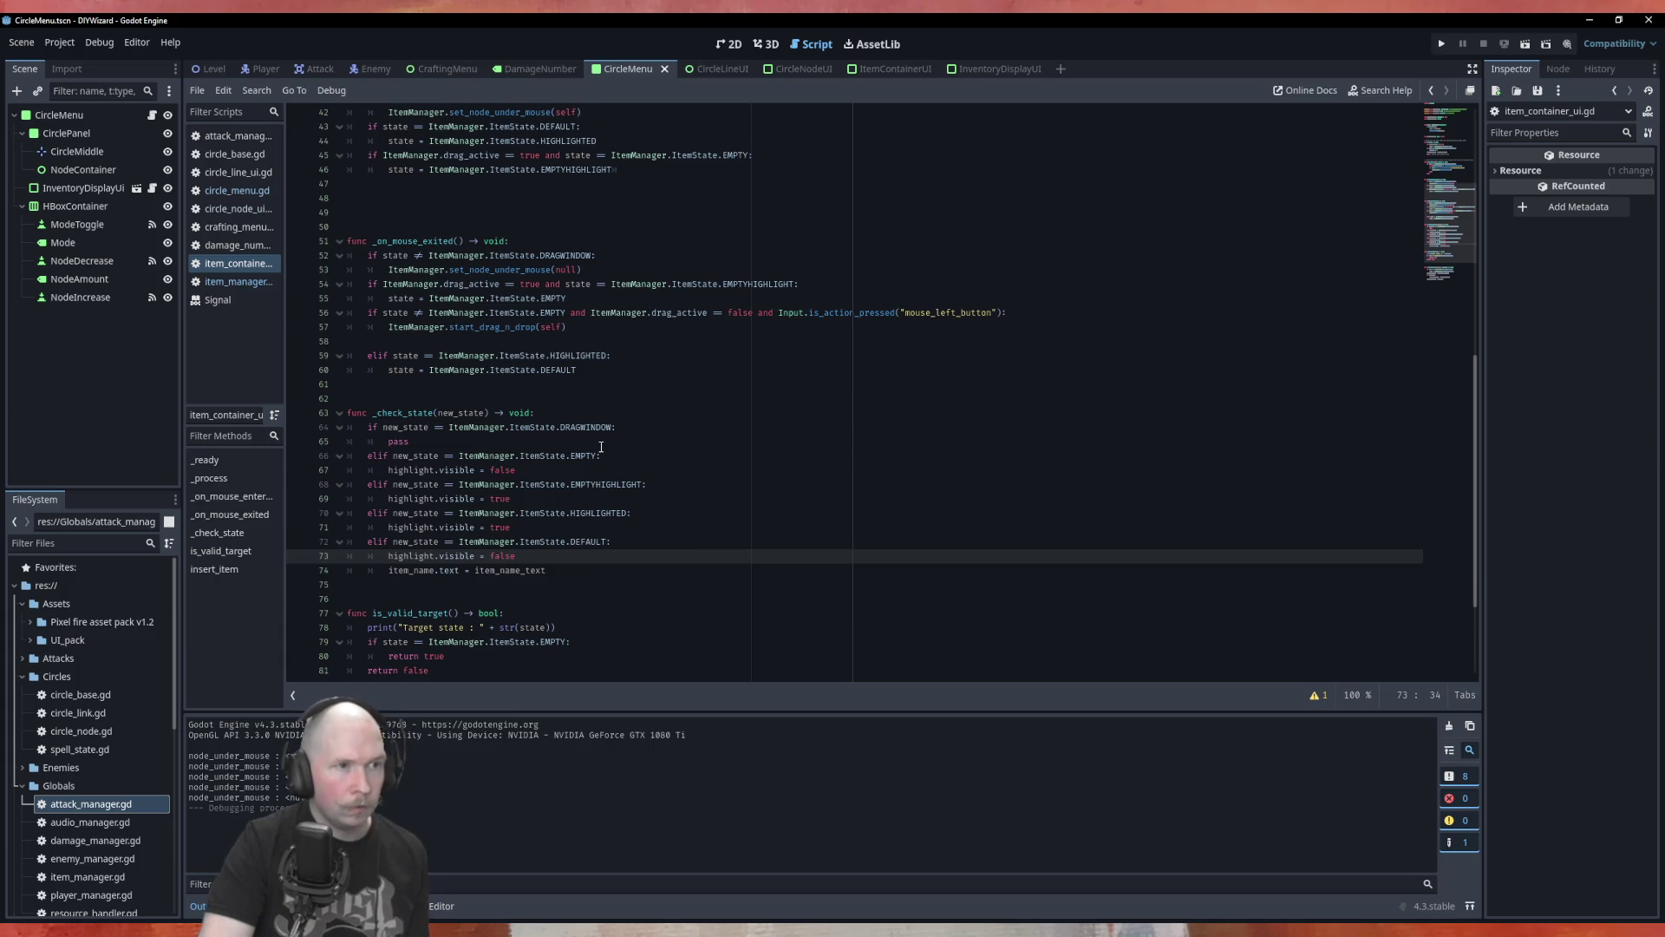
pyautogui.press('F5')
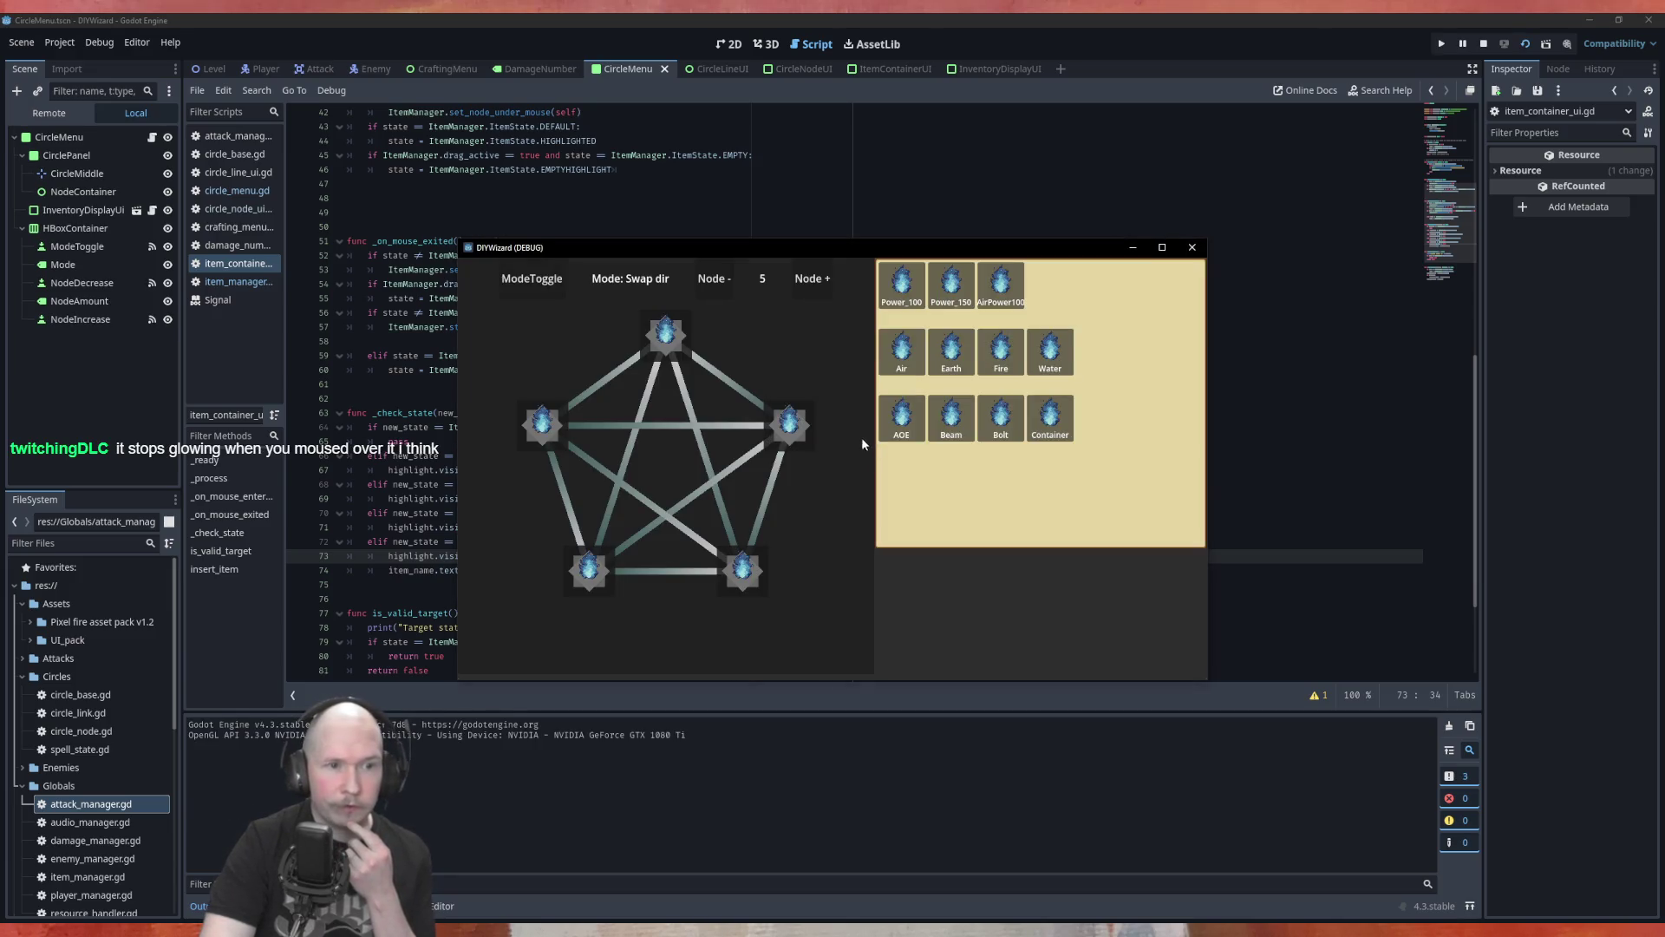
# Drag the AOE, Air and AirPower100 items onto the right circle node, then close the game.
pyautogui.moveTo(924, 513)
pyautogui.mouseDown()
pyautogui.moveTo(800, 438)
pyautogui.moveTo(847, 415)
pyautogui.moveTo(901, 419)
pyautogui.mouseUp()
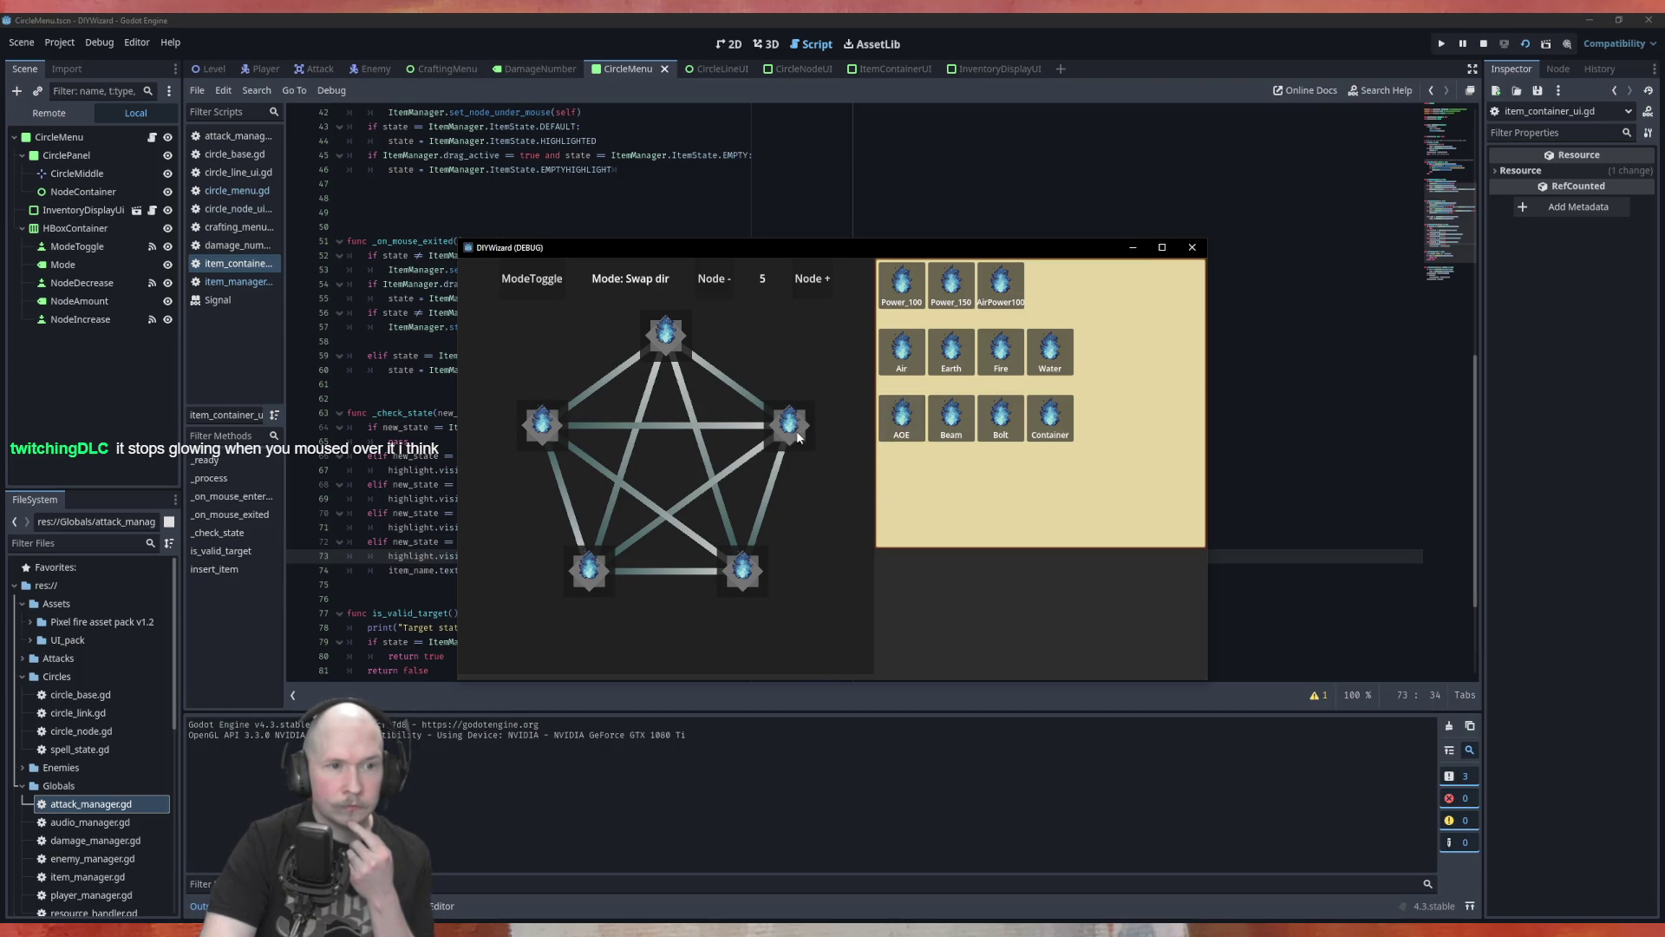
pyautogui.moveTo(921, 349)
pyautogui.mouseDown()
pyautogui.moveTo(789, 423)
pyautogui.moveTo(817, 436)
pyautogui.moveTo(815, 457)
pyautogui.moveTo(815, 425)
pyautogui.moveTo(811, 481)
pyautogui.moveTo(805, 427)
pyautogui.moveTo(828, 431)
pyautogui.moveTo(810, 433)
pyautogui.mouseUp()
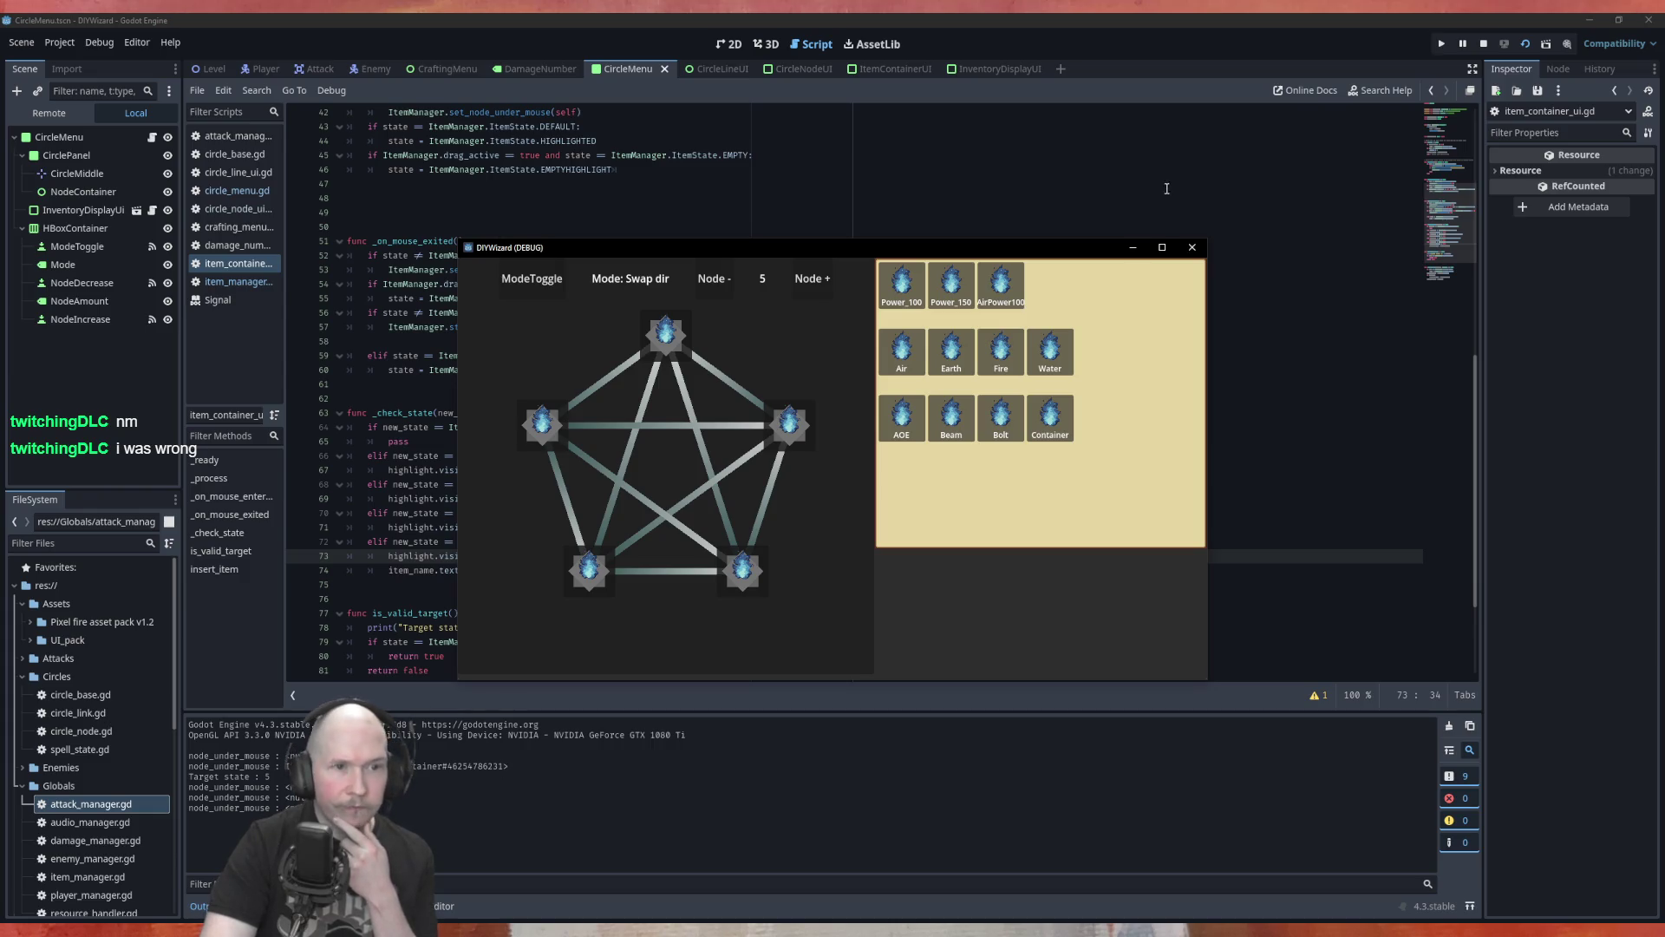
pyautogui.moveTo(1000, 286); pyautogui.dragTo(795, 421)
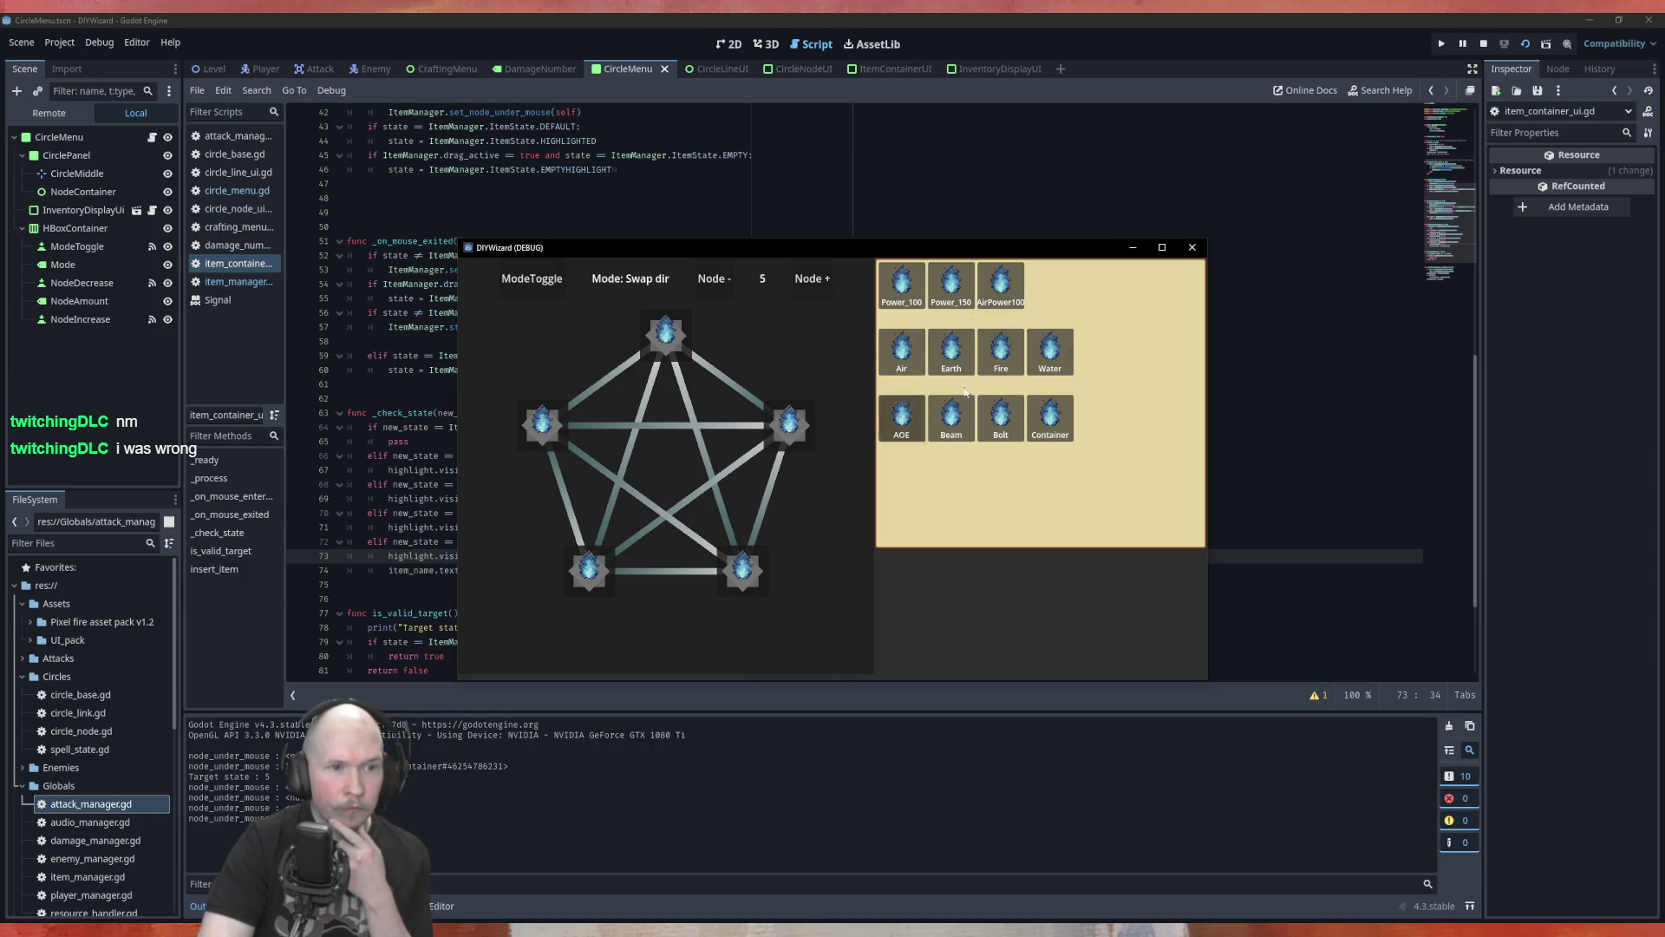
pyautogui.click(1192, 247)
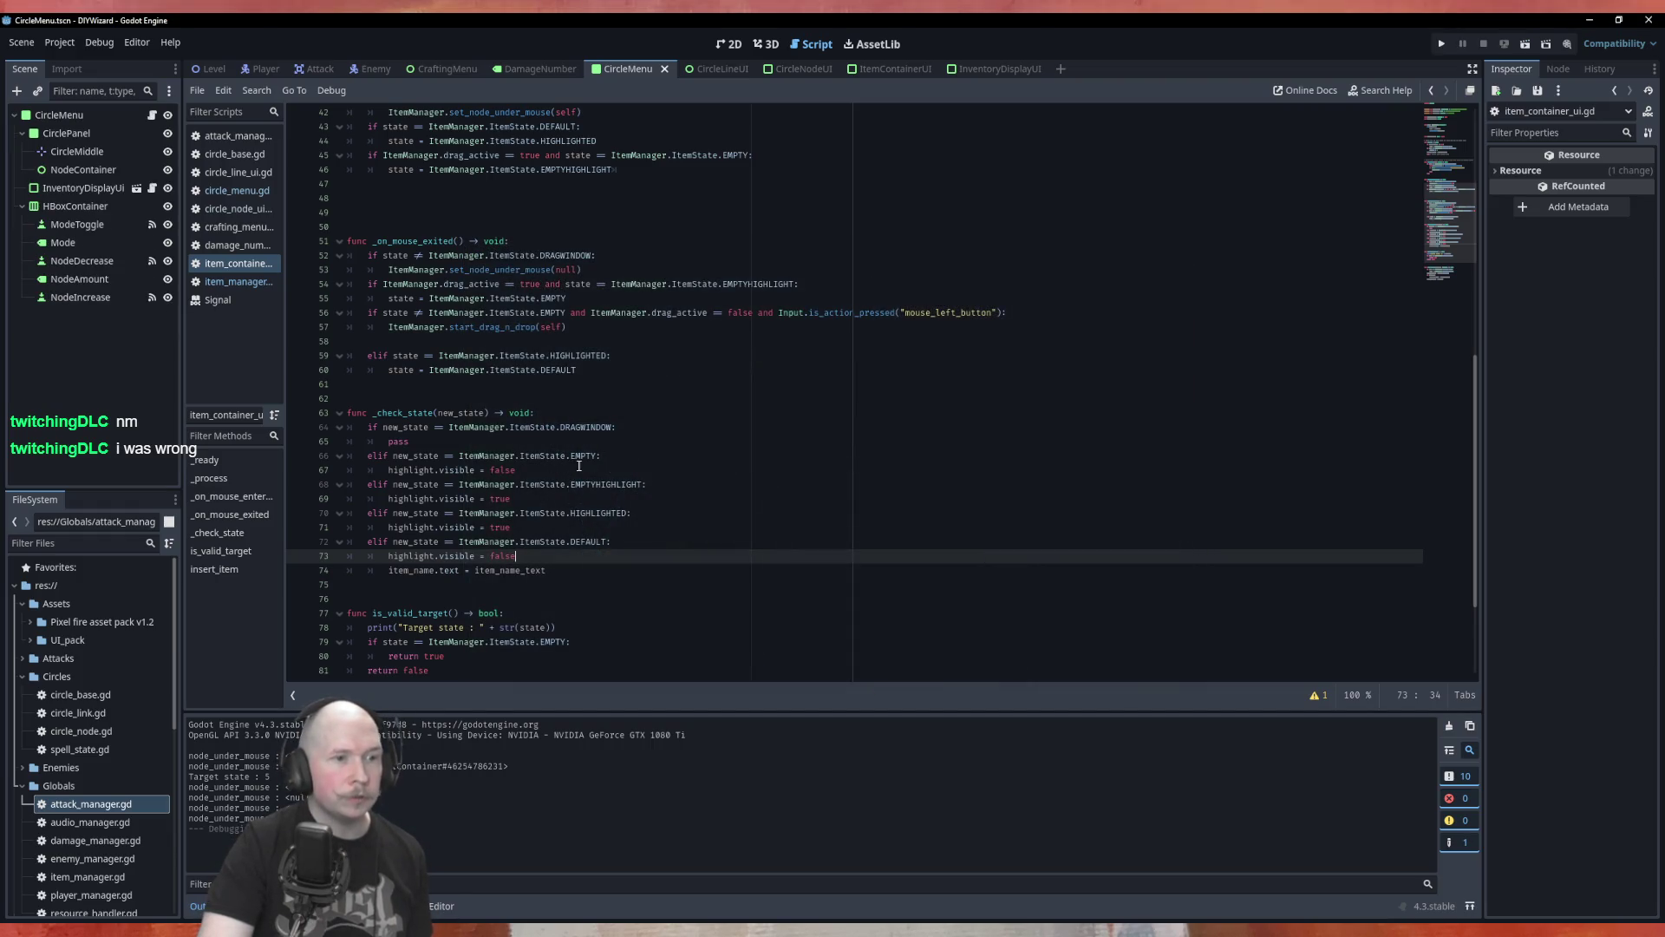
pyautogui.scroll(4, 593, 492)
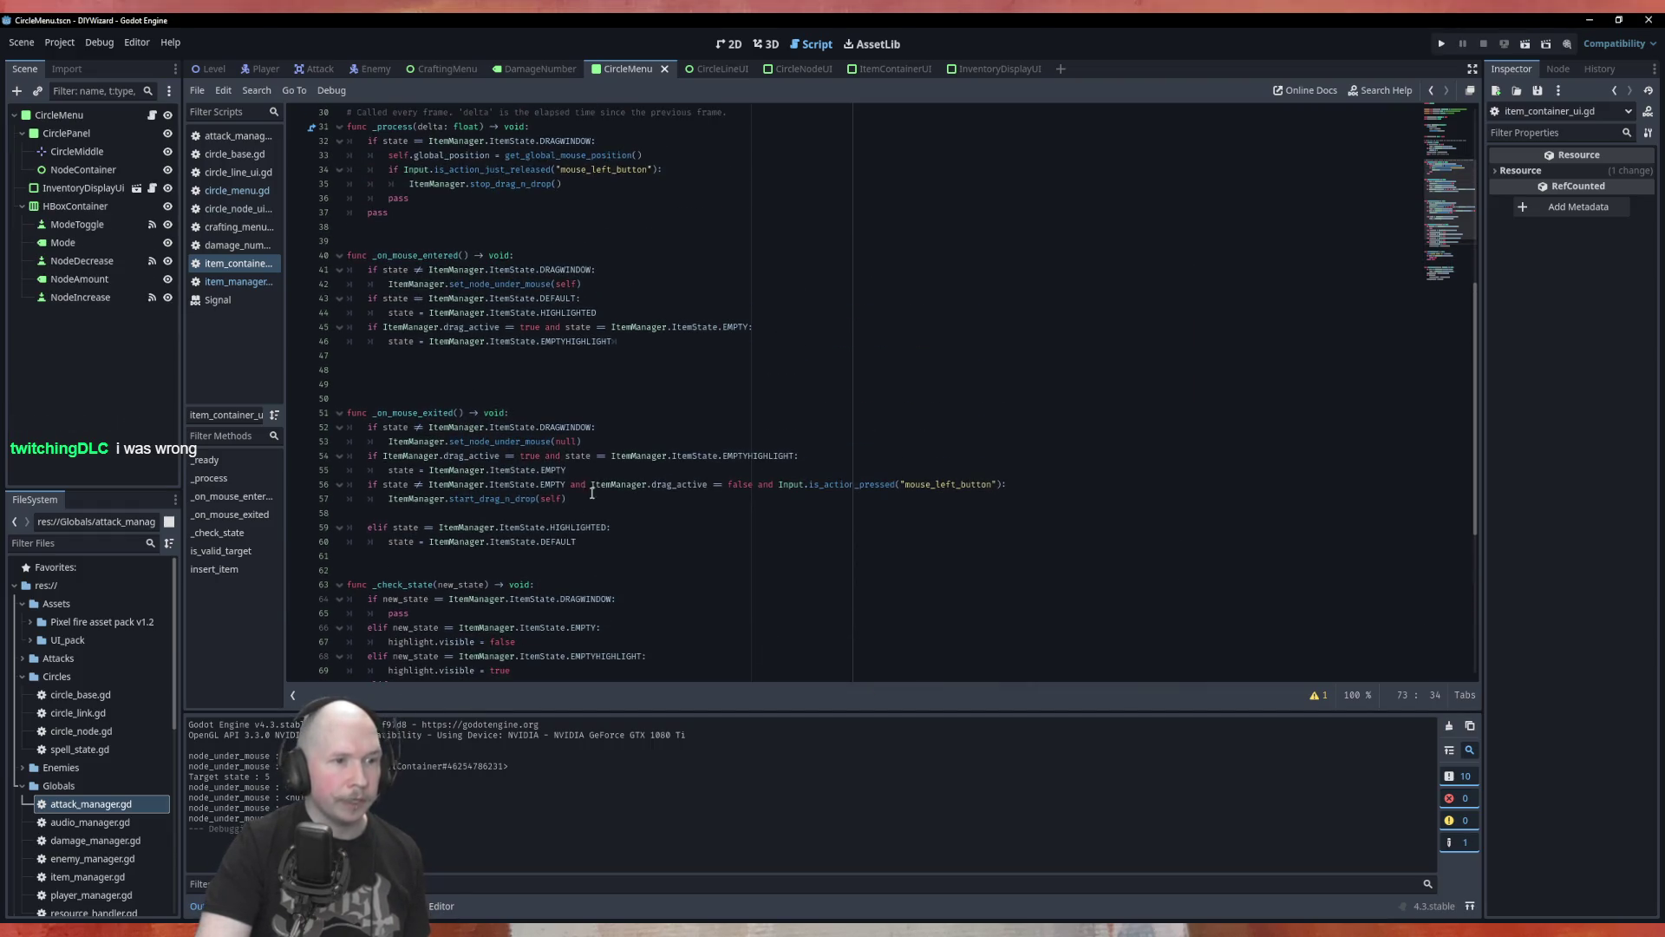
pyautogui.click(506, 497)
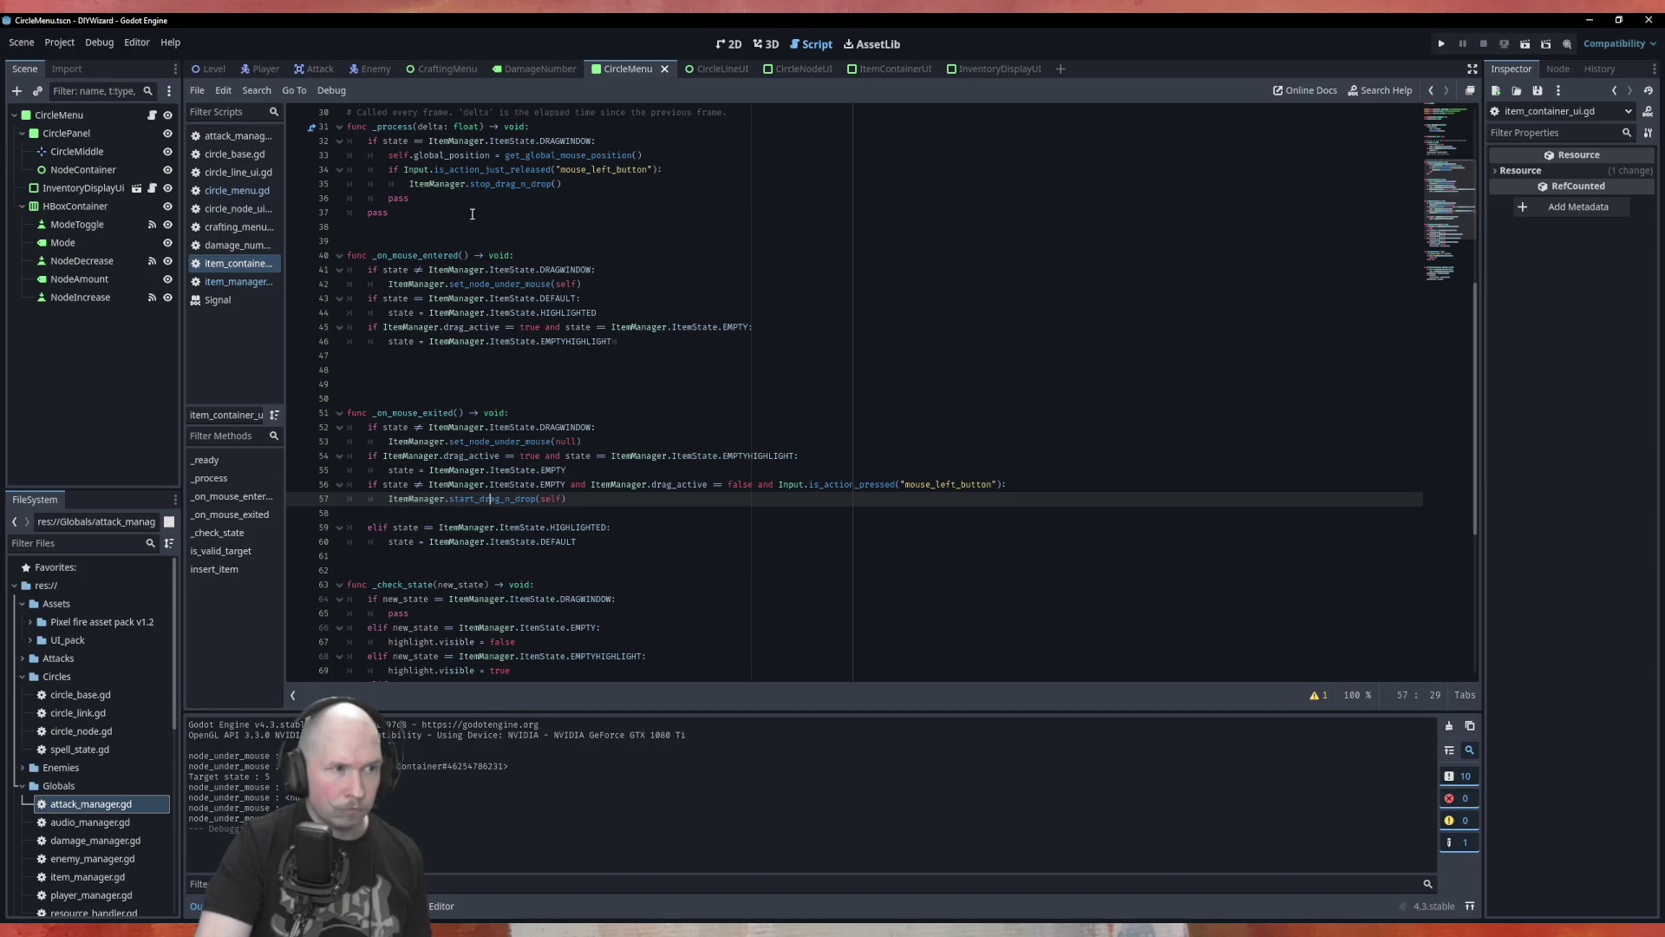
pyautogui.click(238, 281)
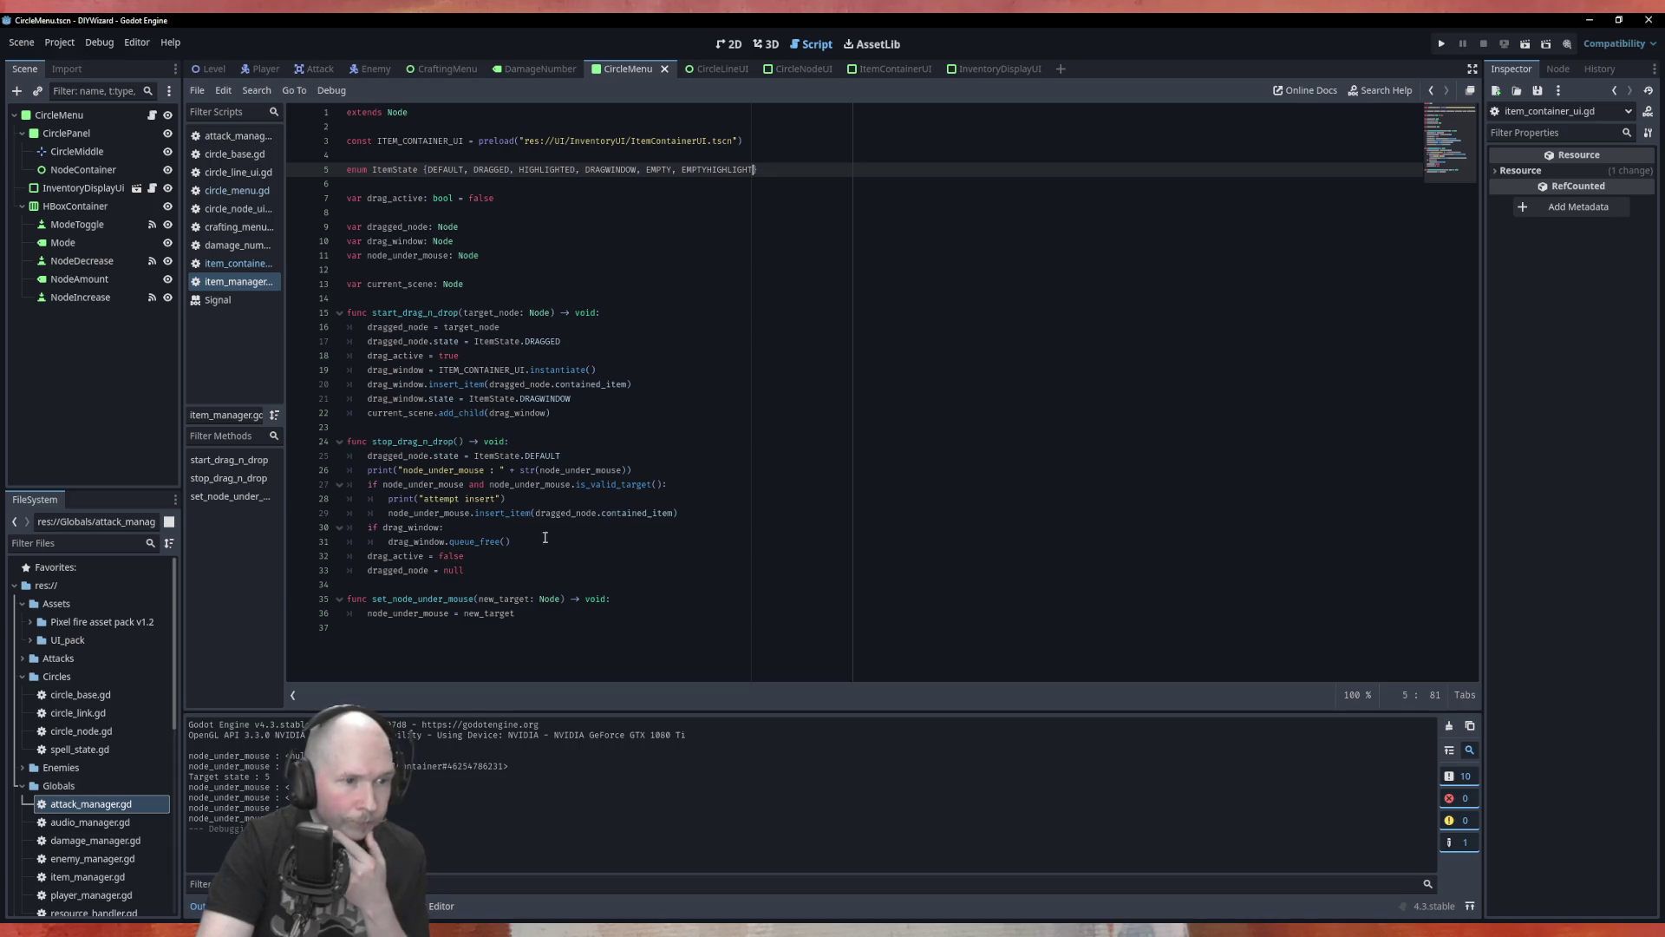
pyautogui.click(242, 265)
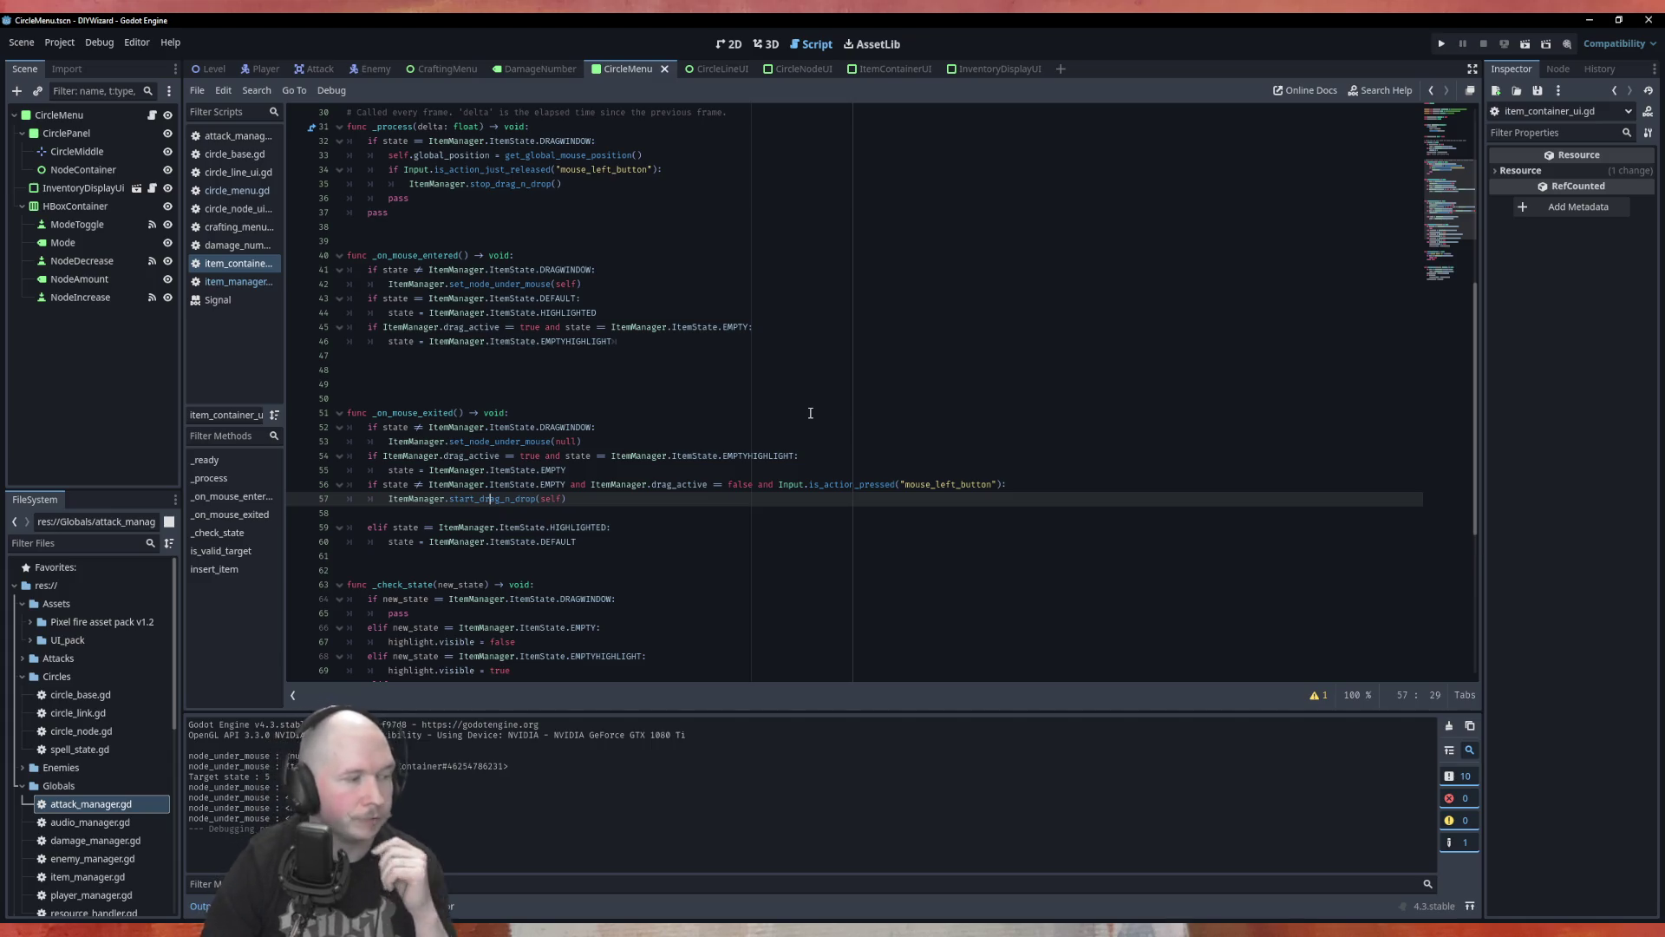
pyautogui.scroll(-2, 859, 389)
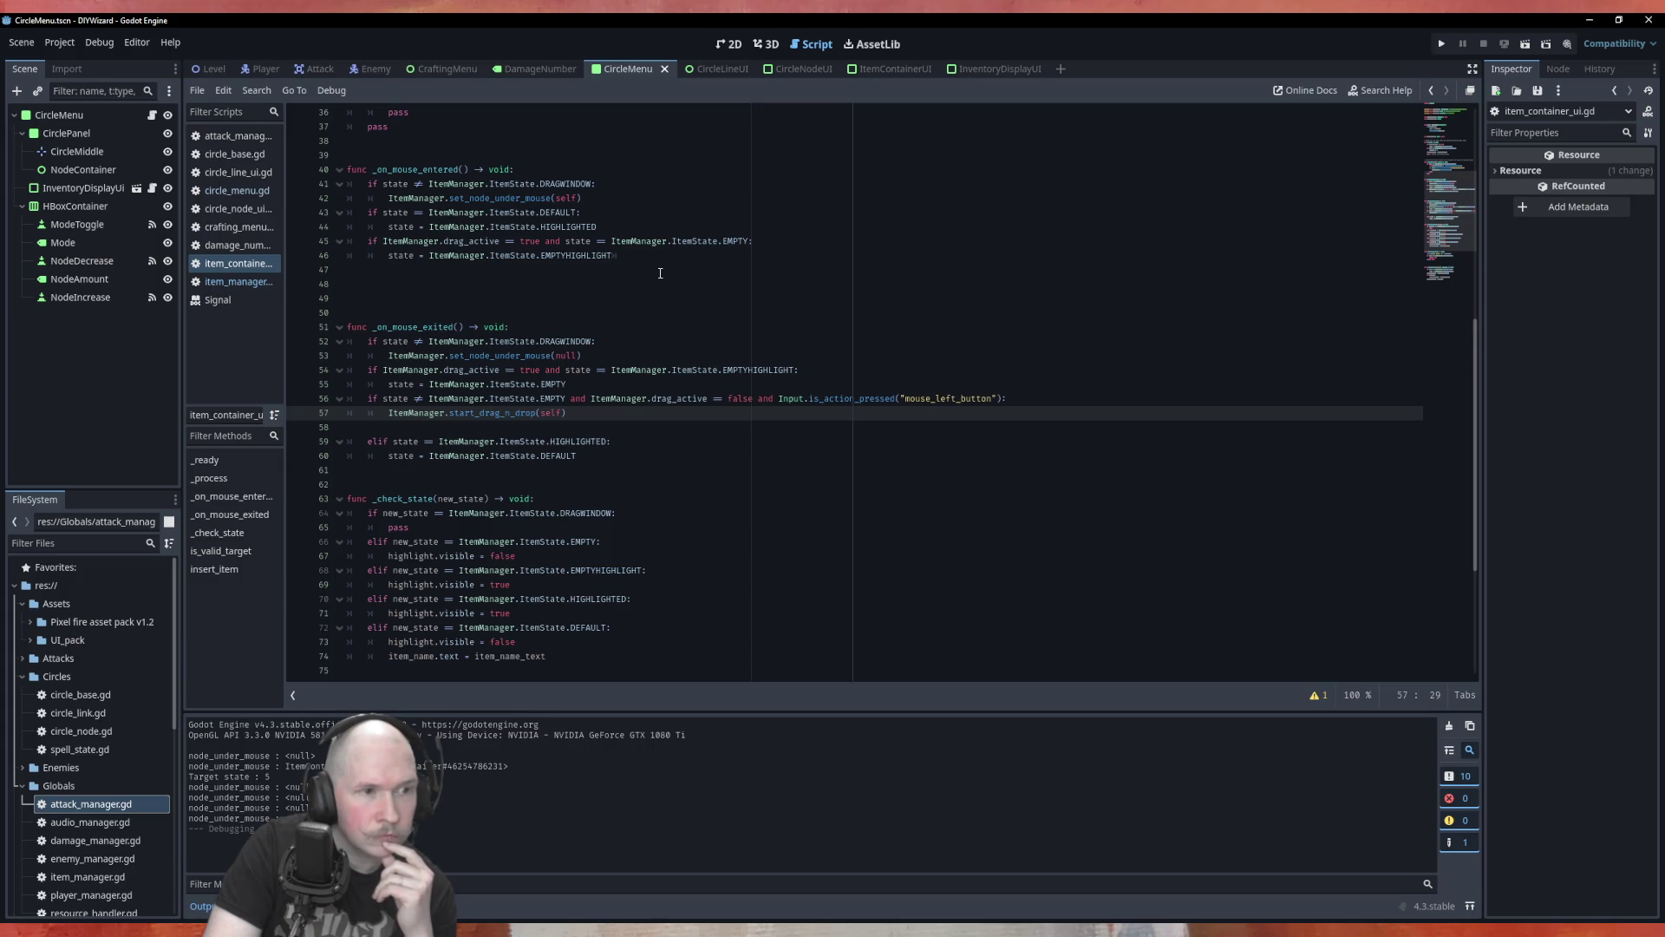
pyautogui.click(239, 282)
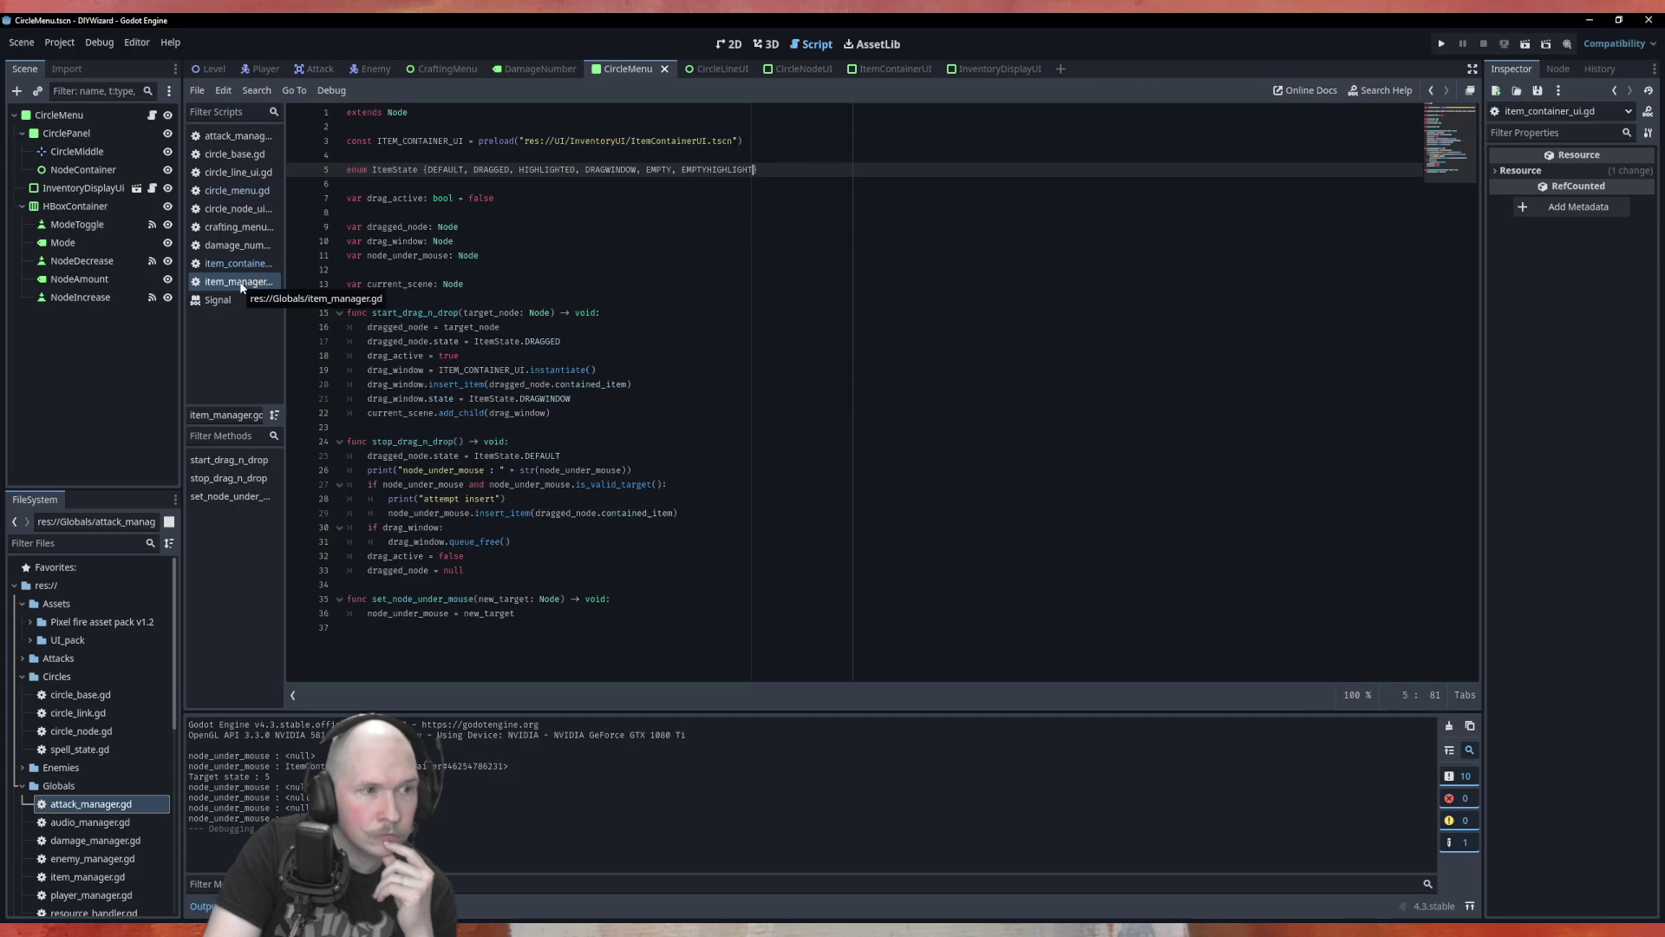
pyautogui.click(239, 264)
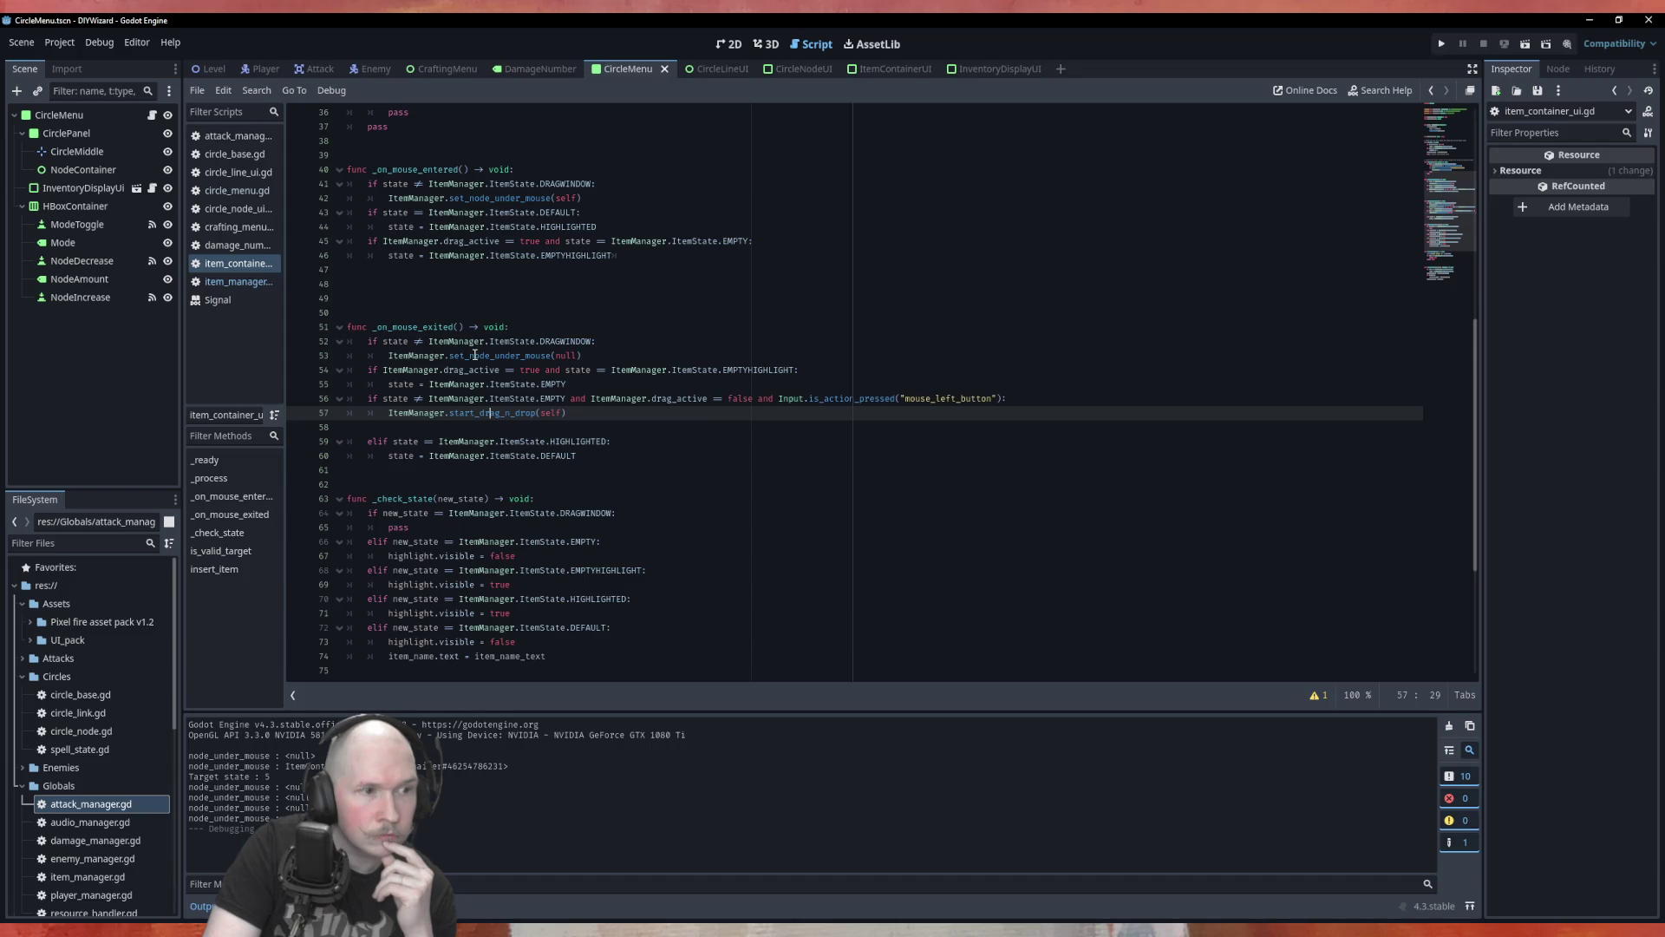
pyautogui.scroll(5, 474, 355)
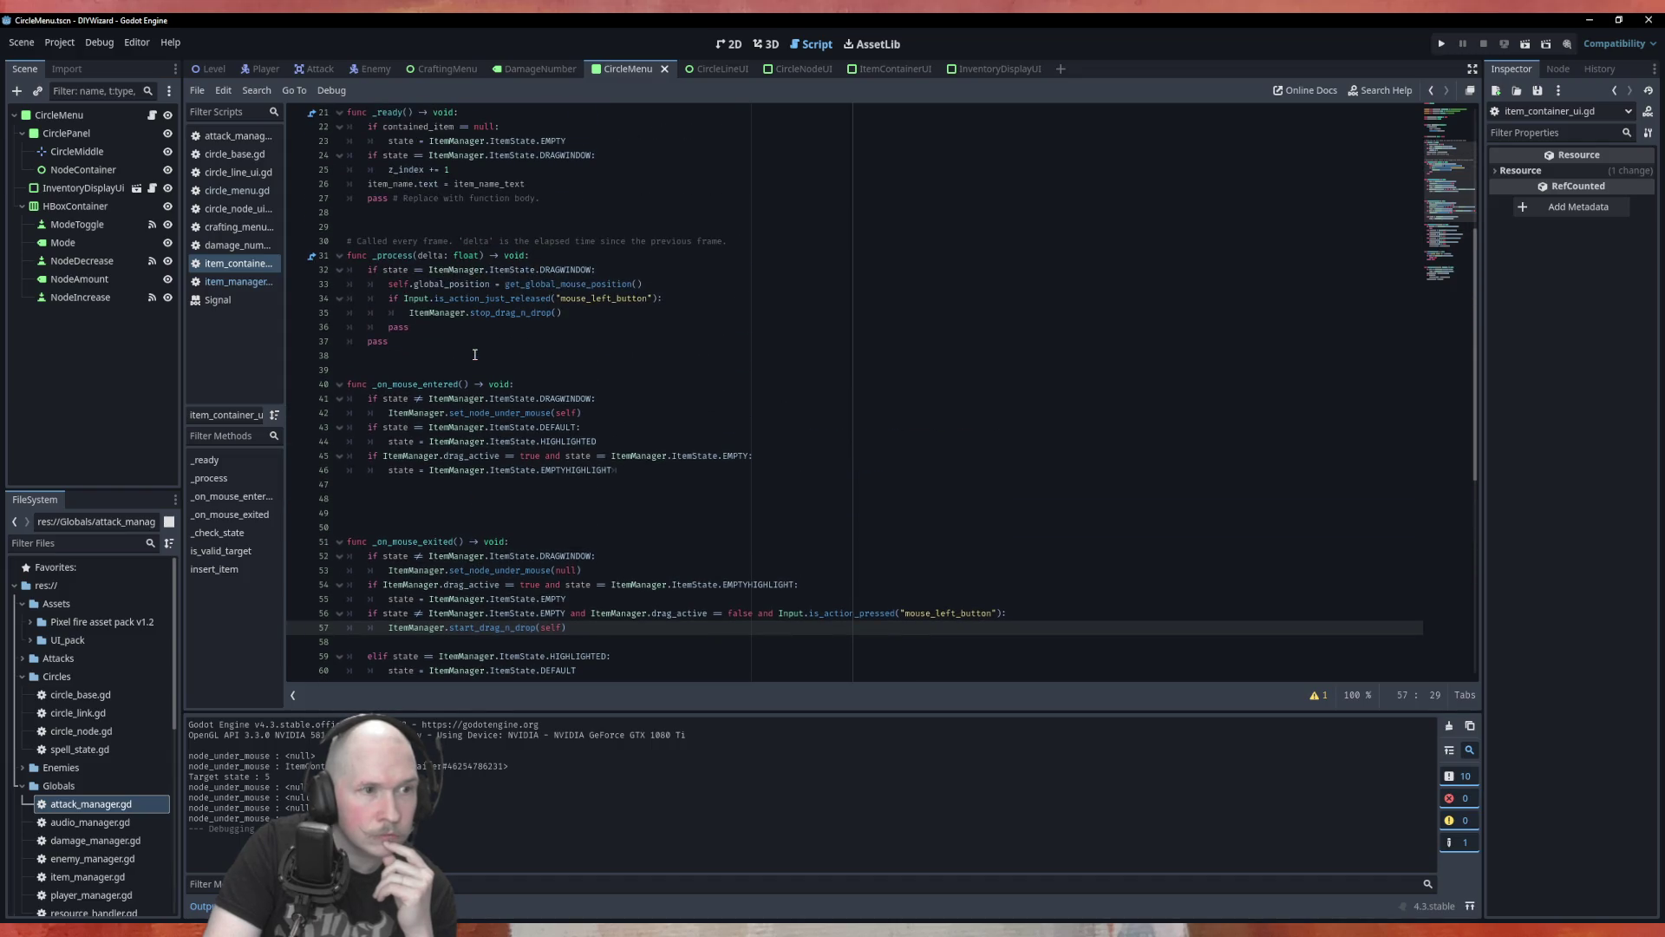
# Append ' + Vector2.ONE' to the mouse position on line 33 and run the game.
pyautogui.click(659, 278)
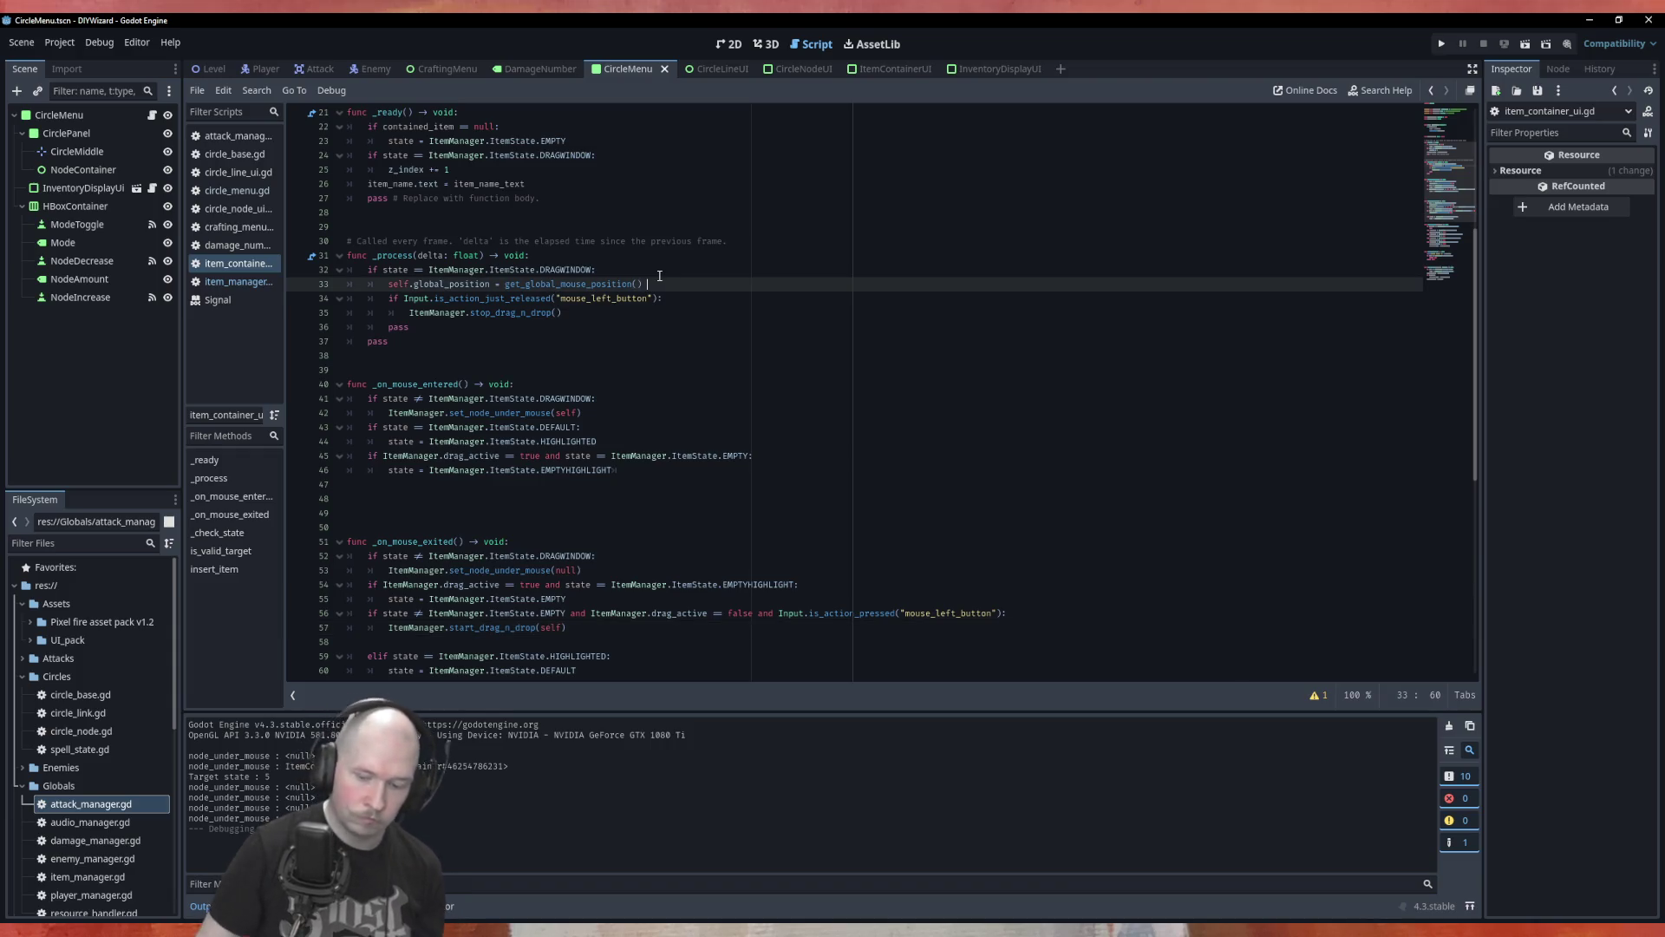
pyautogui.write('+ Vect')
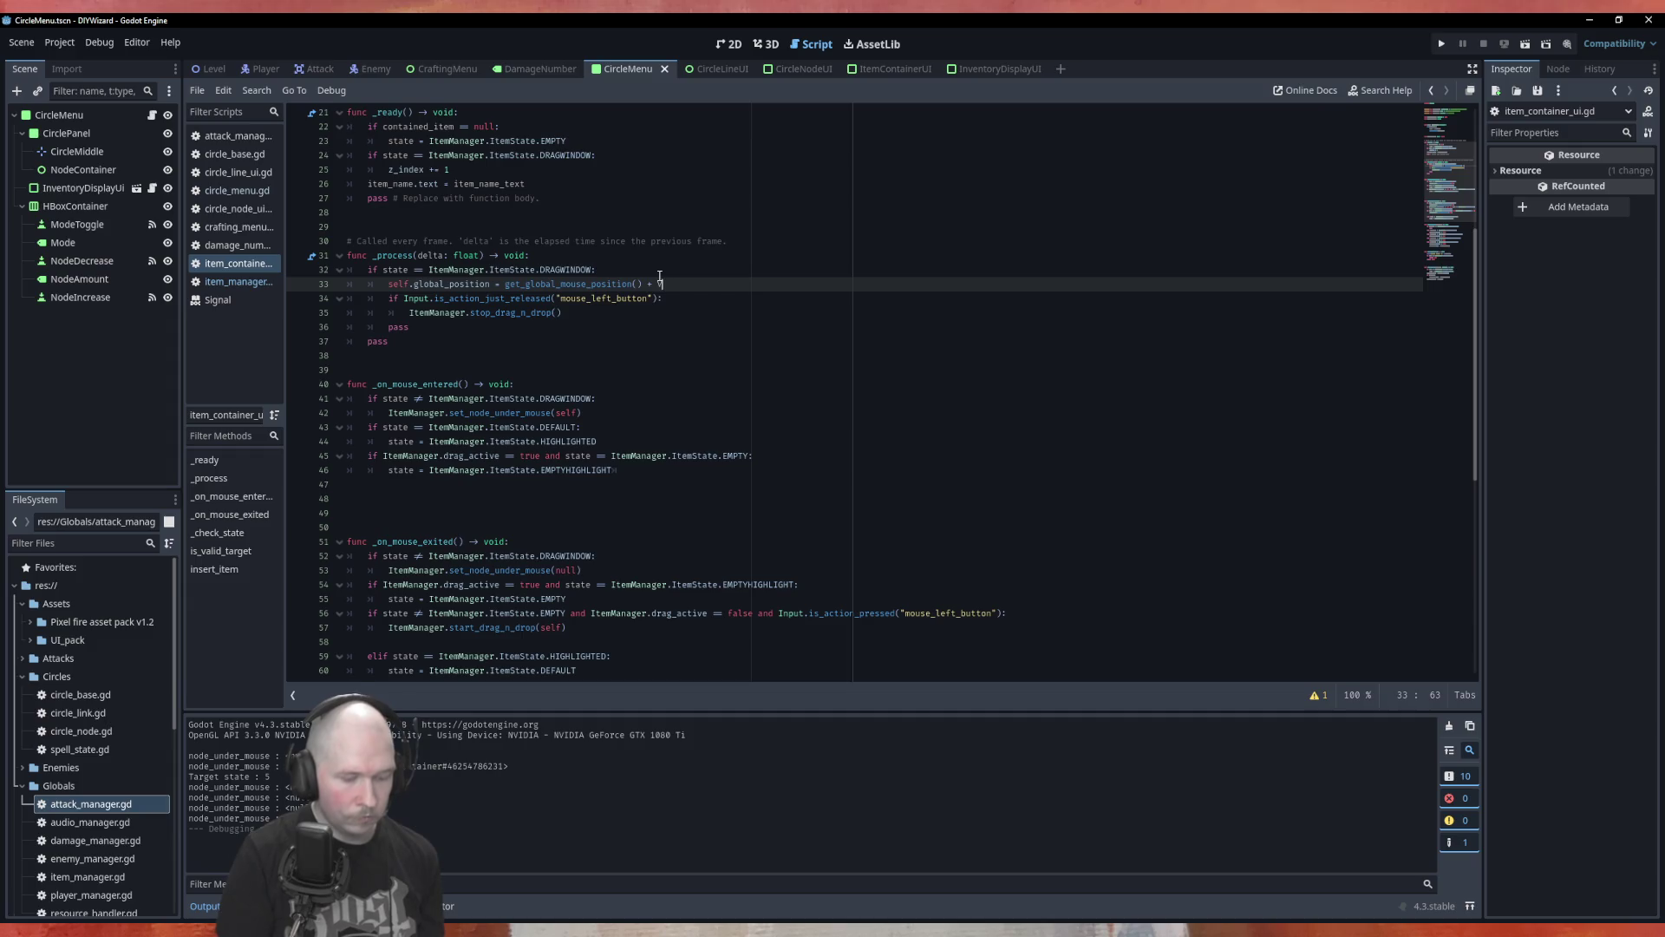
pyautogui.press('Return')
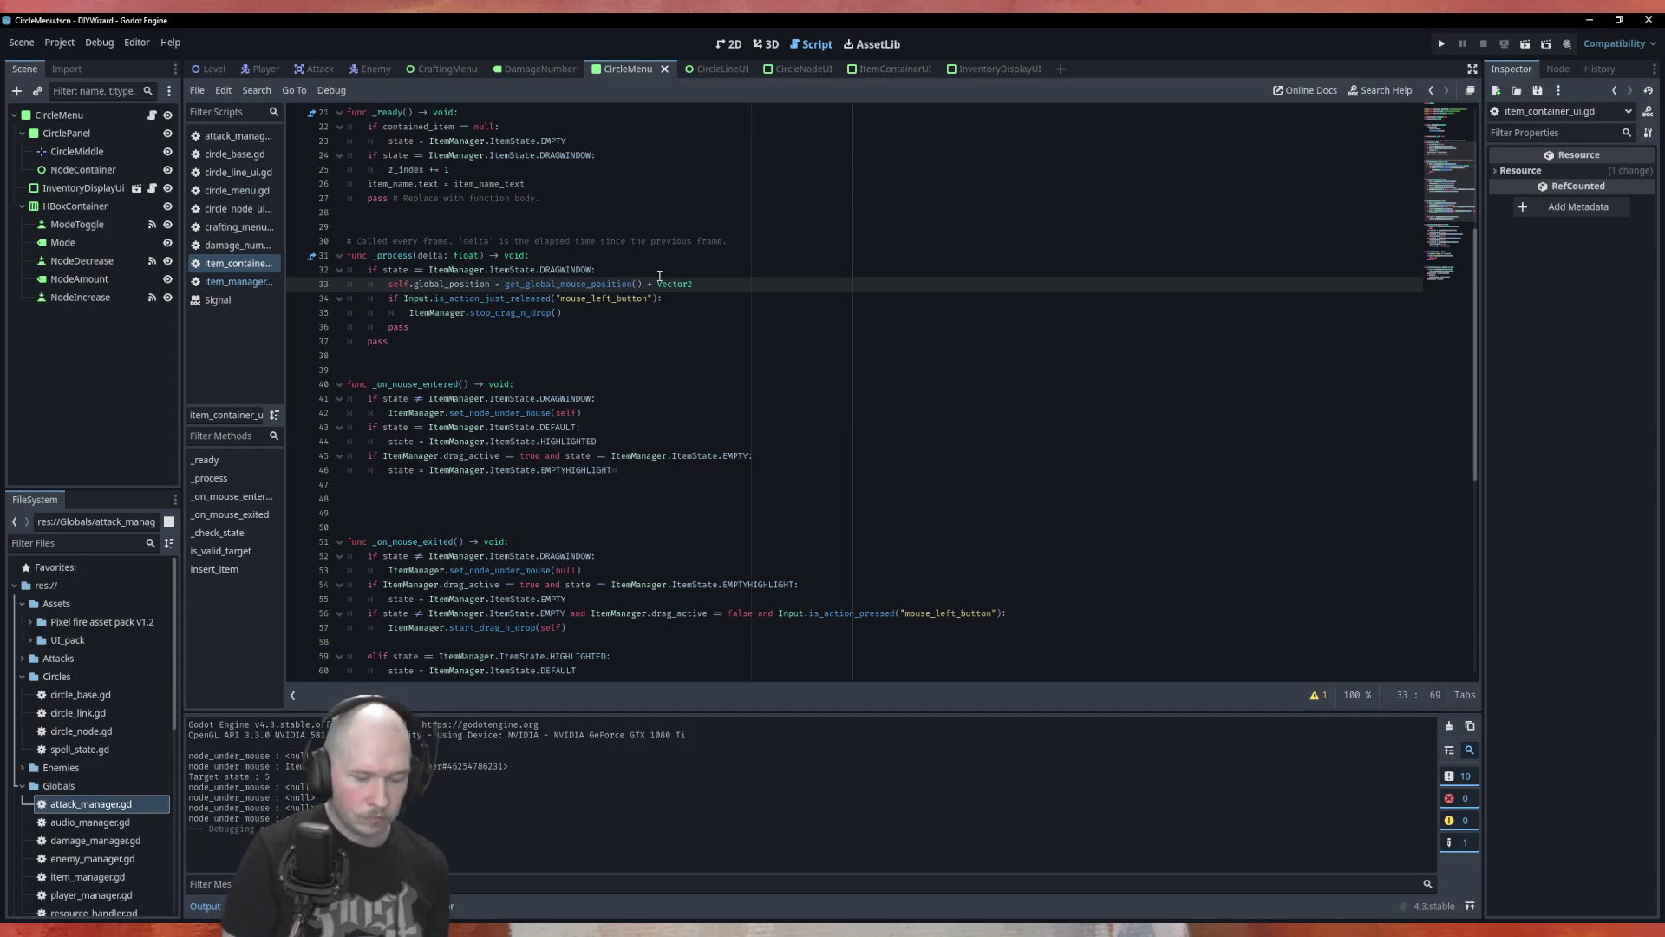
pyautogui.write('.O')
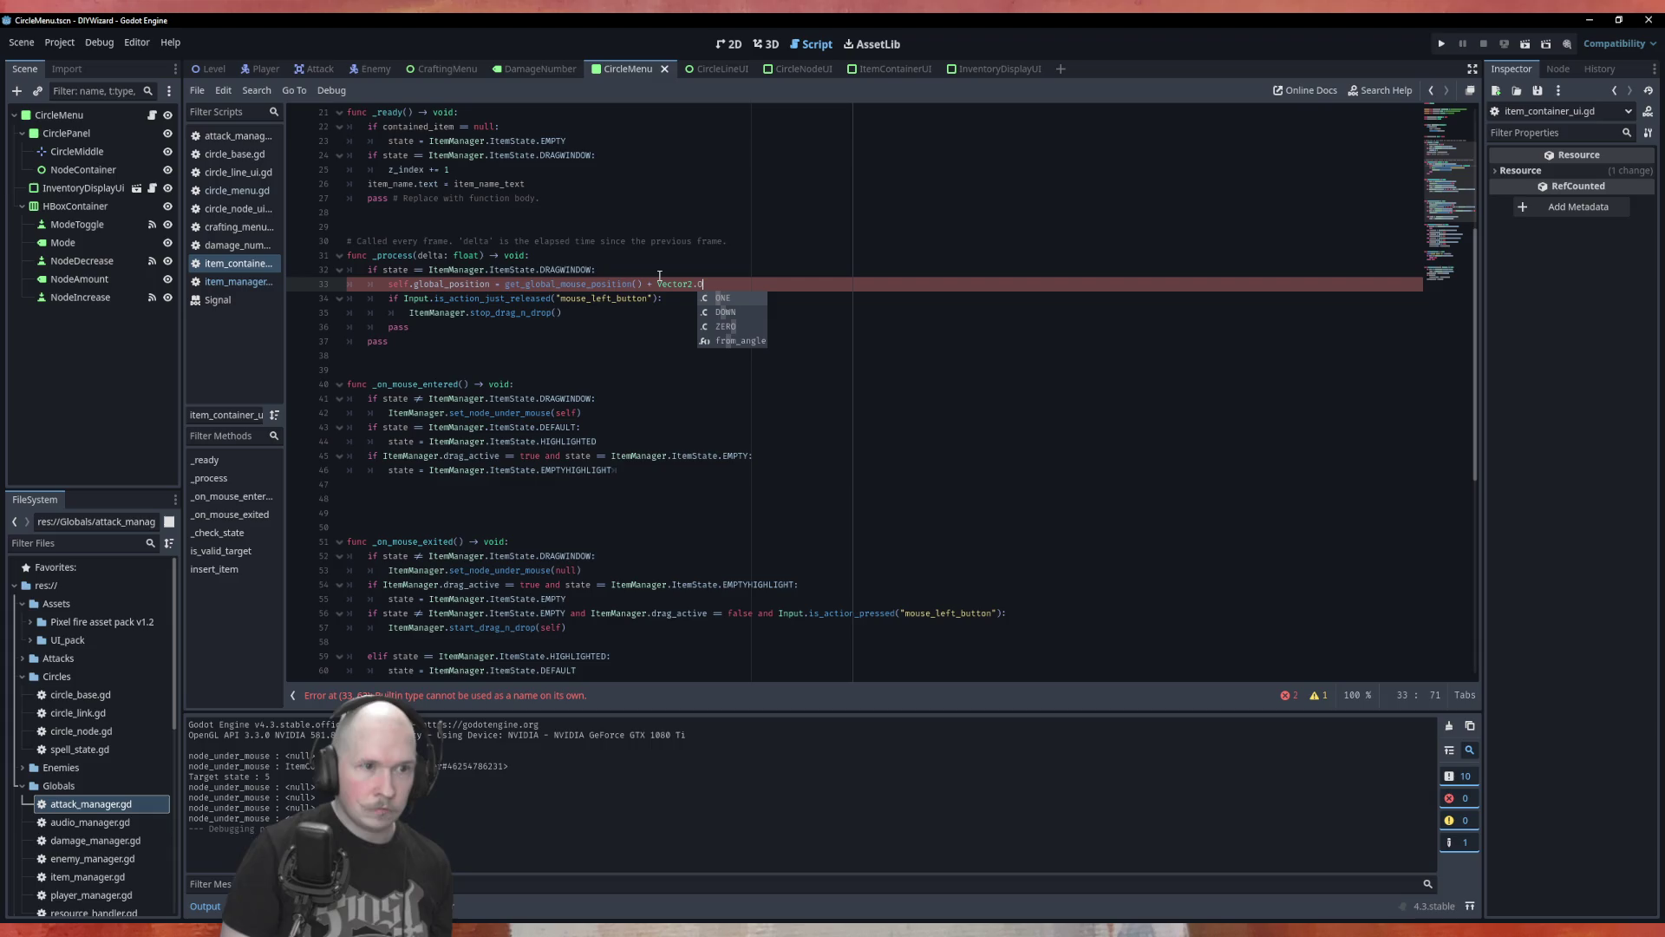
pyautogui.press('Return')
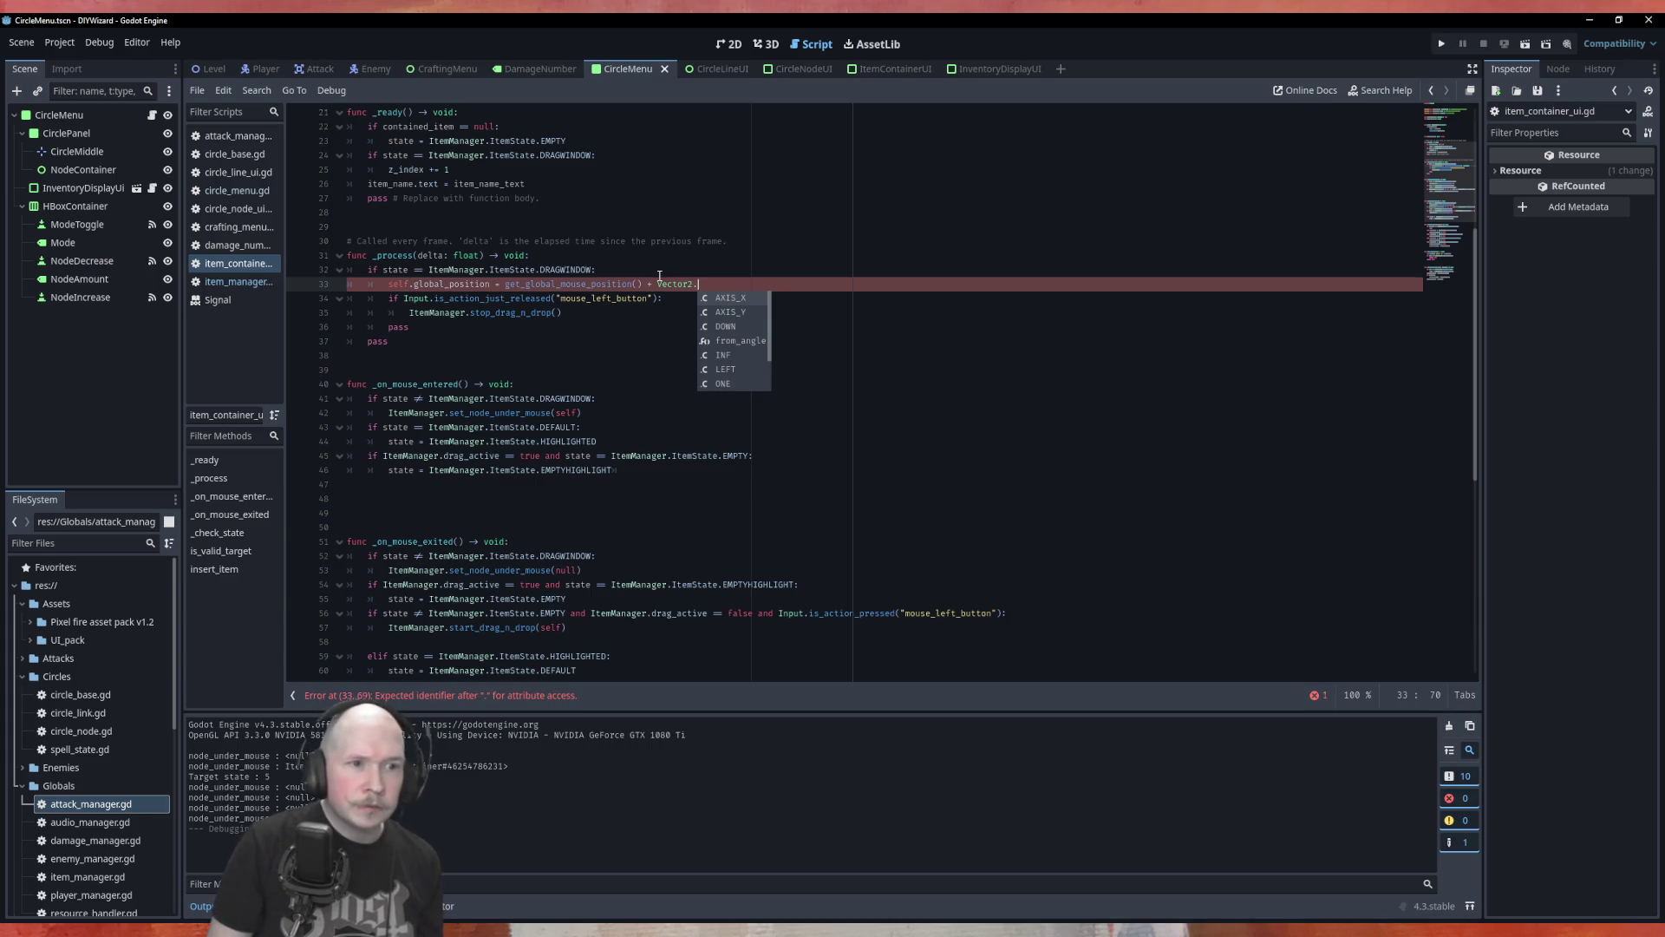
pyautogui.press('Down')
pyautogui.press('Down')
pyautogui.press('Down')
pyautogui.press('Down')
pyautogui.press('Down')
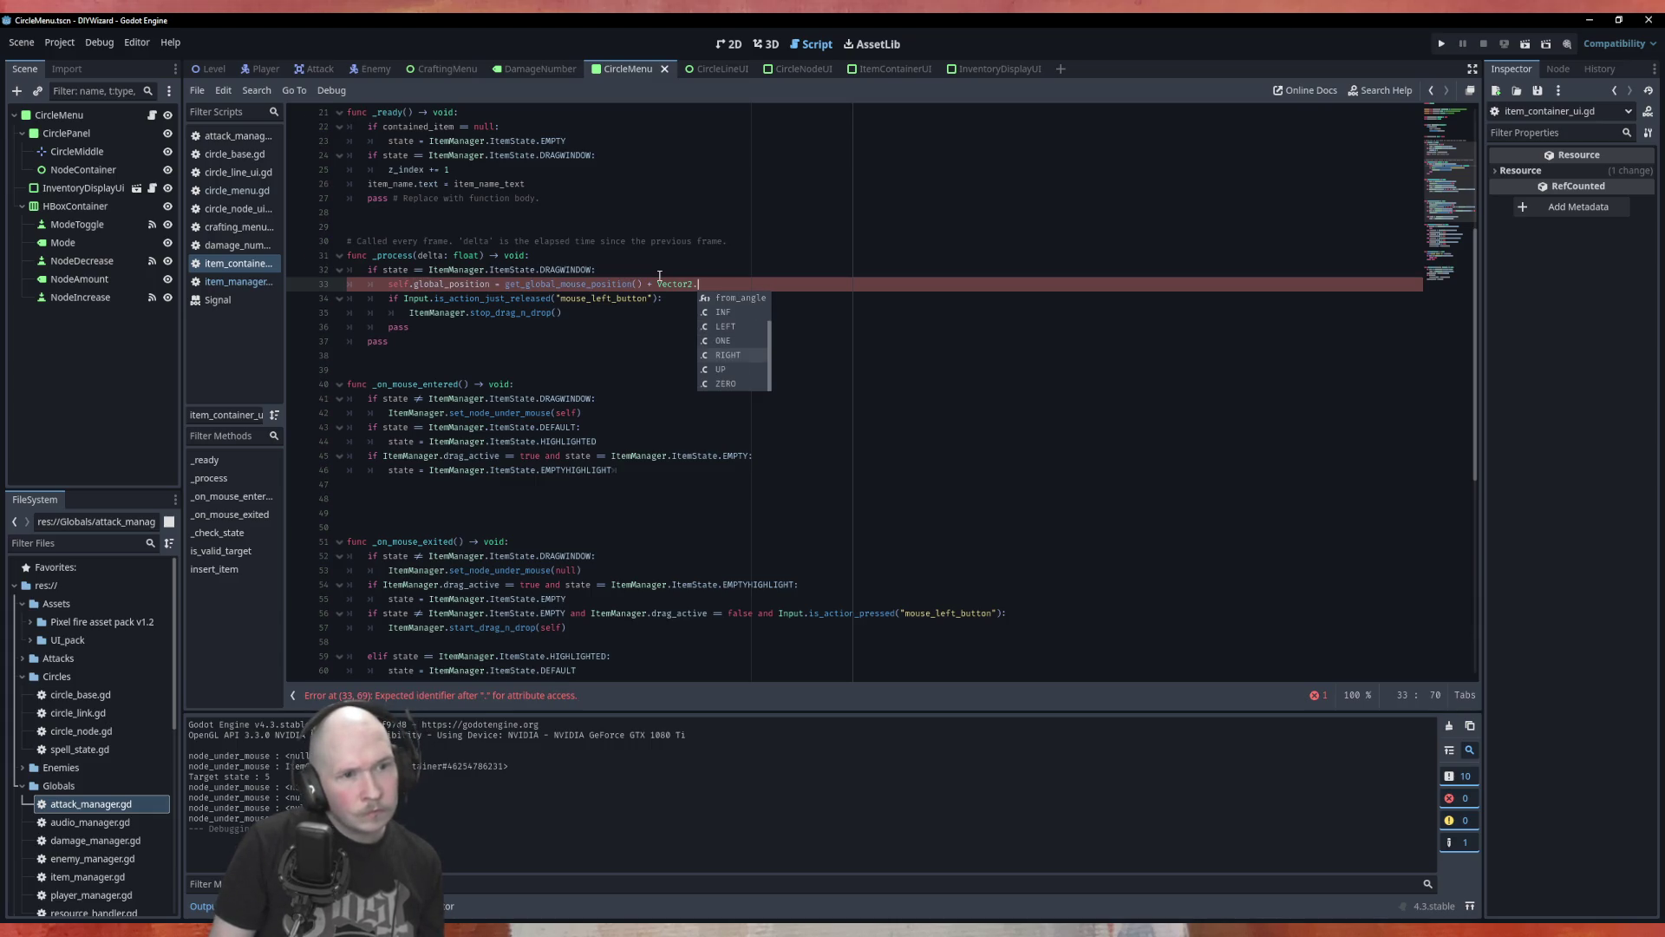
pyautogui.press('Down')
pyautogui.press('Down')
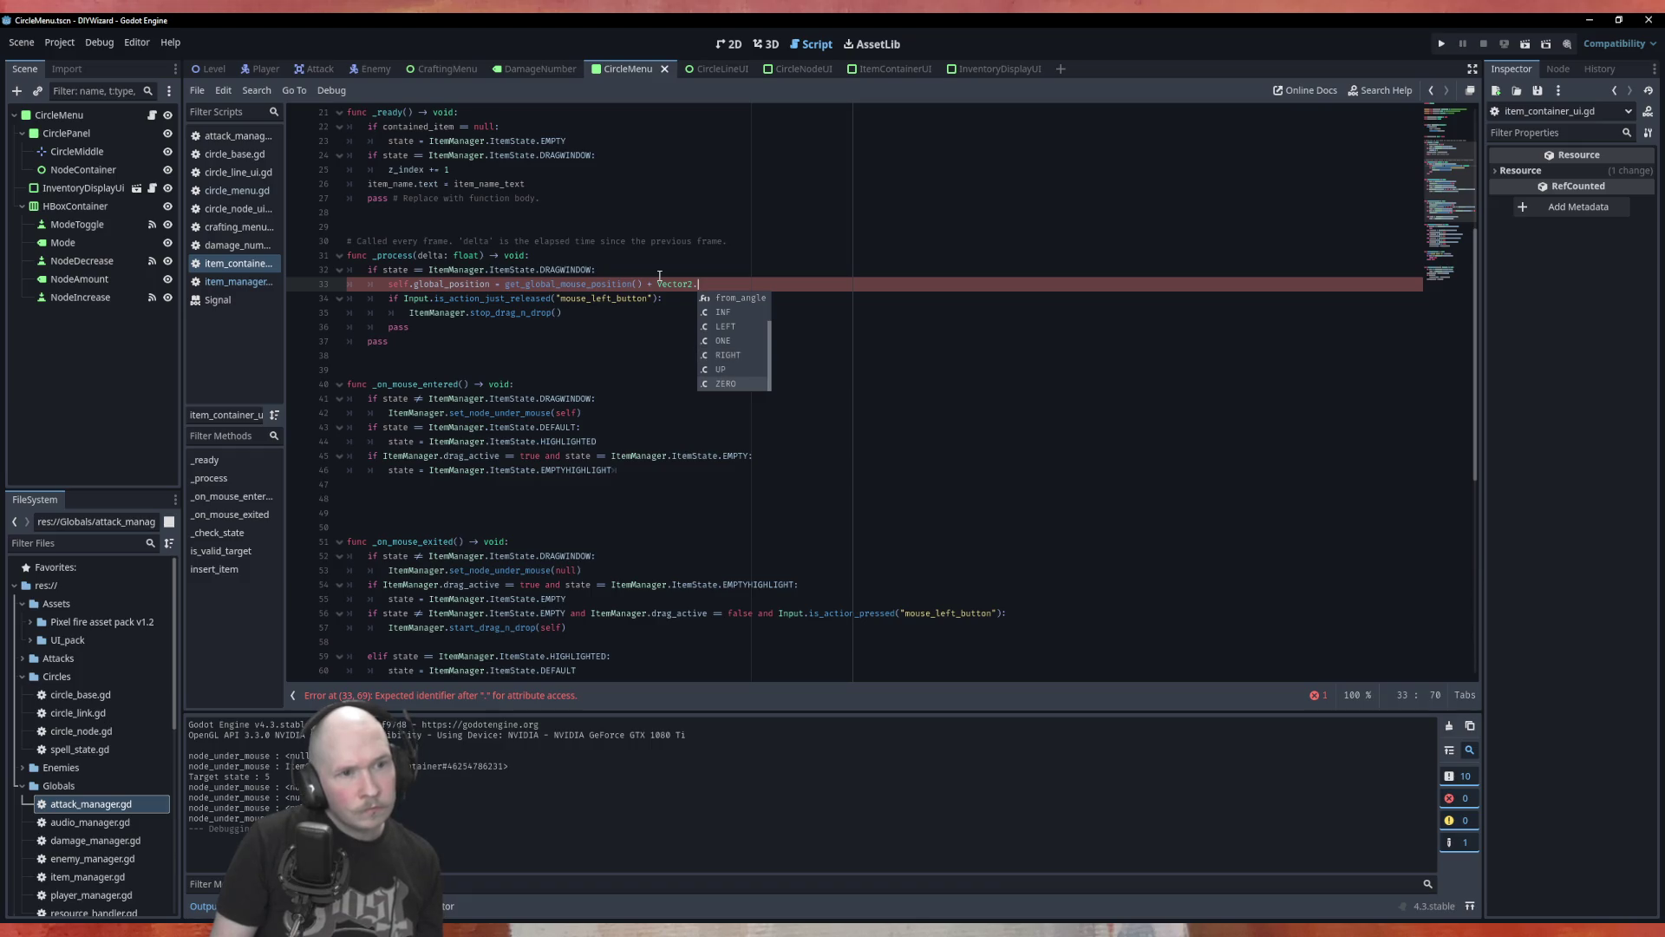
pyautogui.press('Up')
pyautogui.press('Up')
pyautogui.press('Up')
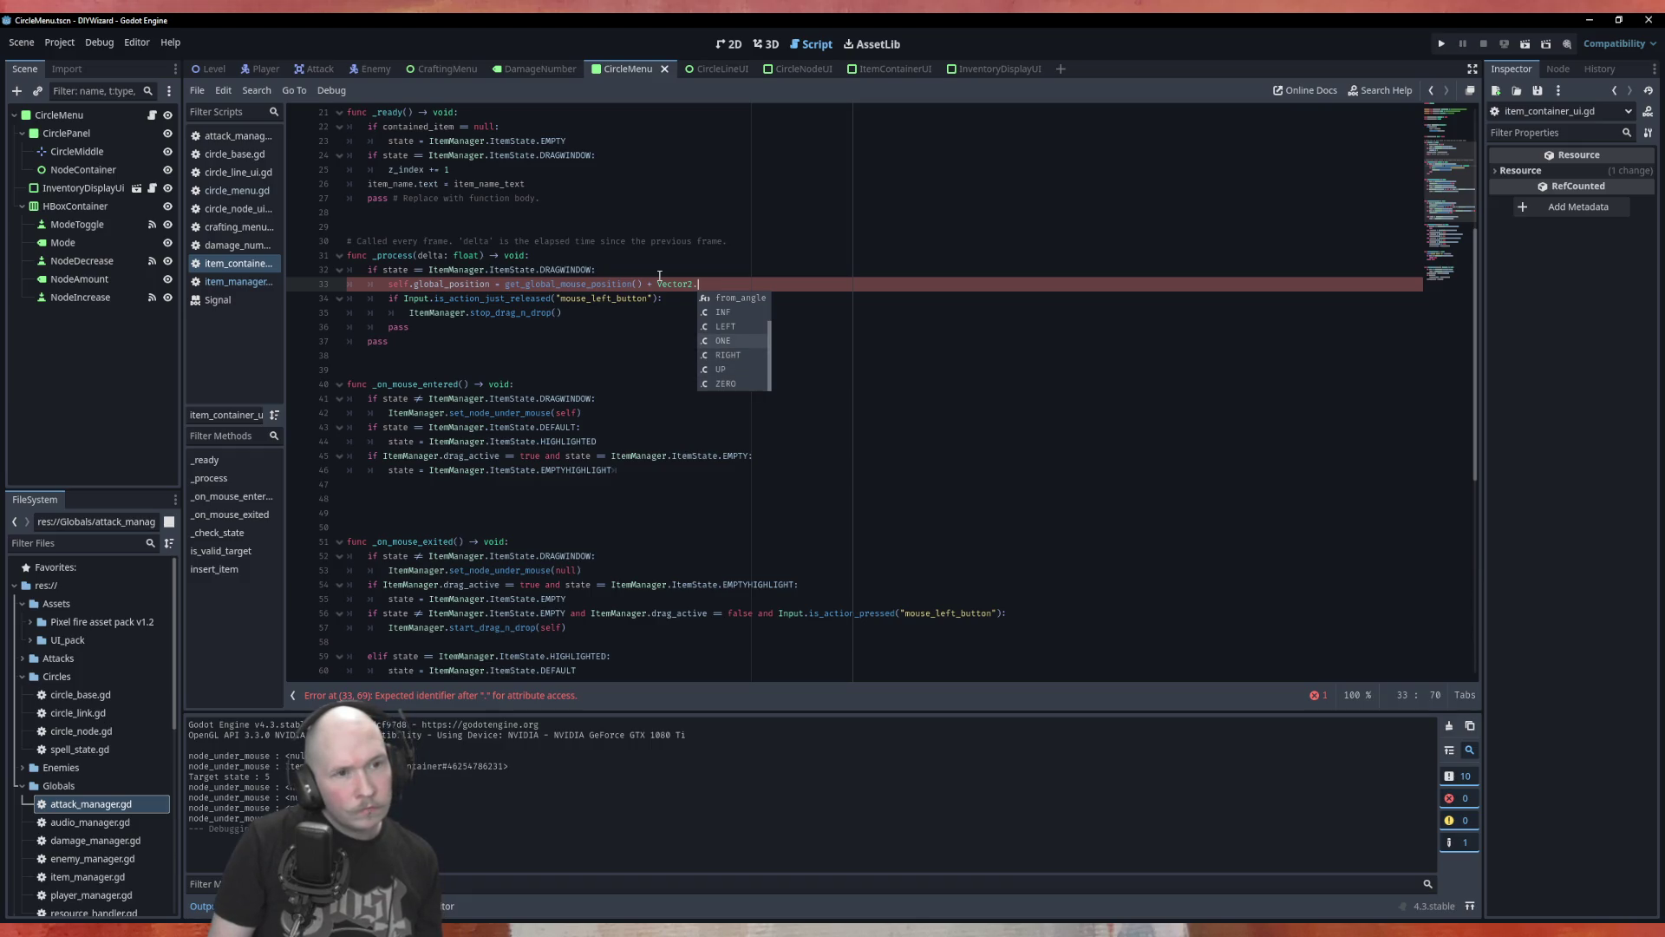
pyautogui.press('Return')
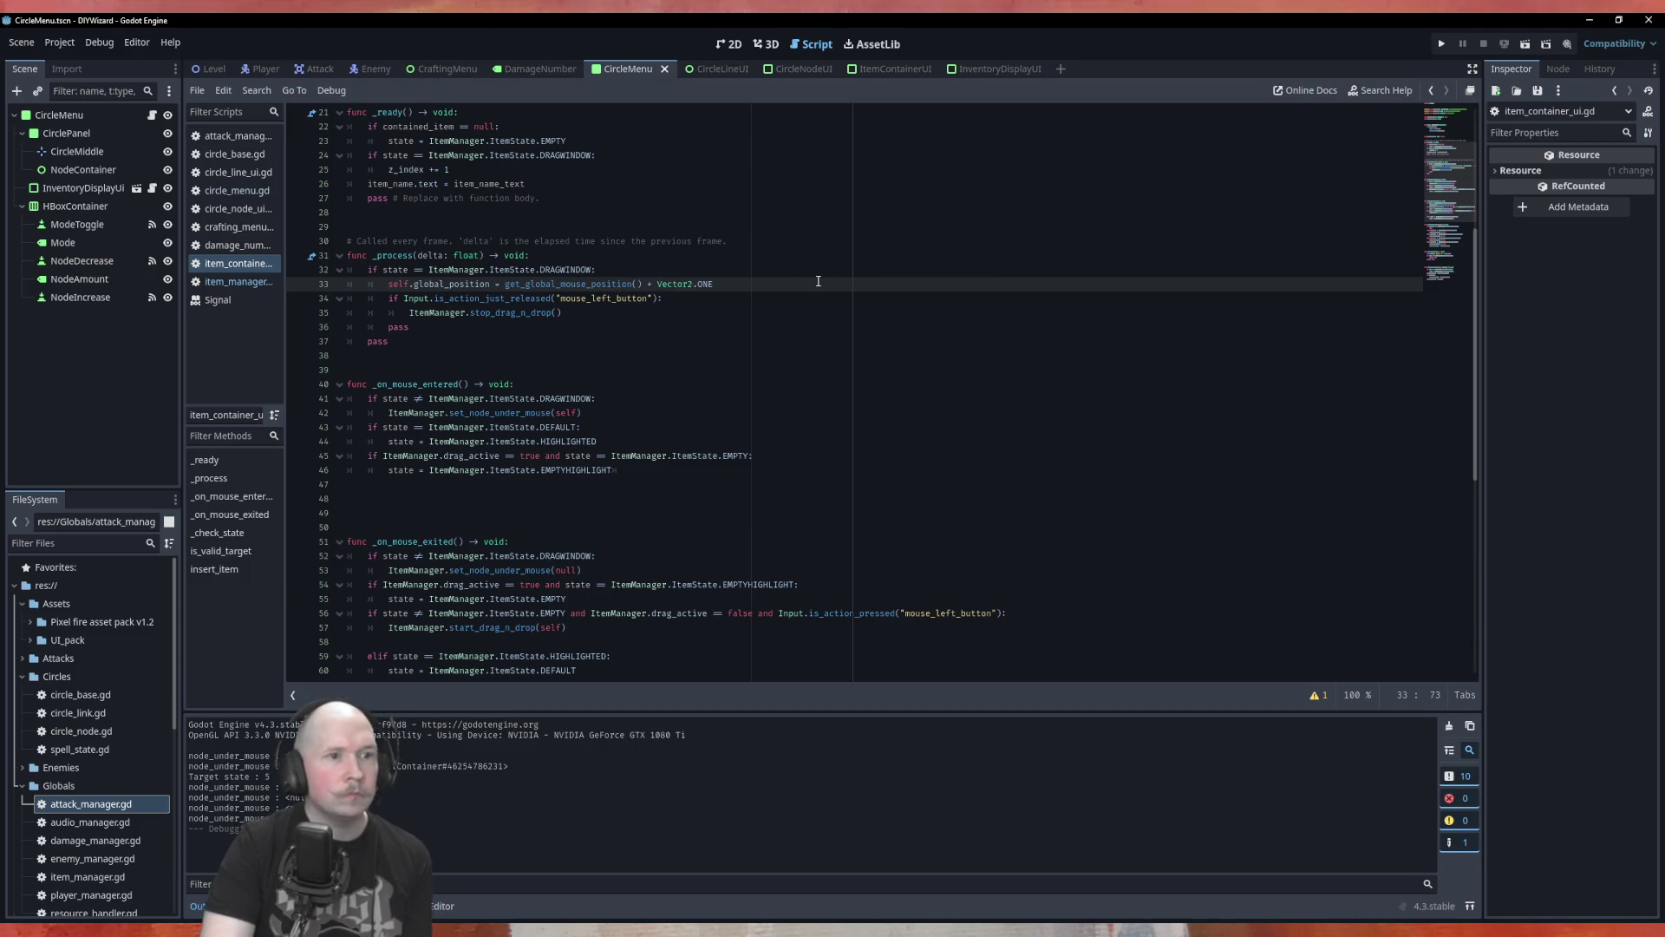
pyautogui.press('F5')
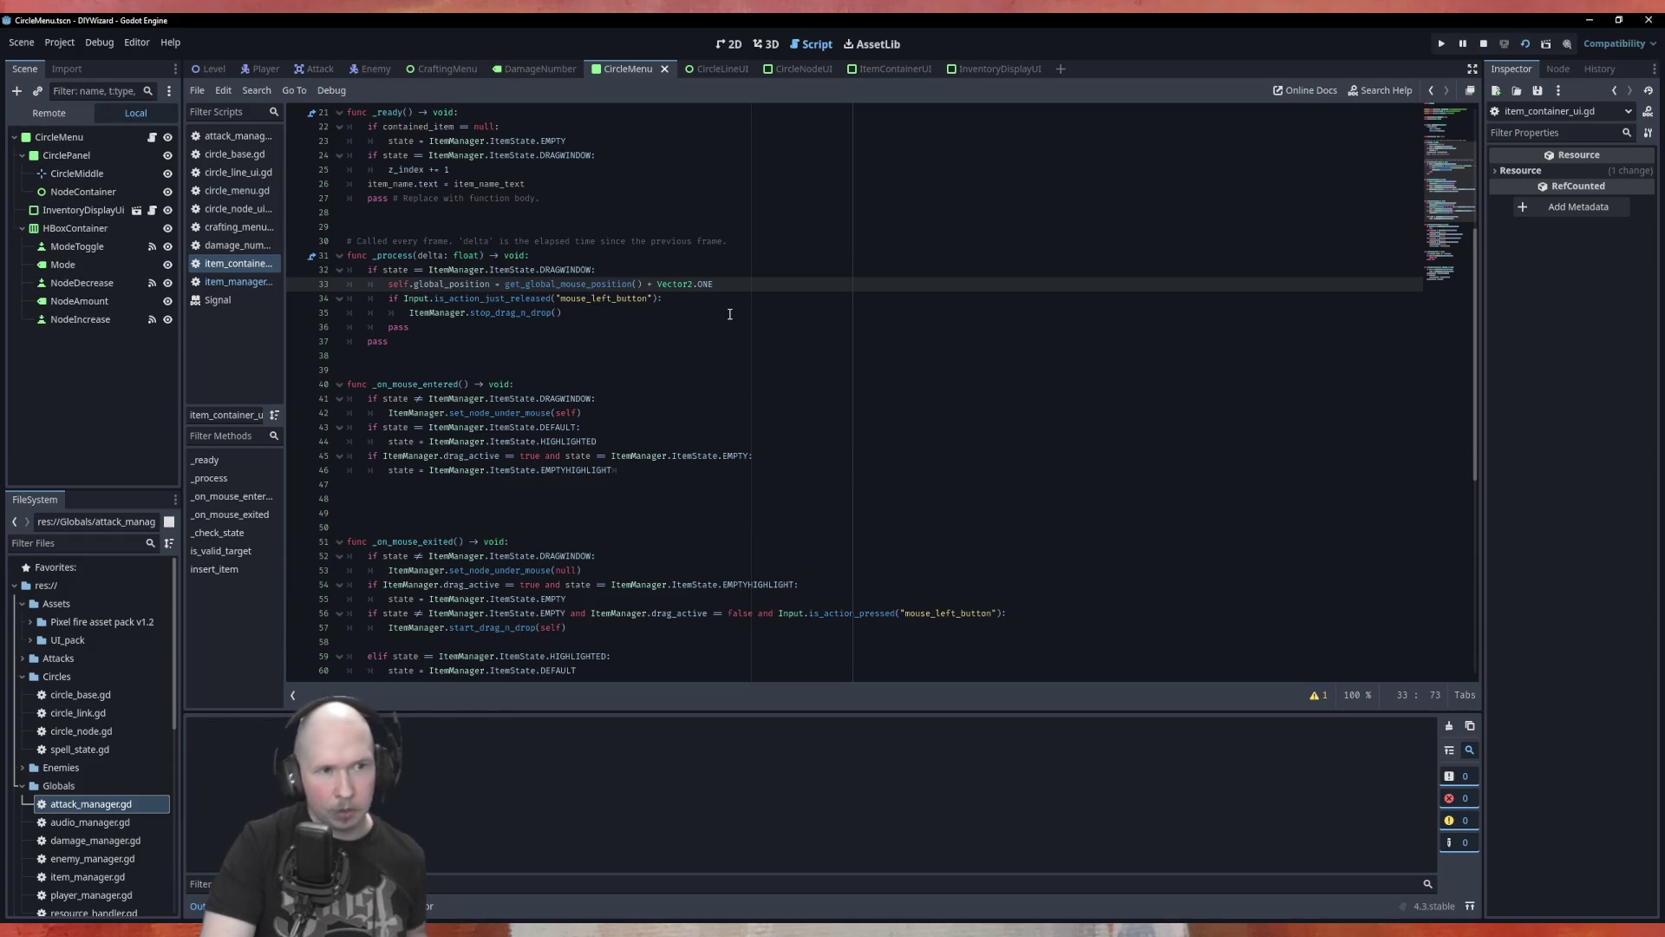
# Drag the AOE, Beam and Bolt runes onto the right and bottom-right circle nodes, then close the game.
pyautogui.moveTo(902, 416)
pyautogui.mouseDown()
pyautogui.moveTo(935, 536)
pyautogui.moveTo(931, 502)
pyautogui.moveTo(779, 437)
pyautogui.moveTo(796, 427)
pyautogui.moveTo(855, 497)
pyautogui.moveTo(808, 449)
pyautogui.moveTo(937, 494)
pyautogui.moveTo(937, 468)
pyautogui.mouseUp()
pyautogui.moveTo(902, 419)
pyautogui.mouseDown()
pyautogui.moveTo(902, 438)
pyautogui.moveTo(817, 472)
pyautogui.moveTo(801, 443)
pyautogui.moveTo(783, 555)
pyautogui.mouseUp()
pyautogui.moveTo(810, 447); pyautogui.dragTo(808, 444)
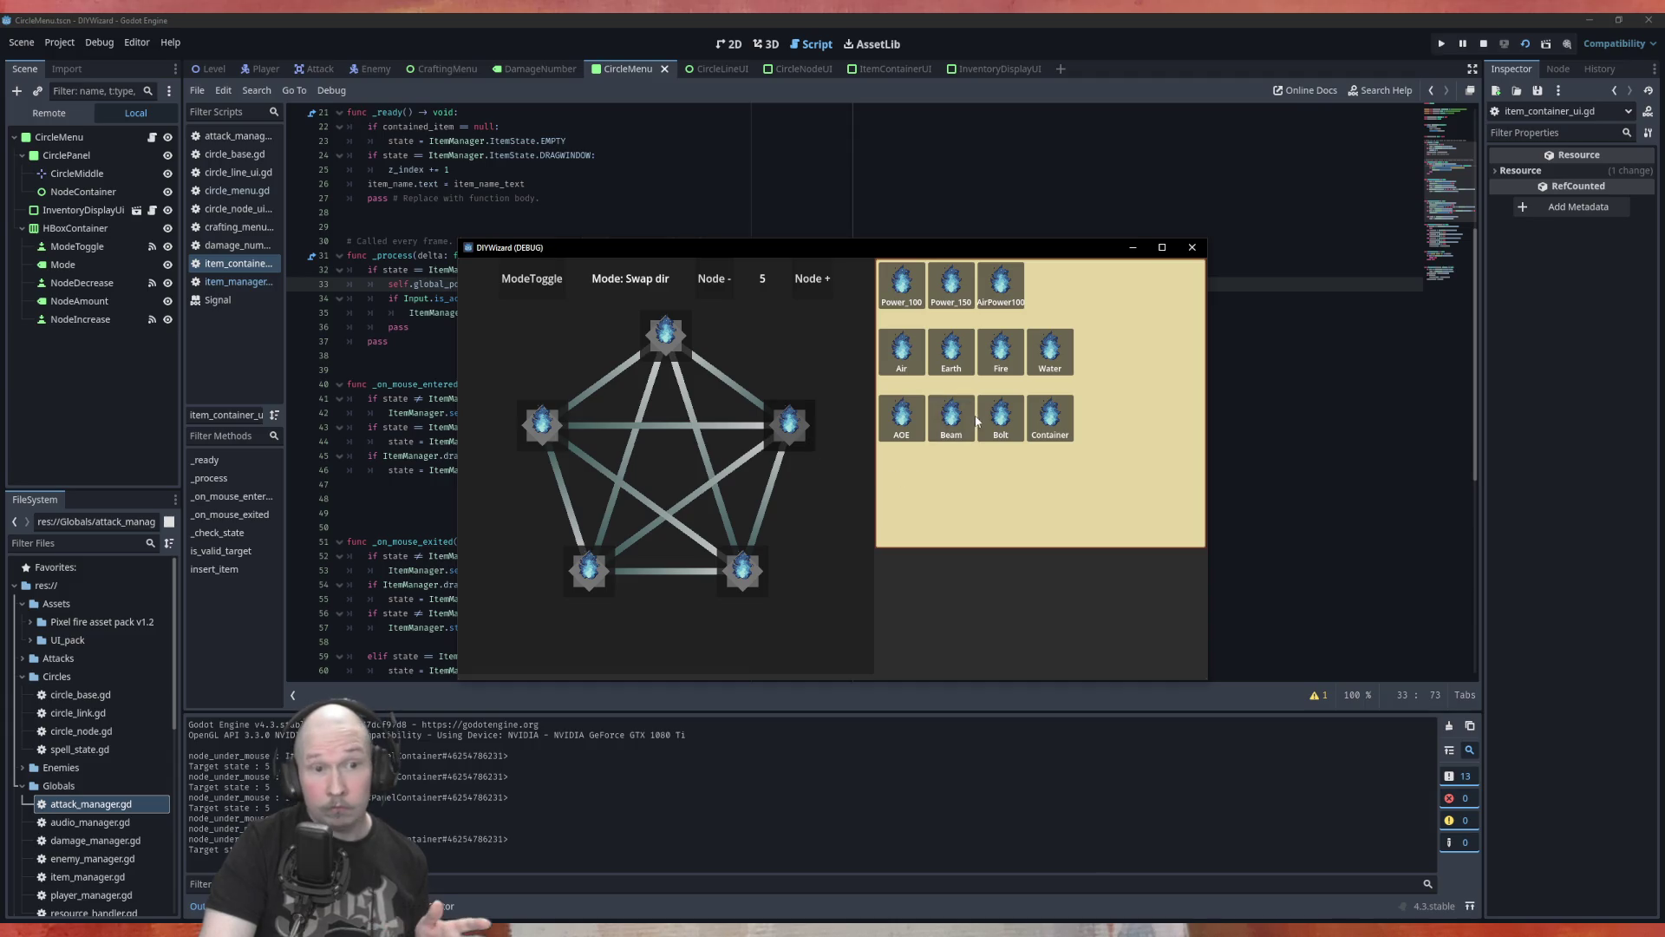
pyautogui.moveTo(963, 420)
pyautogui.mouseDown()
pyautogui.moveTo(876, 538)
pyautogui.moveTo(763, 574)
pyautogui.mouseUp()
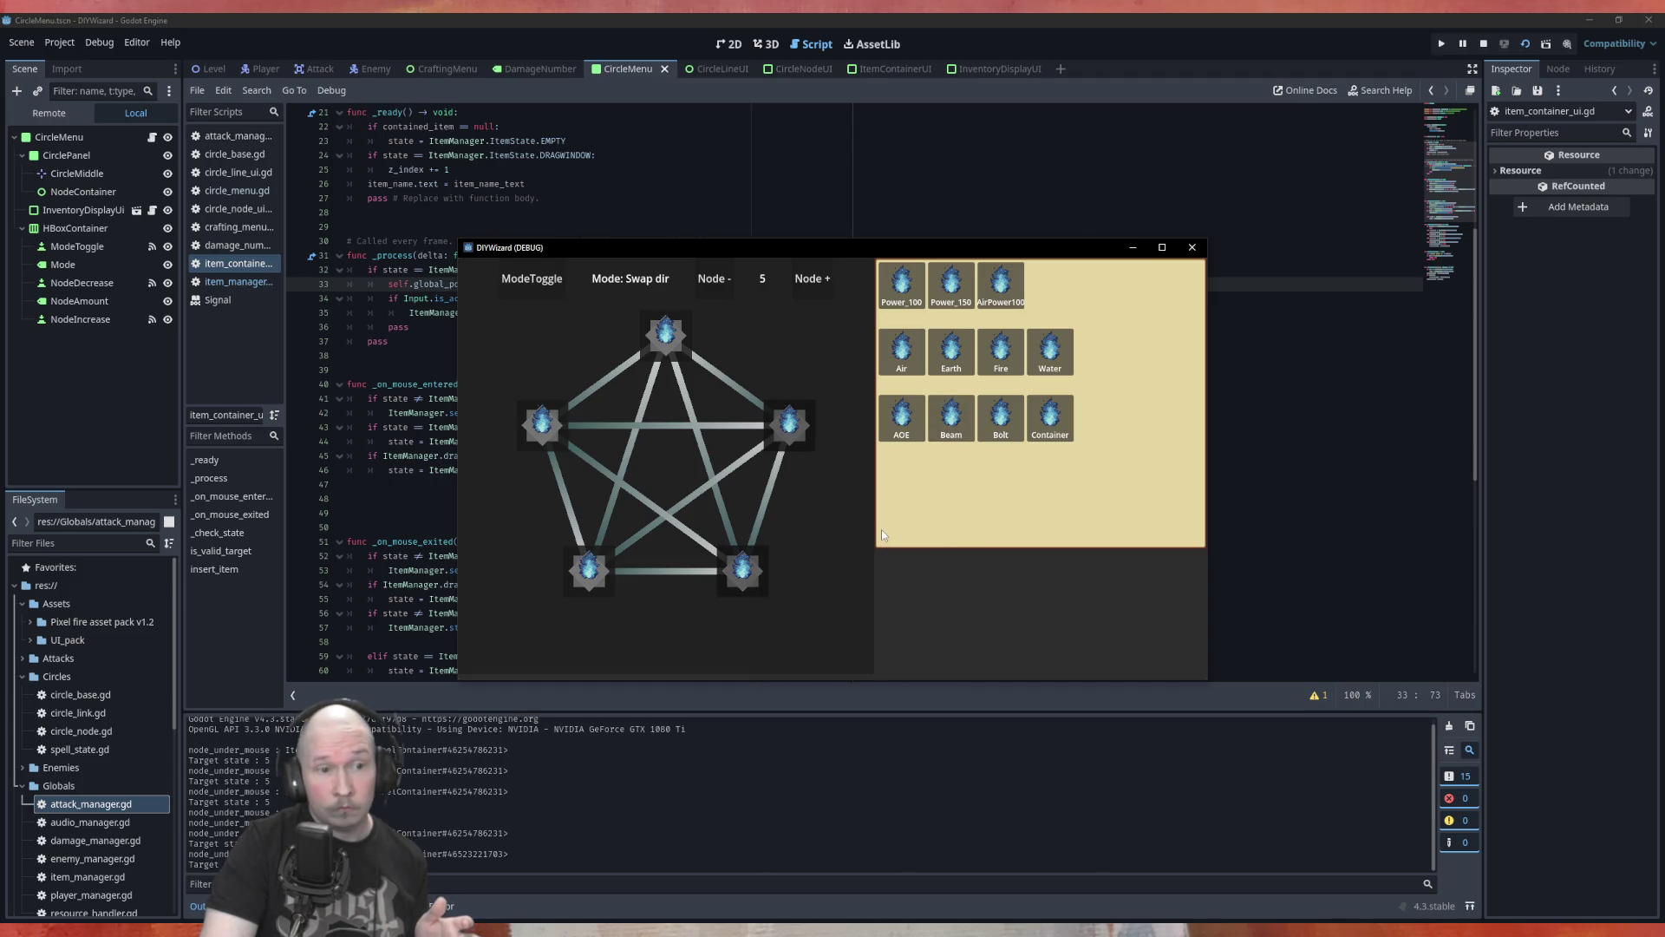
pyautogui.moveTo(1000, 421)
pyautogui.mouseDown()
pyautogui.moveTo(807, 460)
pyautogui.moveTo(795, 433)
pyautogui.mouseUp()
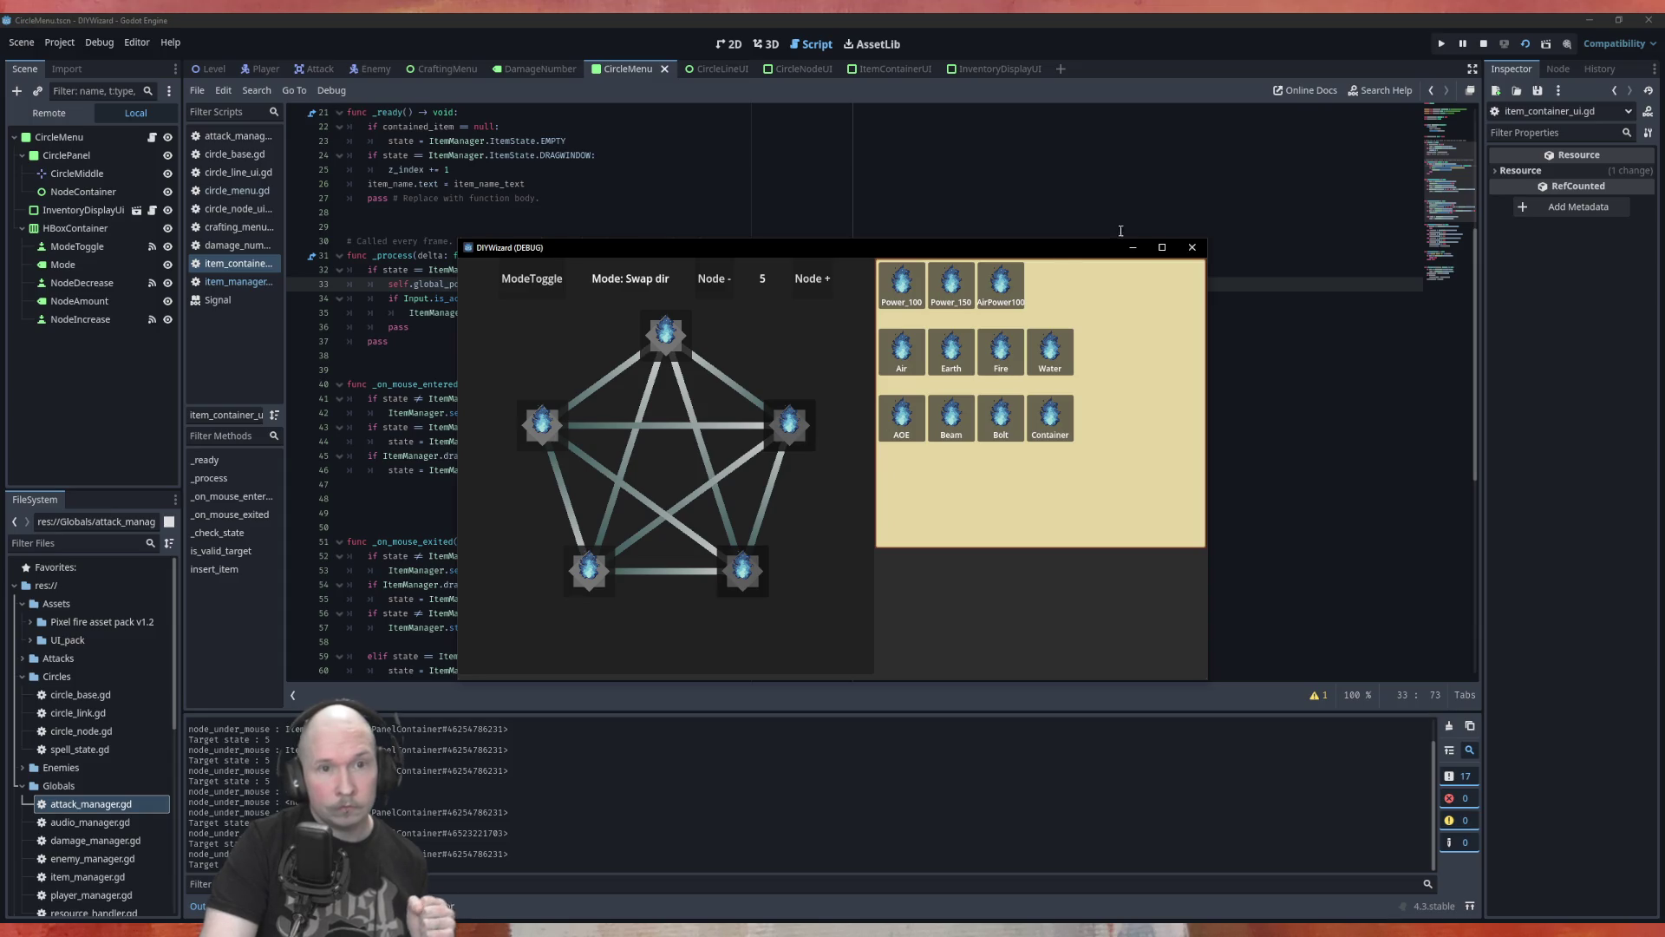
pyautogui.click(1192, 247)
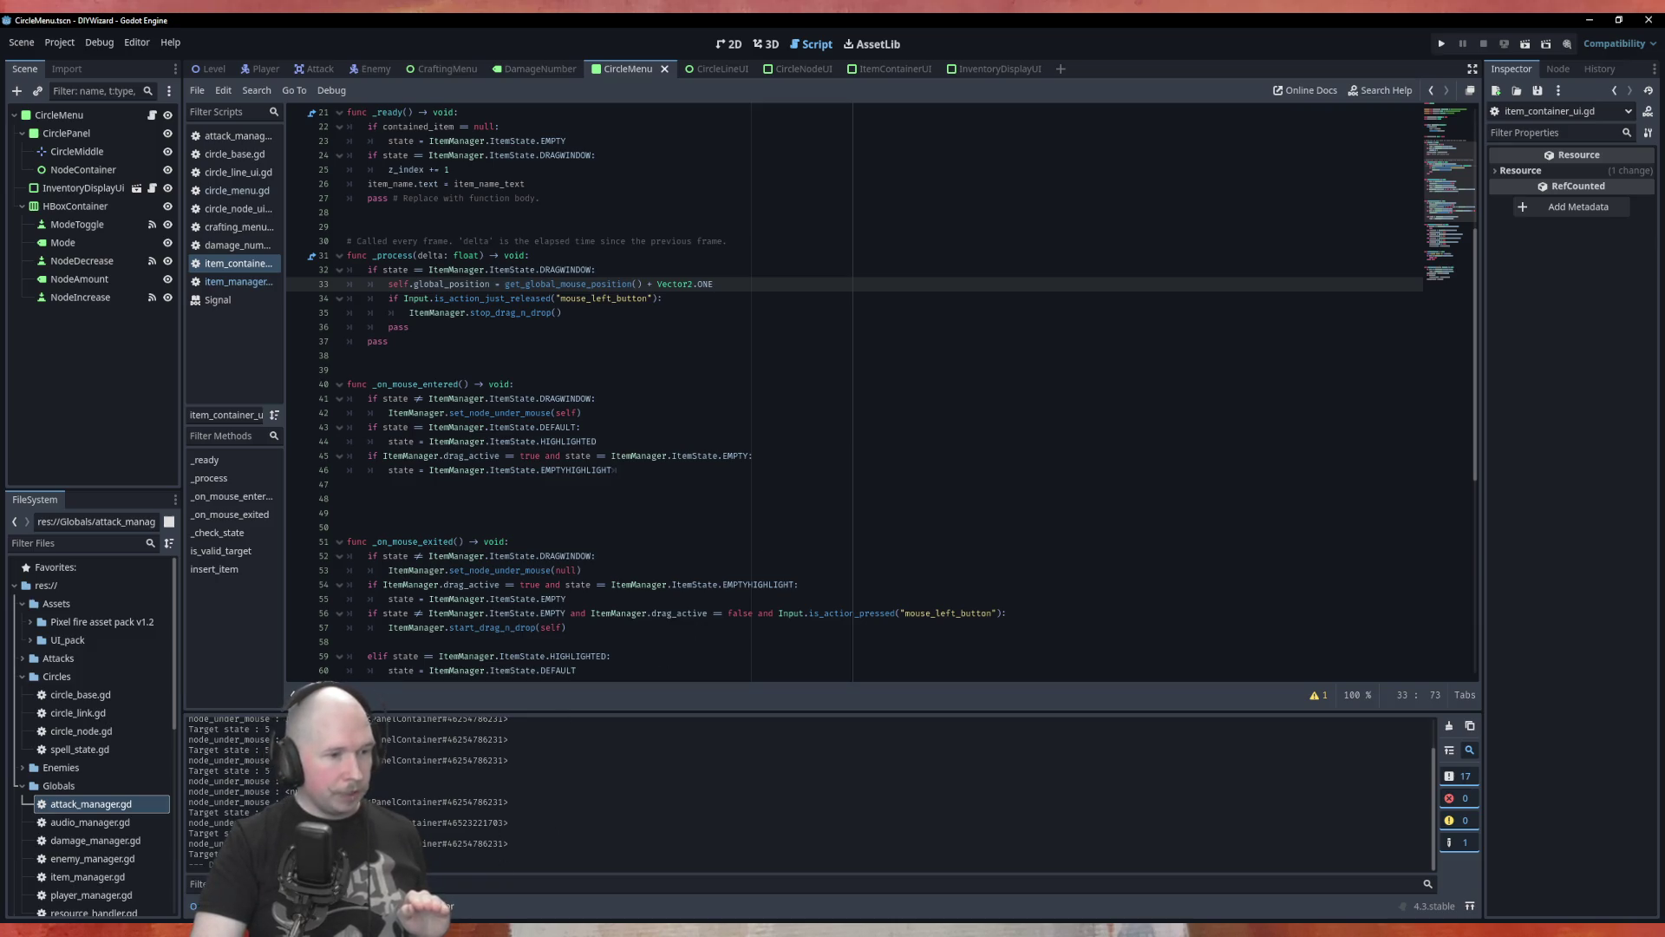
# Type HIGHLIGHT into the line 79 valid-target condition, then switch to item_manager.gd.
pyautogui.scroll(-5, 764, 494)
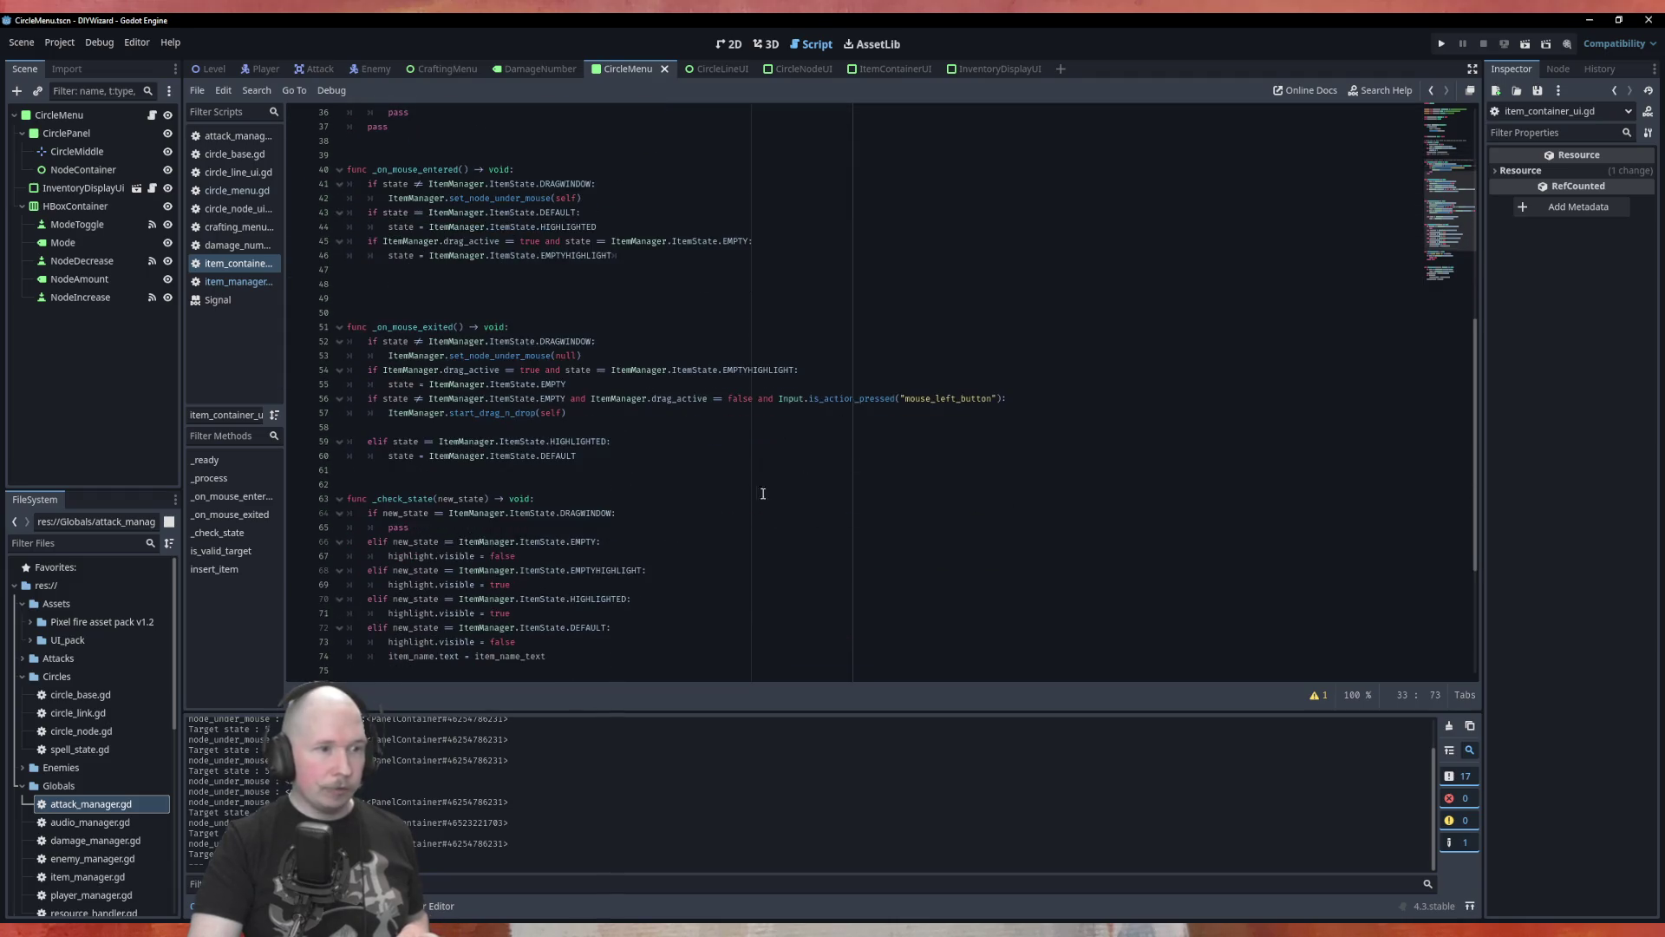
pyautogui.scroll(-2, 746, 485)
pyautogui.click(231, 264)
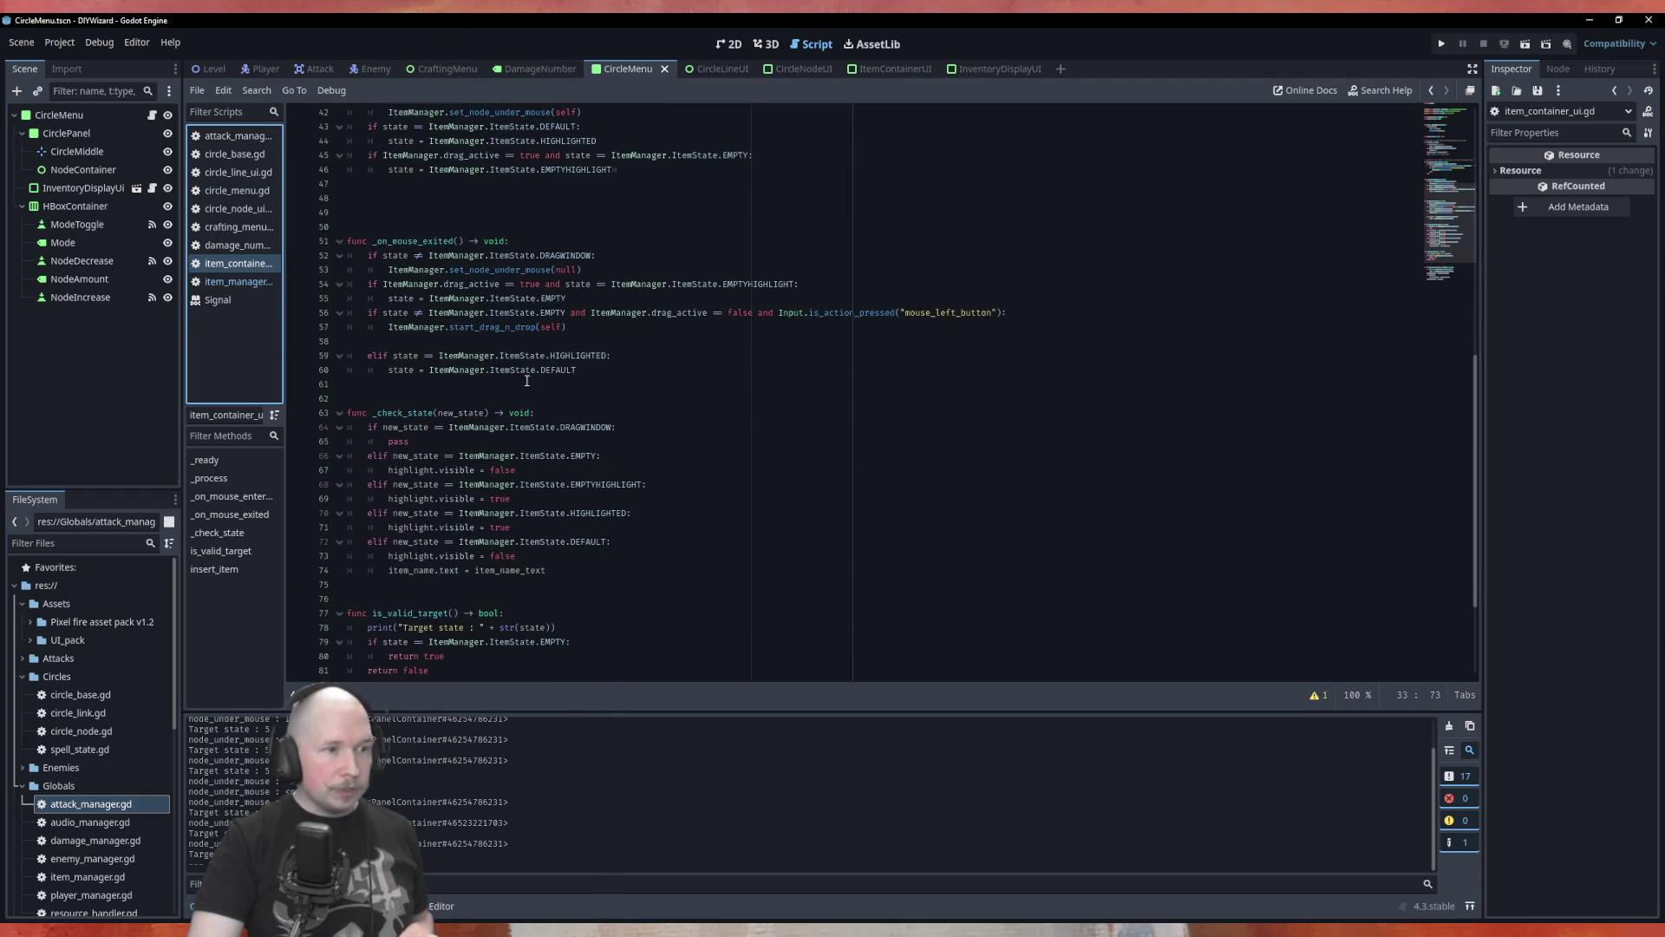
pyautogui.scroll(-4, 526, 381)
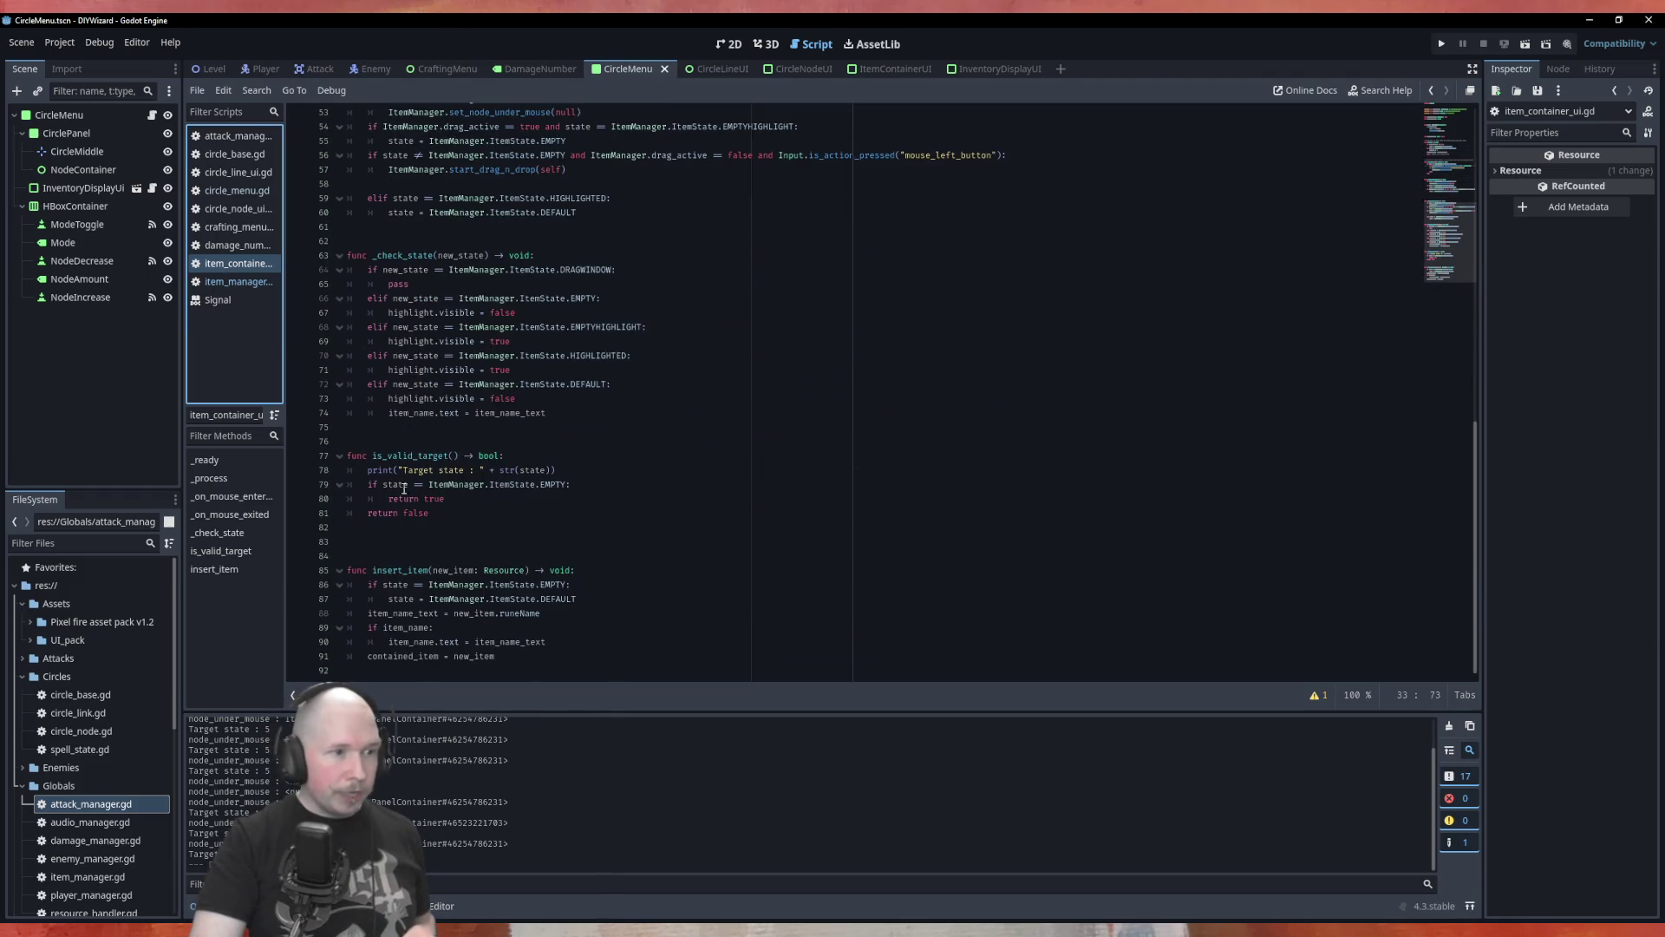
pyautogui.click(583, 485)
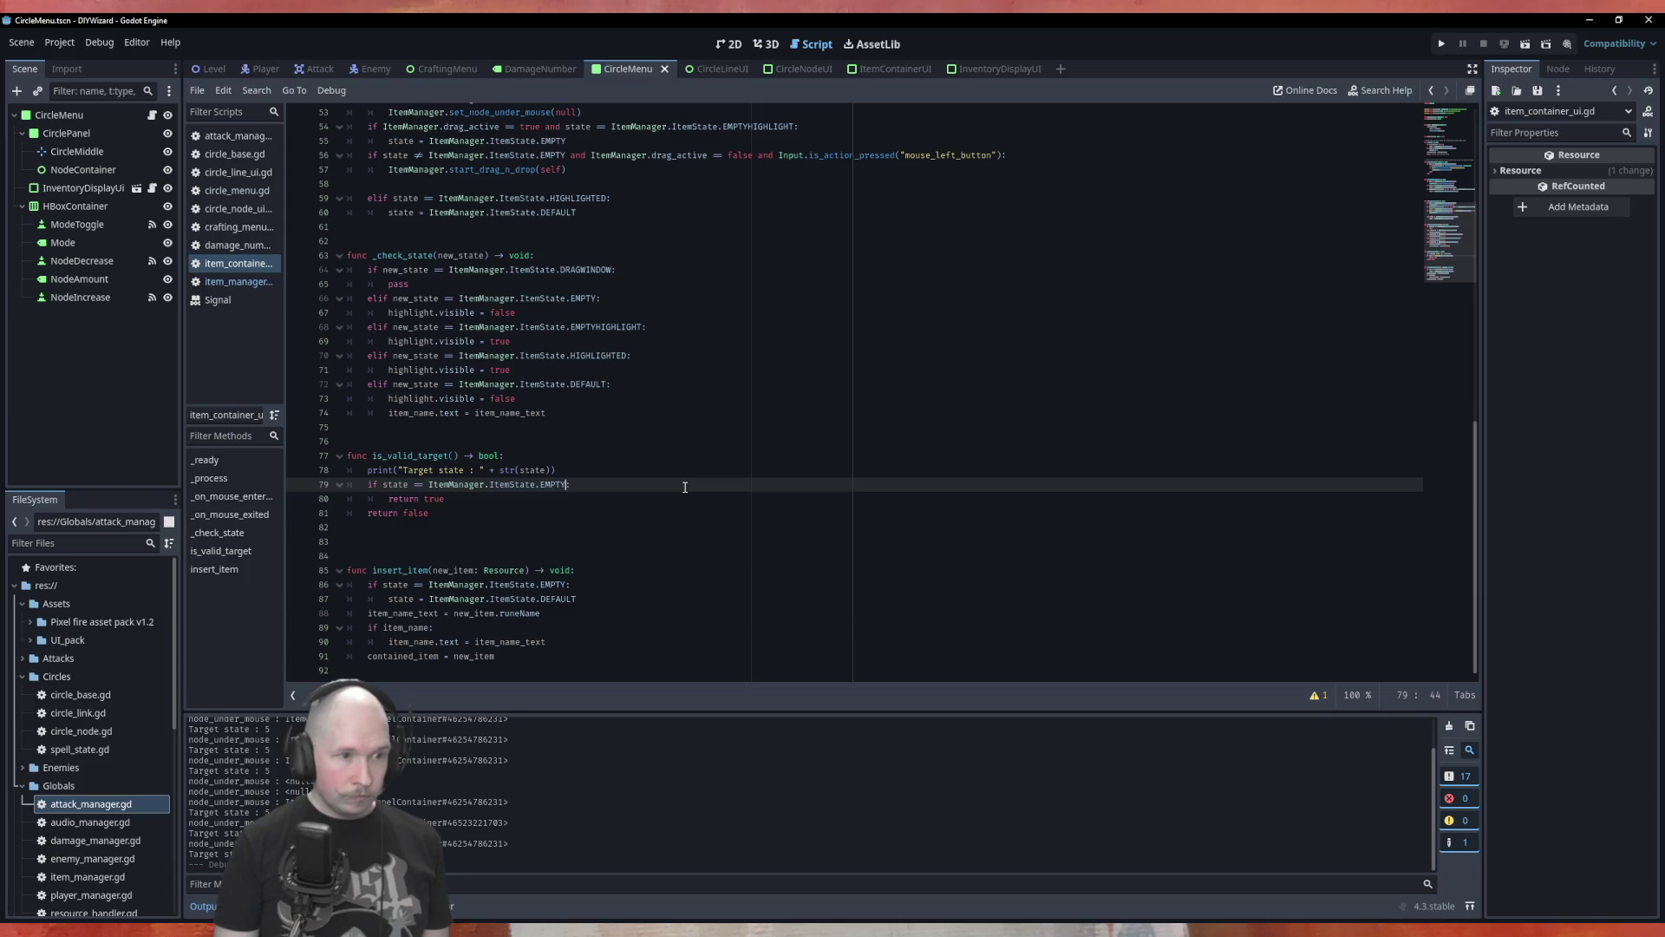
pyautogui.write('HIGHLIGHT')
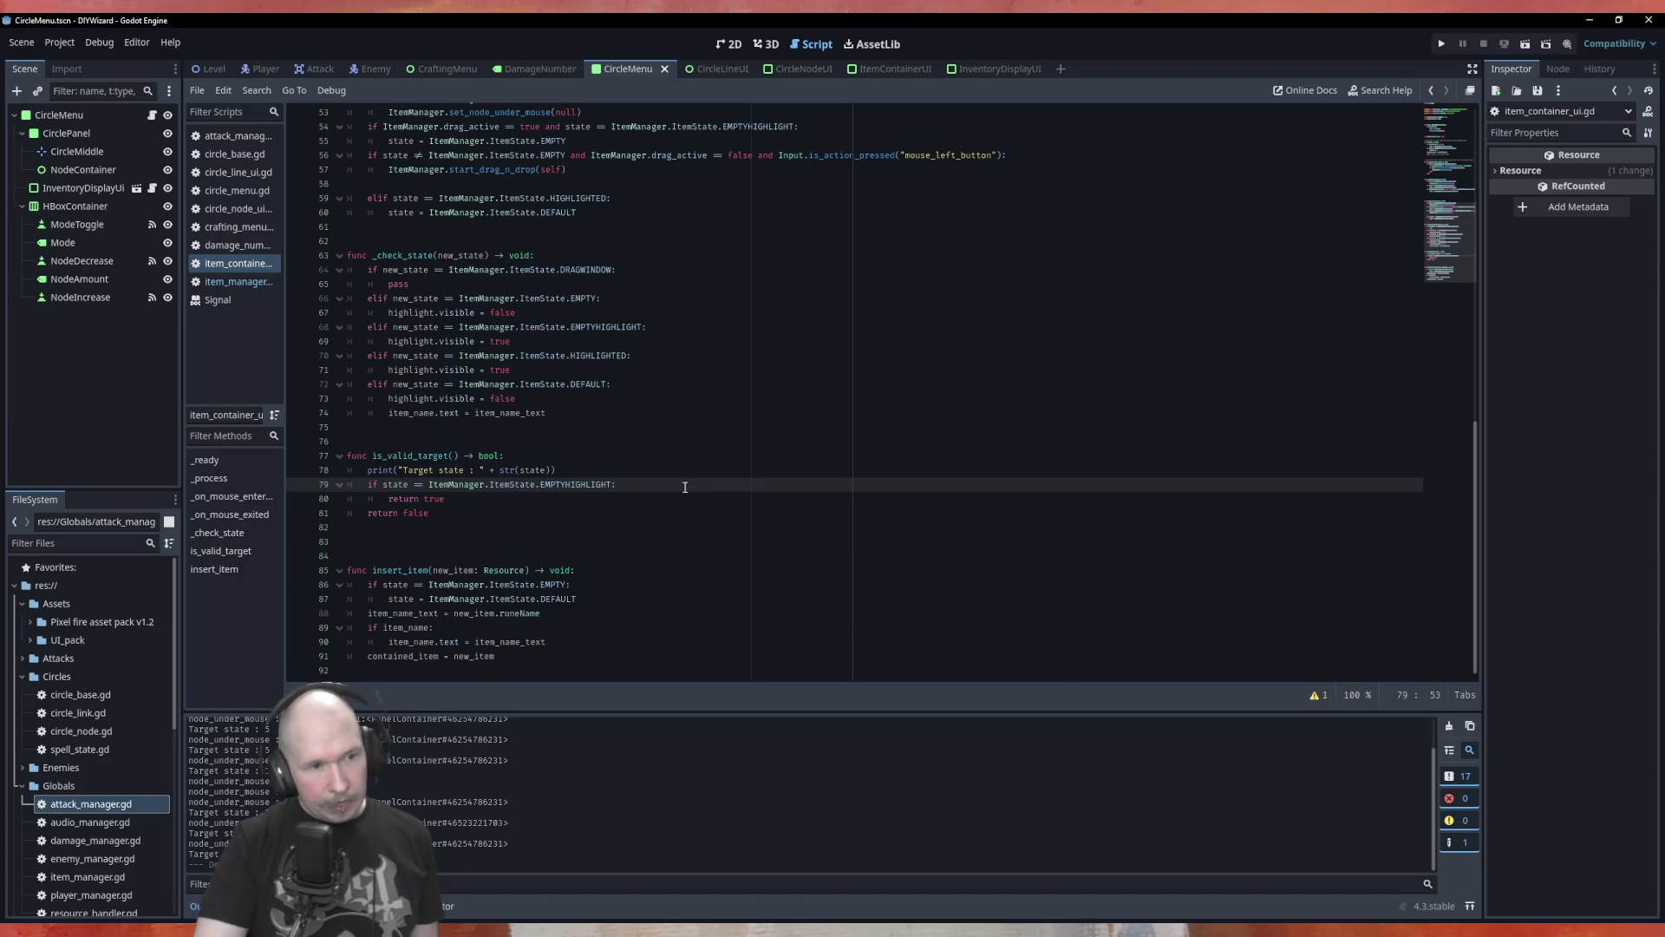
pyautogui.scroll(7, 698, 480)
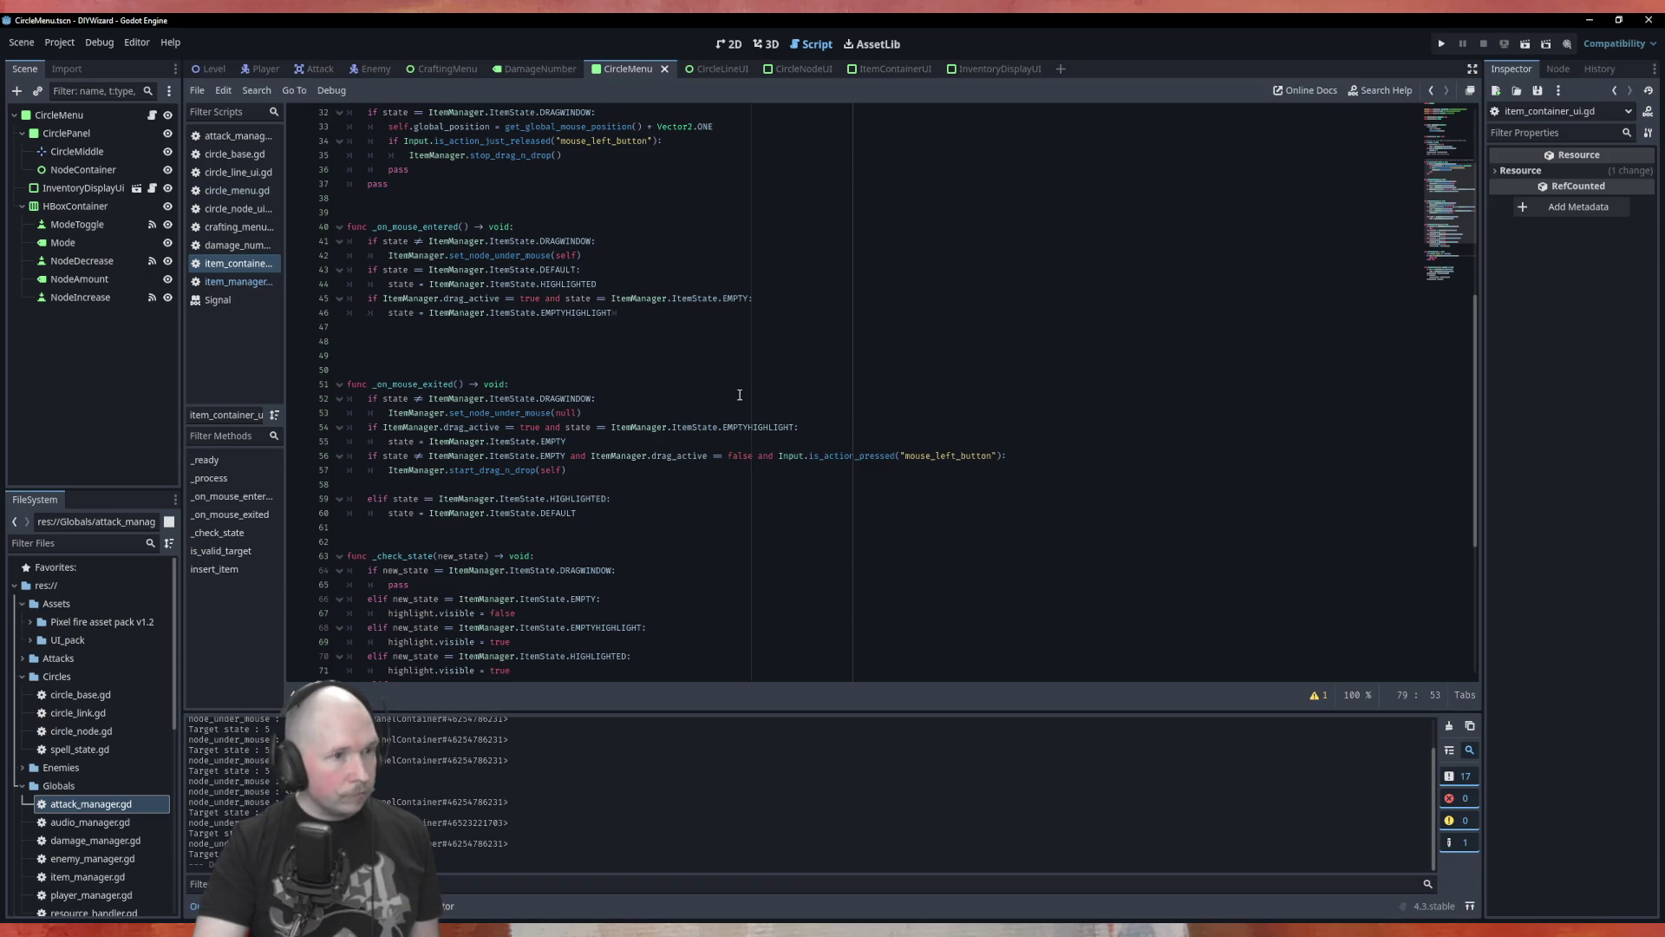
pyautogui.click(236, 281)
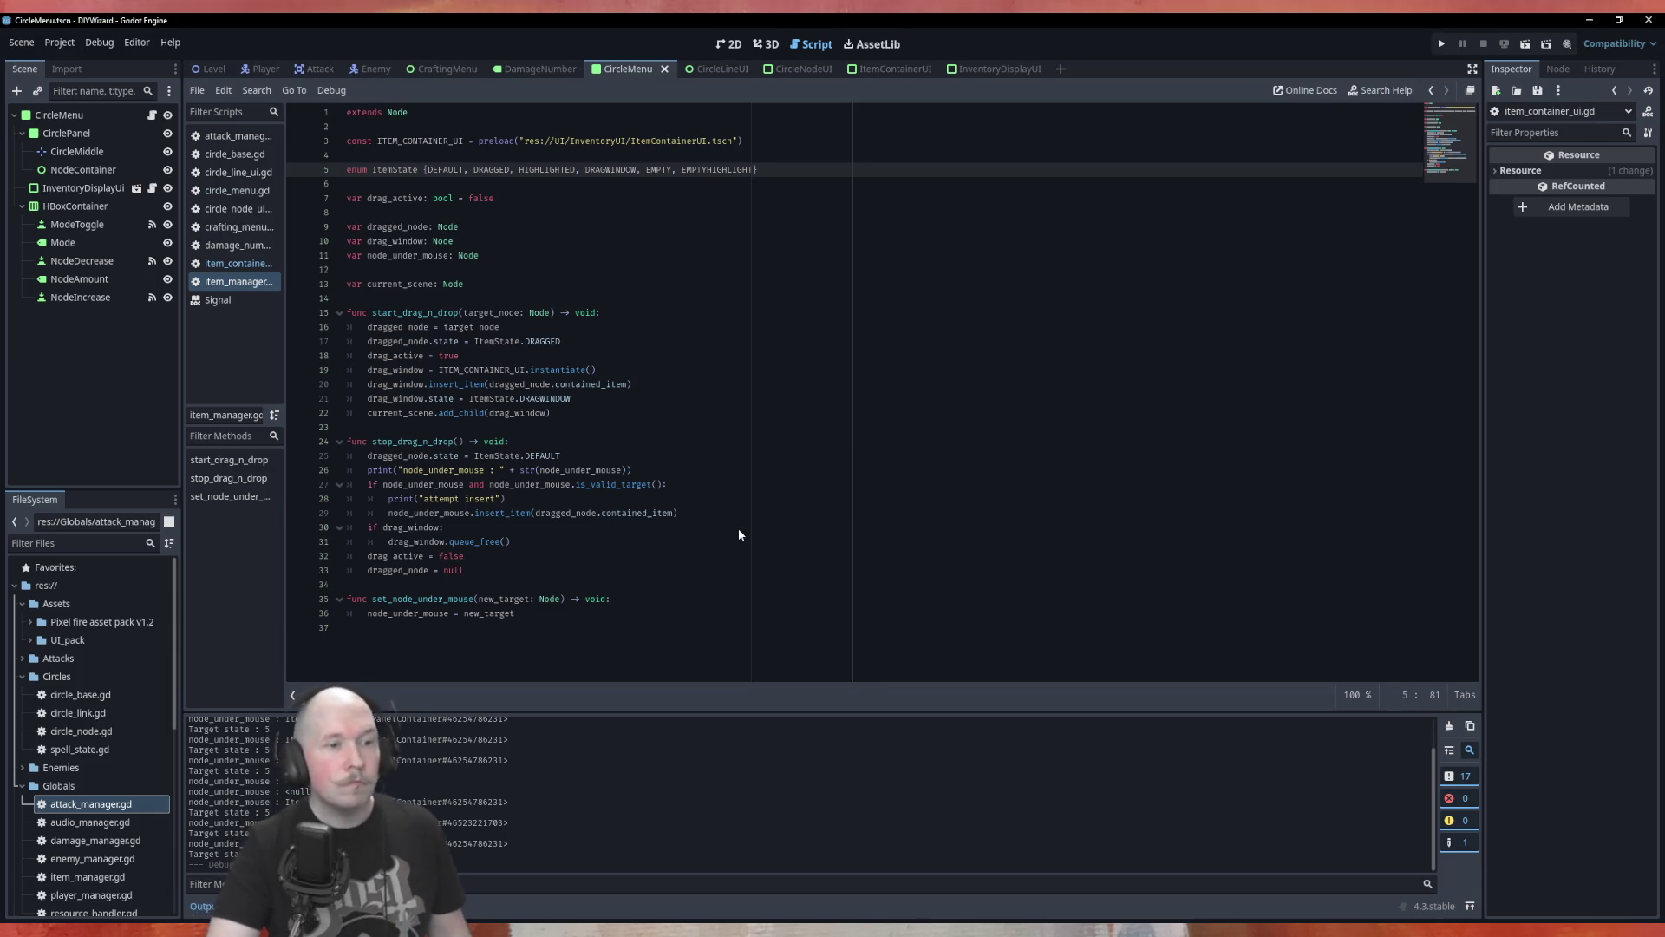
# Test-run the menu, placing AOE, Earth, Power_150, Container and Fire runes on the circle nodes.
pyautogui.press('F5')
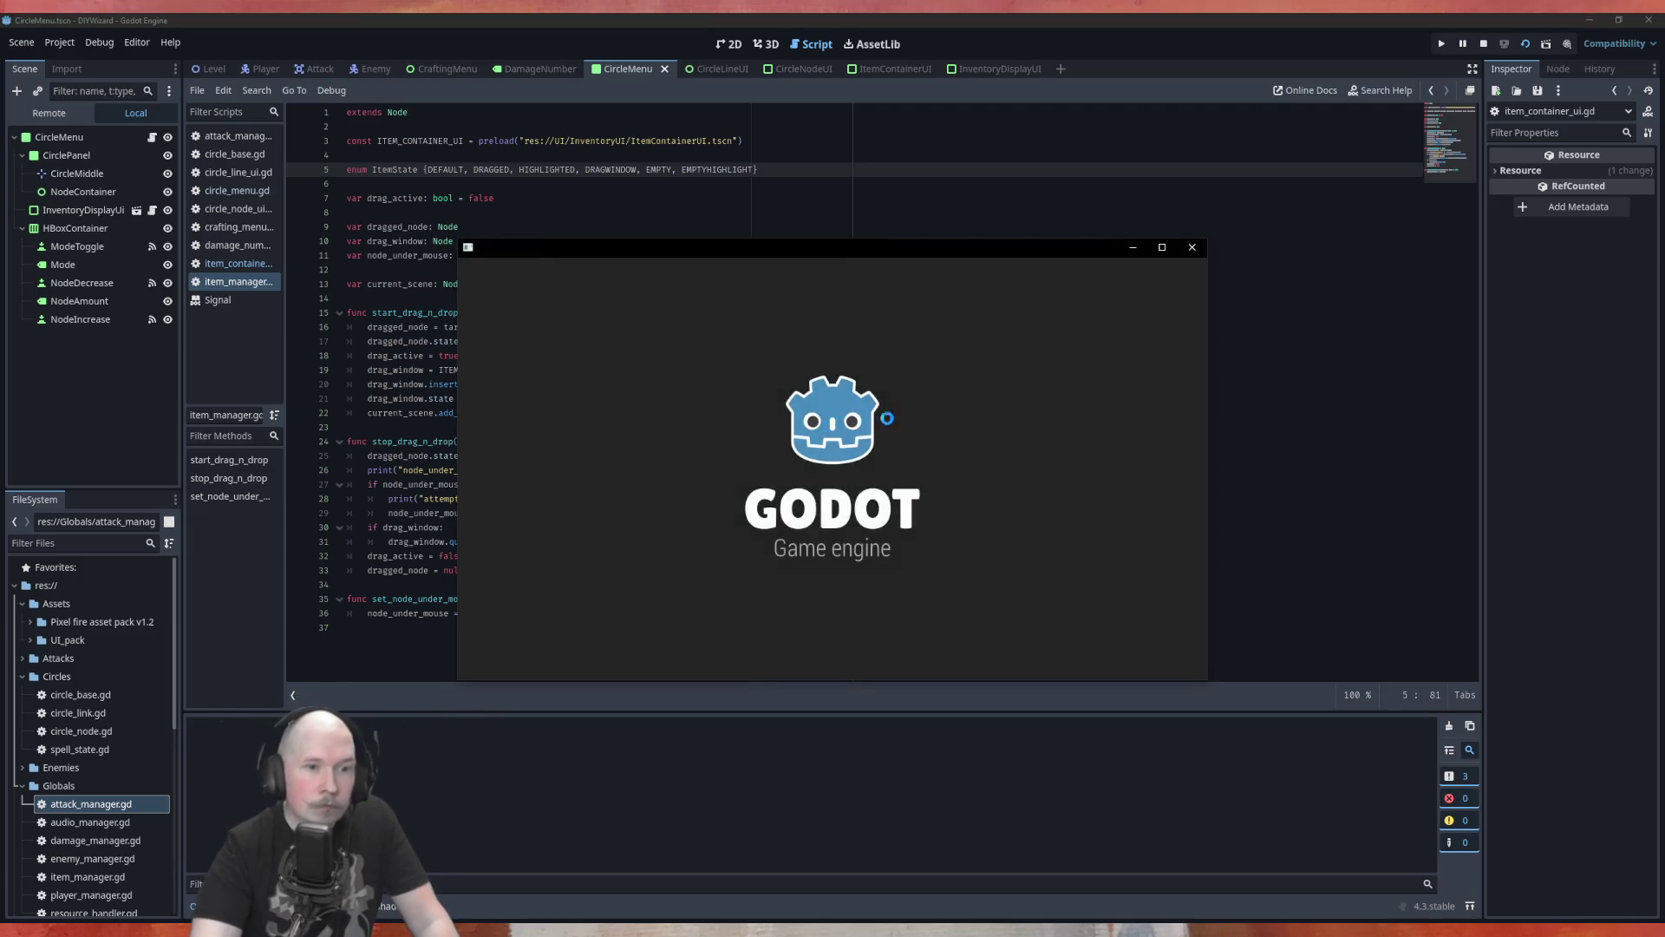
pyautogui.moveTo(805, 428); pyautogui.dragTo(793, 425)
pyautogui.moveTo(951, 351); pyautogui.dragTo(665, 337)
pyautogui.moveTo(952, 286)
pyautogui.mouseDown()
pyautogui.moveTo(539, 448)
pyautogui.moveTo(541, 431)
pyautogui.mouseUp()
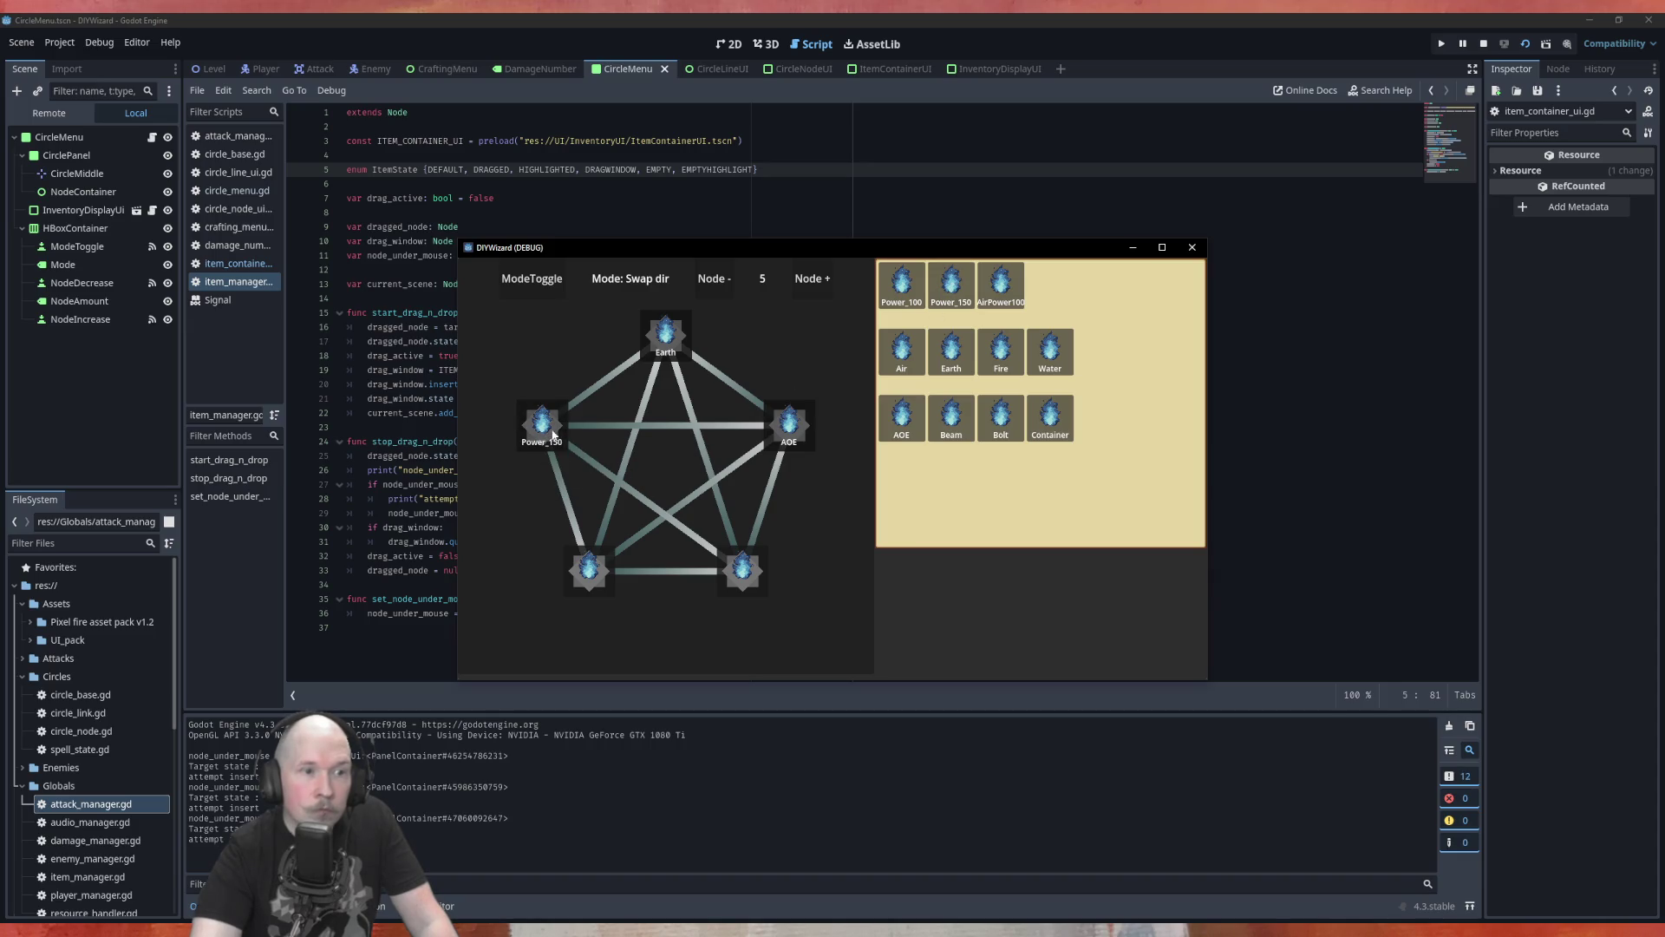
pyautogui.moveTo(1049, 420); pyautogui.dragTo(741, 581)
pyautogui.moveTo(1001, 351); pyautogui.dragTo(589, 568)
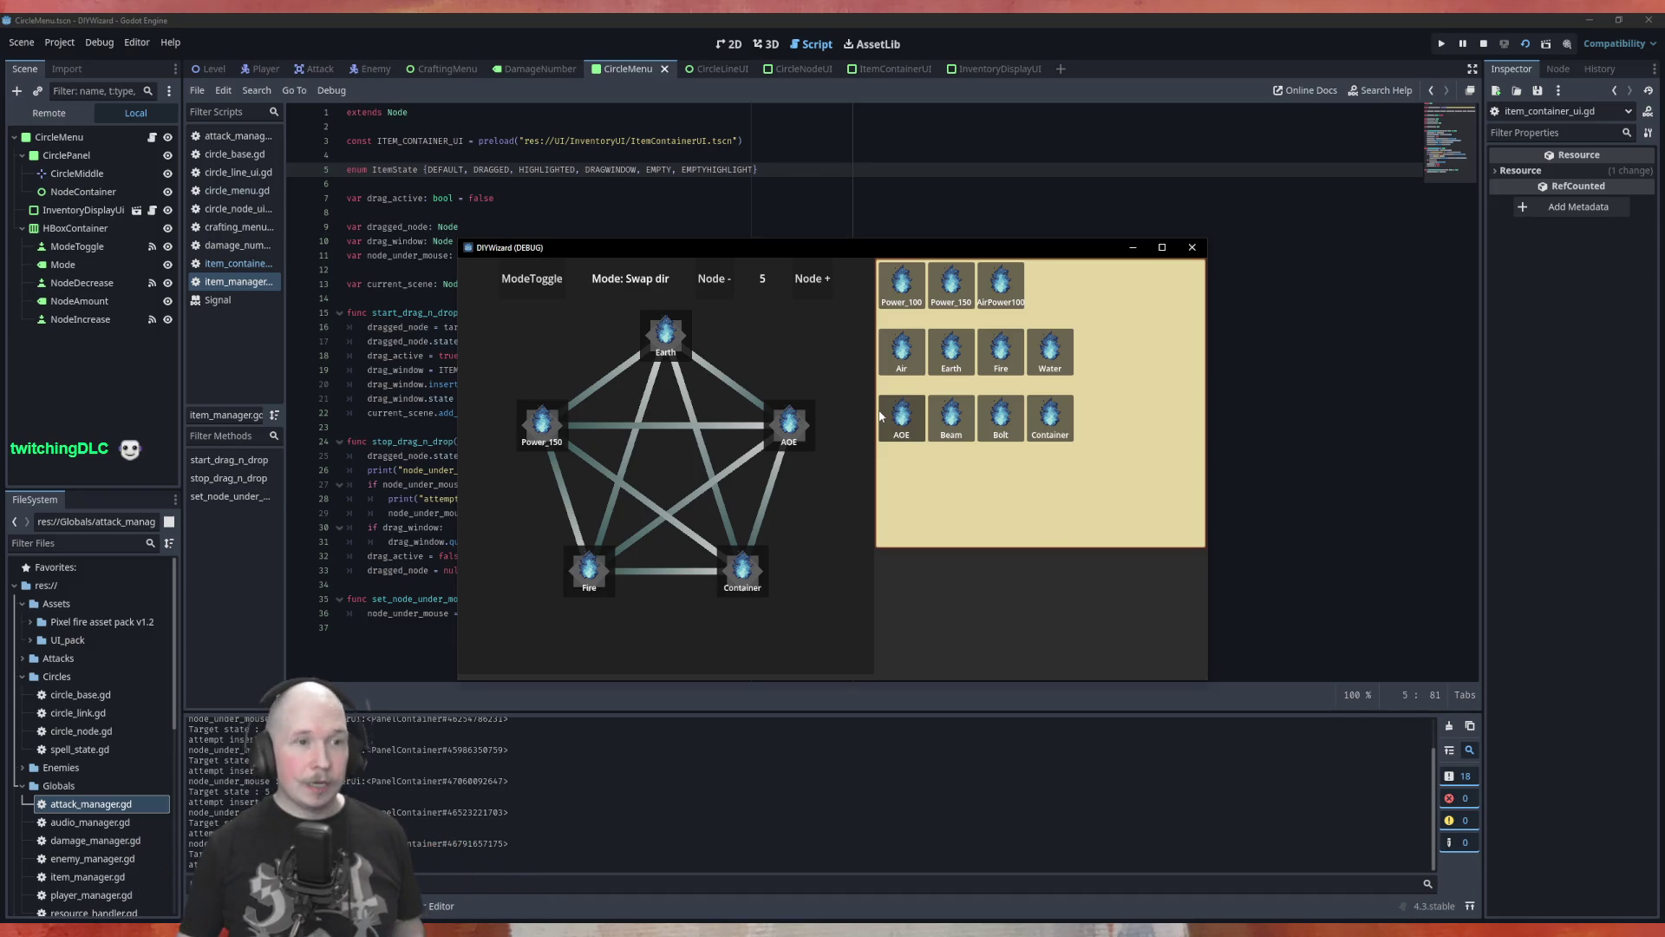
pyautogui.click(1190, 246)
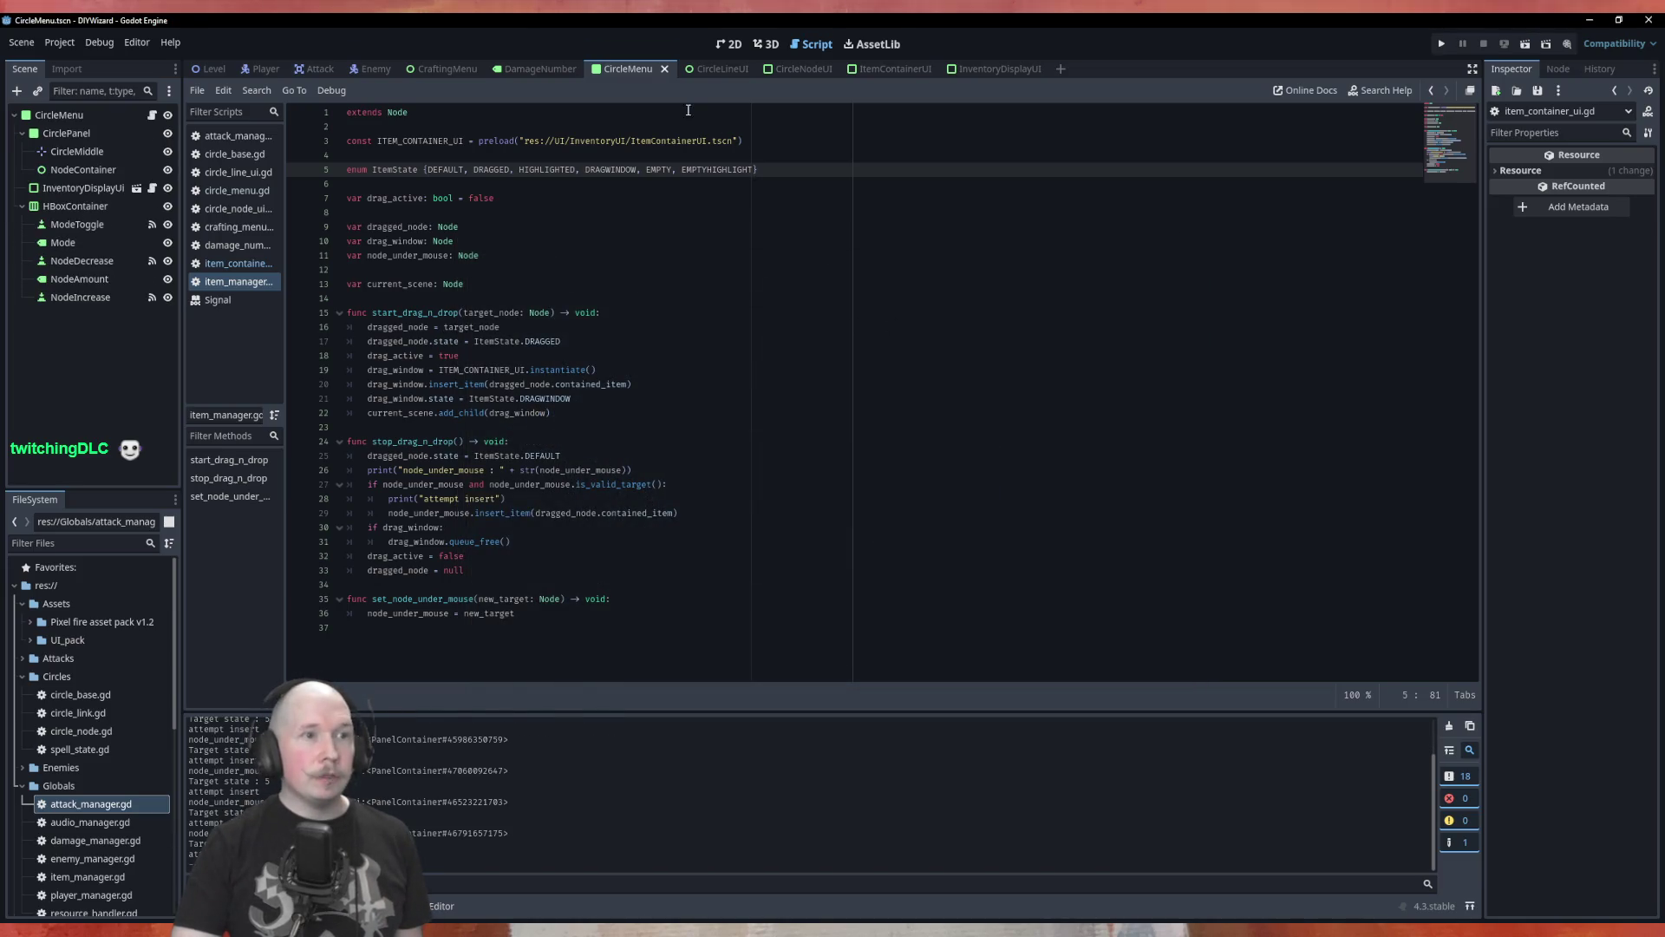
# Switch to the ItemContainerUI scene and script.
pyautogui.click(802, 70)
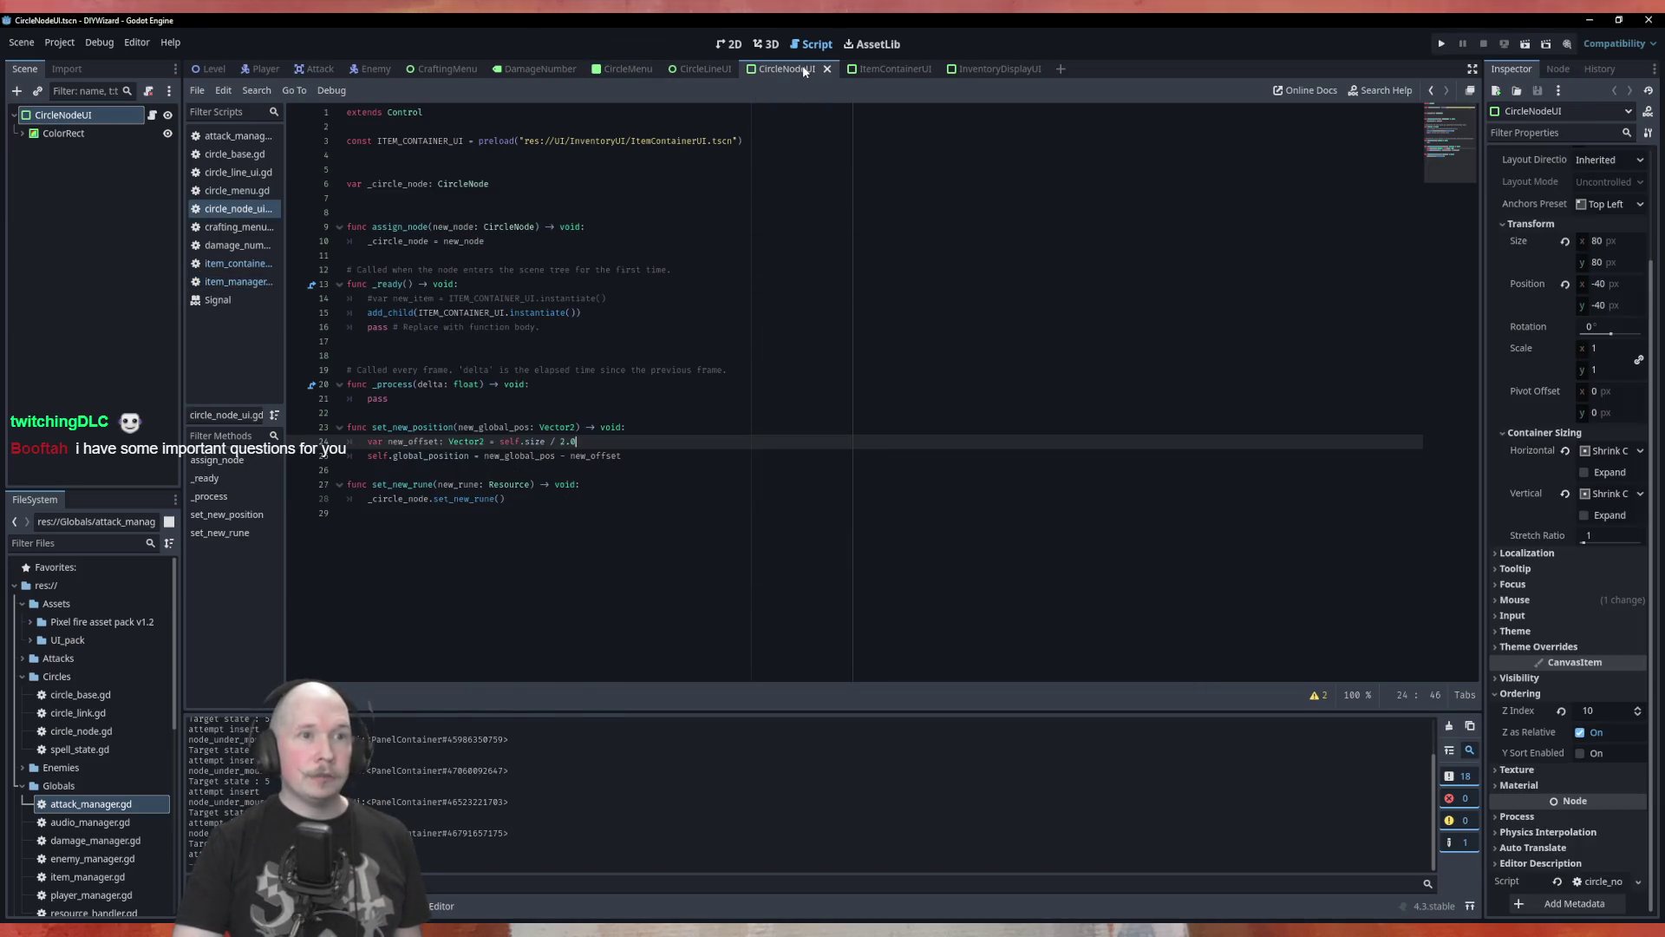
pyautogui.click(882, 71)
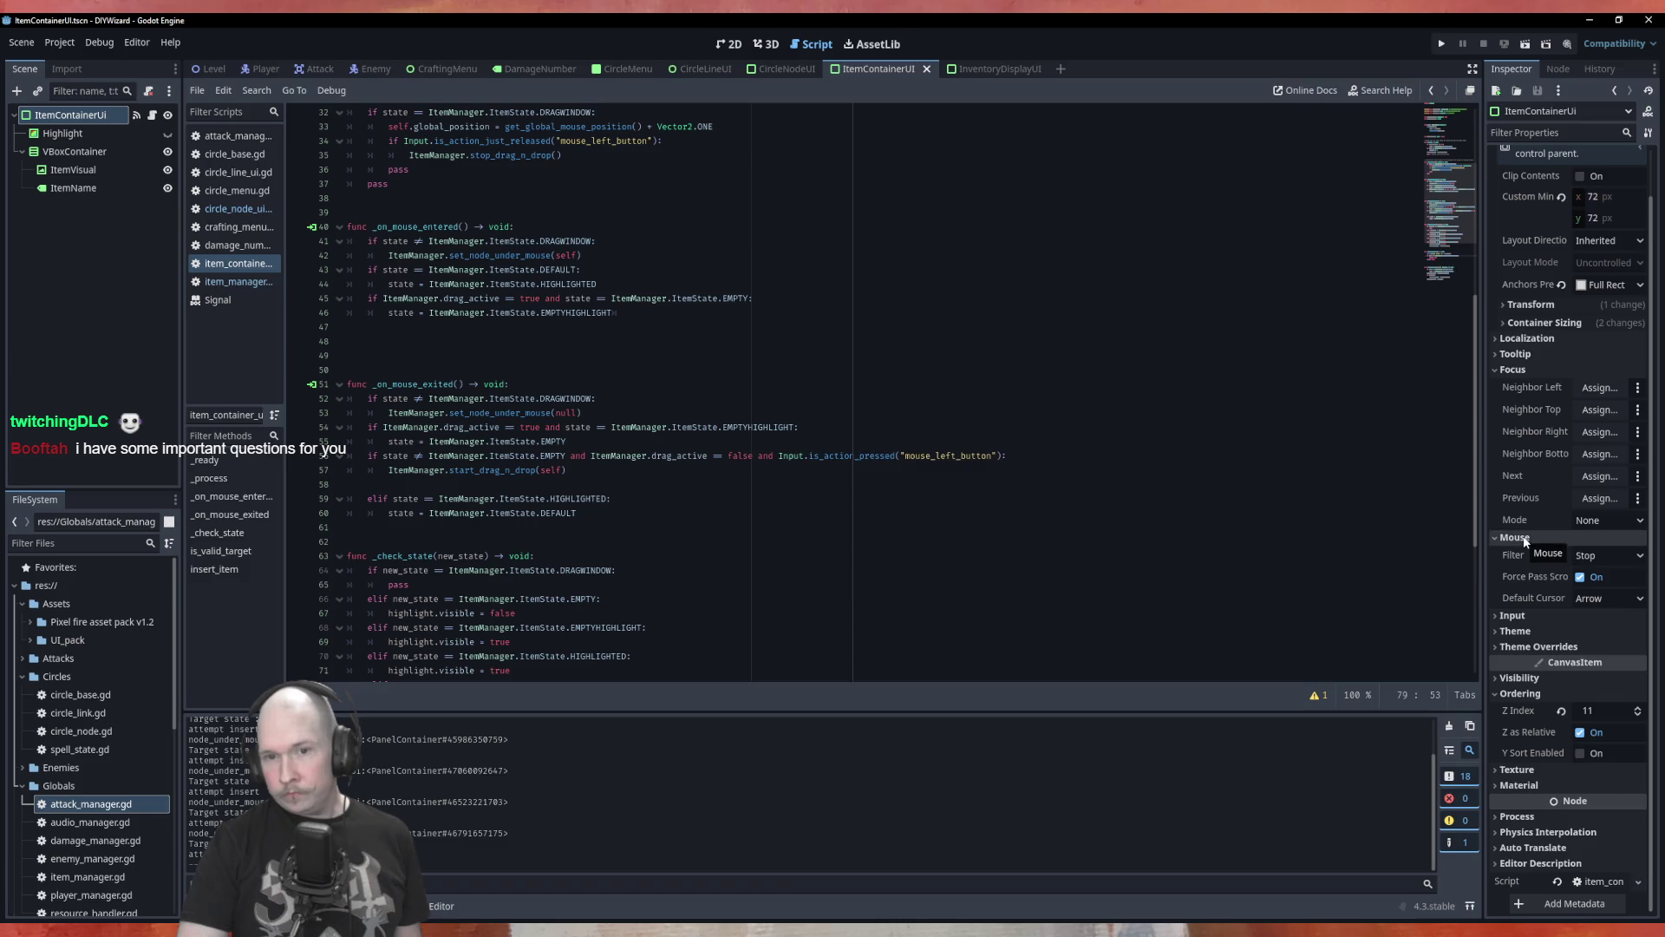
pyautogui.moveTo(1519, 561)
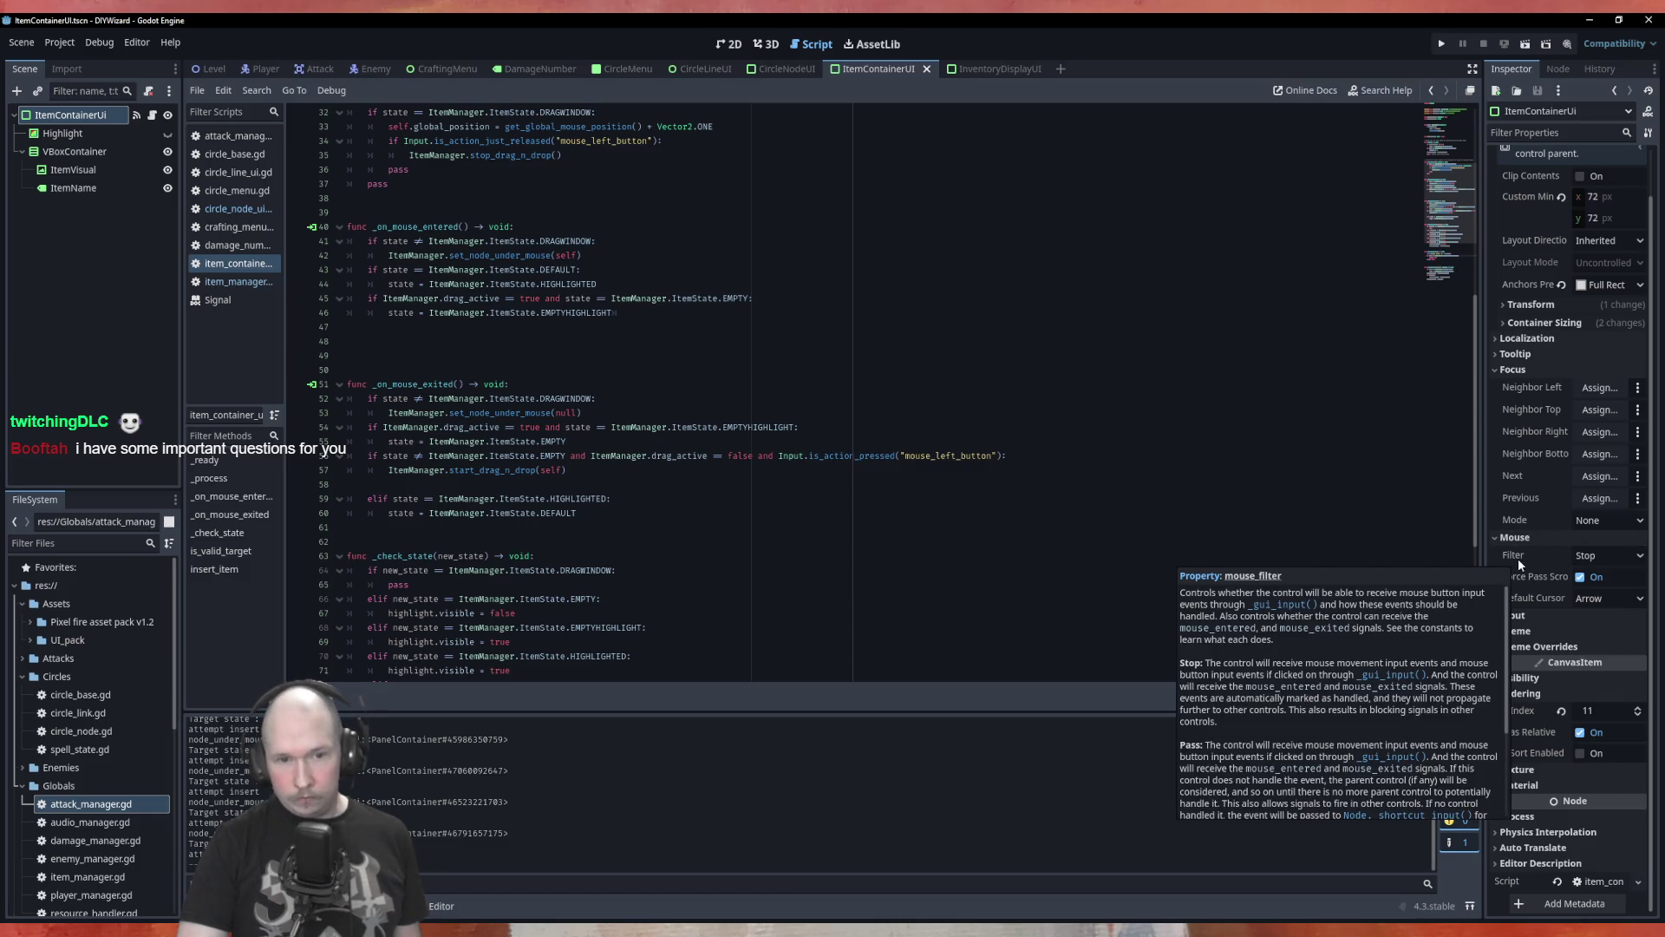
pyautogui.click(482, 367)
# Add a new line after line 24 in the DRAGWINDOW branch starting with mouse_filter.
pyautogui.scroll(6, 482, 346)
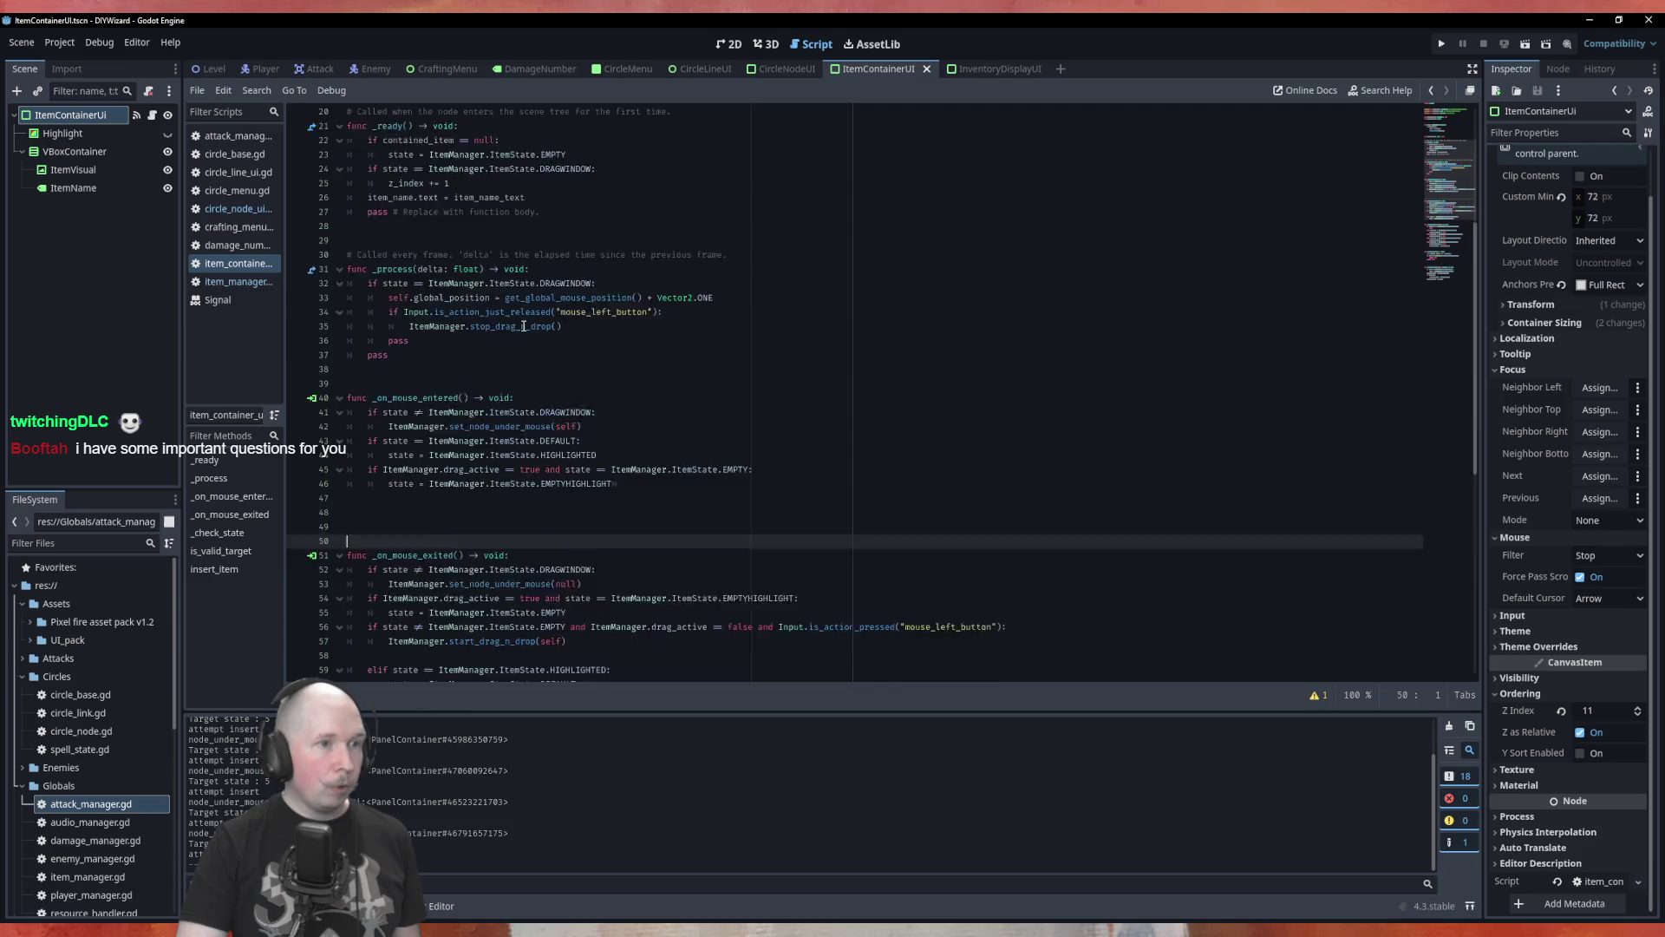
pyautogui.scroll(3, 525, 272)
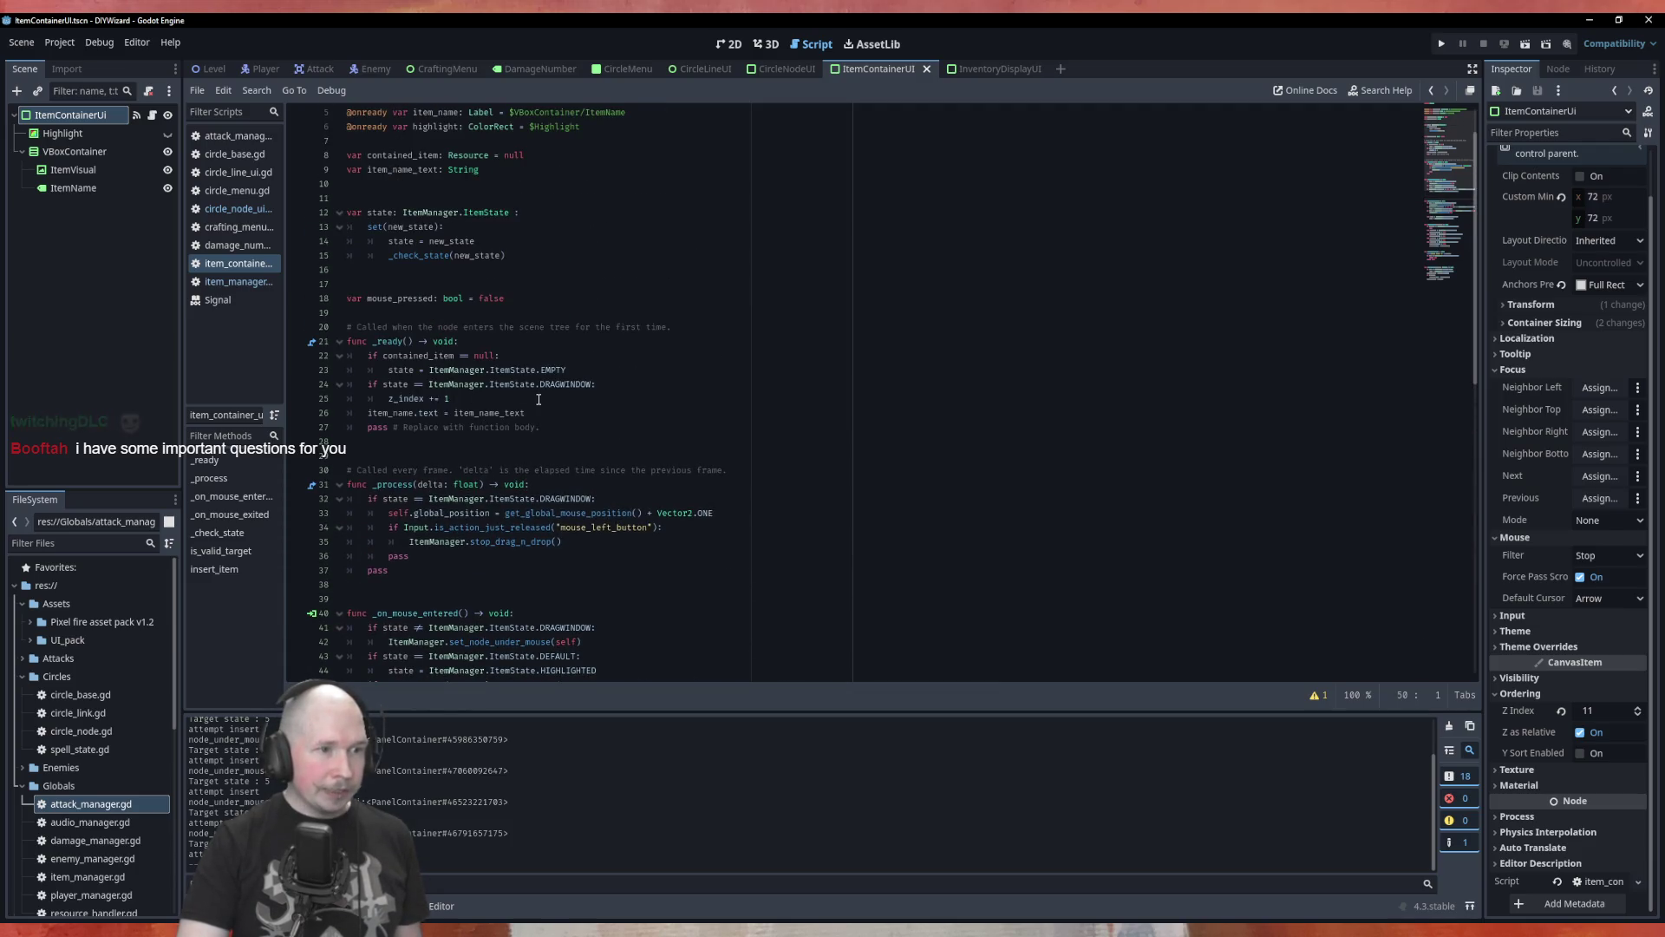
pyautogui.click(616, 388)
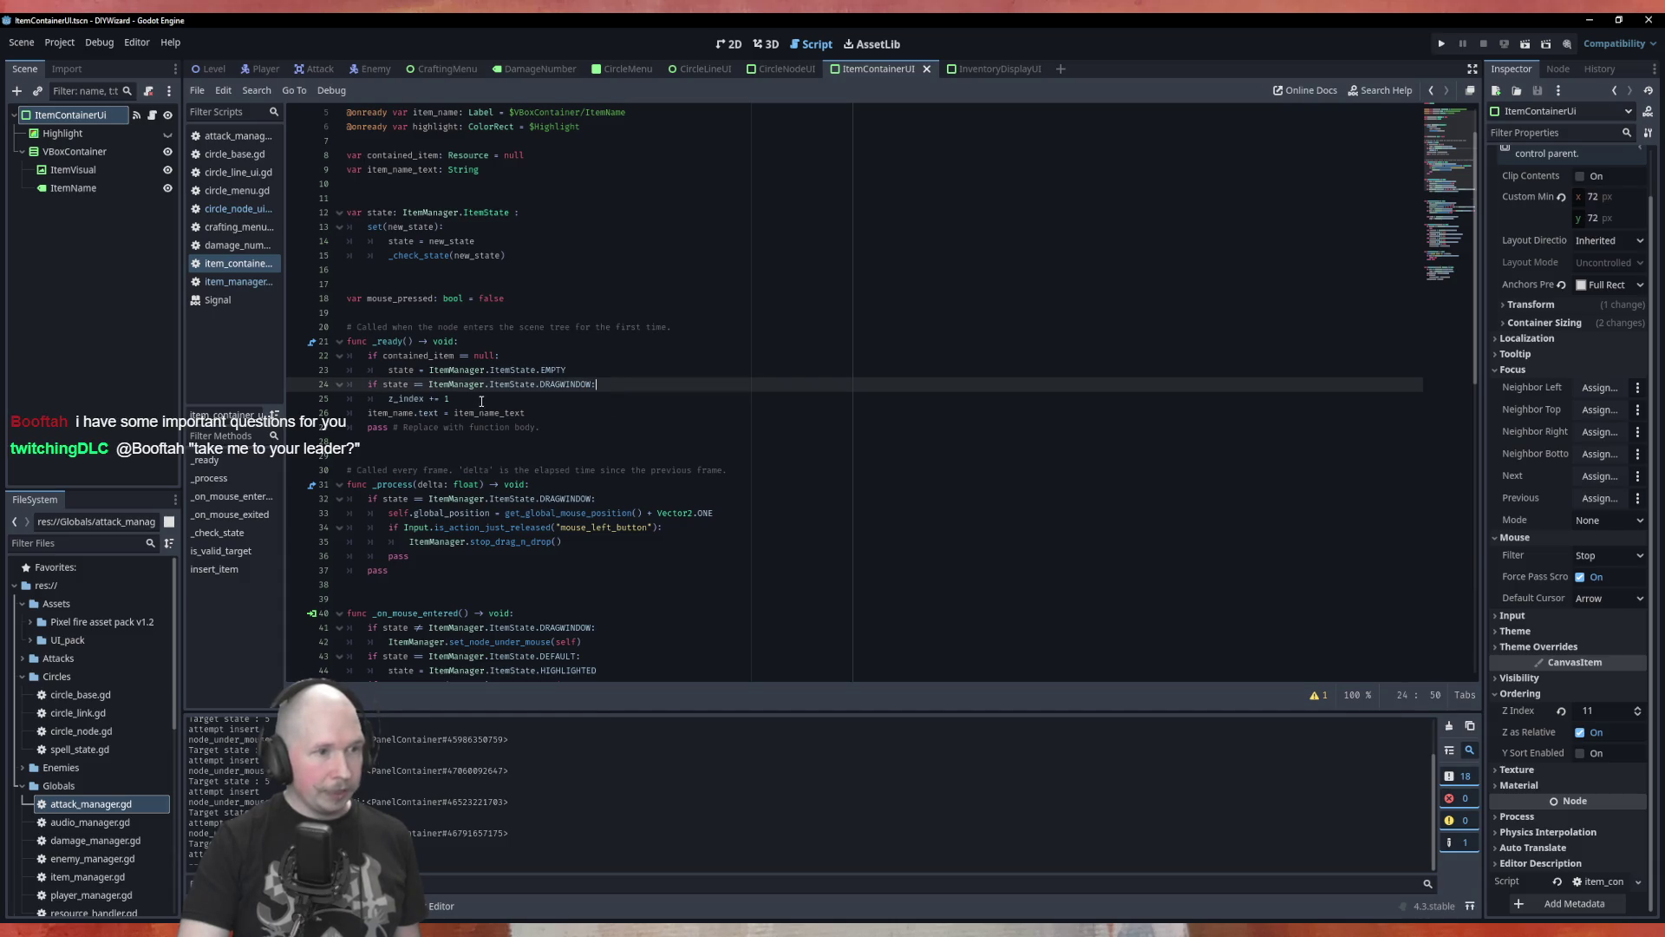
pyautogui.press('Return')
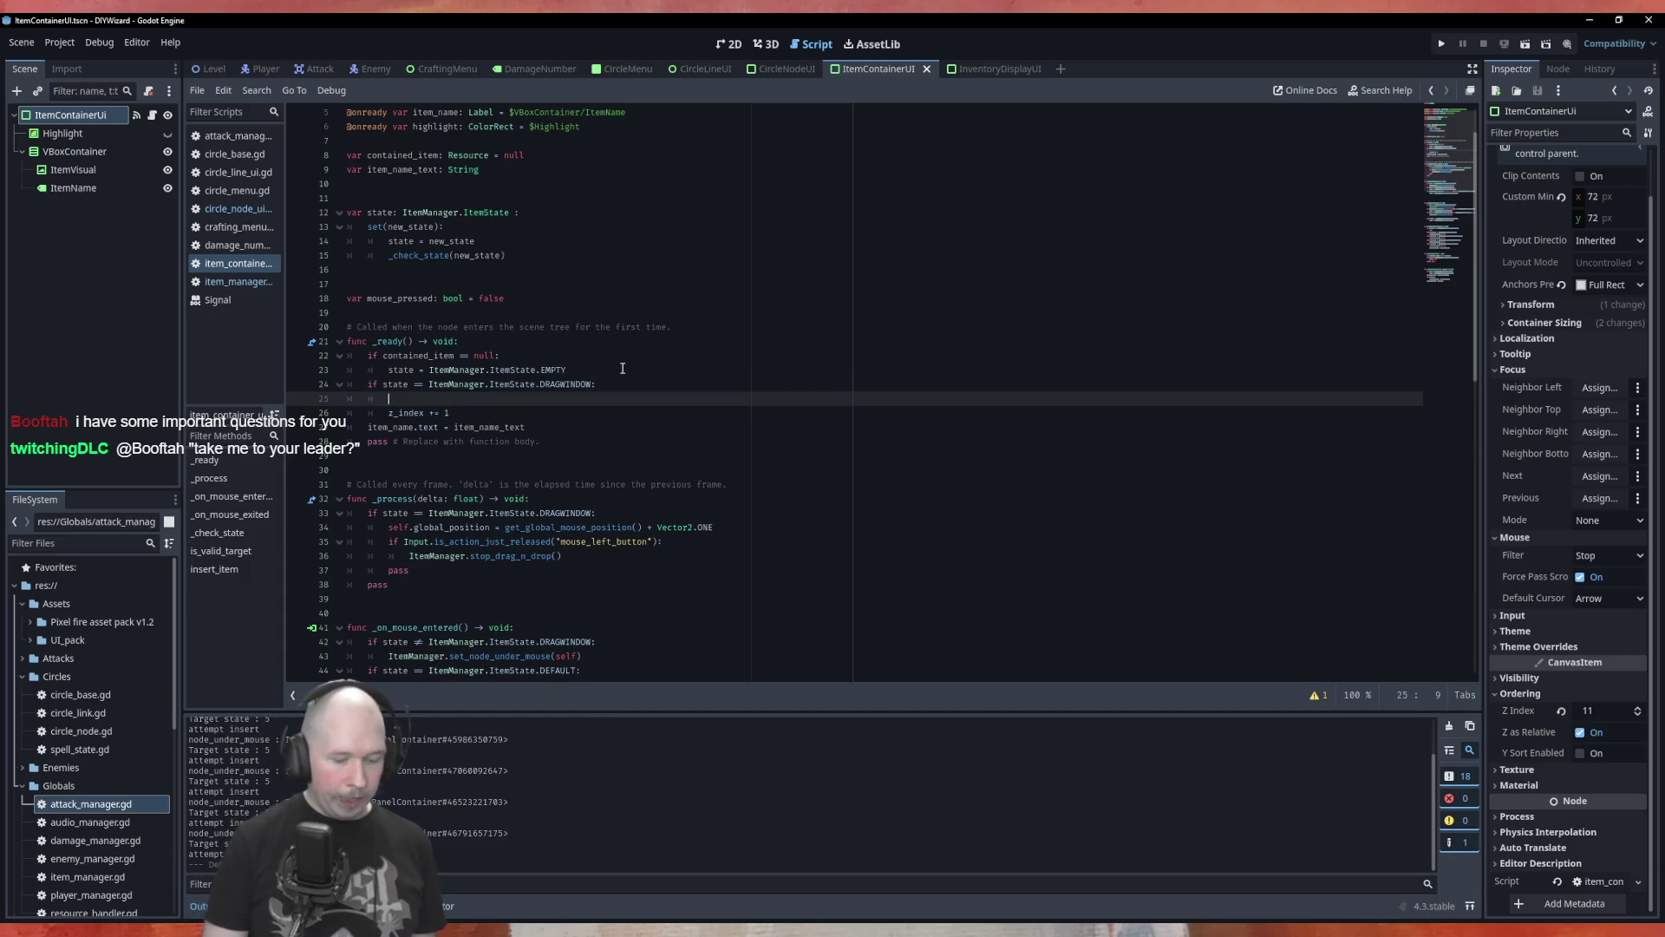
pyautogui.write('mouse')
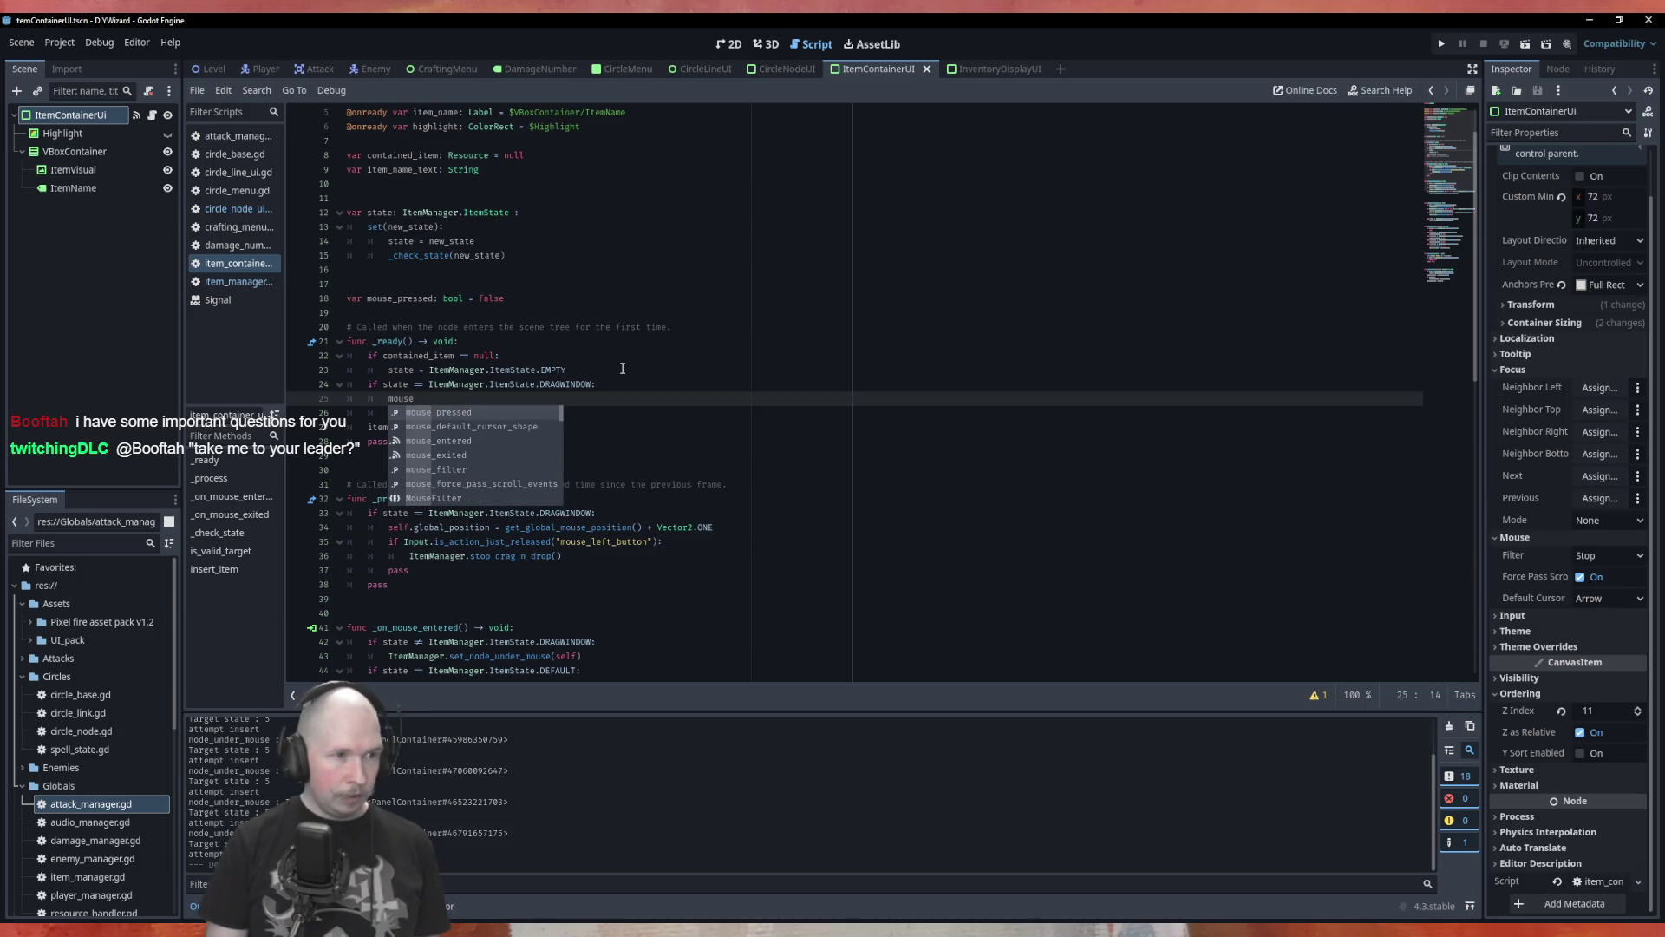
pyautogui.write('_fil')
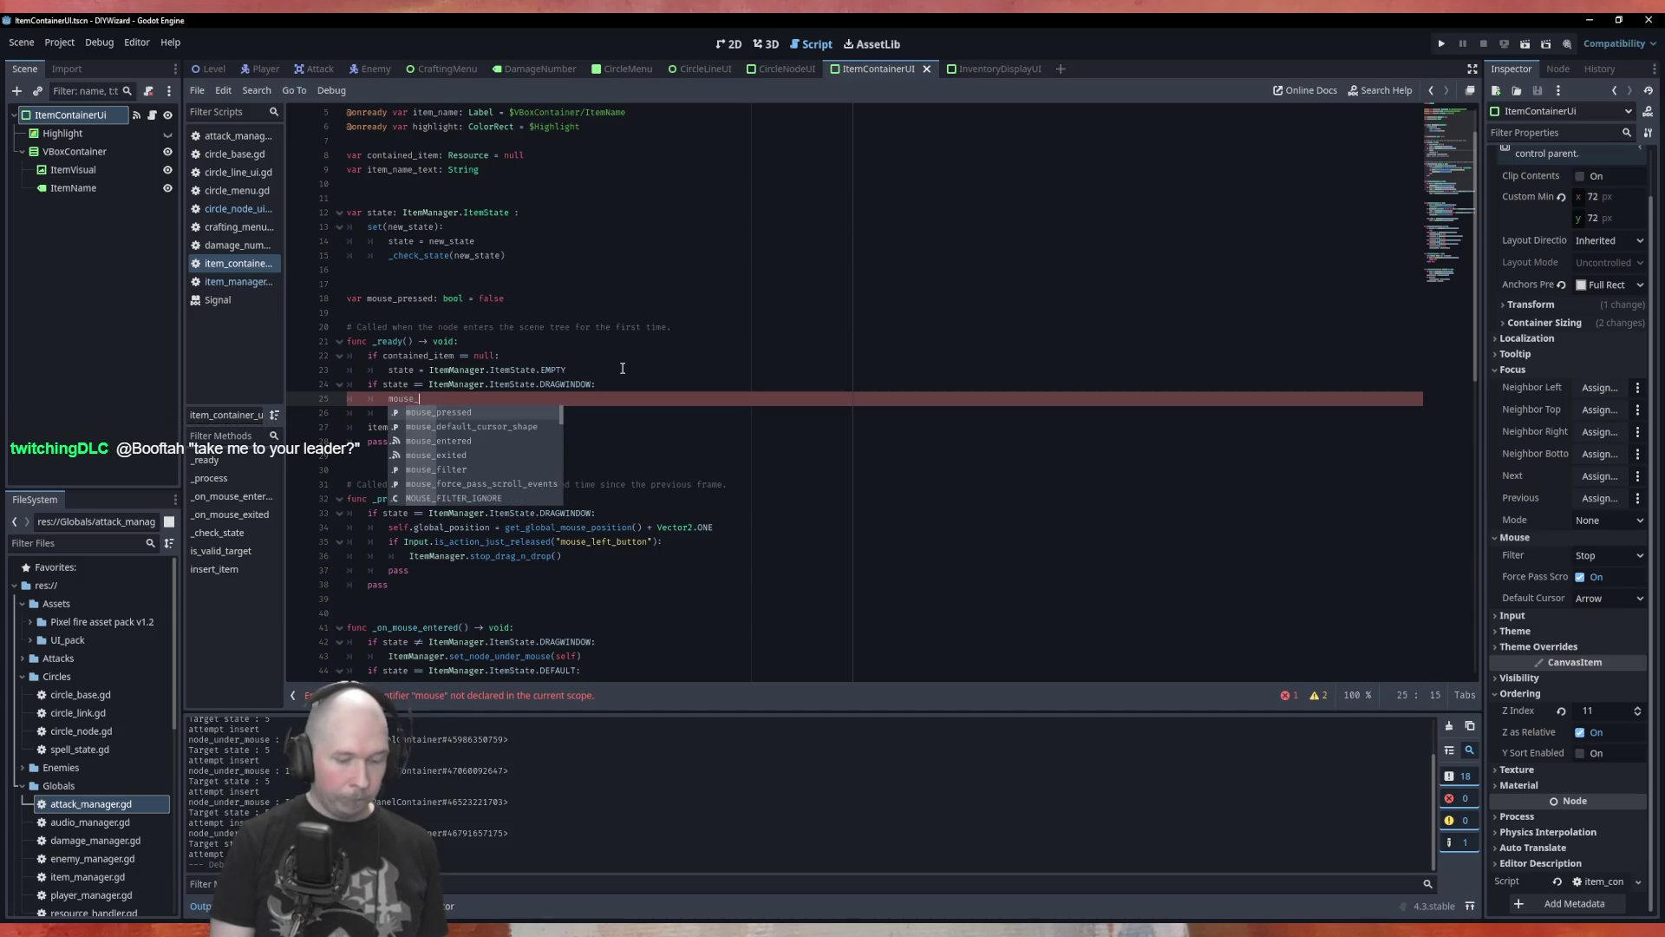
pyautogui.press('Return')
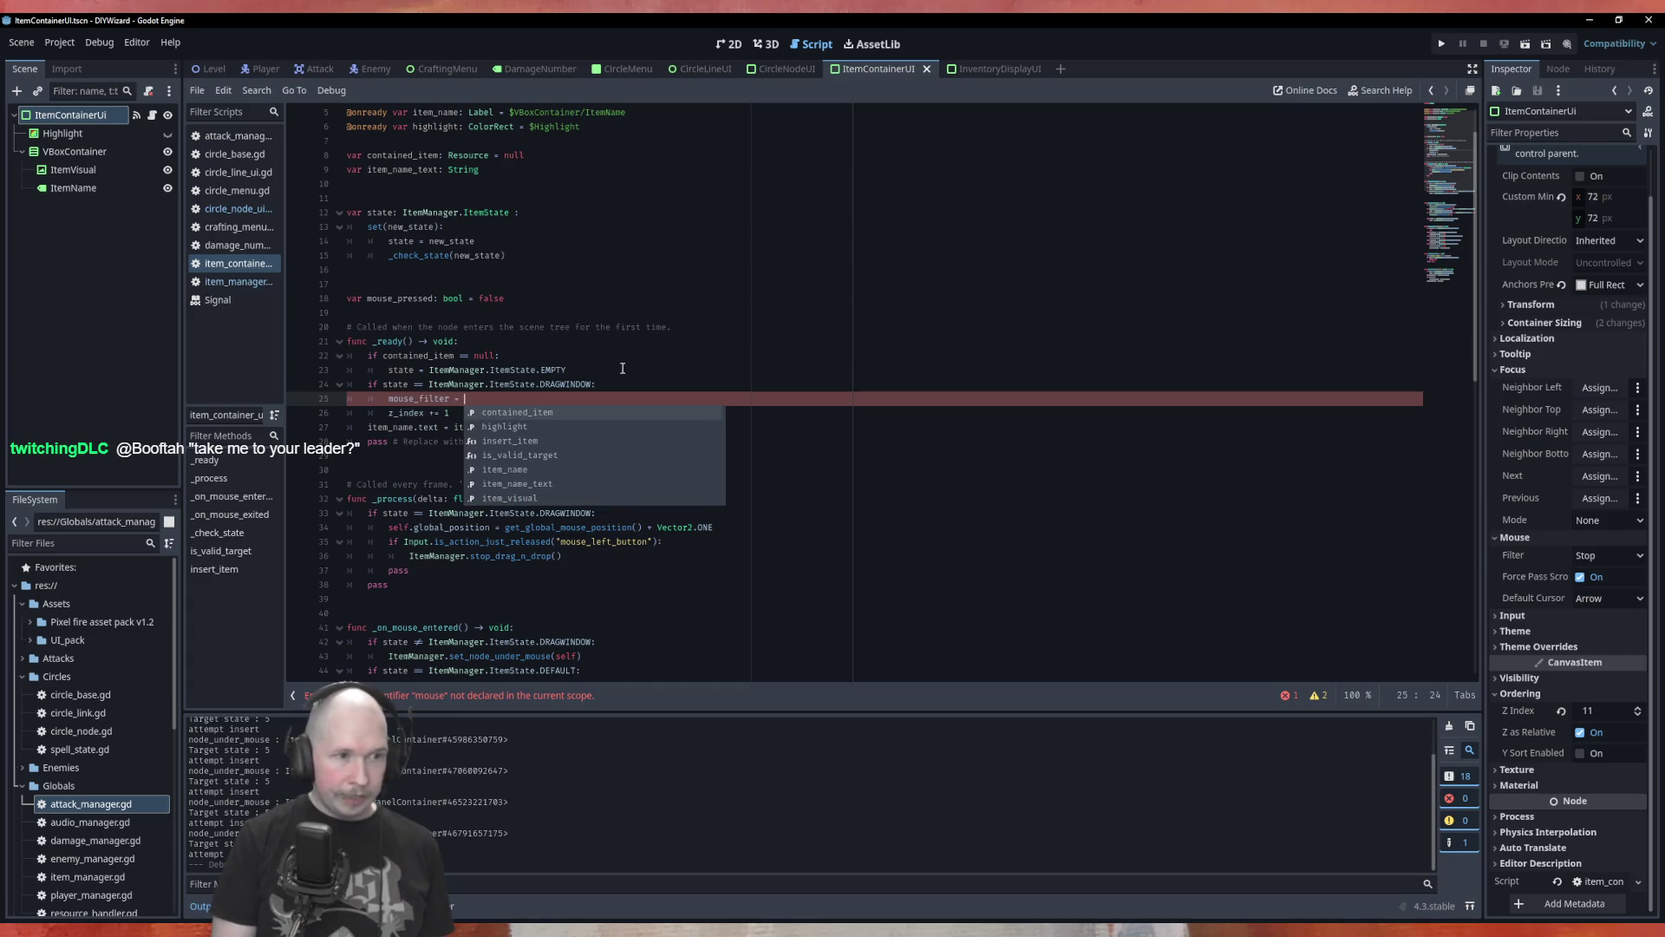
# Look up mouse_filter in the Control class docs and highlight the set_mouse_filter setter.
pyautogui.keyDown('ctrl'); pyautogui.click(425, 399); pyautogui.keyUp('ctrl')
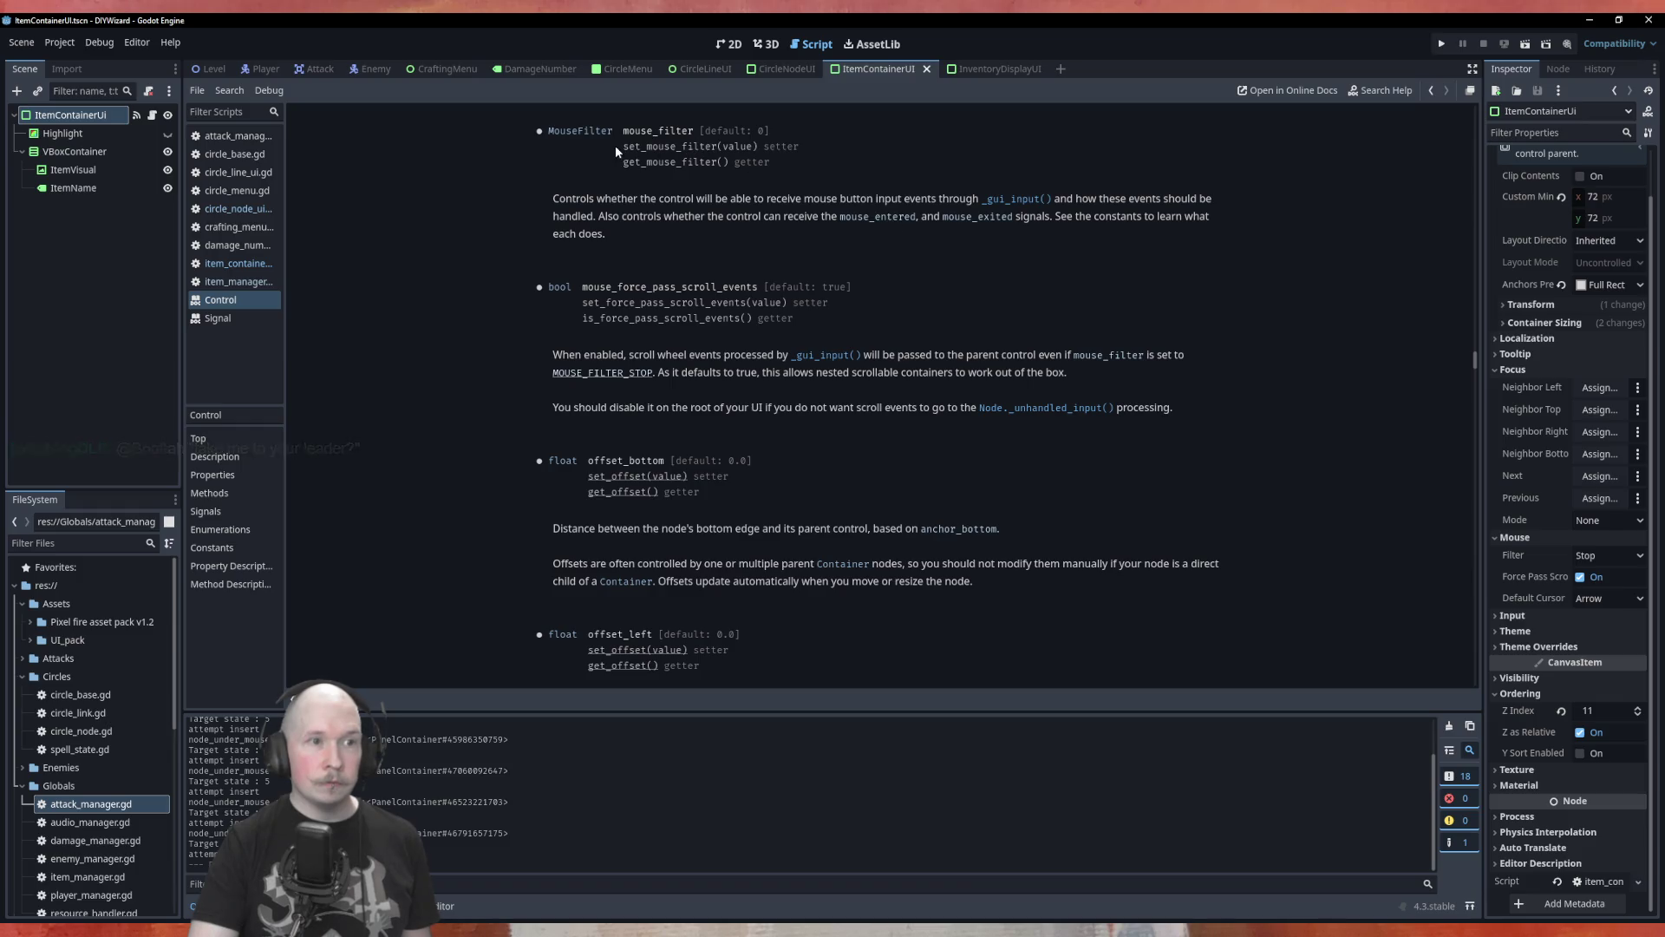
pyautogui.moveTo(623, 144); pyautogui.dragTo(756, 151)
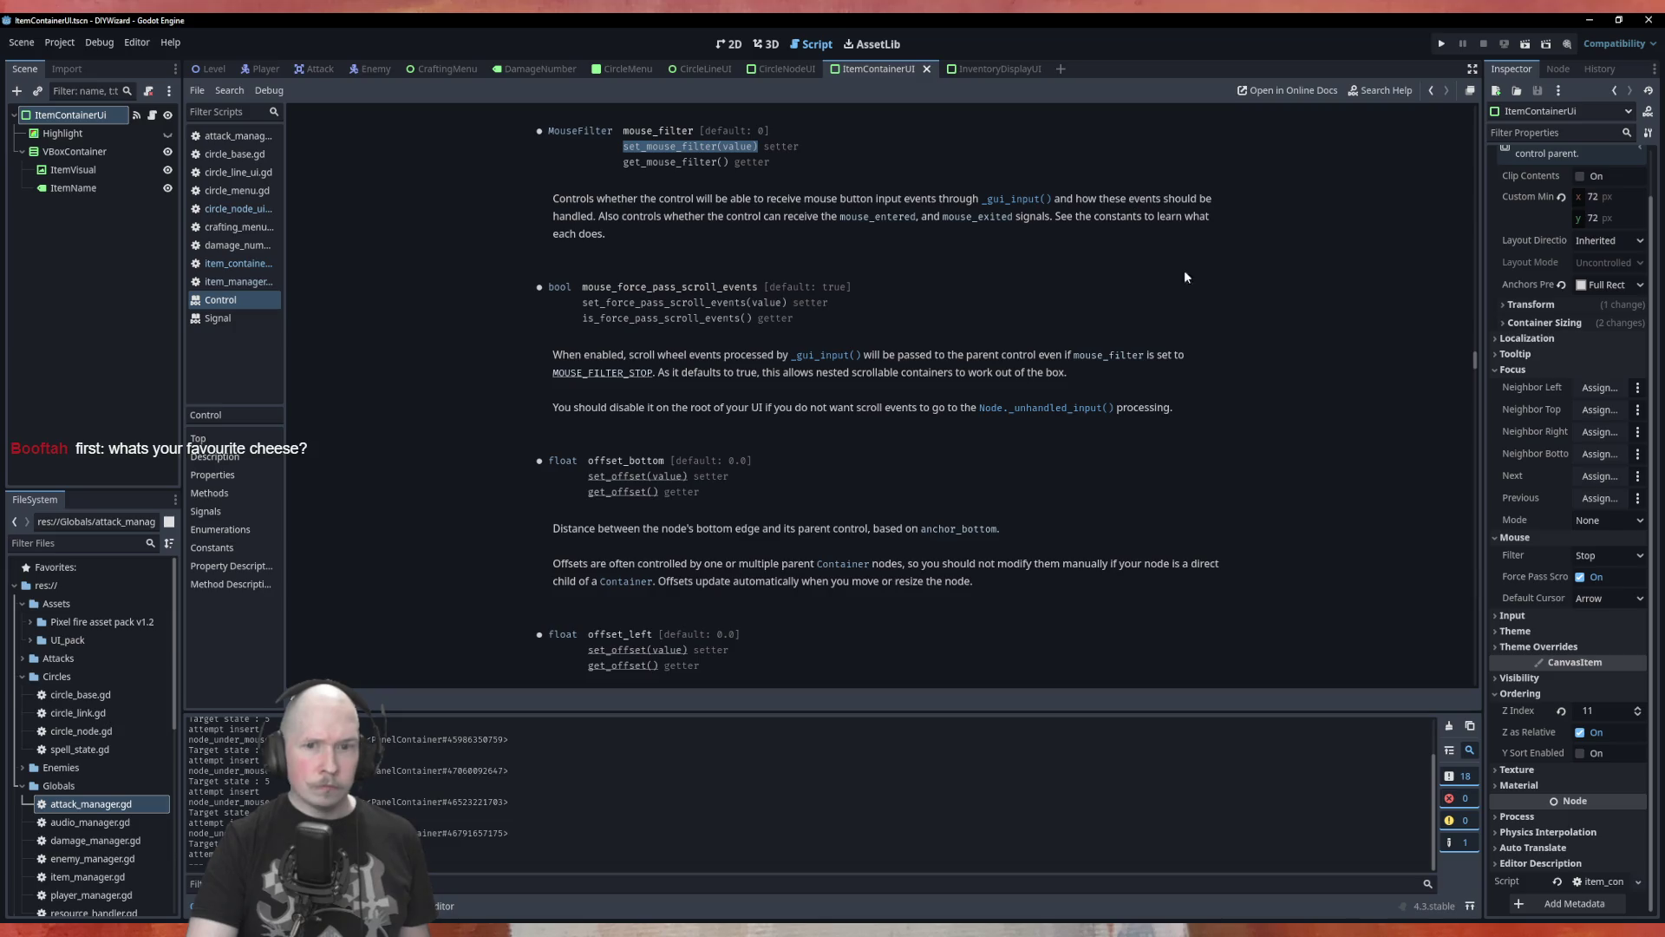
pyautogui.moveTo(1516, 555)
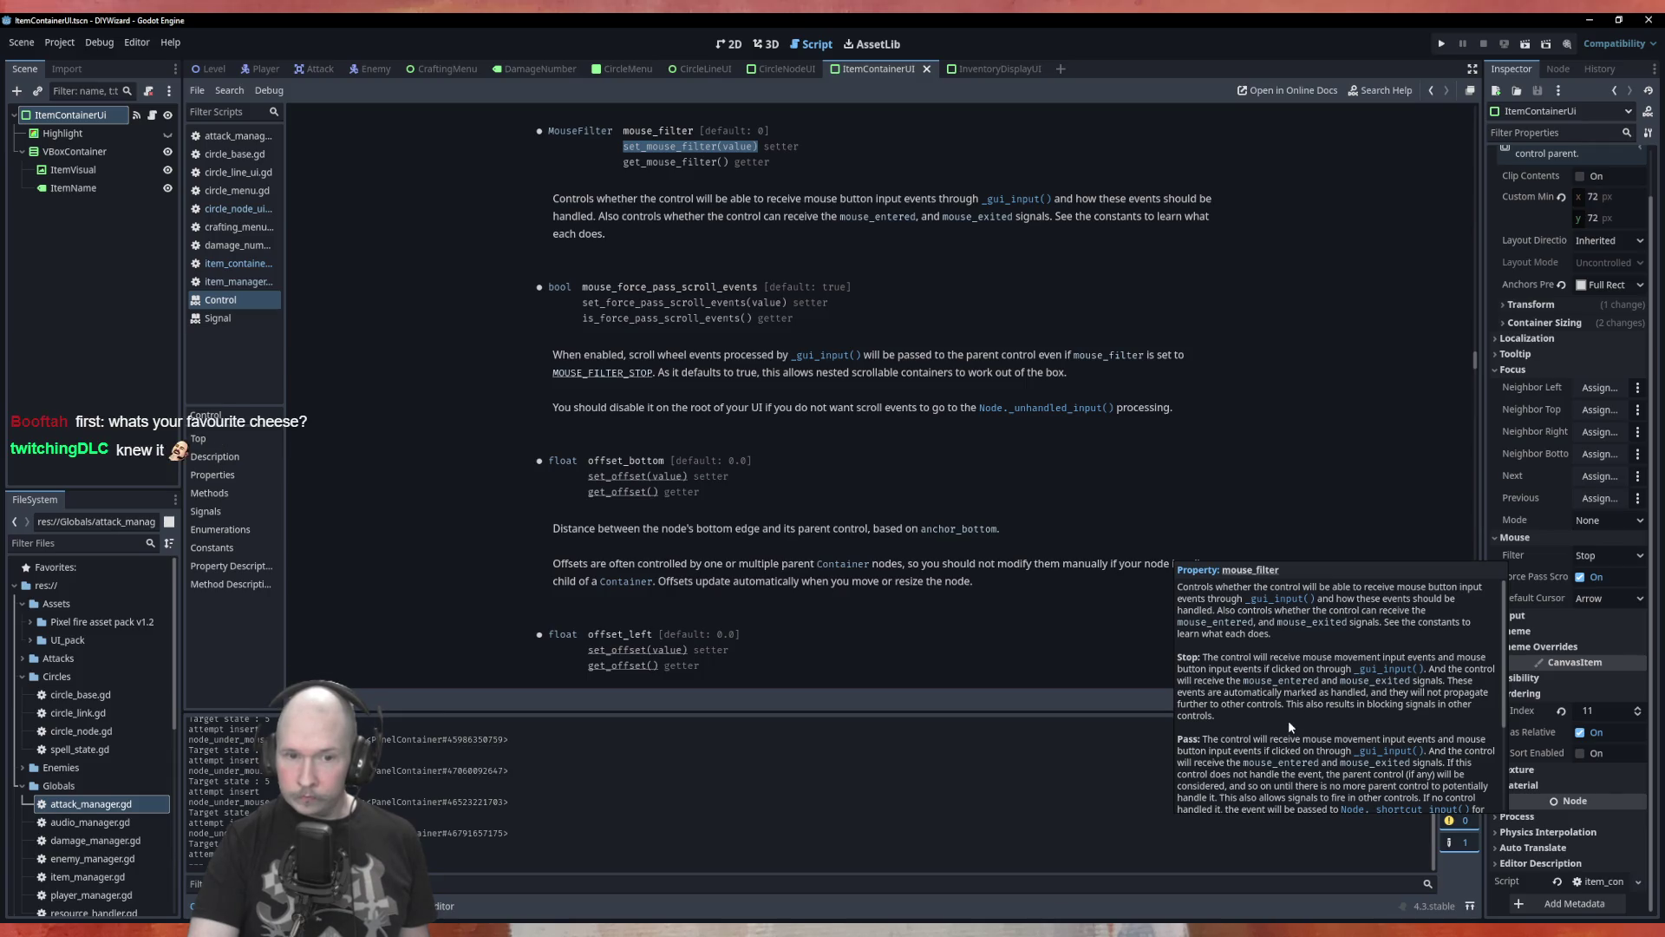
# Scroll through the Control reference to read the MouseFilter STOP, PASS and IGNORE values.
pyautogui.scroll(-2, 1237, 693)
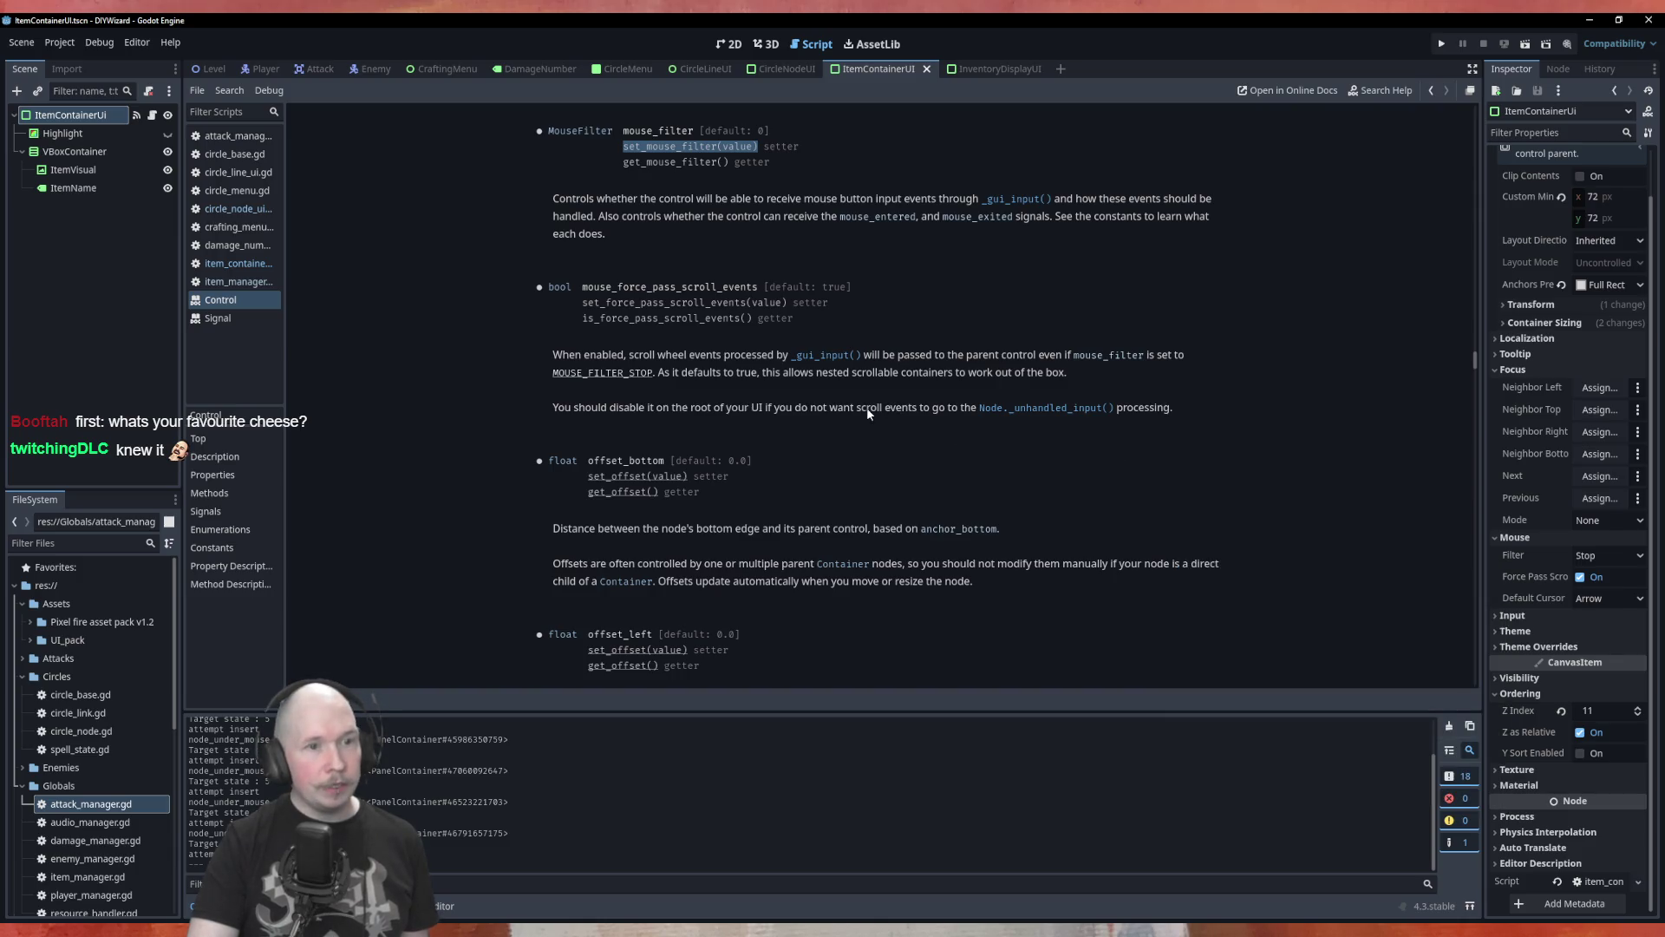
pyautogui.scroll(6, 867, 406)
pyautogui.scroll(15, 932, 473)
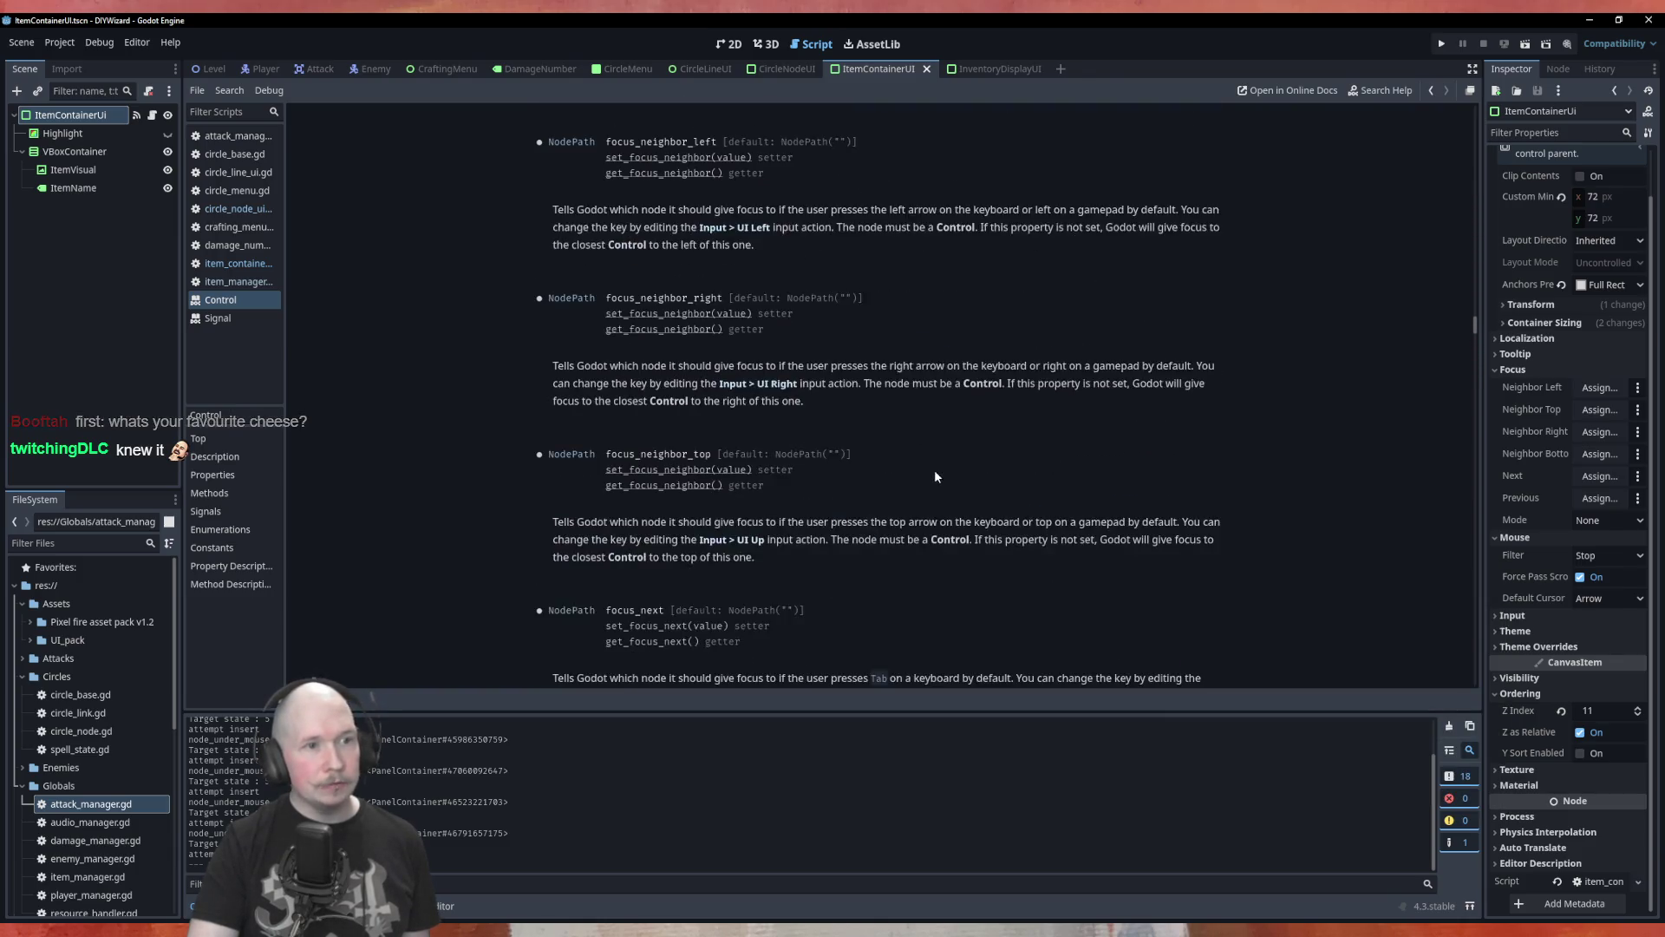
pyautogui.scroll(15, 945, 441)
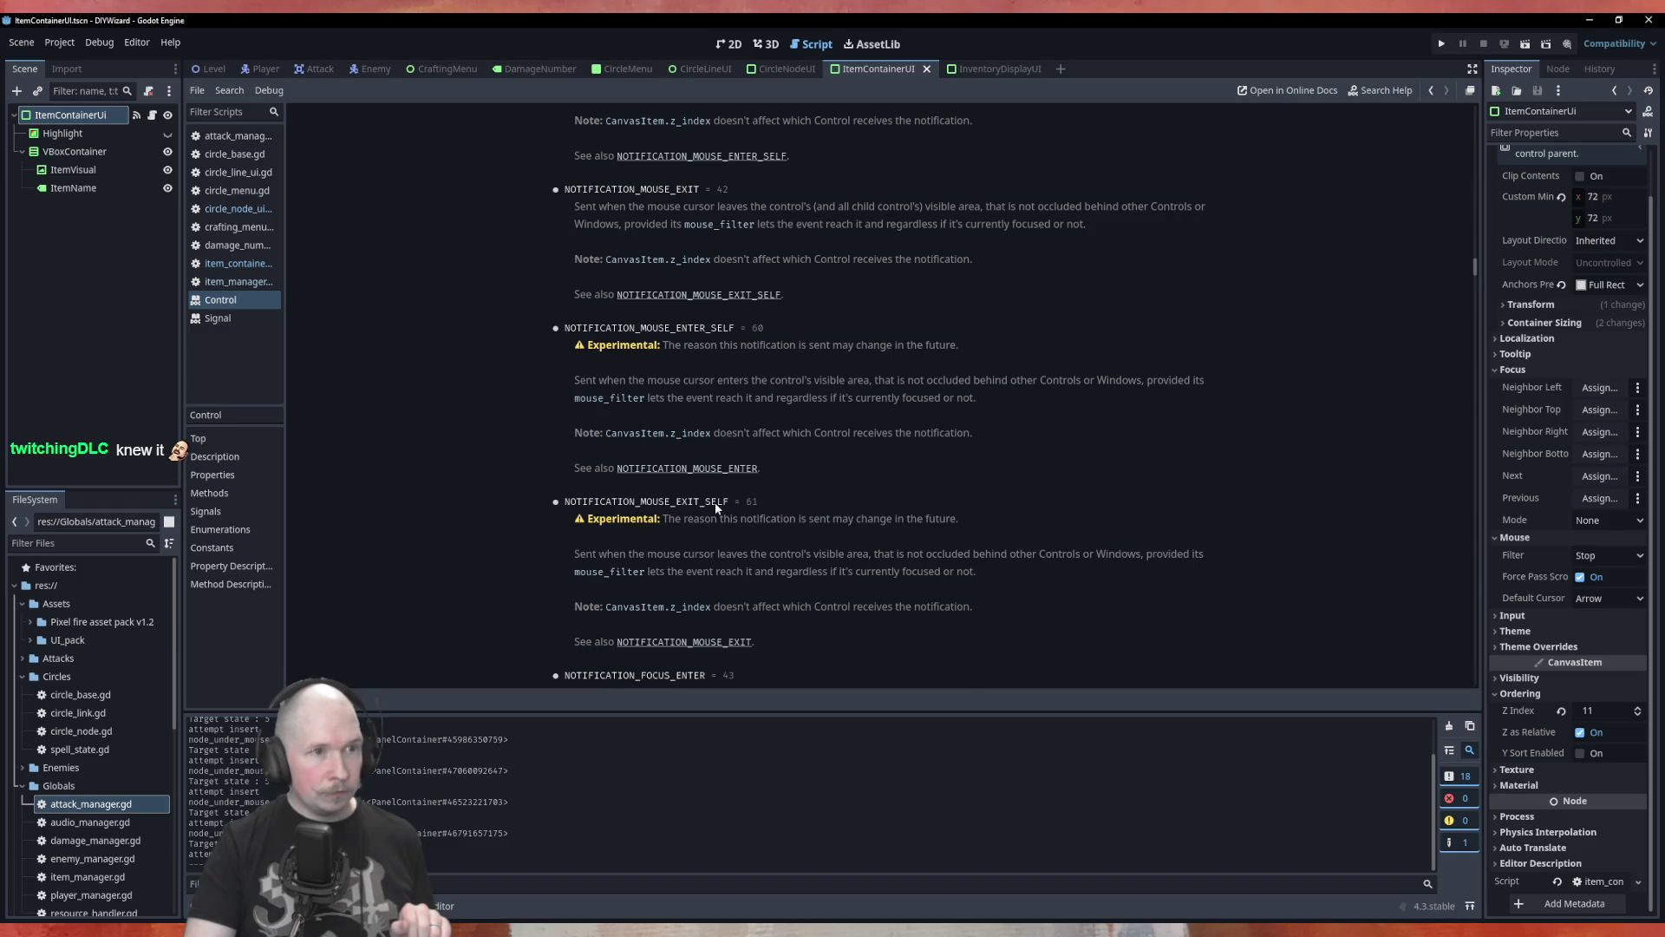
pyautogui.scroll(5, 715, 502)
pyautogui.scroll(-5, 719, 368)
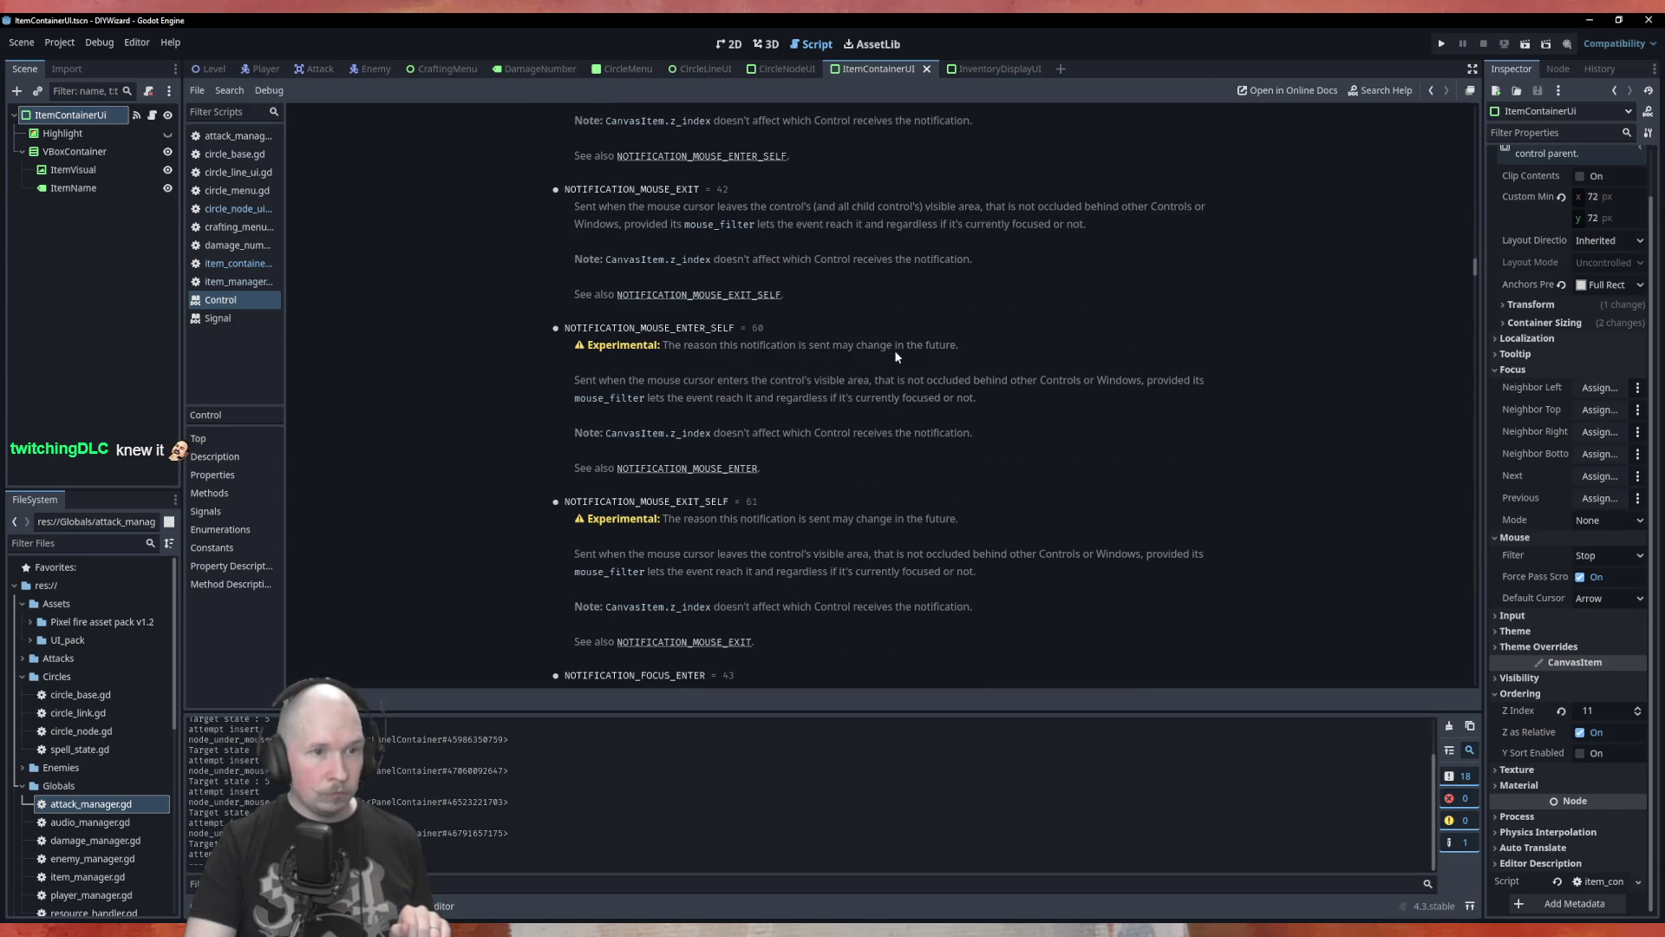
pyautogui.scroll(-3, 948, 353)
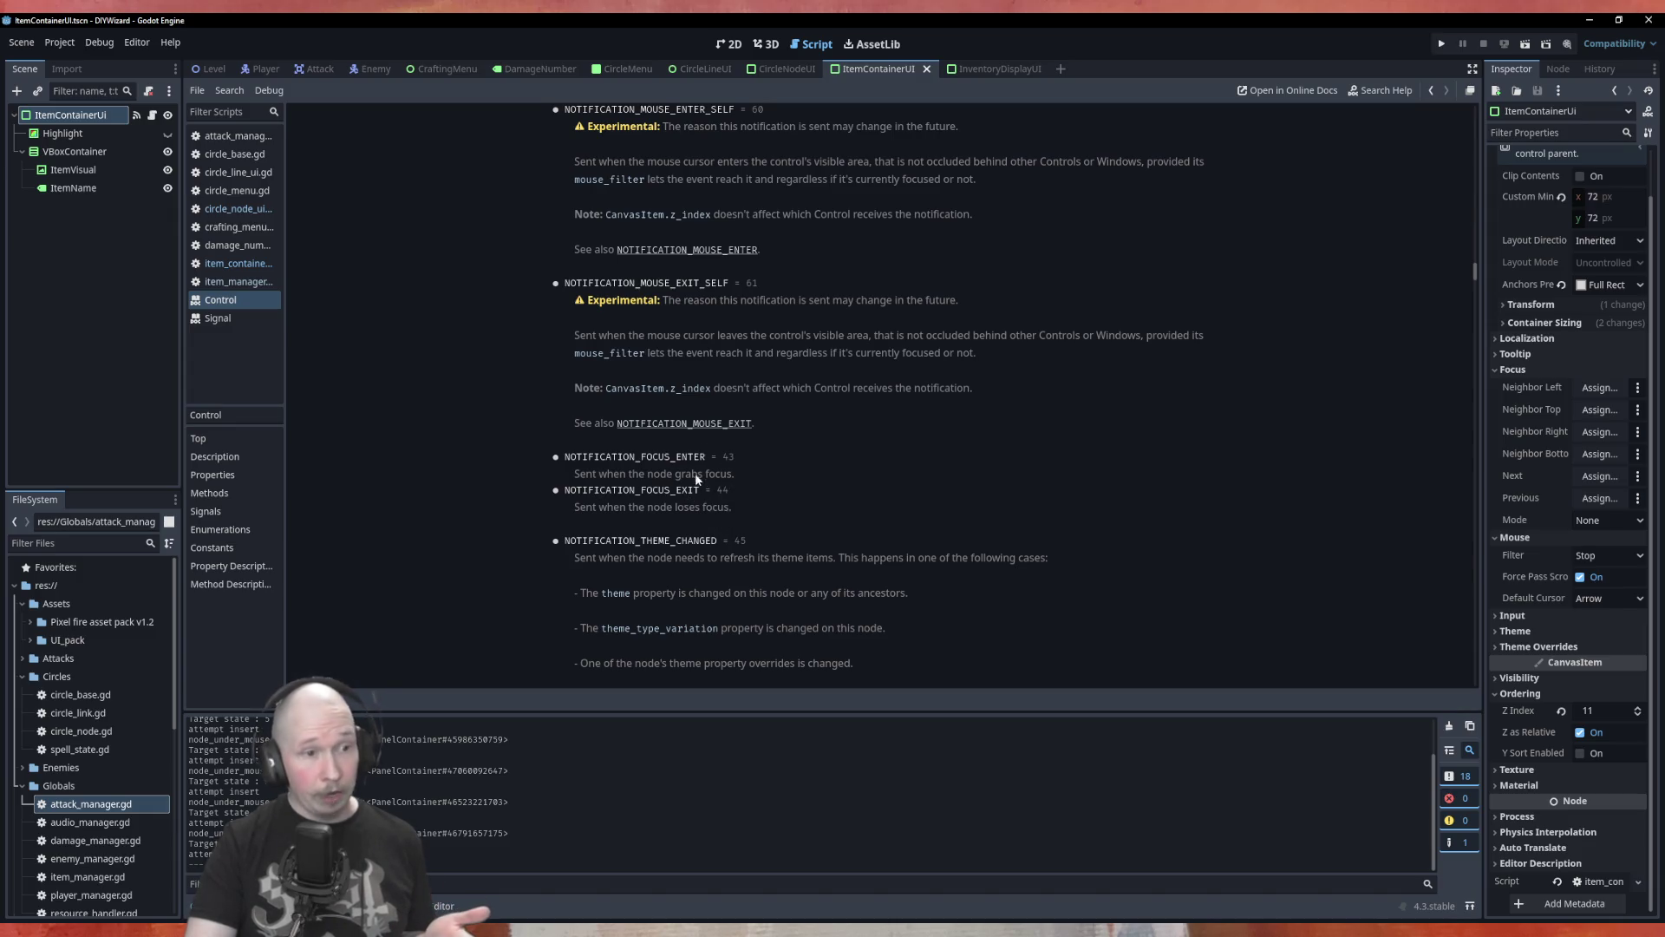
pyautogui.scroll(-2, 716, 460)
pyautogui.scroll(-2, 727, 382)
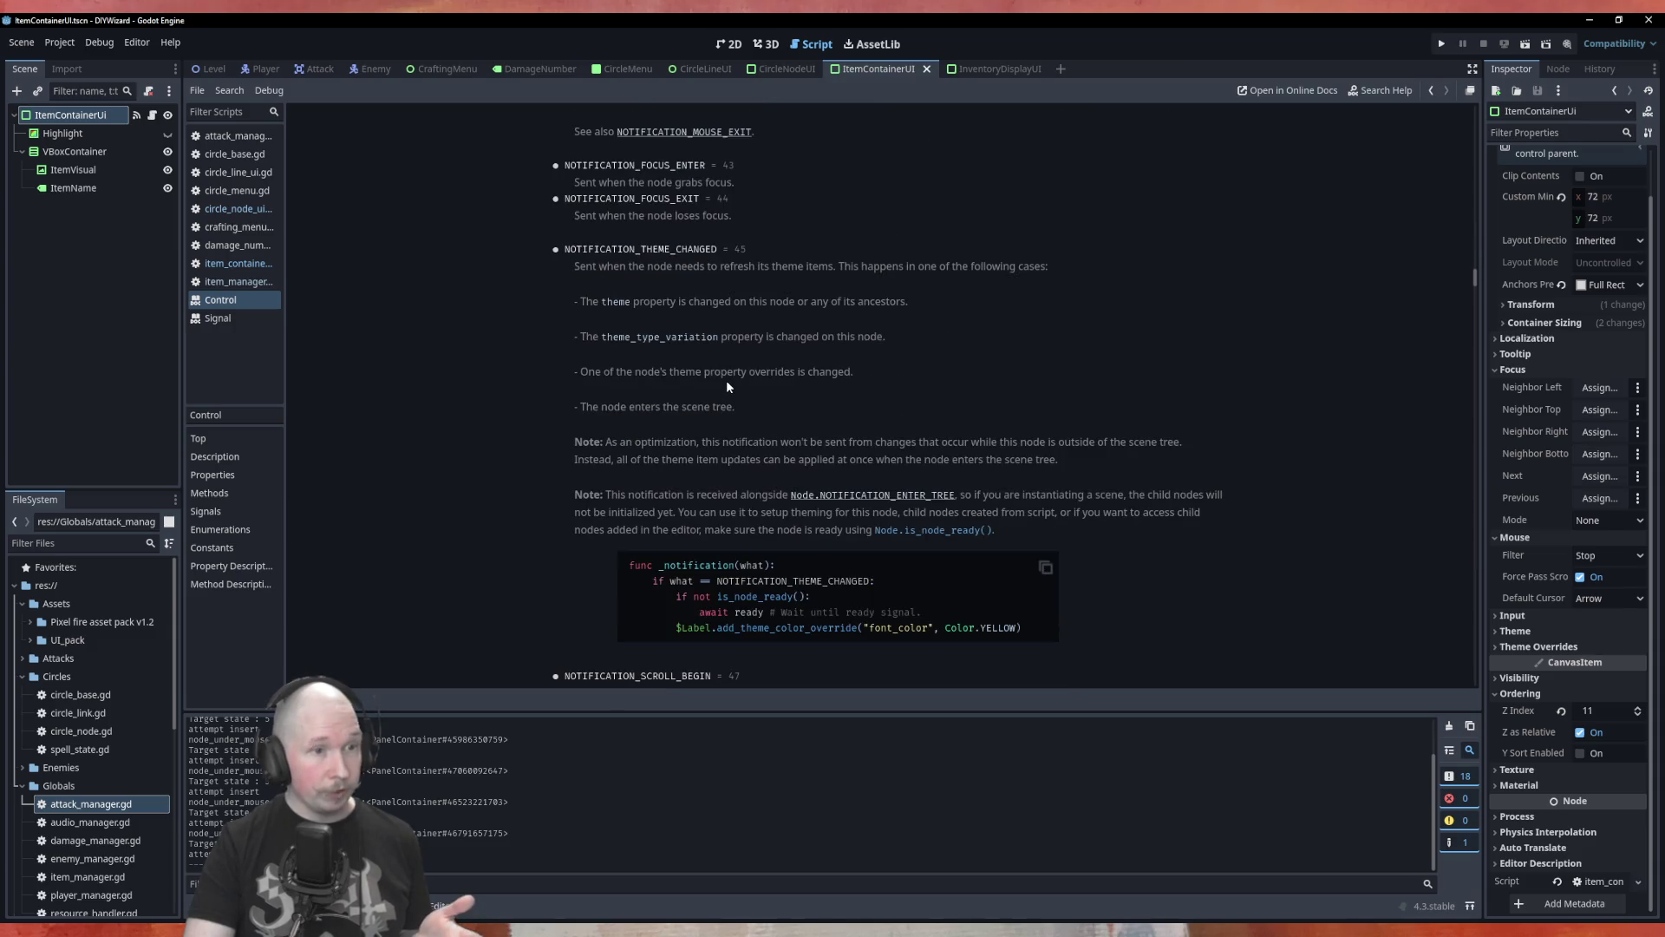
pyautogui.scroll(-6, 726, 380)
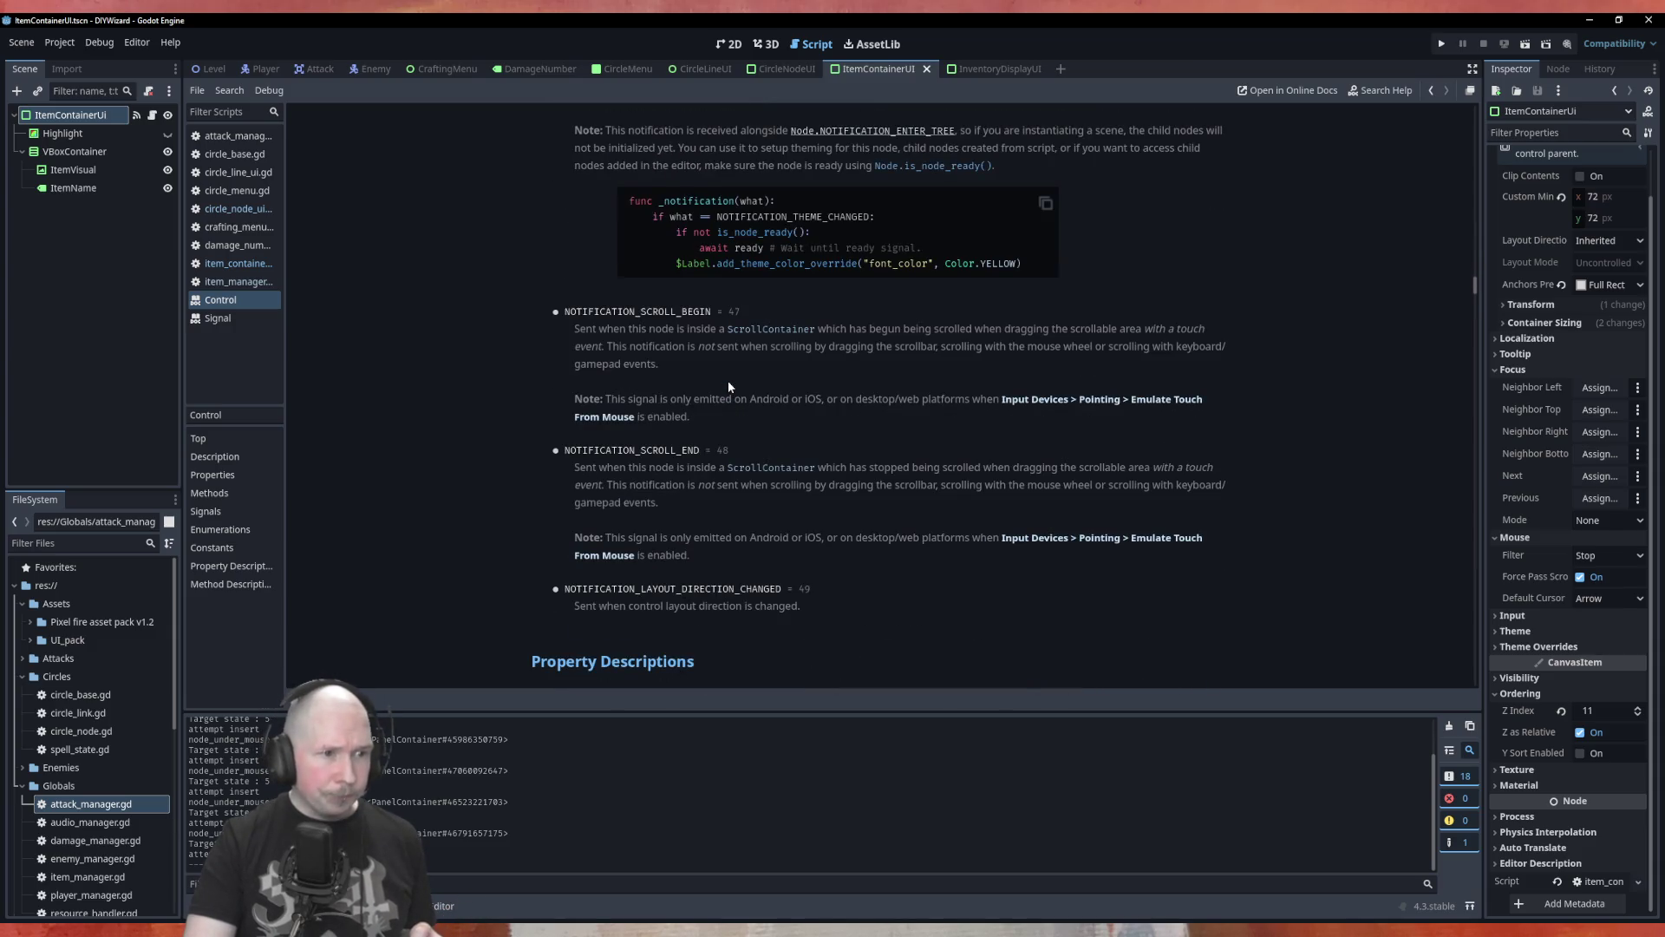
pyautogui.scroll(-3, 728, 382)
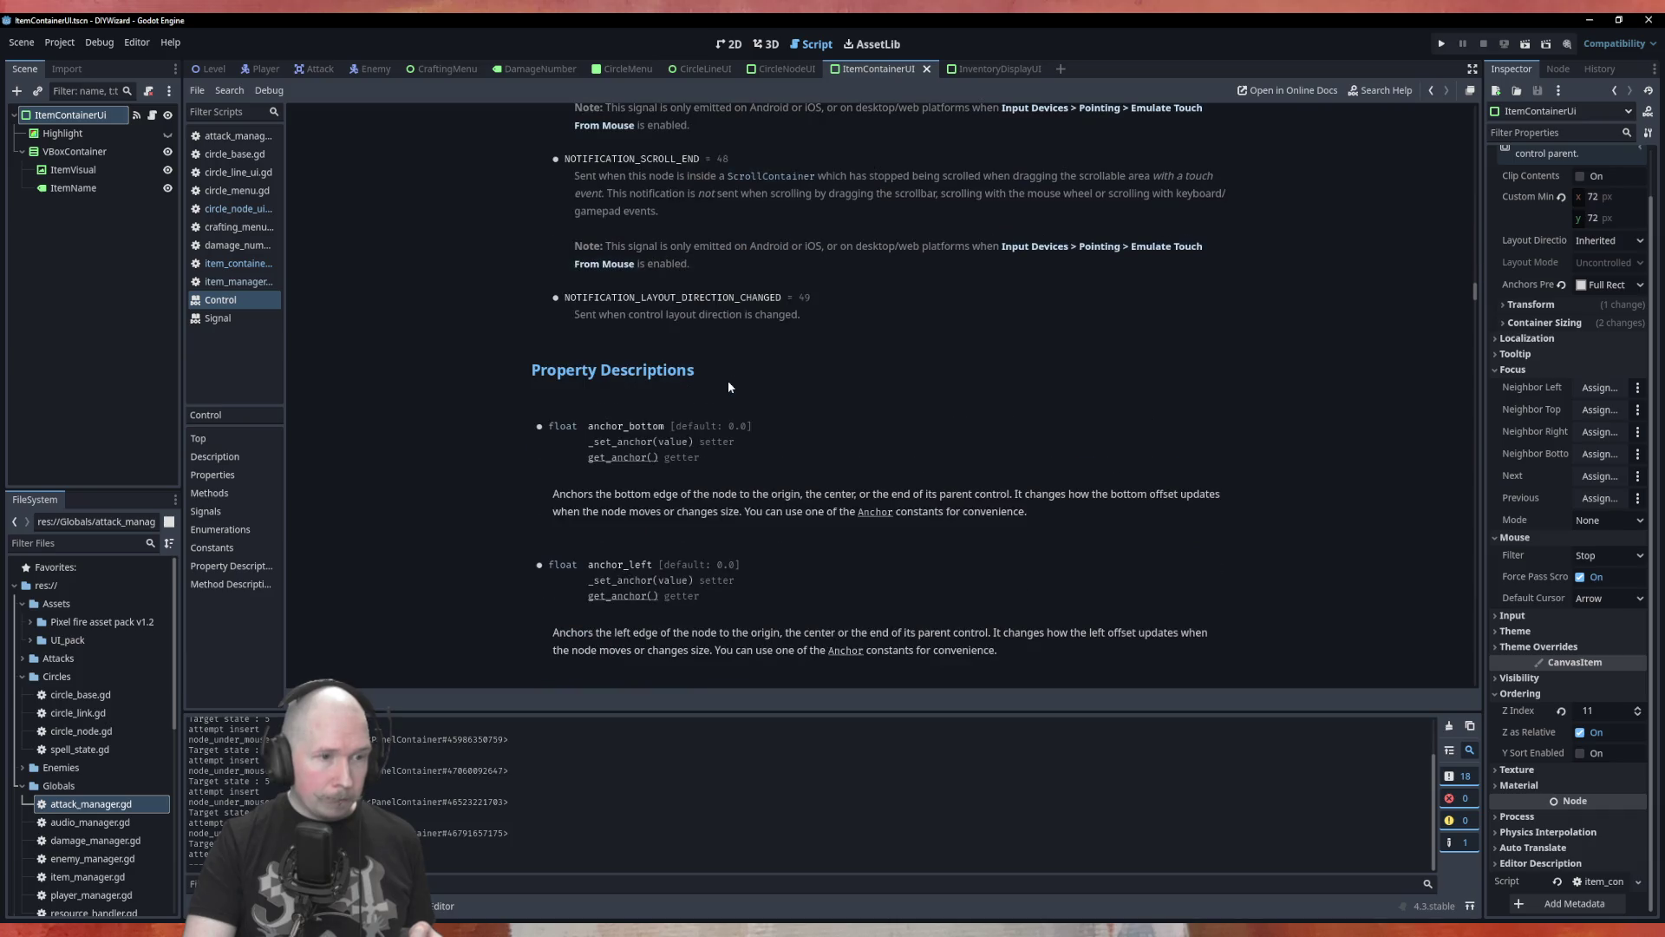
pyautogui.scroll(-4, 728, 387)
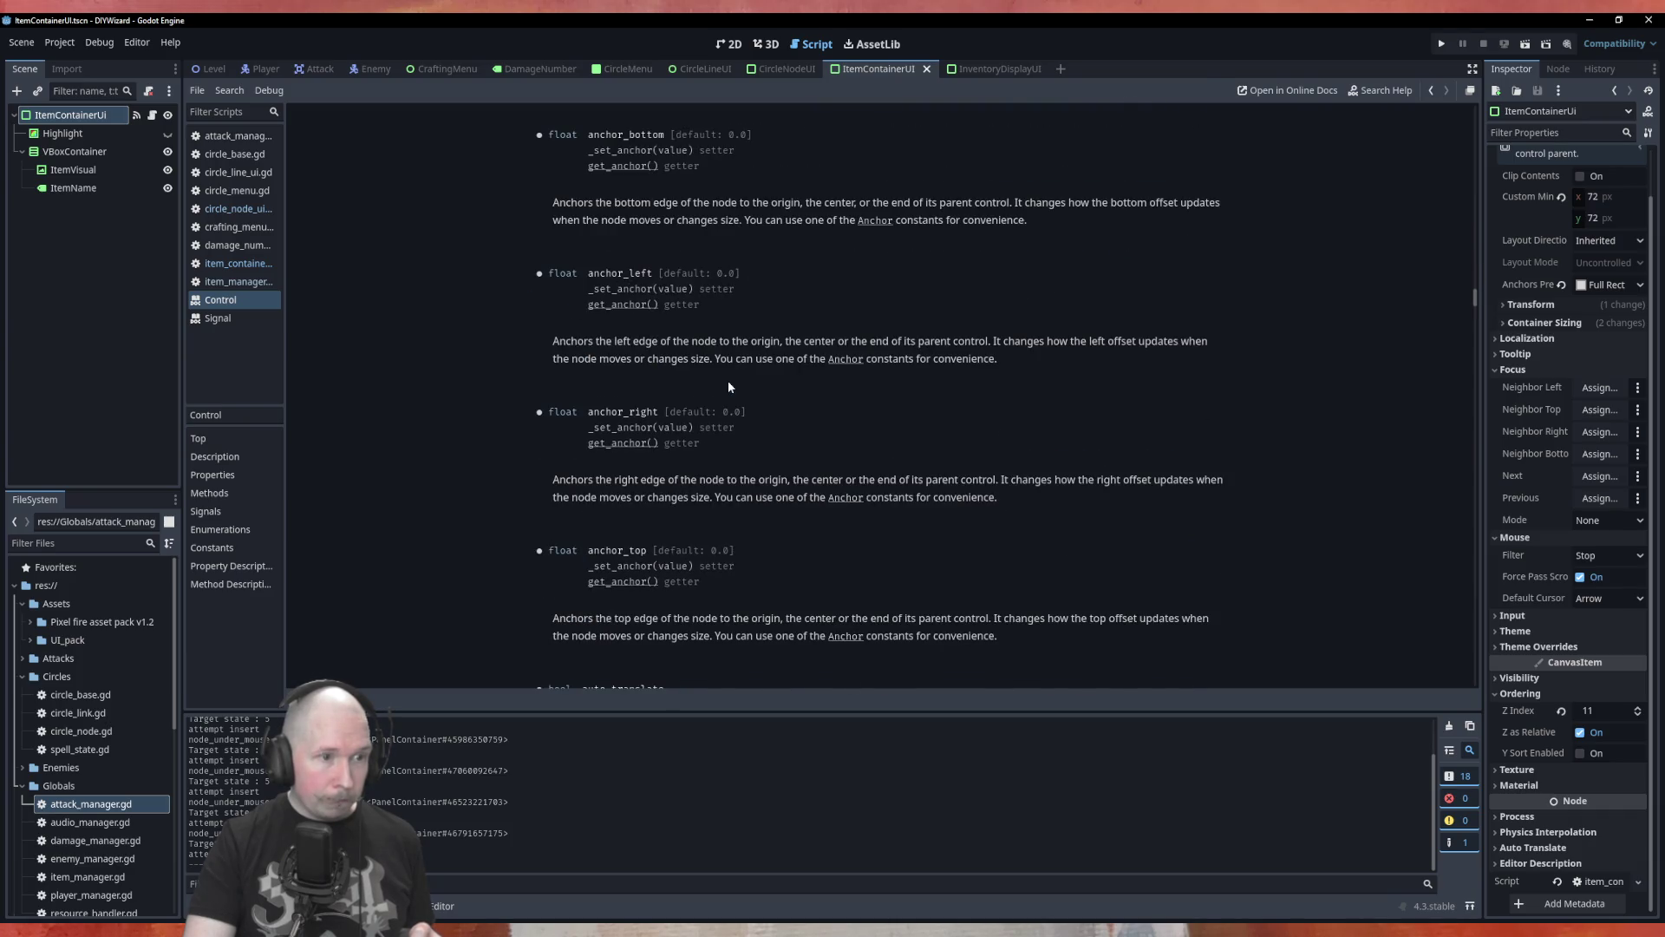
pyautogui.scroll(15, 728, 387)
pyautogui.scroll(15, 728, 386)
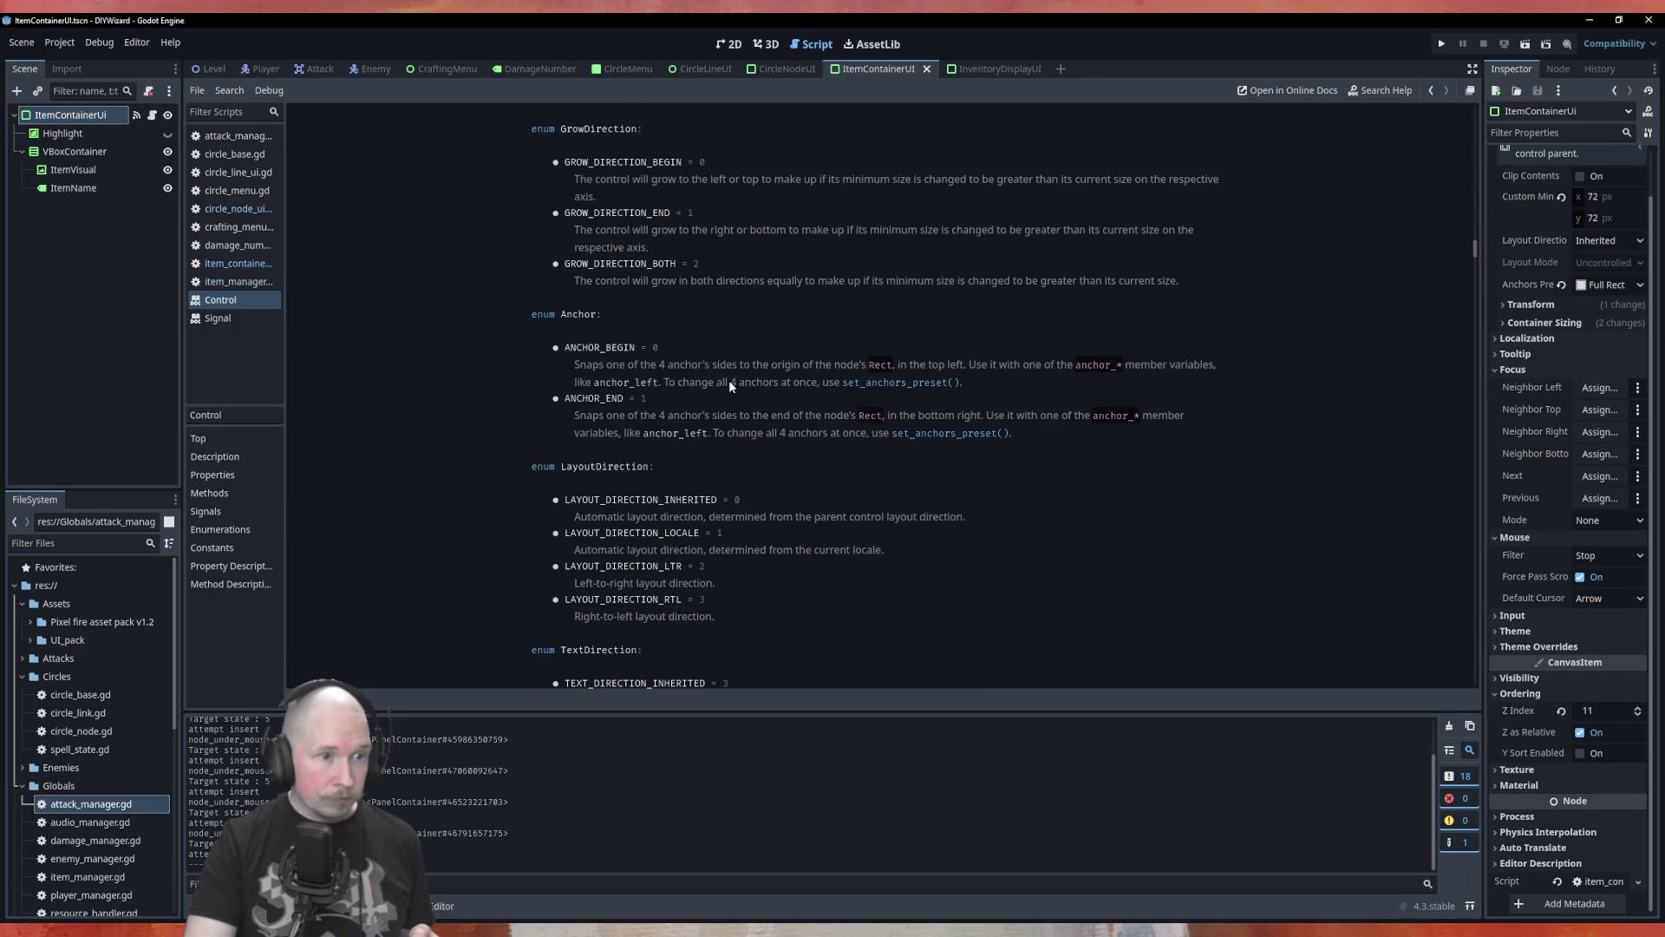
pyautogui.scroll(-4, 730, 386)
pyautogui.scroll(9, 729, 387)
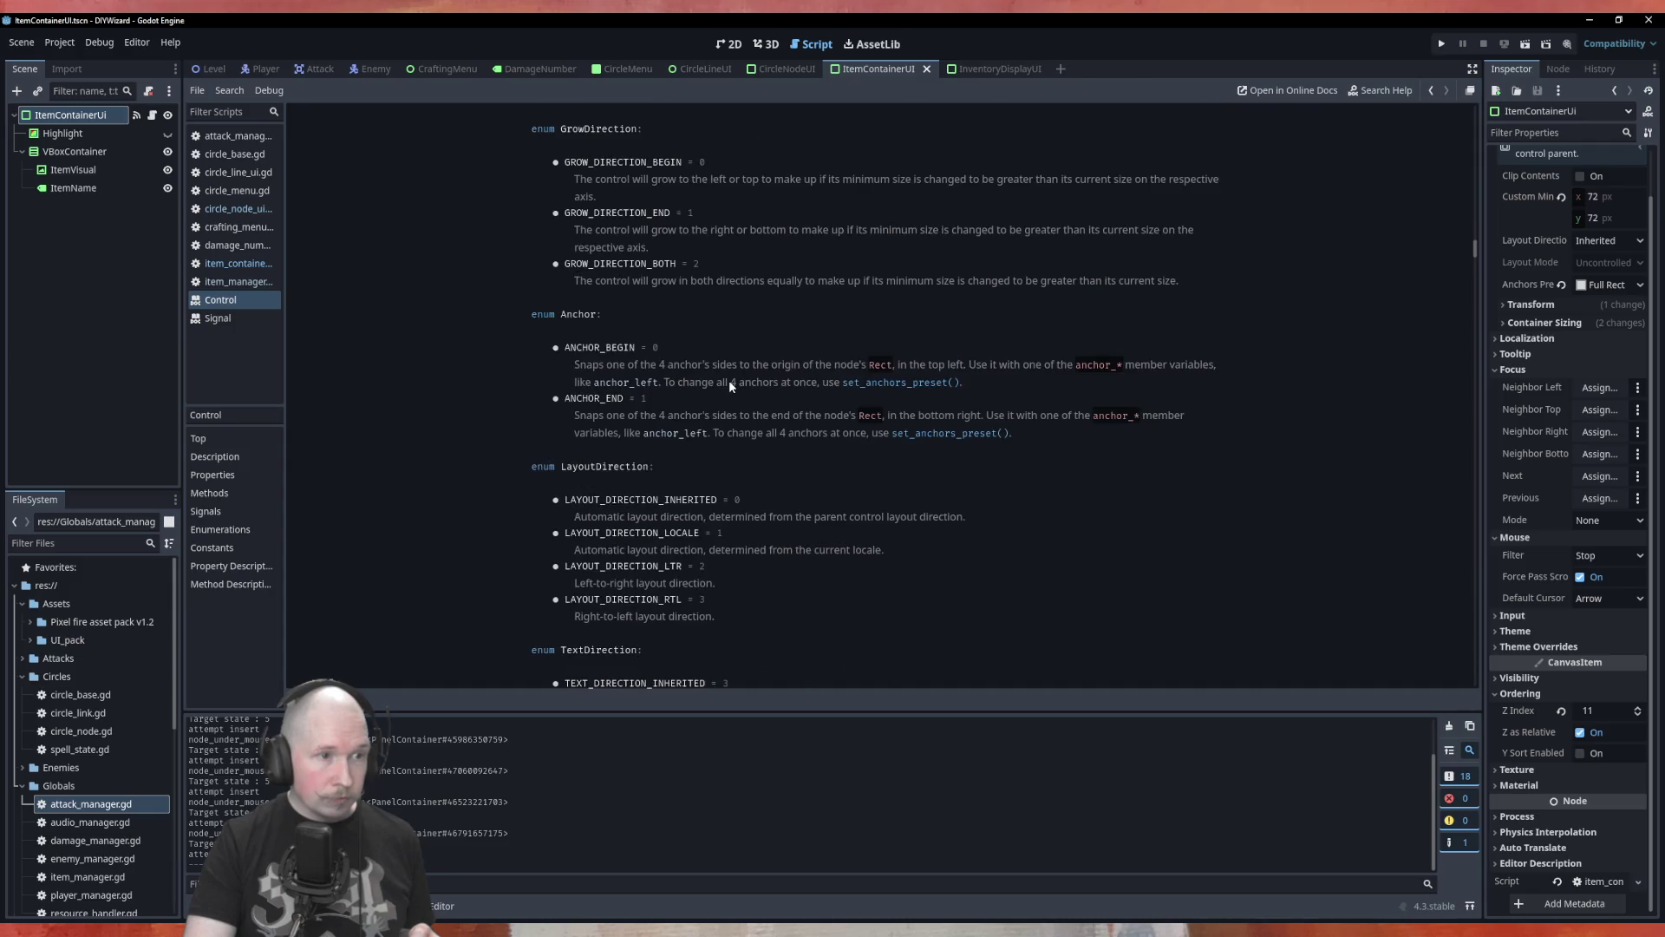
pyautogui.scroll(2, 729, 387)
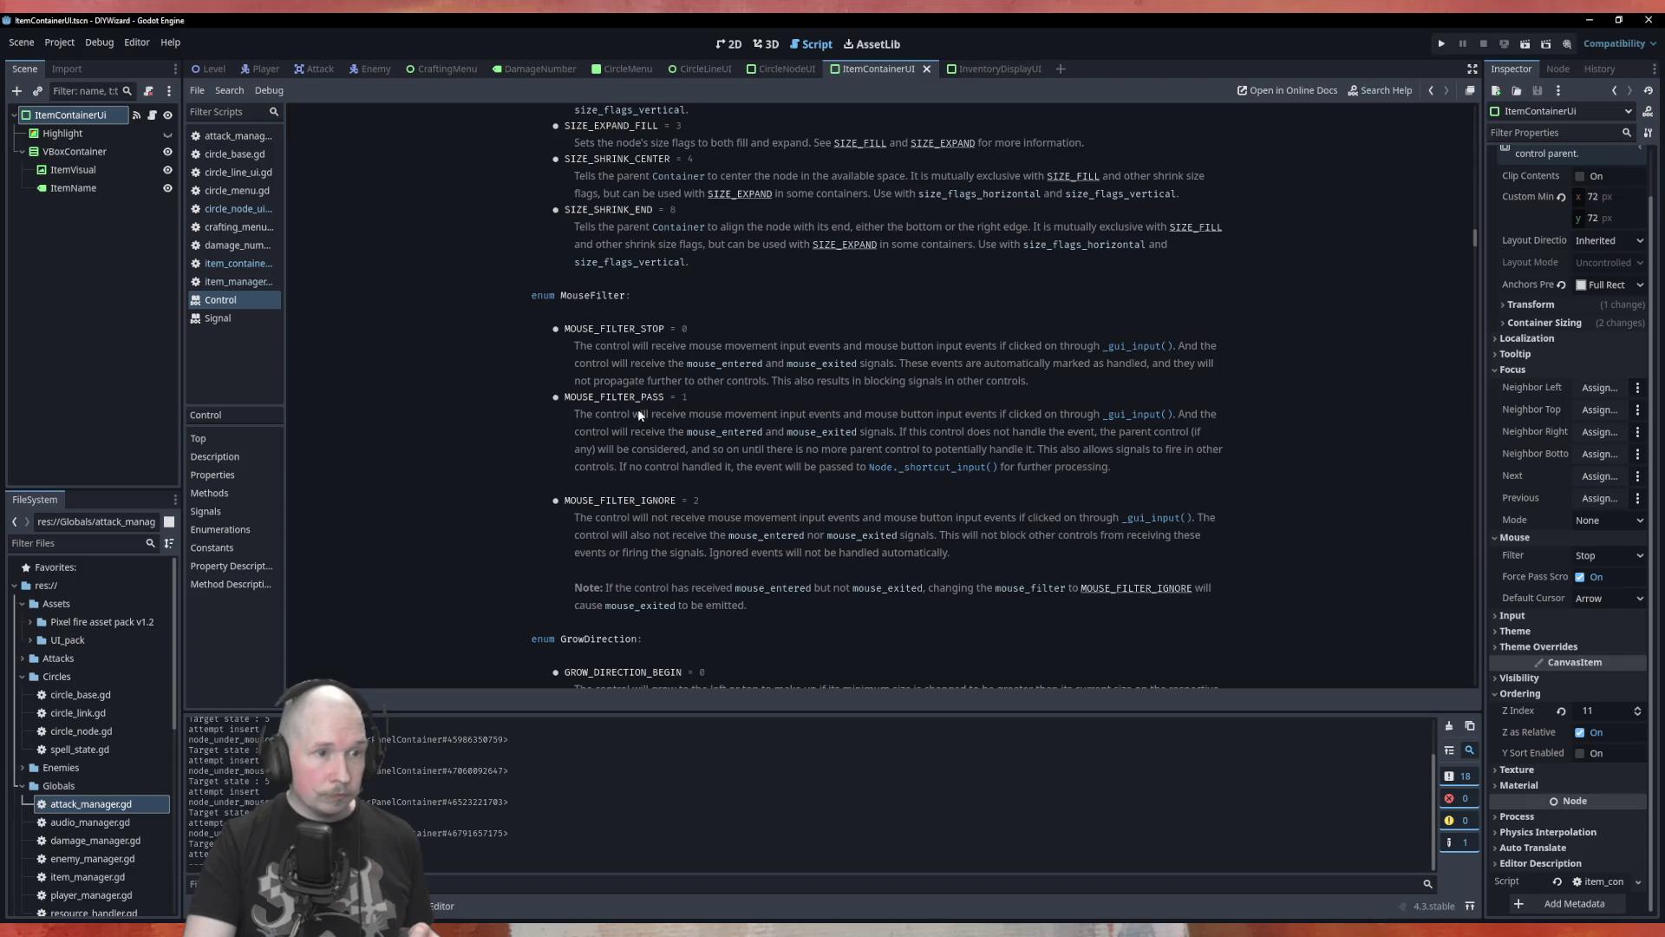
# Start the mouse_filter assignment at the end of line 25 in item_container_ui.gd.
pyautogui.click(231, 209)
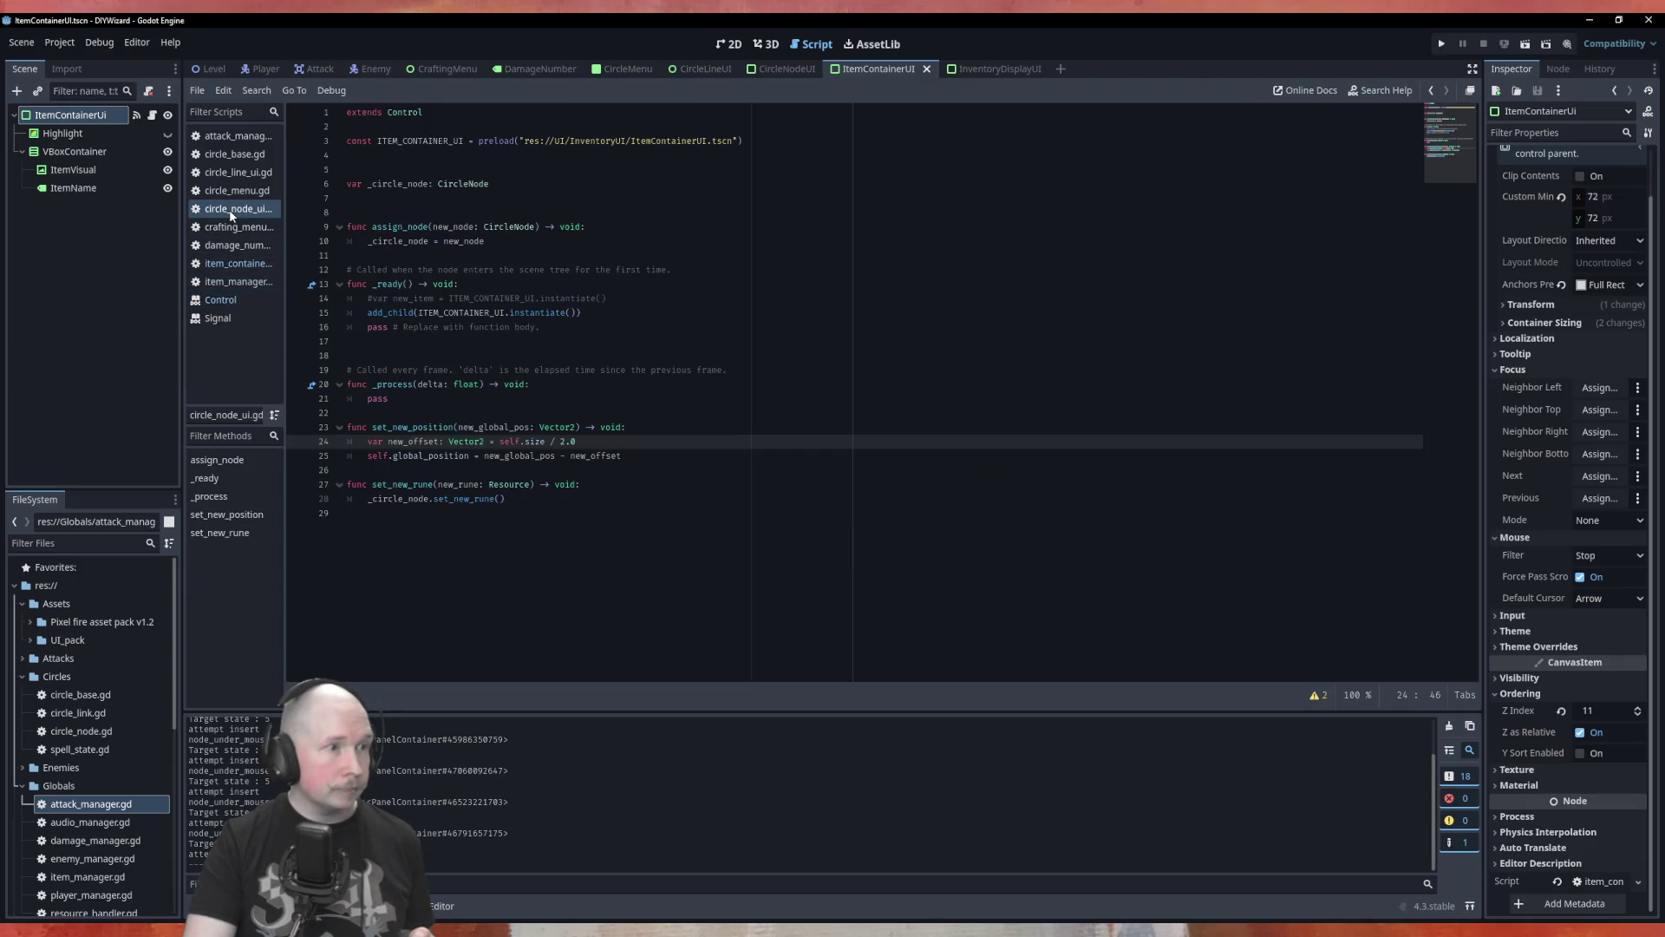
pyautogui.click(234, 268)
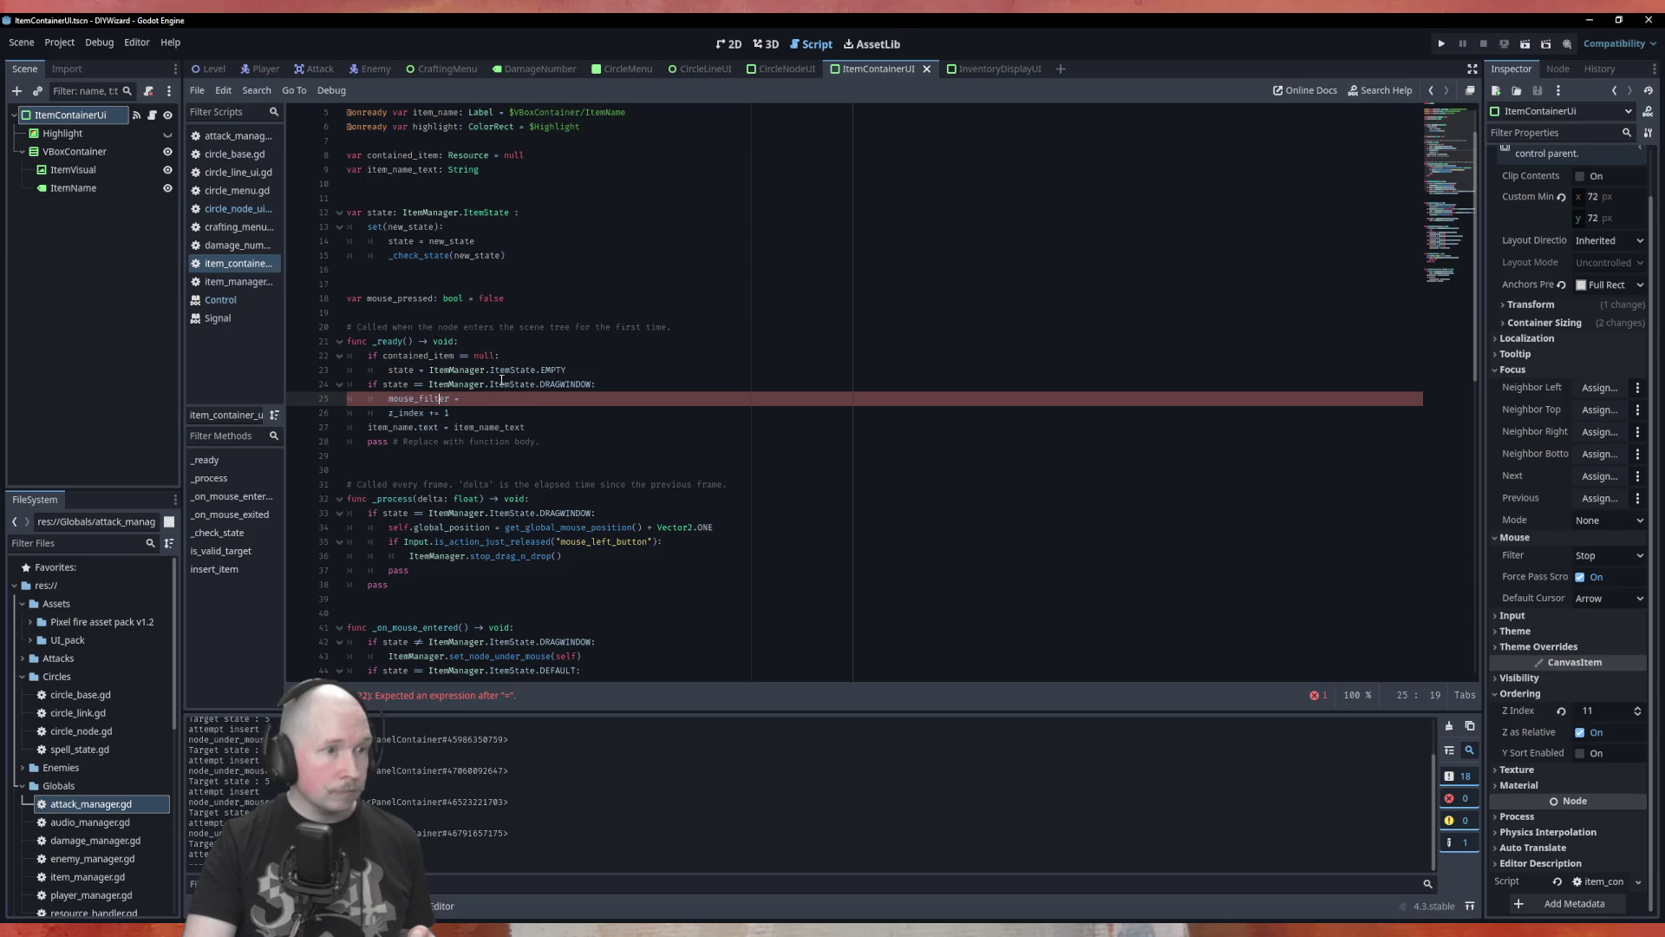
pyautogui.click(545, 398)
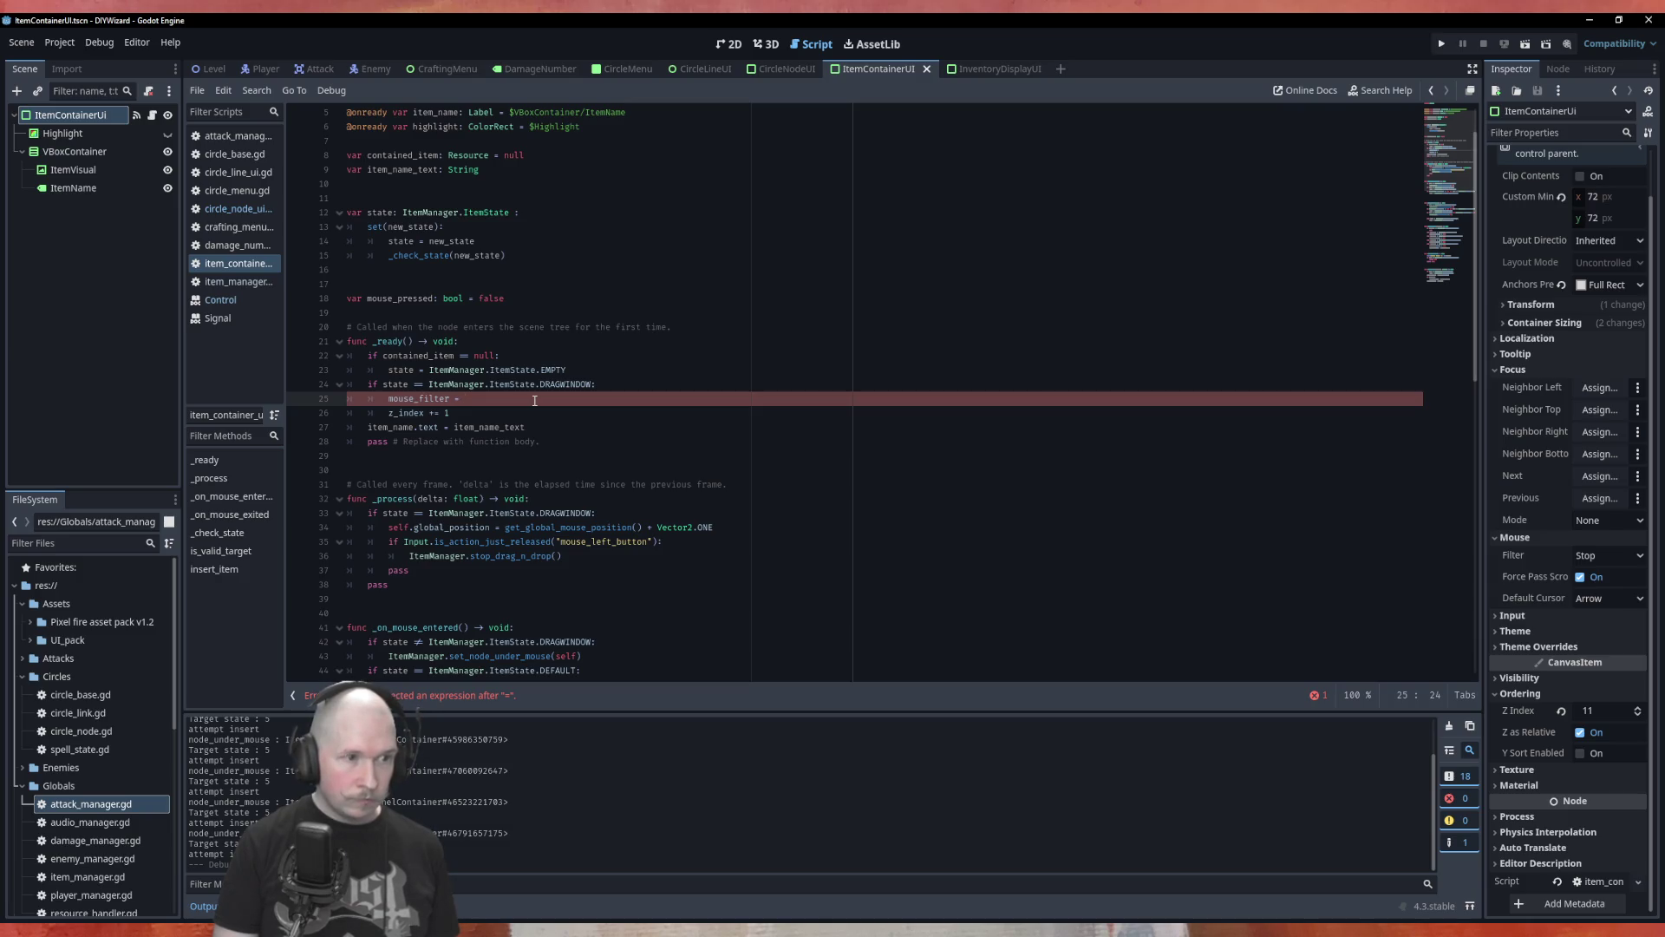
pyautogui.write('mouse')
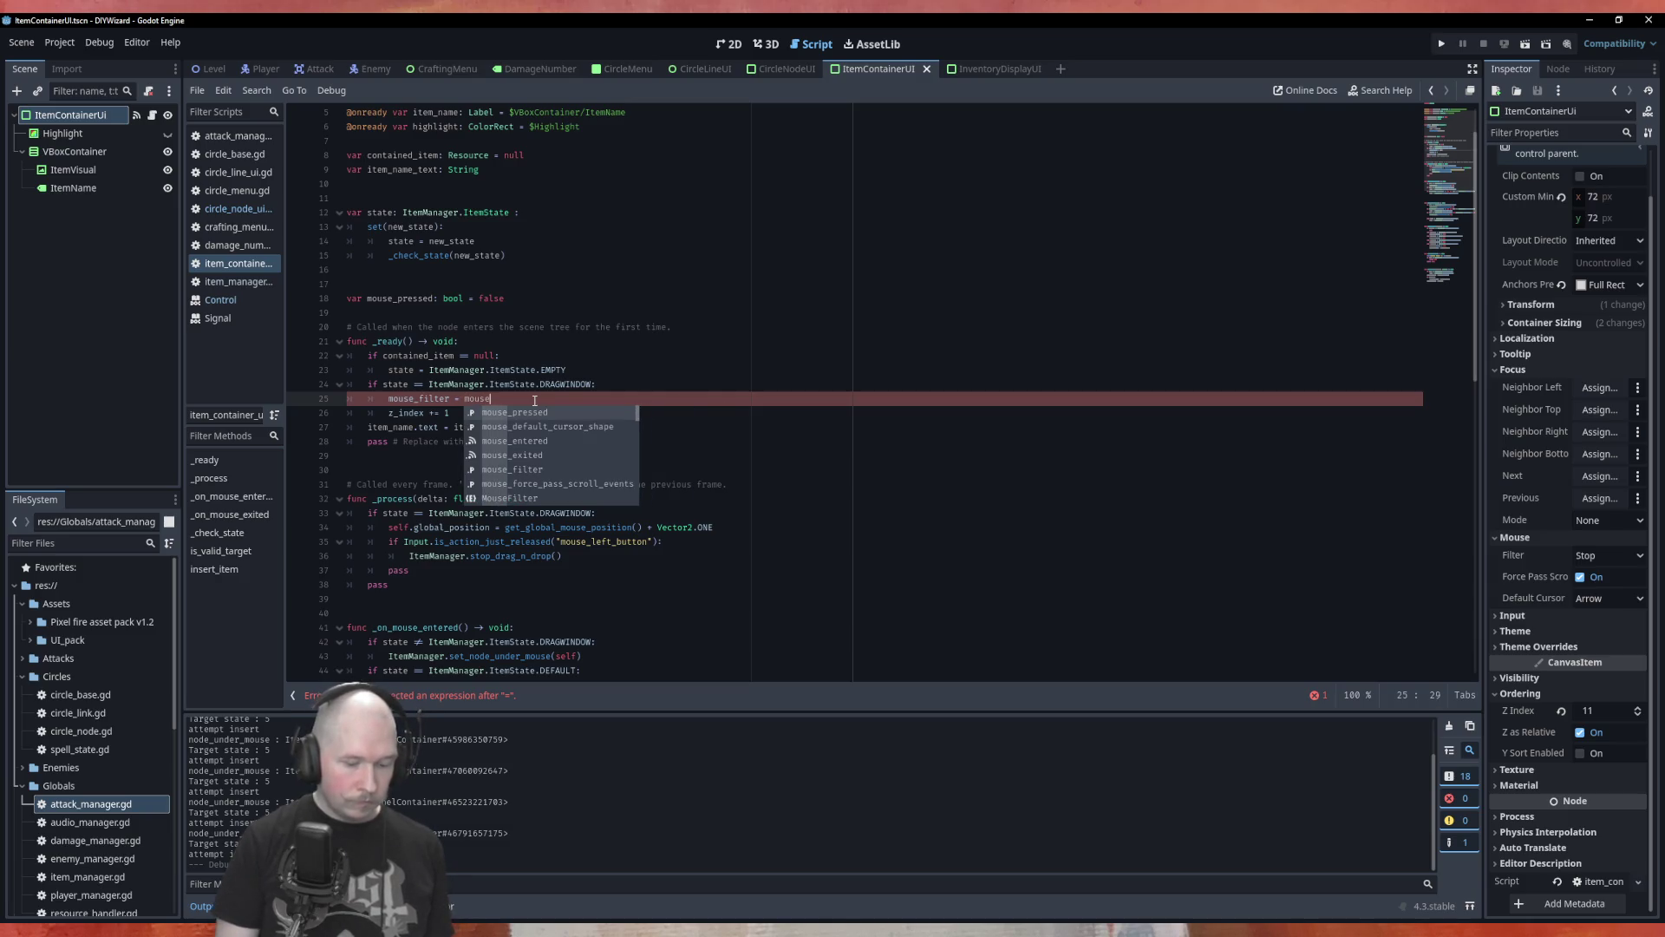
pyautogui.write('_fil')
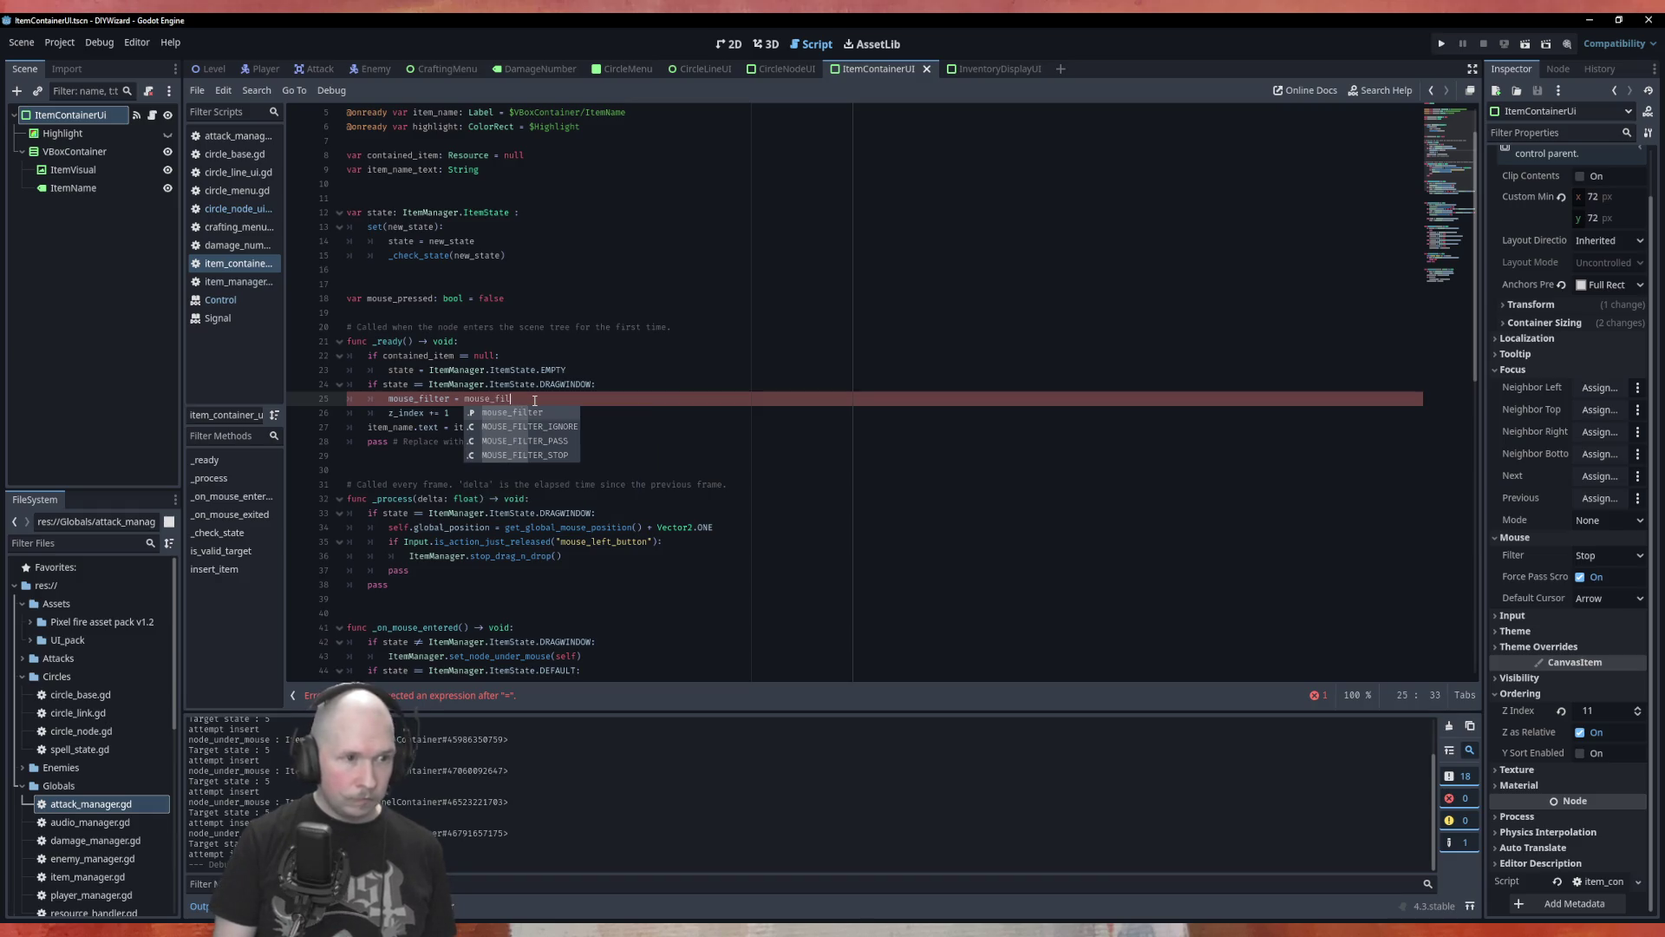
pyautogui.press('Return')
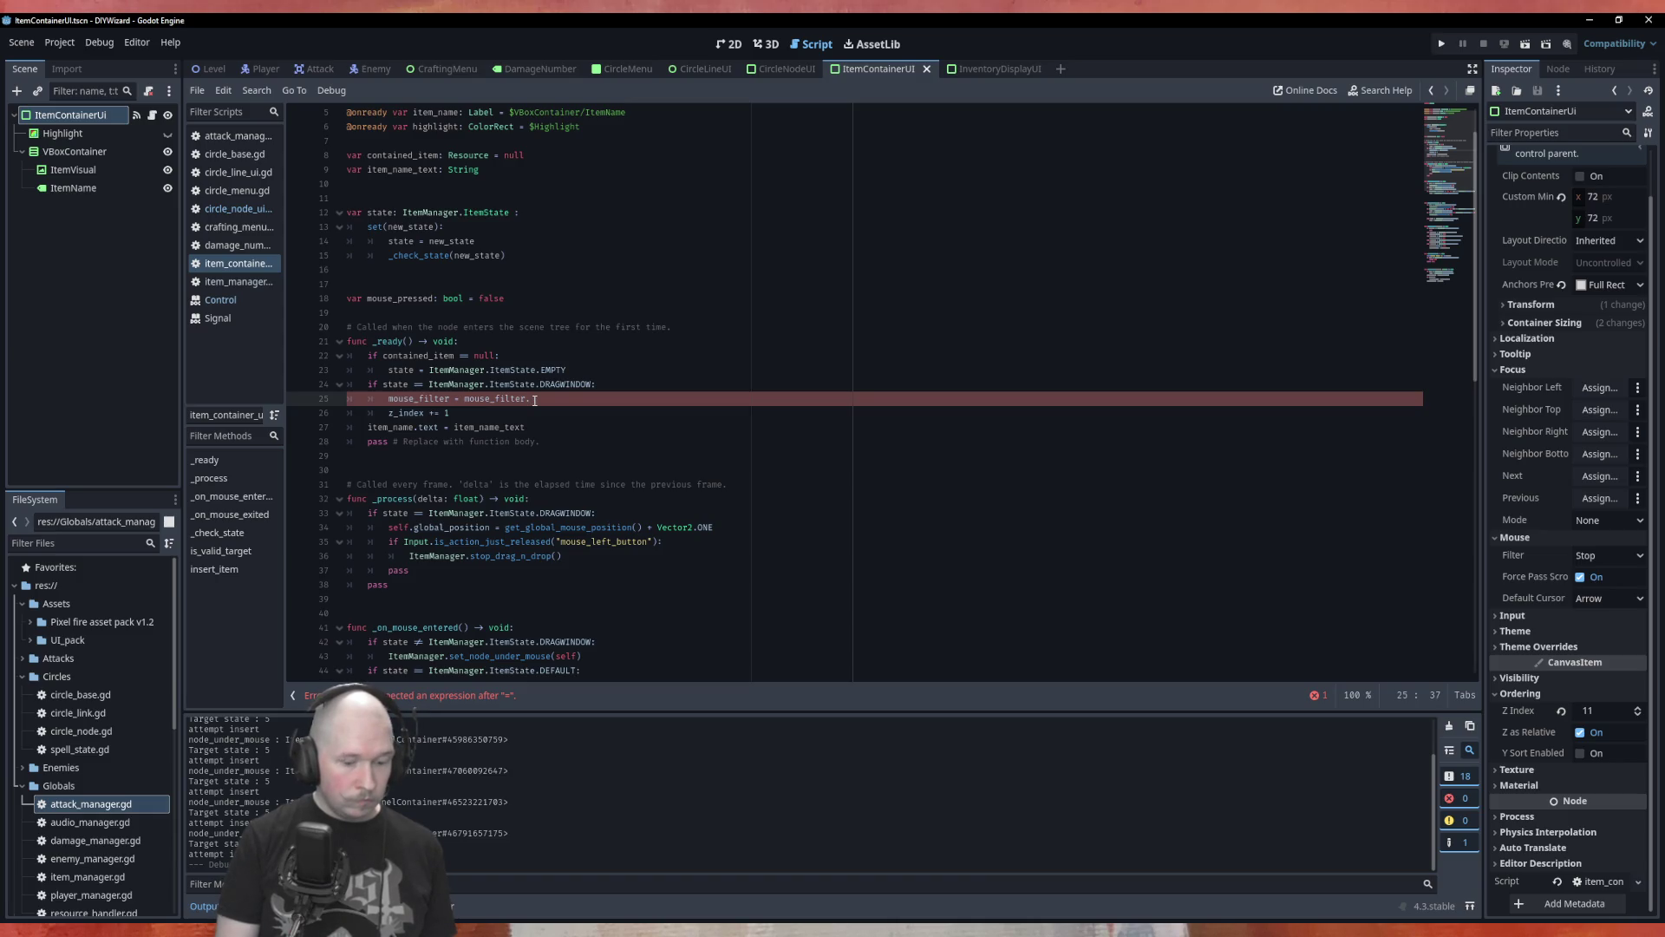
pyautogui.write('g')
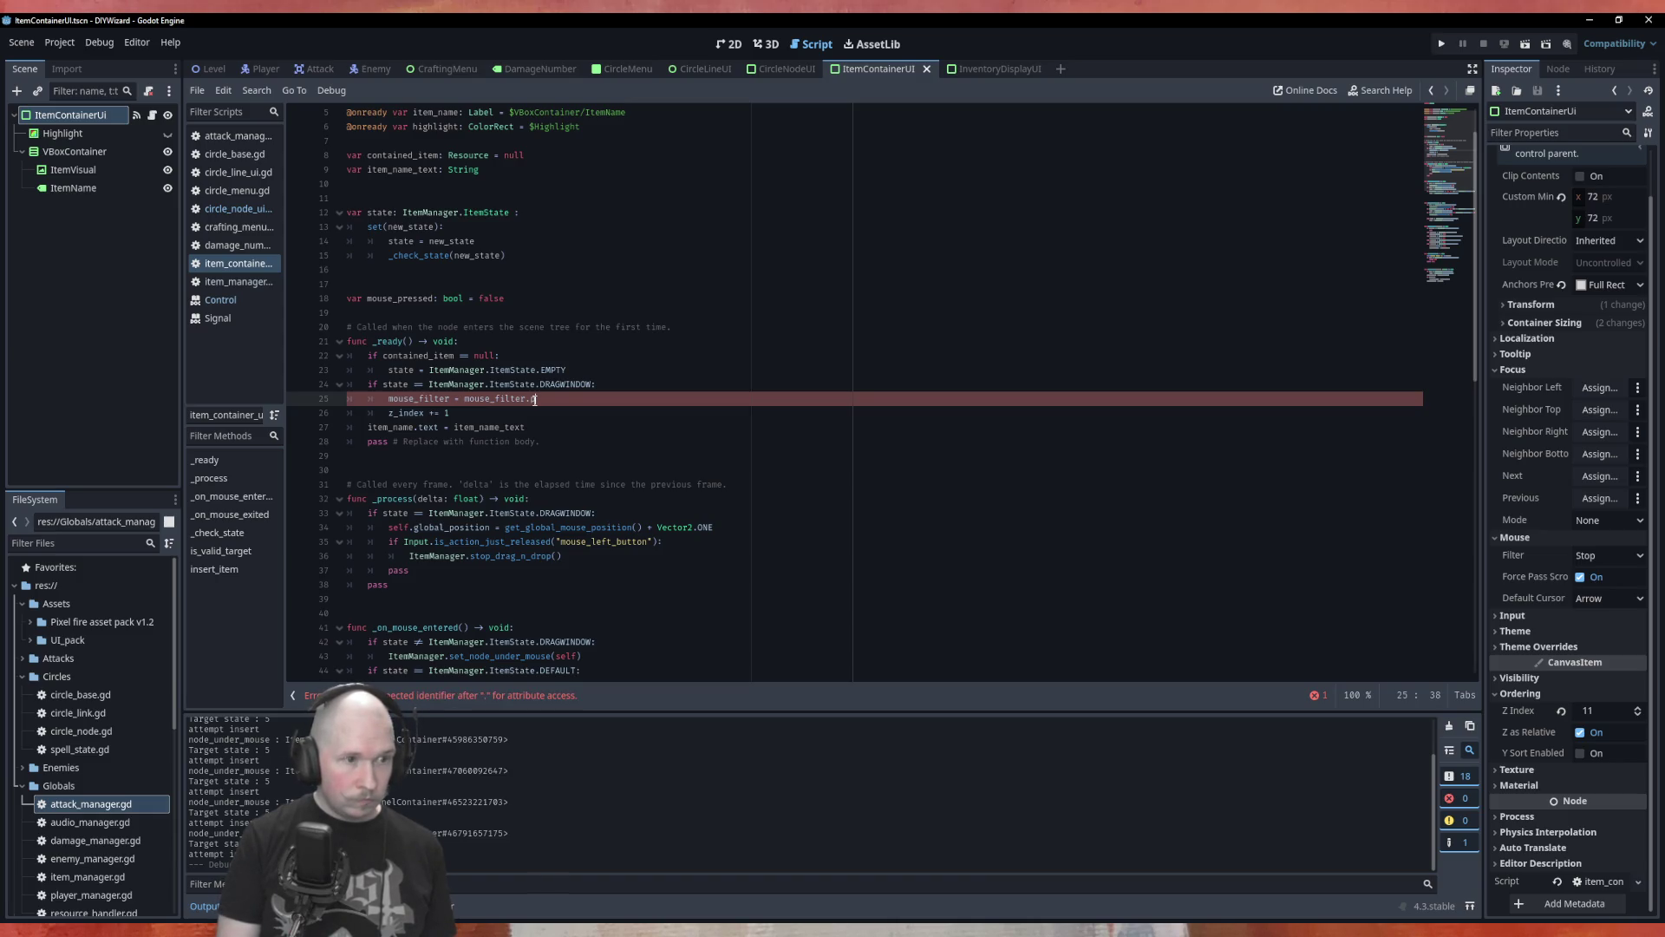
pyautogui.press('BackSpace')
pyautogui.write('M')
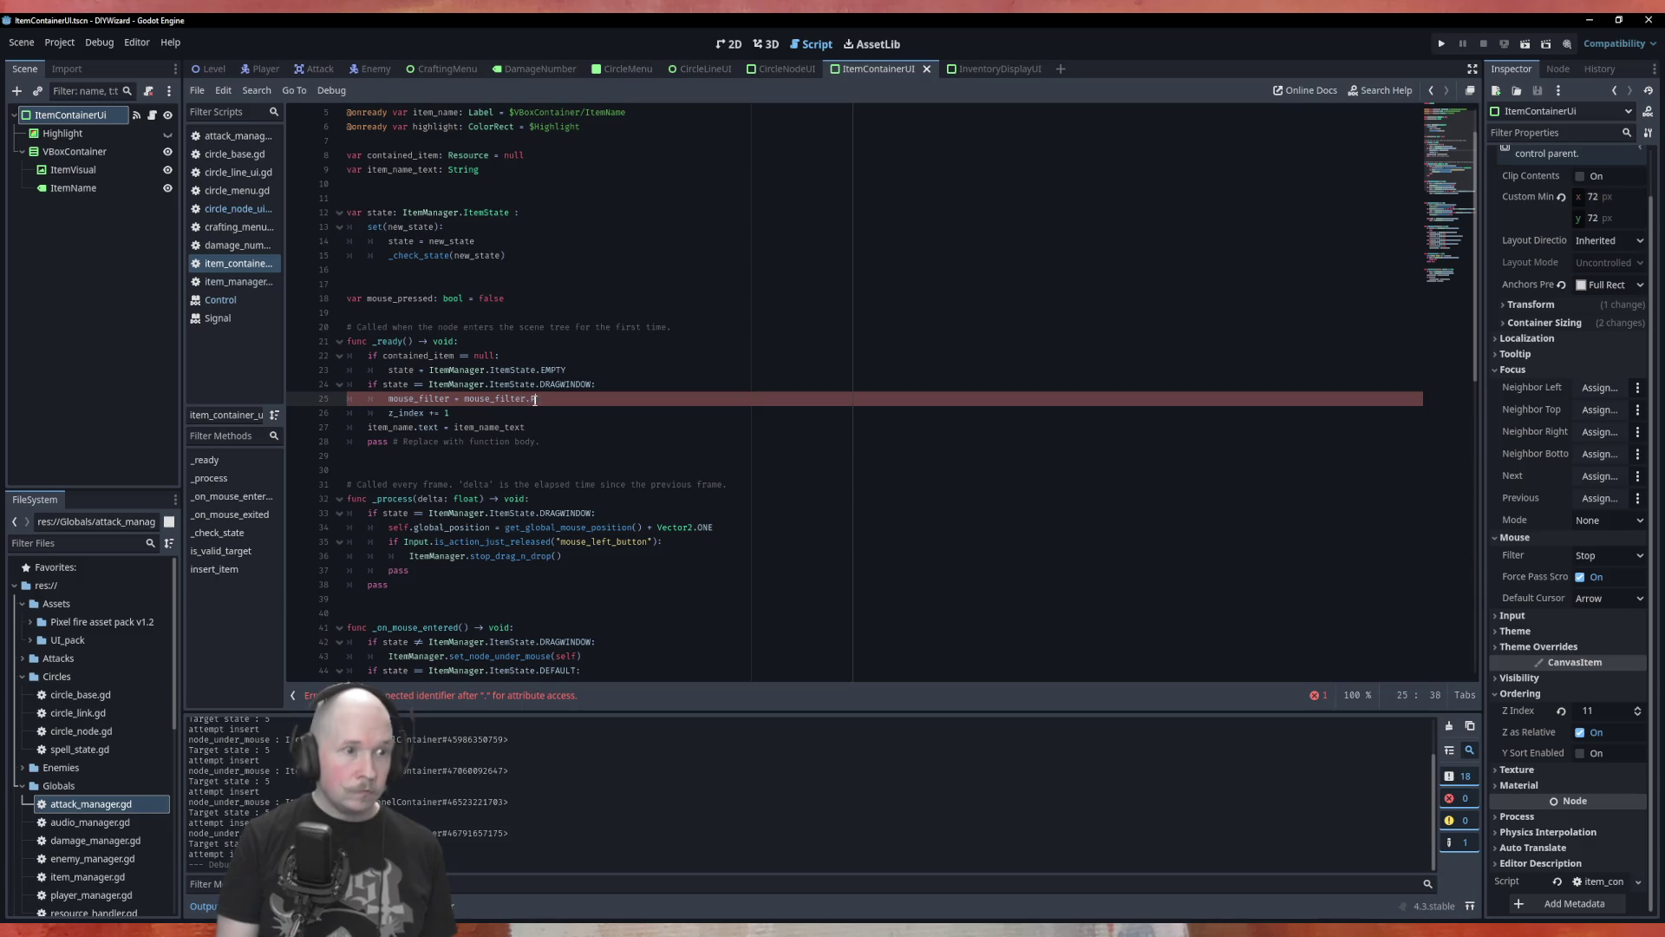
pyautogui.press('BackSpace')
pyautogui.press('BackSpace')
pyautogui.press('BackSpace')
pyautogui.press('BackSpace')
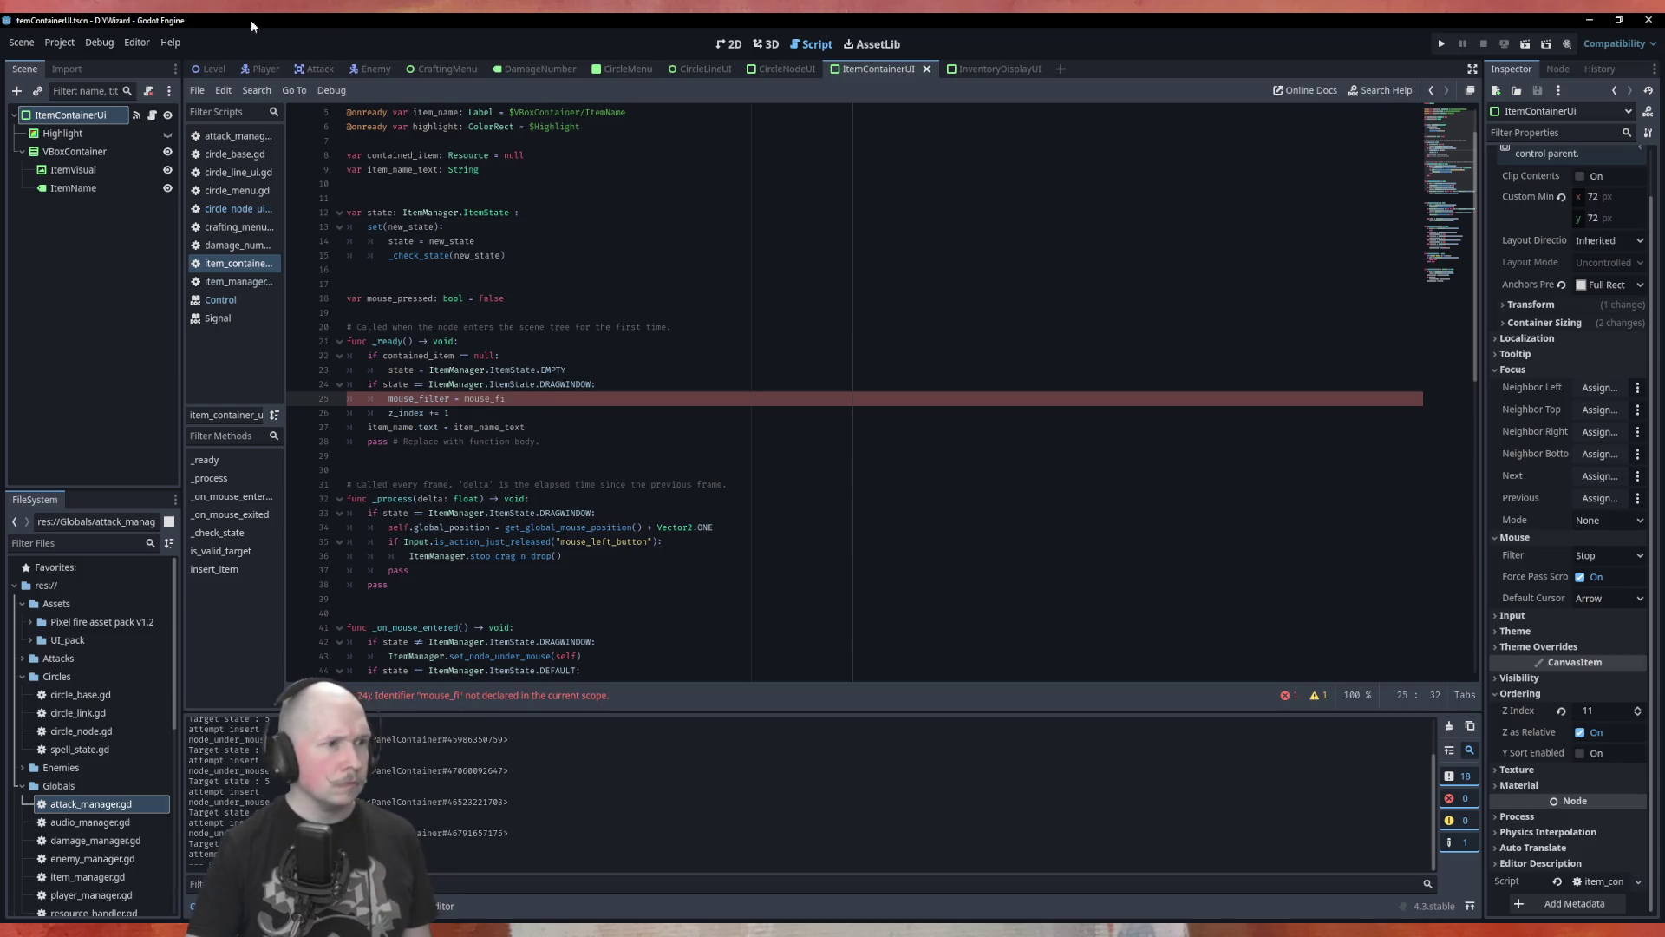
# Complete line 25 as mouse_filter = MOUSE_FILTER_PASS and save the script.
pyautogui.click(261, 300)
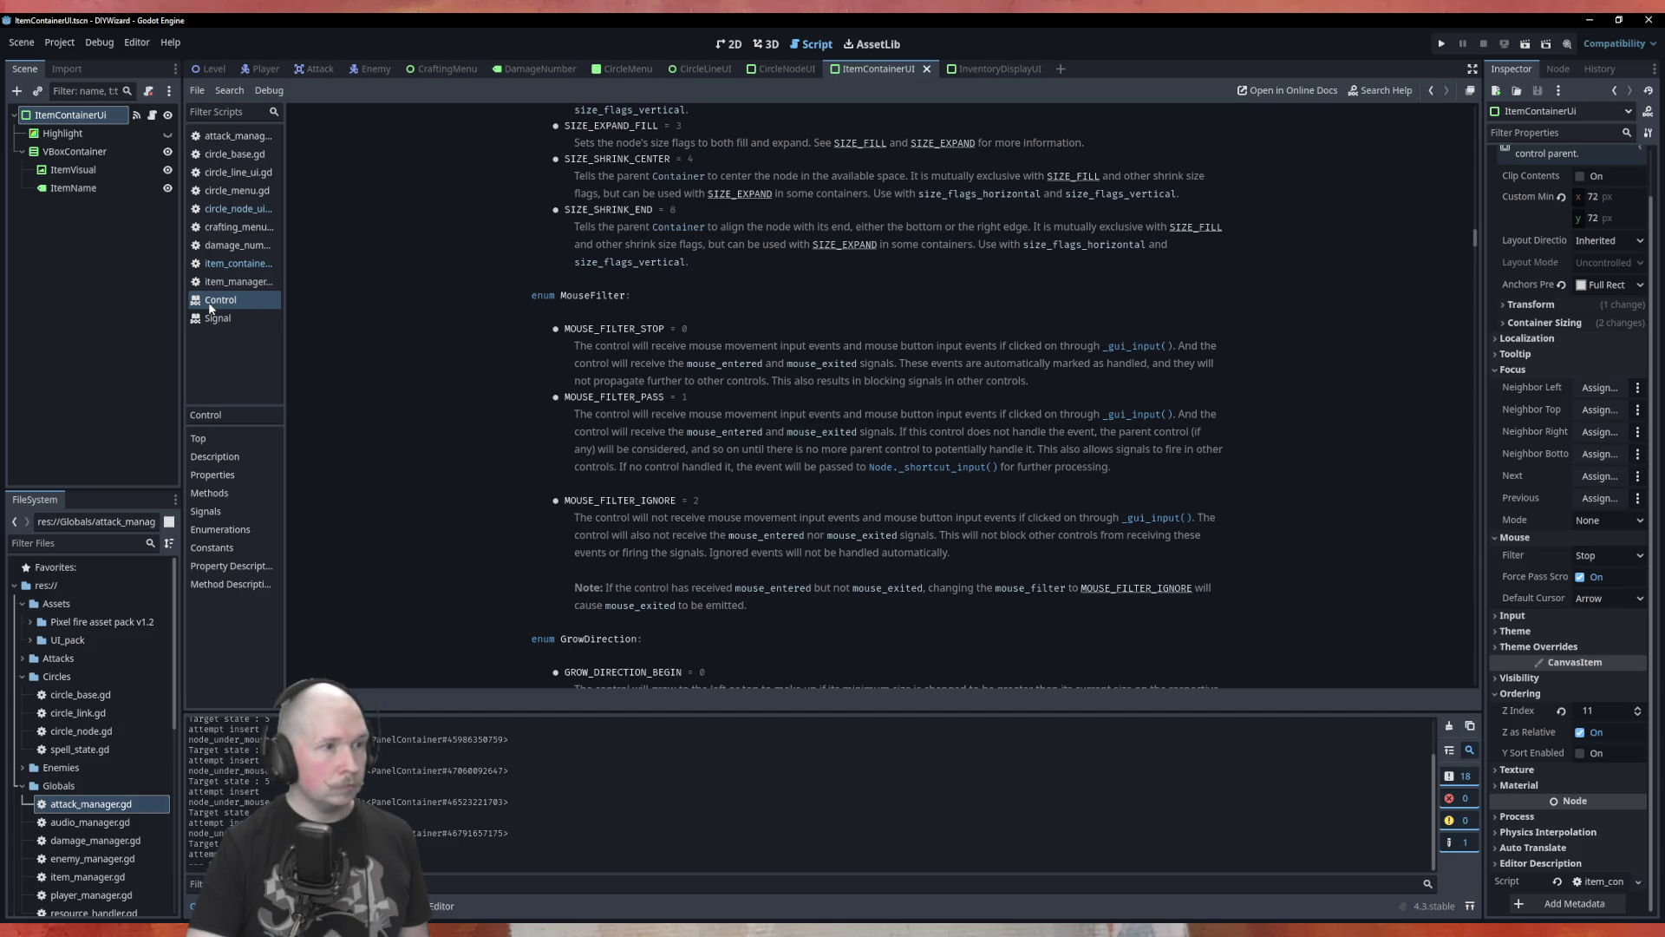
pyautogui.click(239, 263)
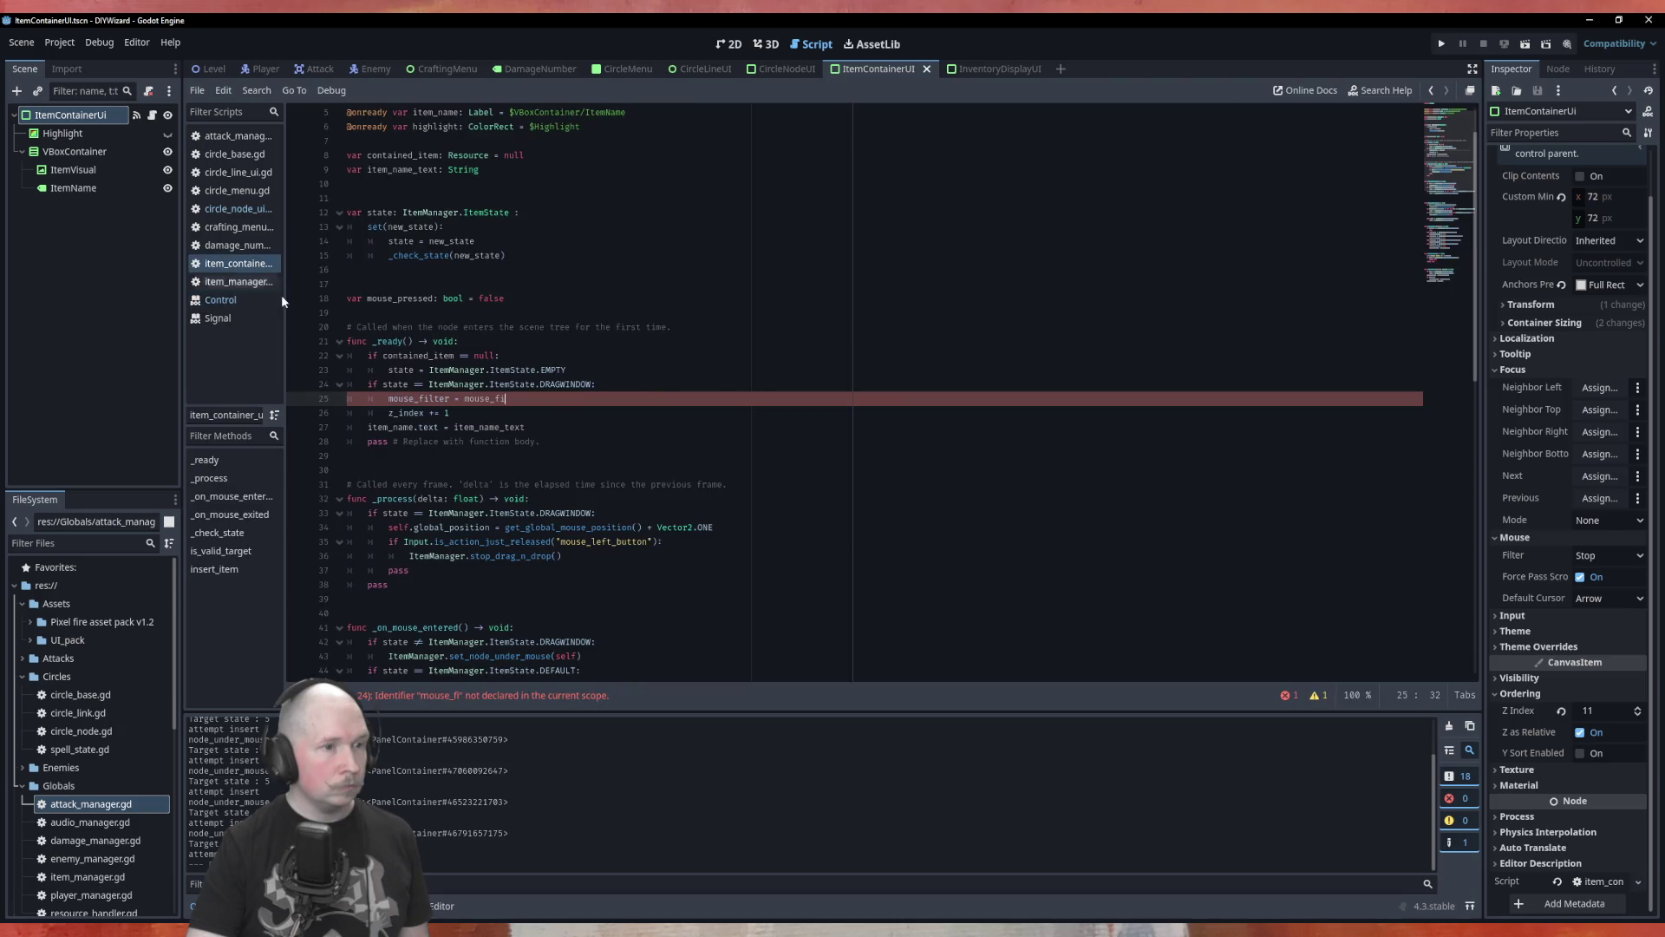
pyautogui.doubleClick(469, 399)
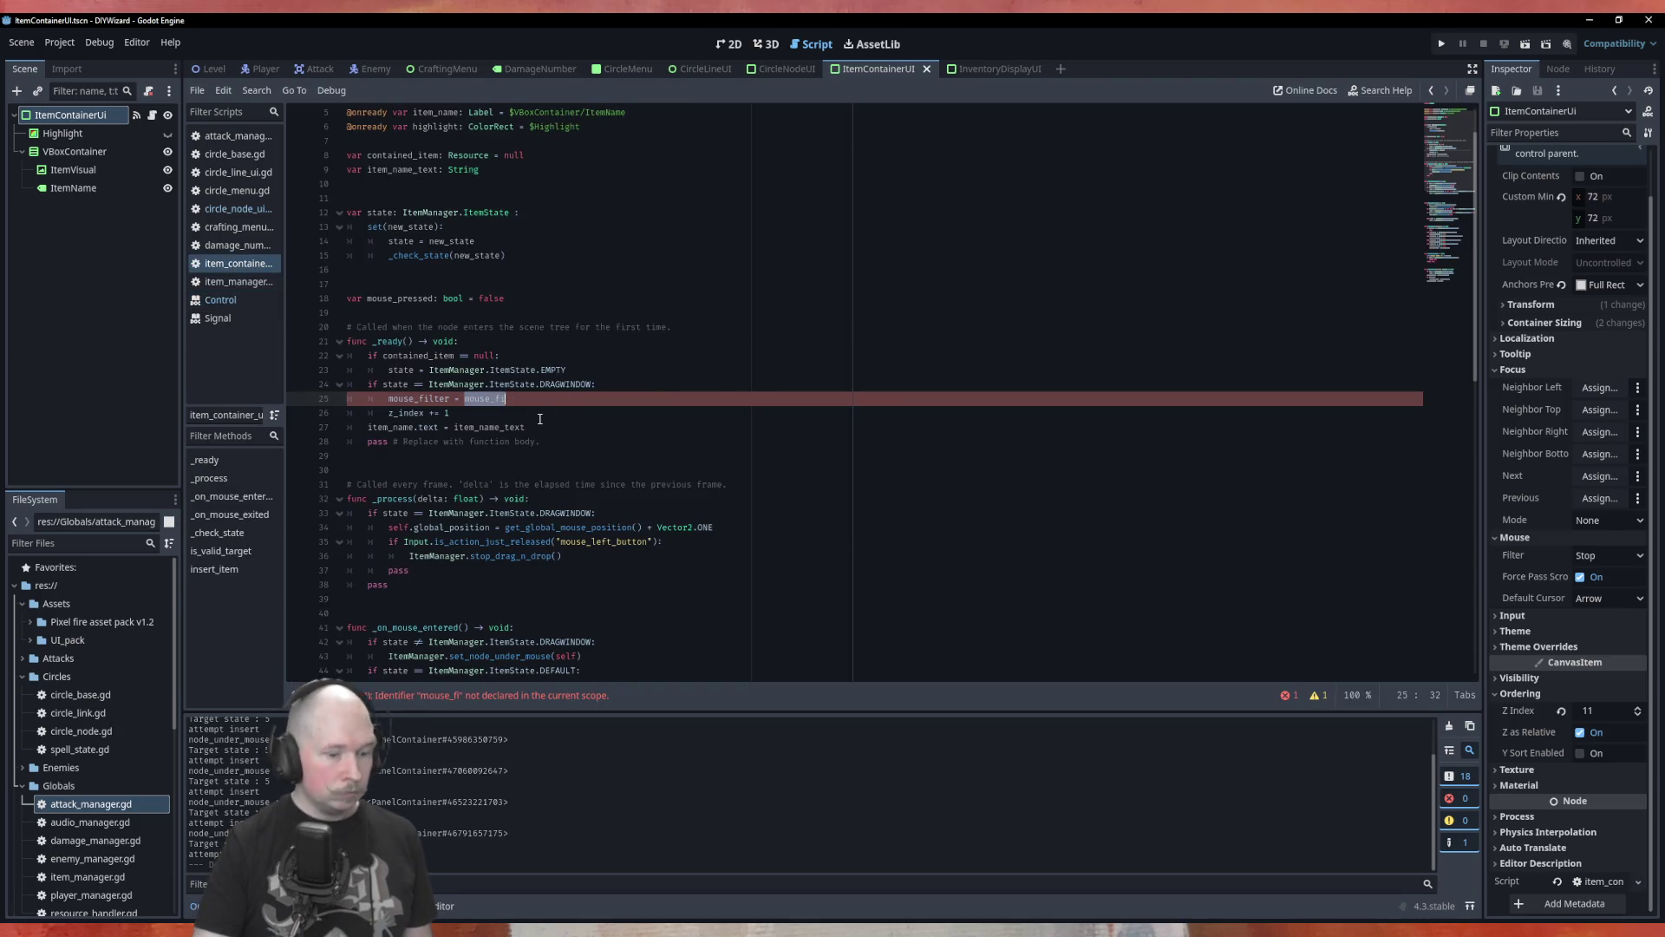
pyautogui.write('MOUS')
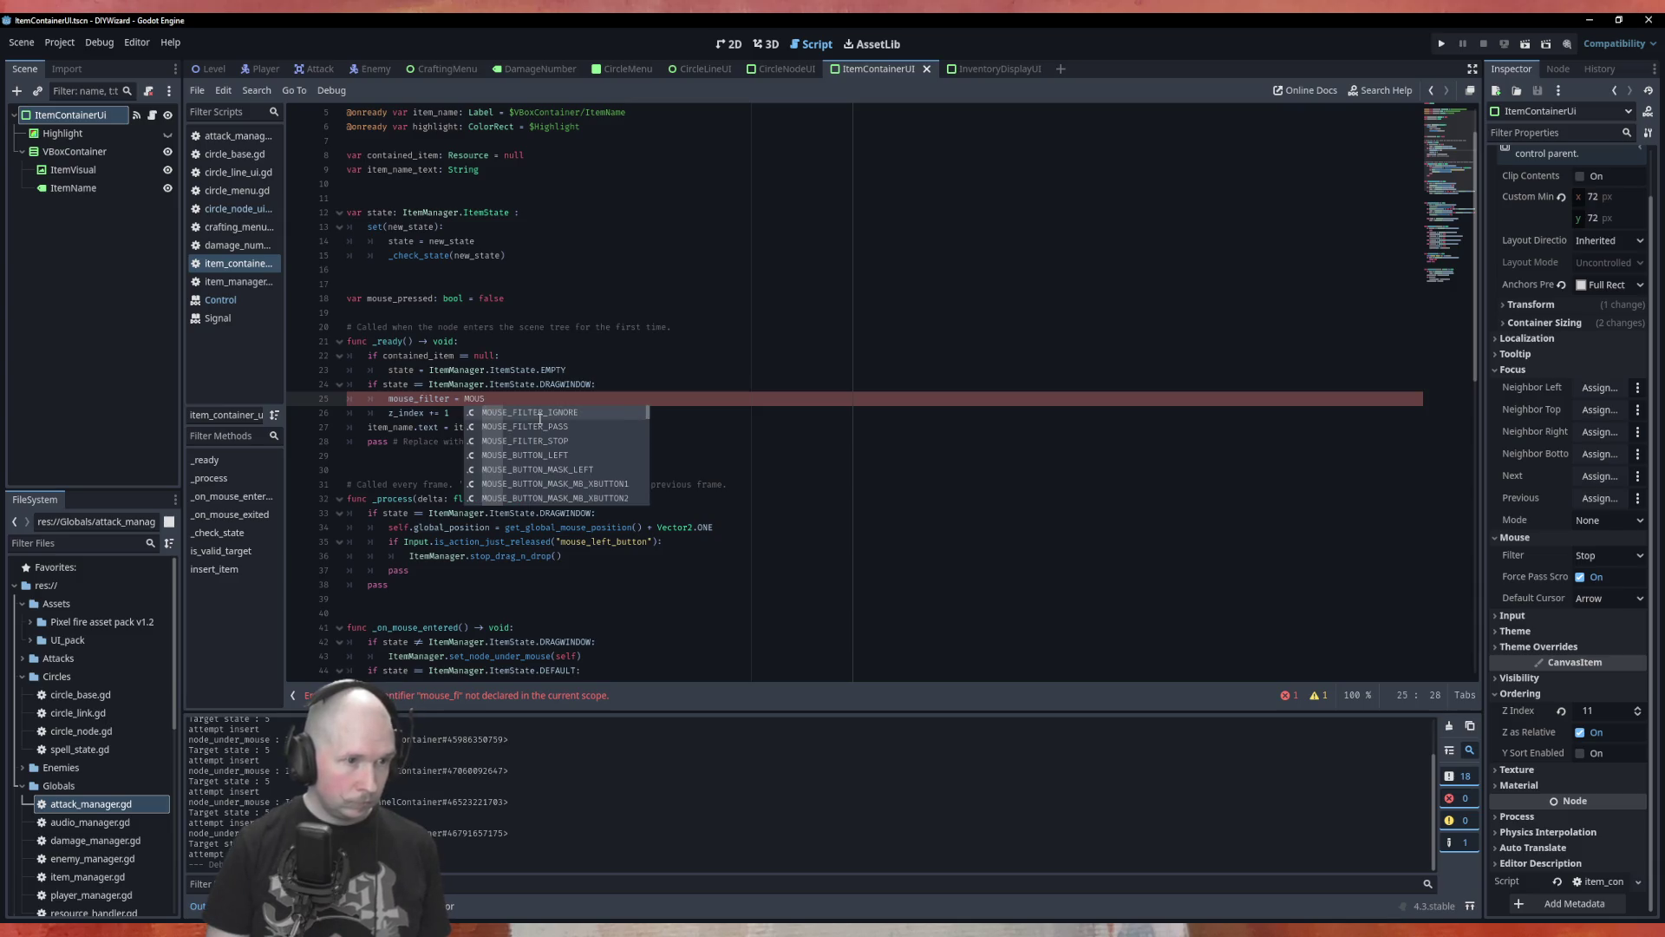
pyautogui.write('E')
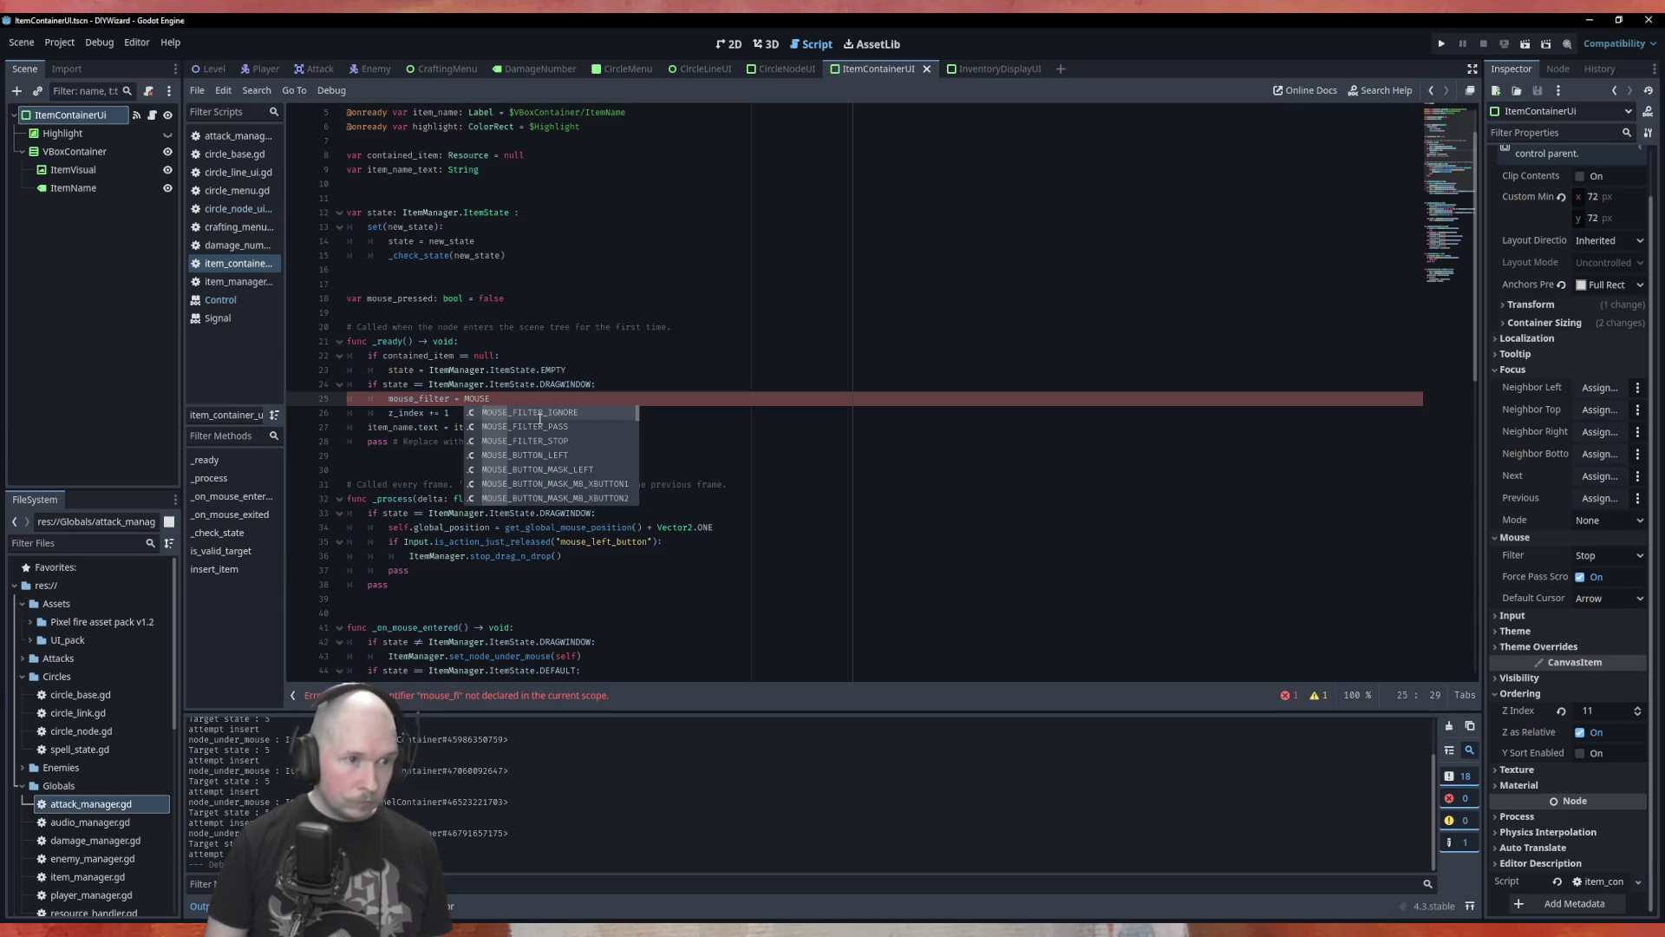
pyautogui.click(540, 421)
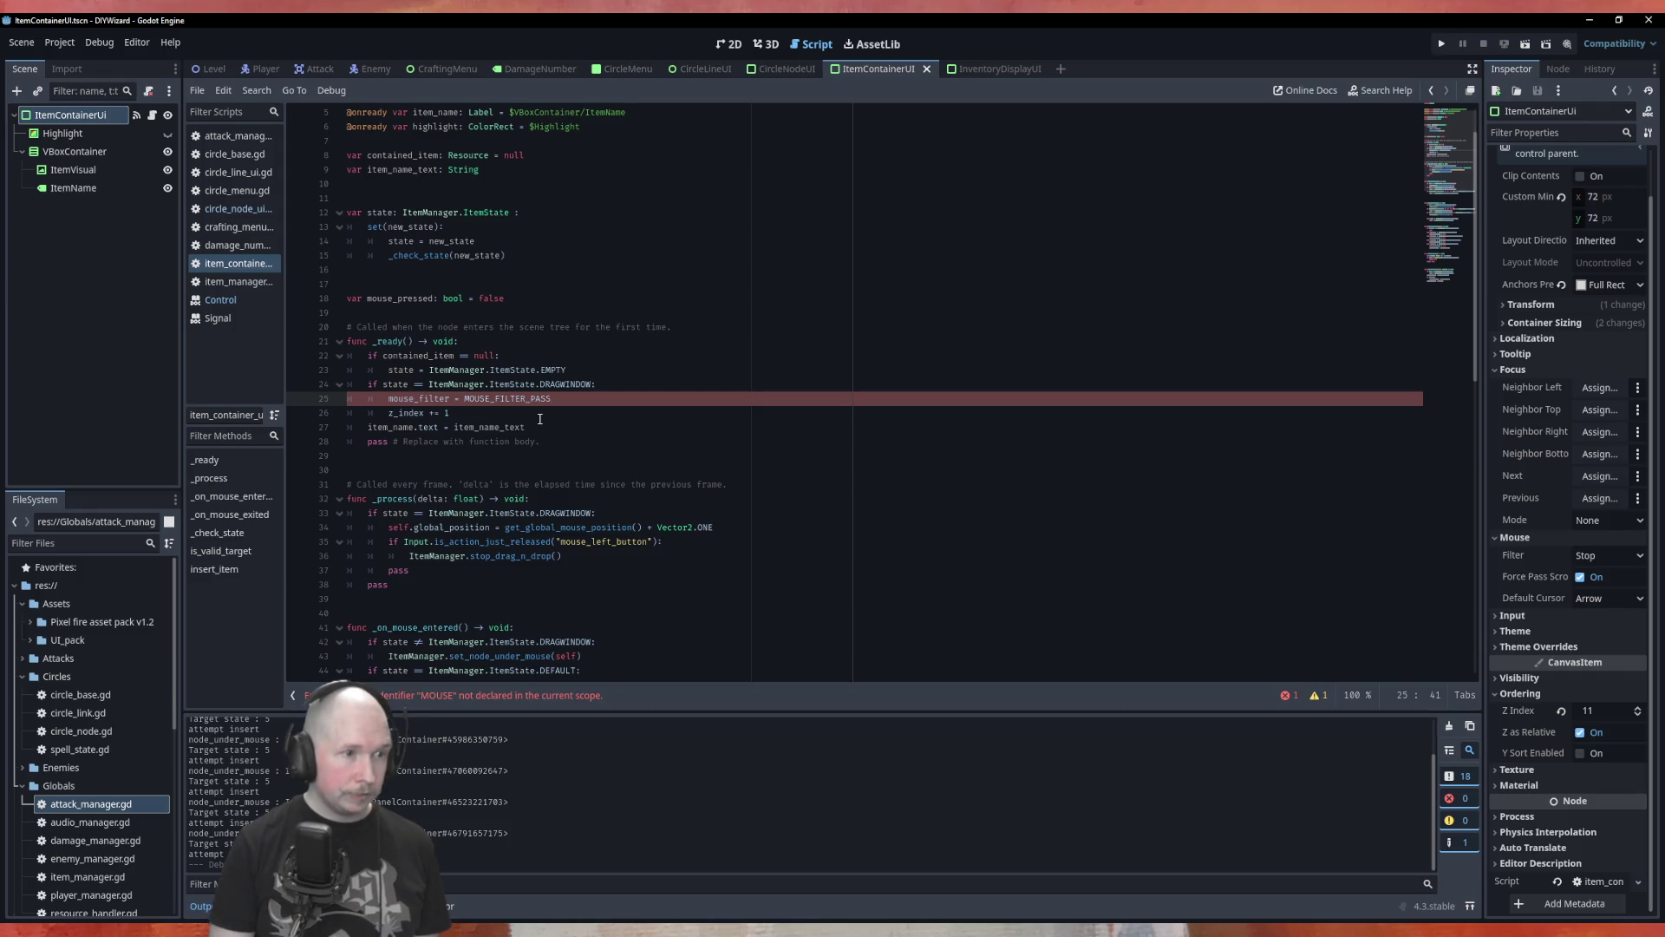
pyautogui.hotkey('ctrl', 's')
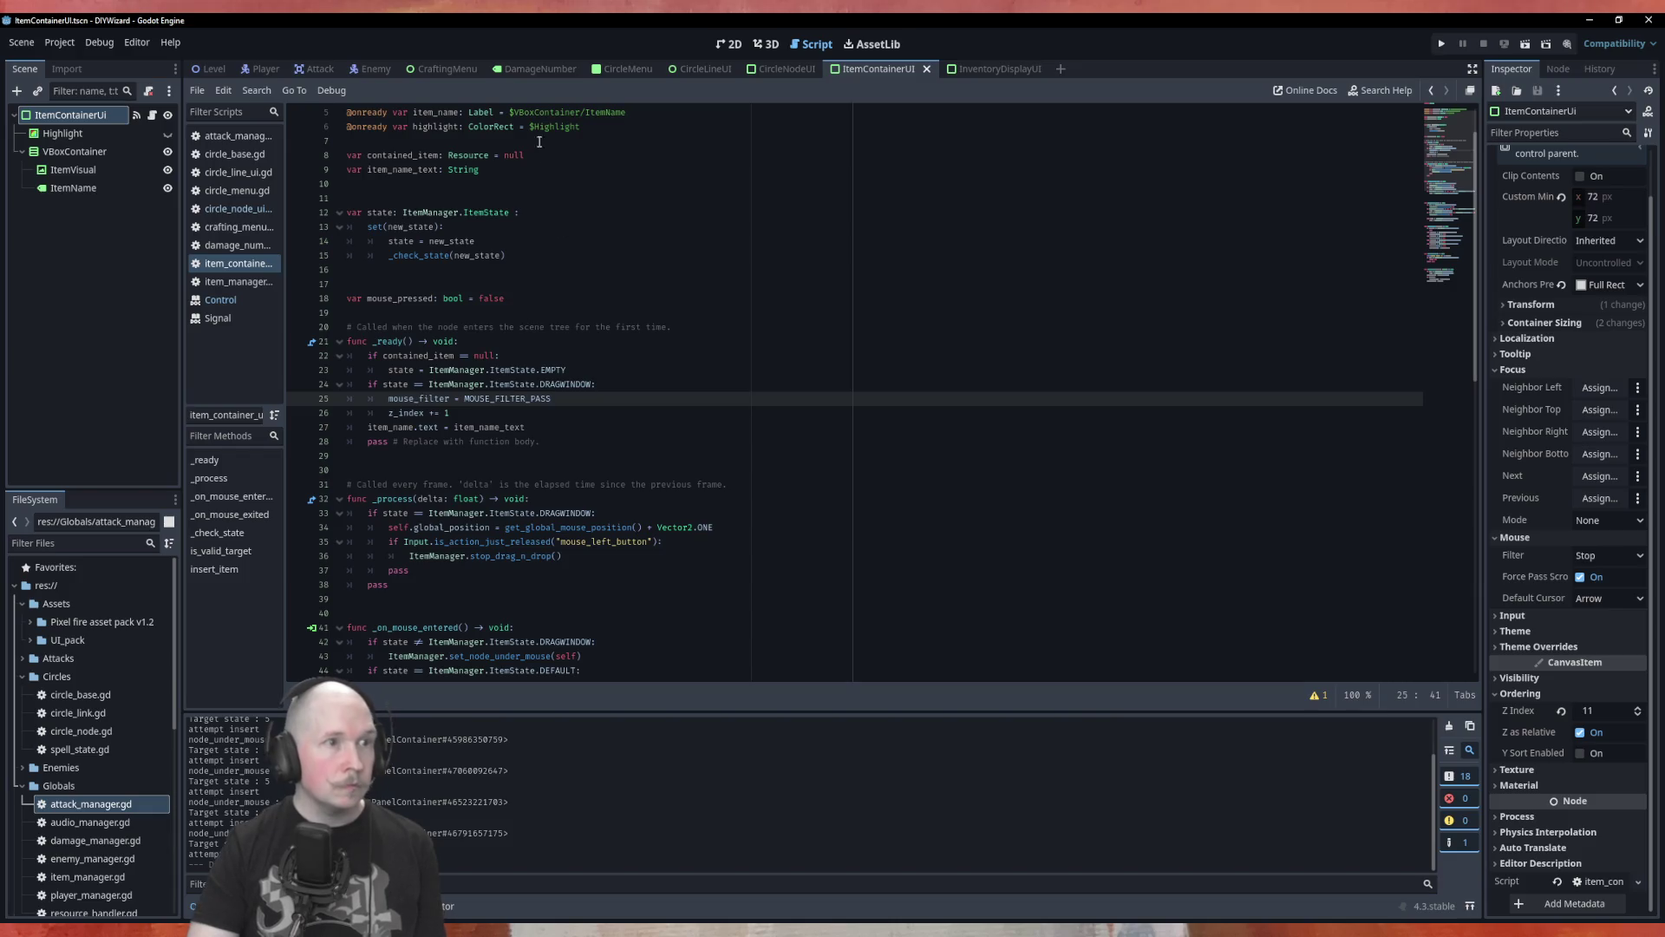
# Comment out the z_index += 1 line and save again.
pyautogui.click(386, 413)
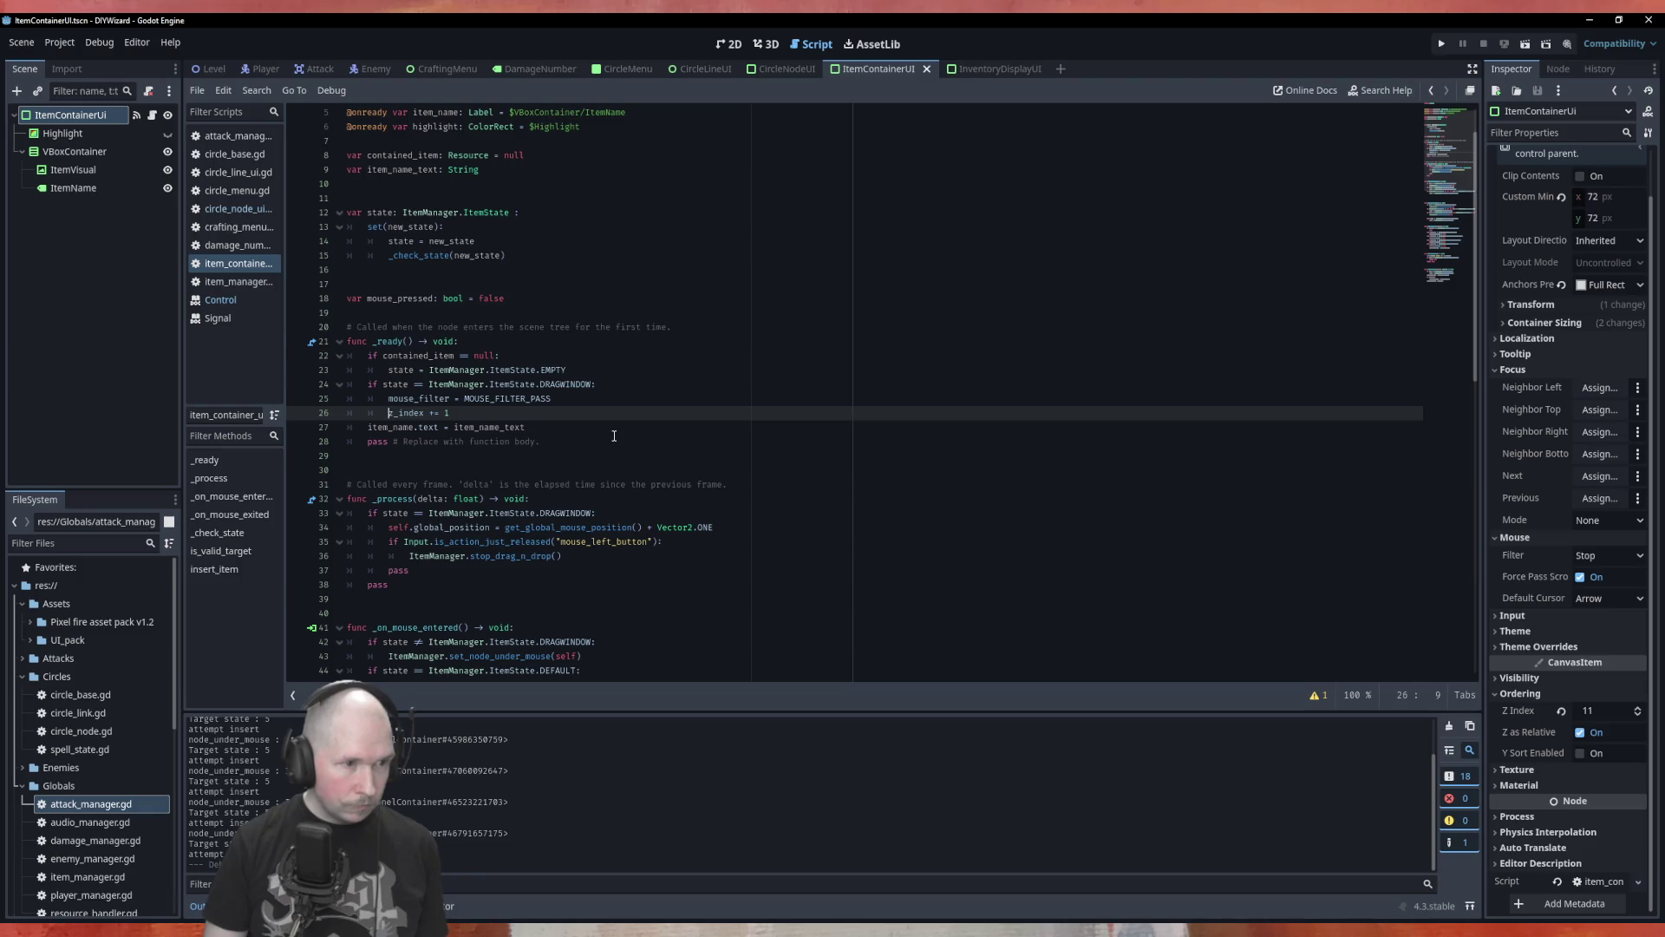
pyautogui.write('#')
pyautogui.hotkey('ctrl', 's')
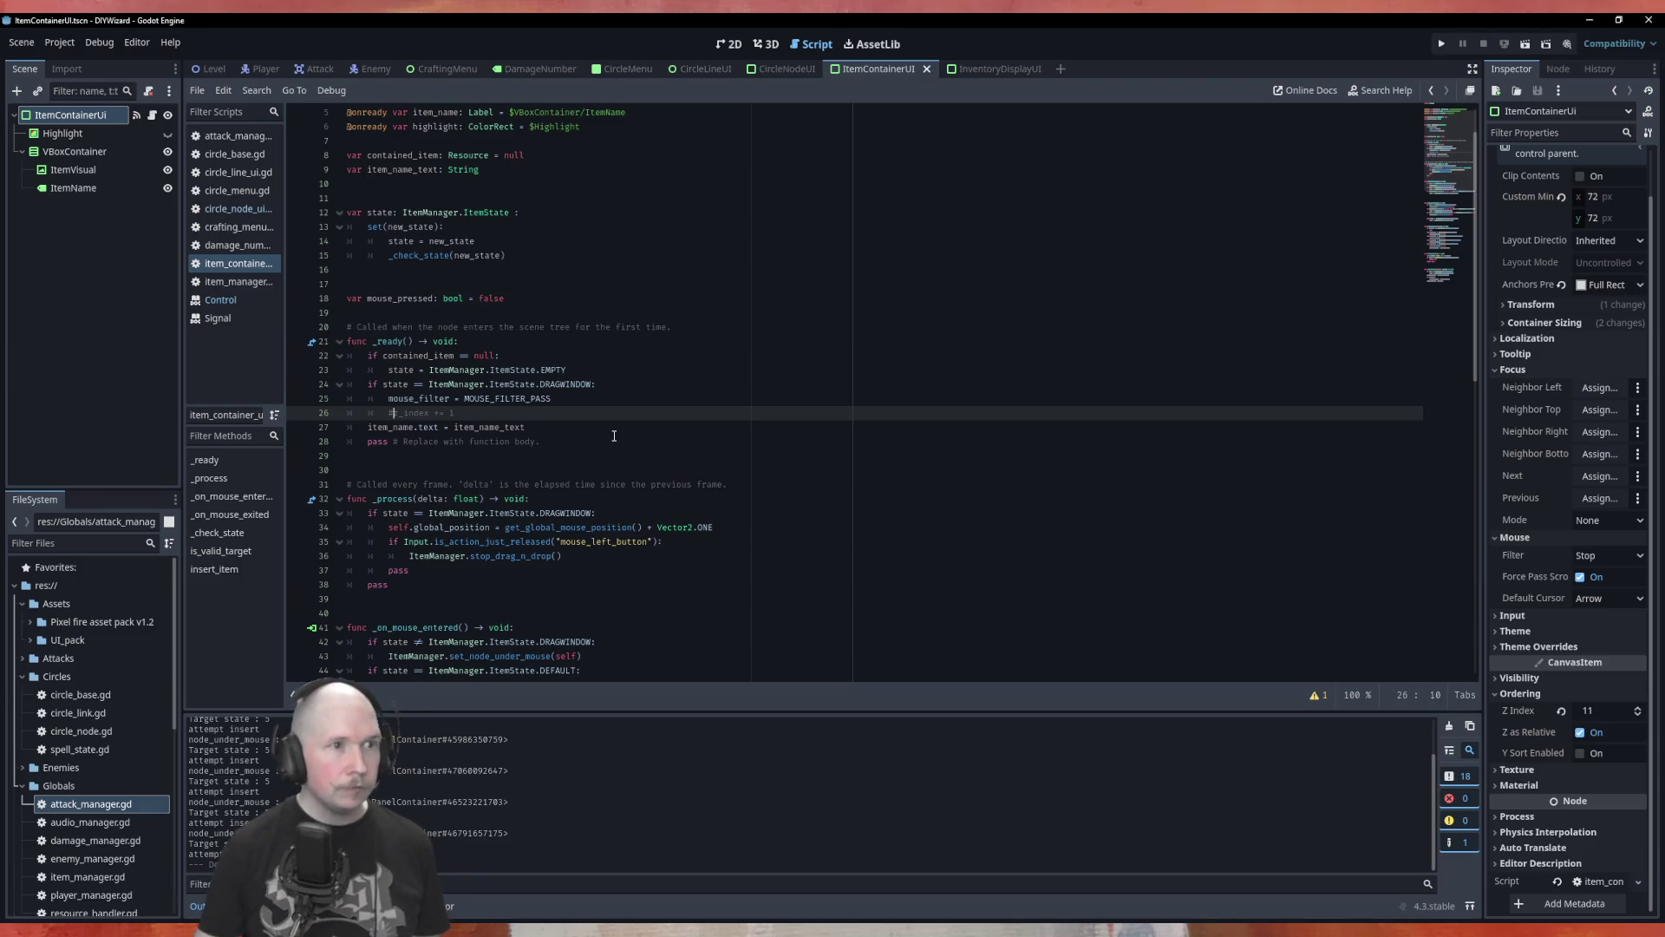
# Switch to the CircleMenu scene and launch the game with F5.
pyautogui.click(623, 69)
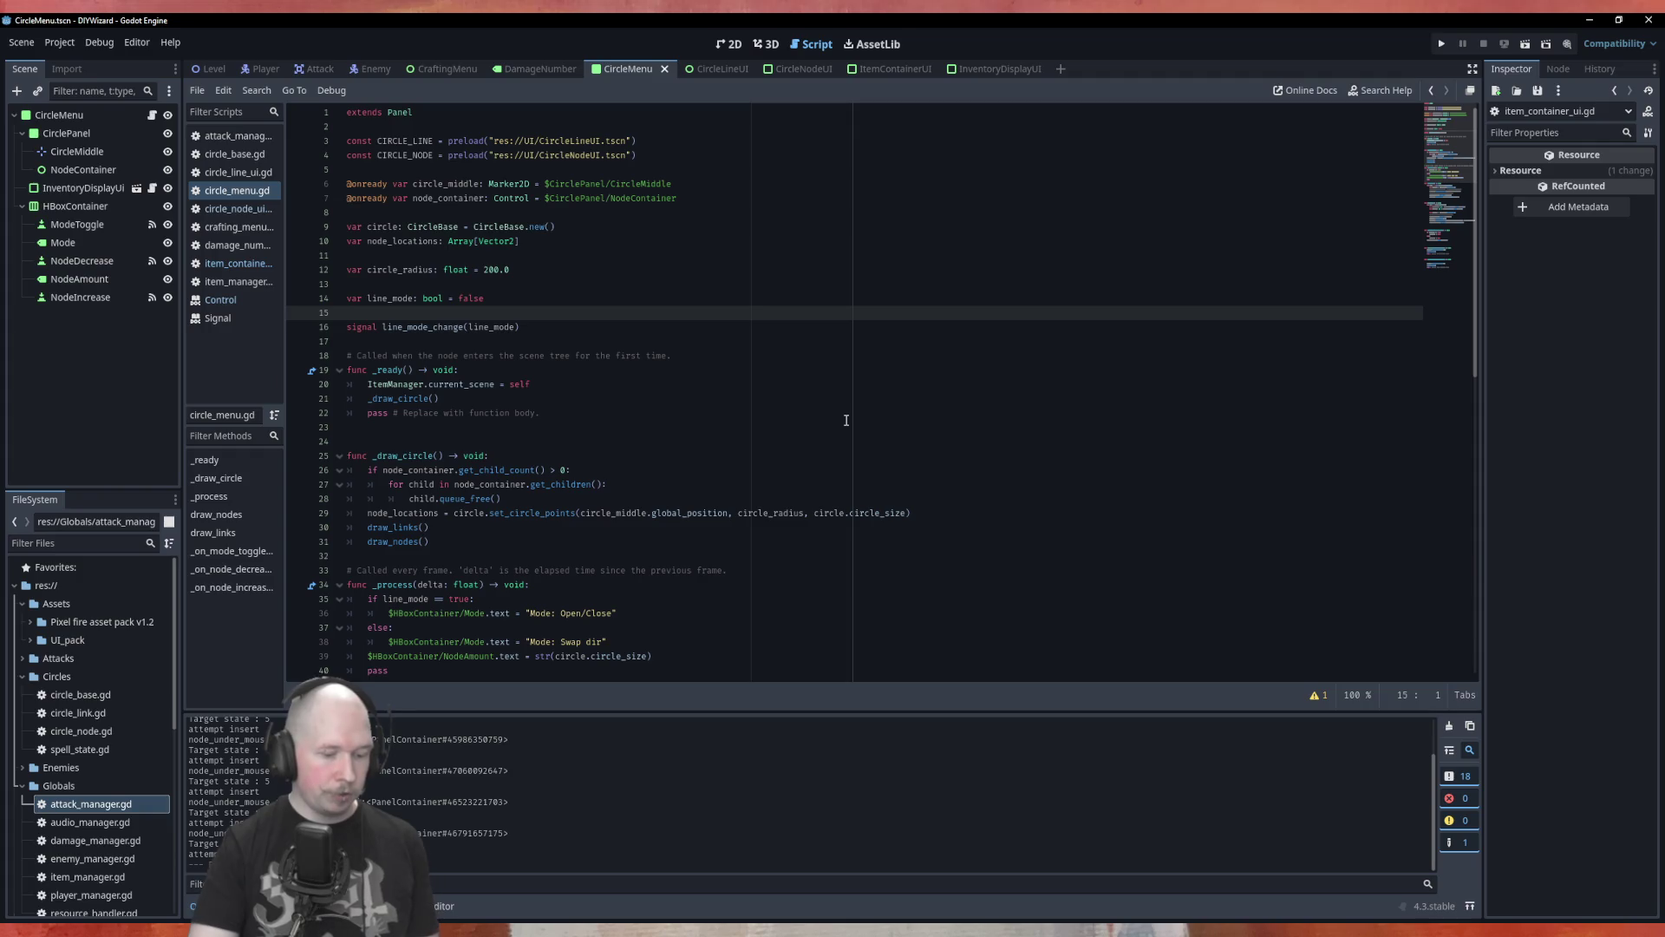
pyautogui.press('F5')
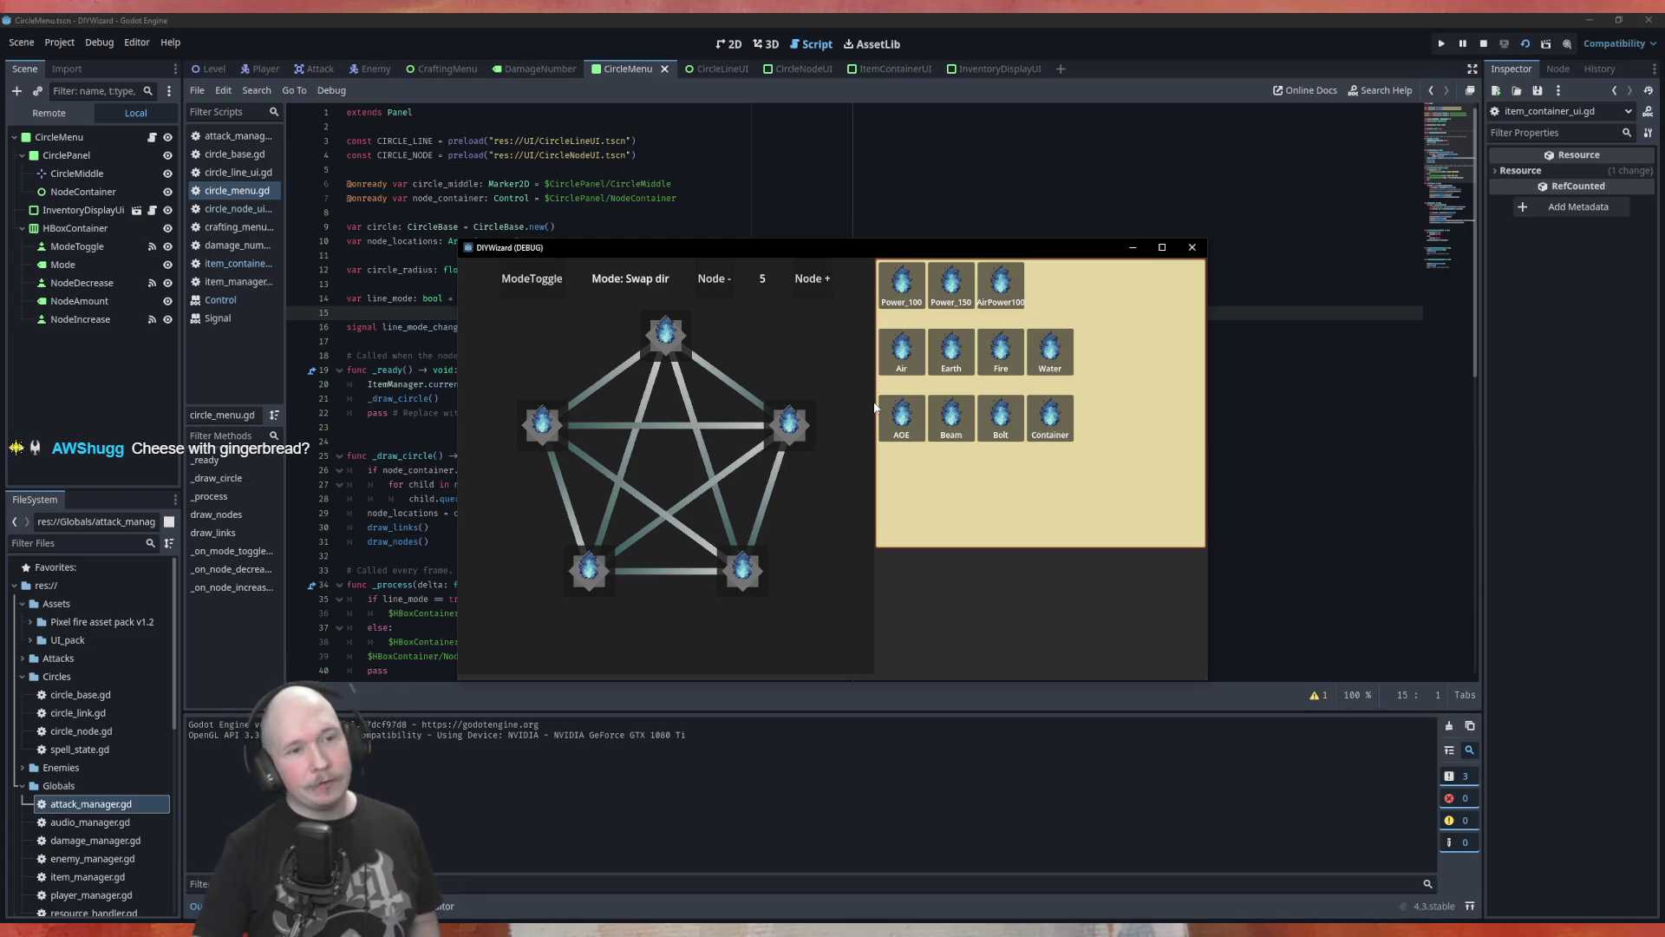
# Drop Air runes onto the top and left circle nodes, then close the game window.
pyautogui.moveTo(902, 351)
pyautogui.mouseDown()
pyautogui.moveTo(786, 433)
pyautogui.moveTo(798, 426)
pyautogui.moveTo(777, 420)
pyautogui.moveTo(794, 425)
pyautogui.mouseUp()
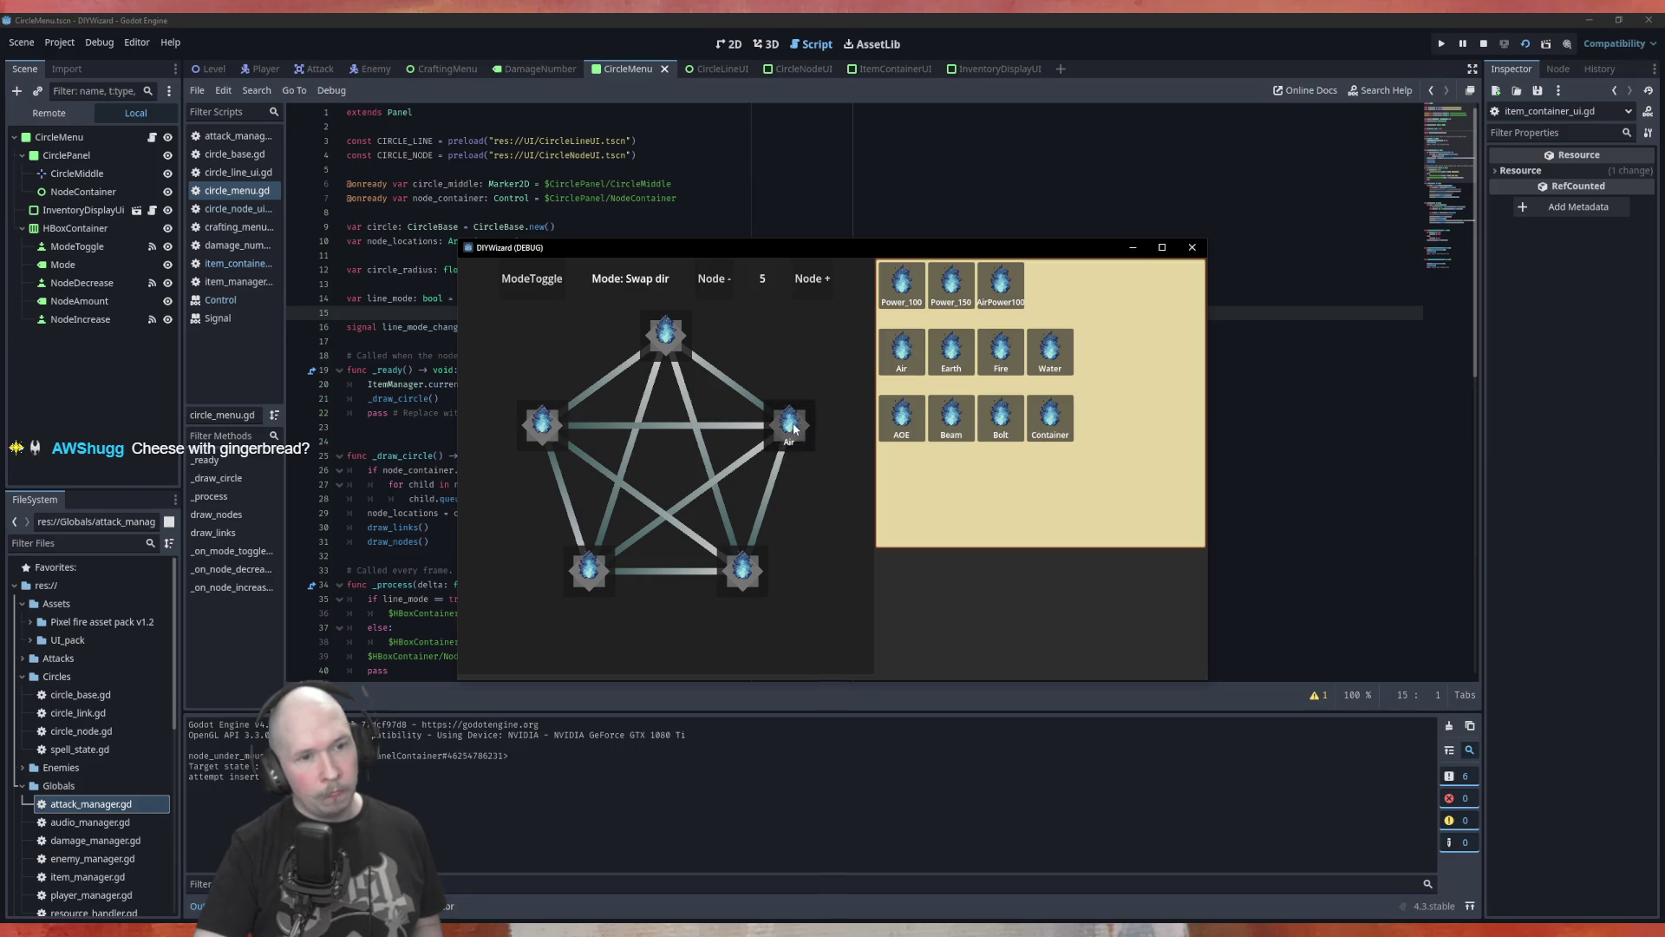
pyautogui.moveTo(708, 337); pyautogui.dragTo(669, 341)
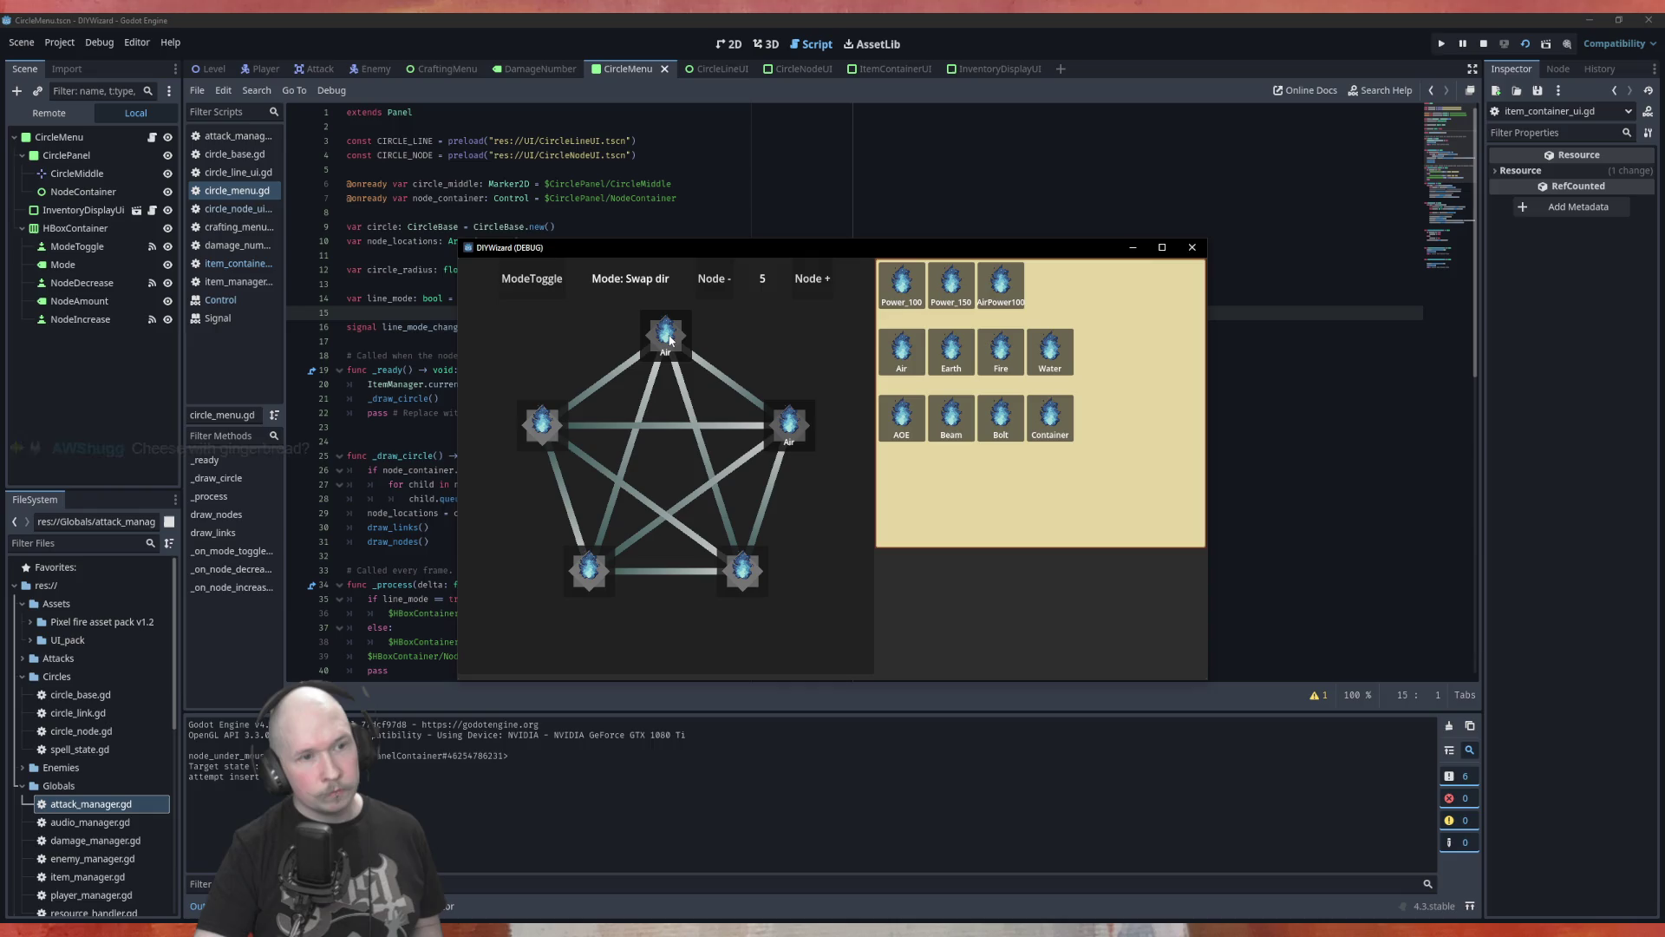
pyautogui.moveTo(902, 351); pyautogui.dragTo(545, 427)
pyautogui.click(1192, 248)
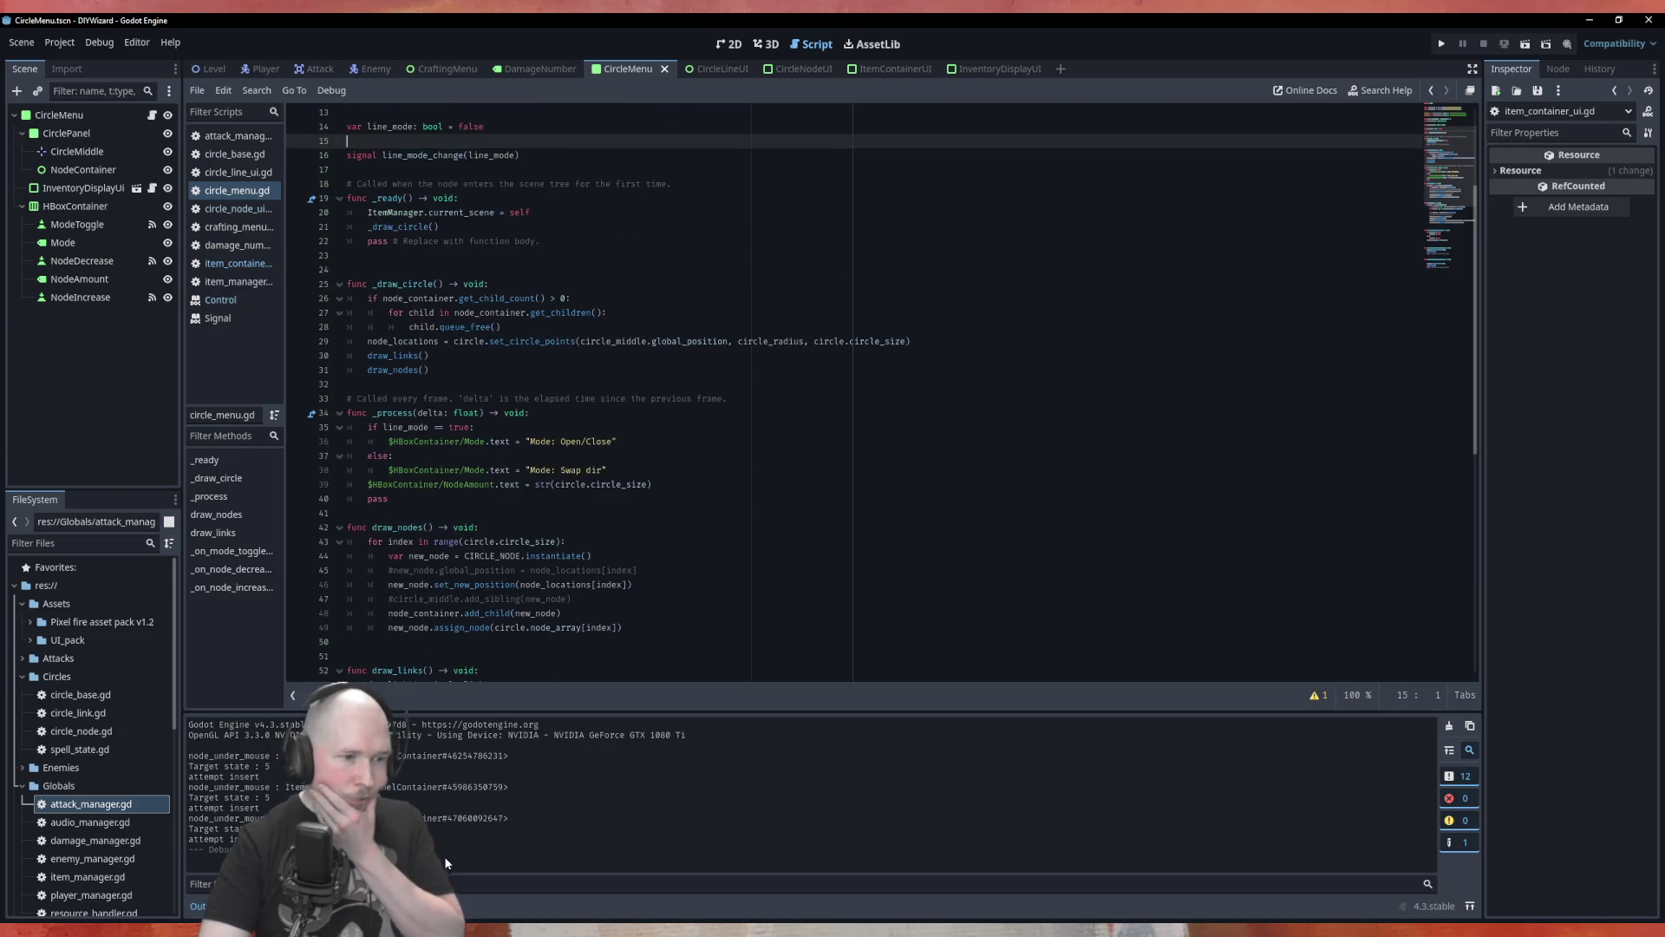
# Scroll through circle_menu.gd to review the draw_nodes and draw_links functions.
pyautogui.scroll(-5, 711, 510)
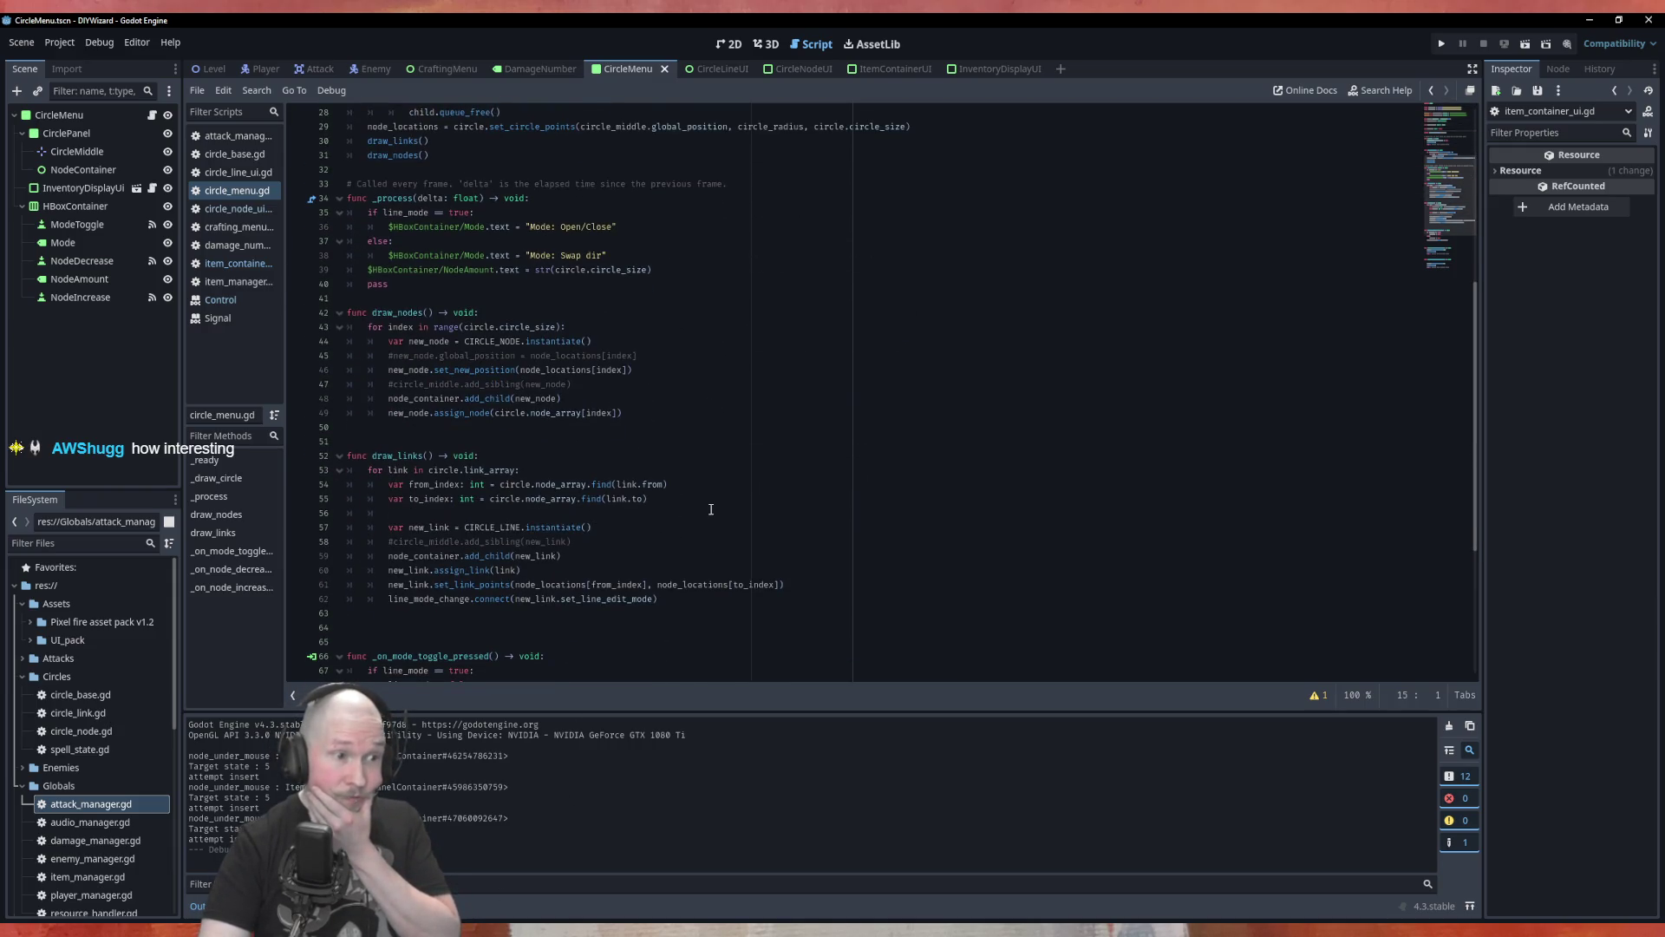
pyautogui.scroll(5, 711, 510)
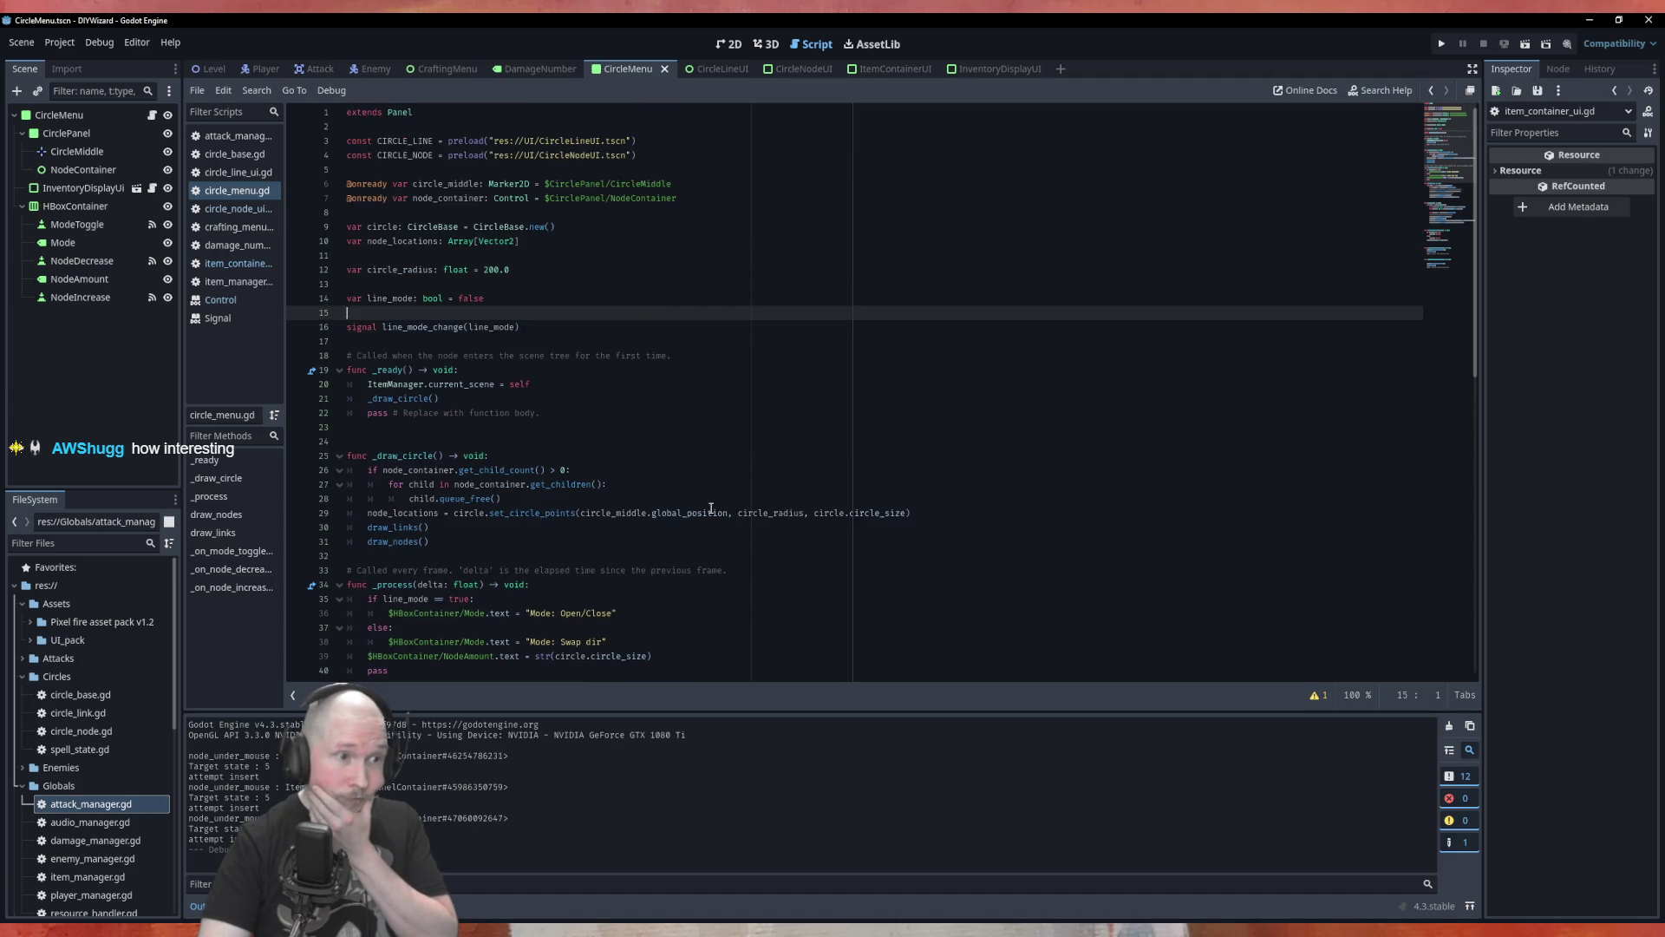
pyautogui.scroll(-3, 712, 508)
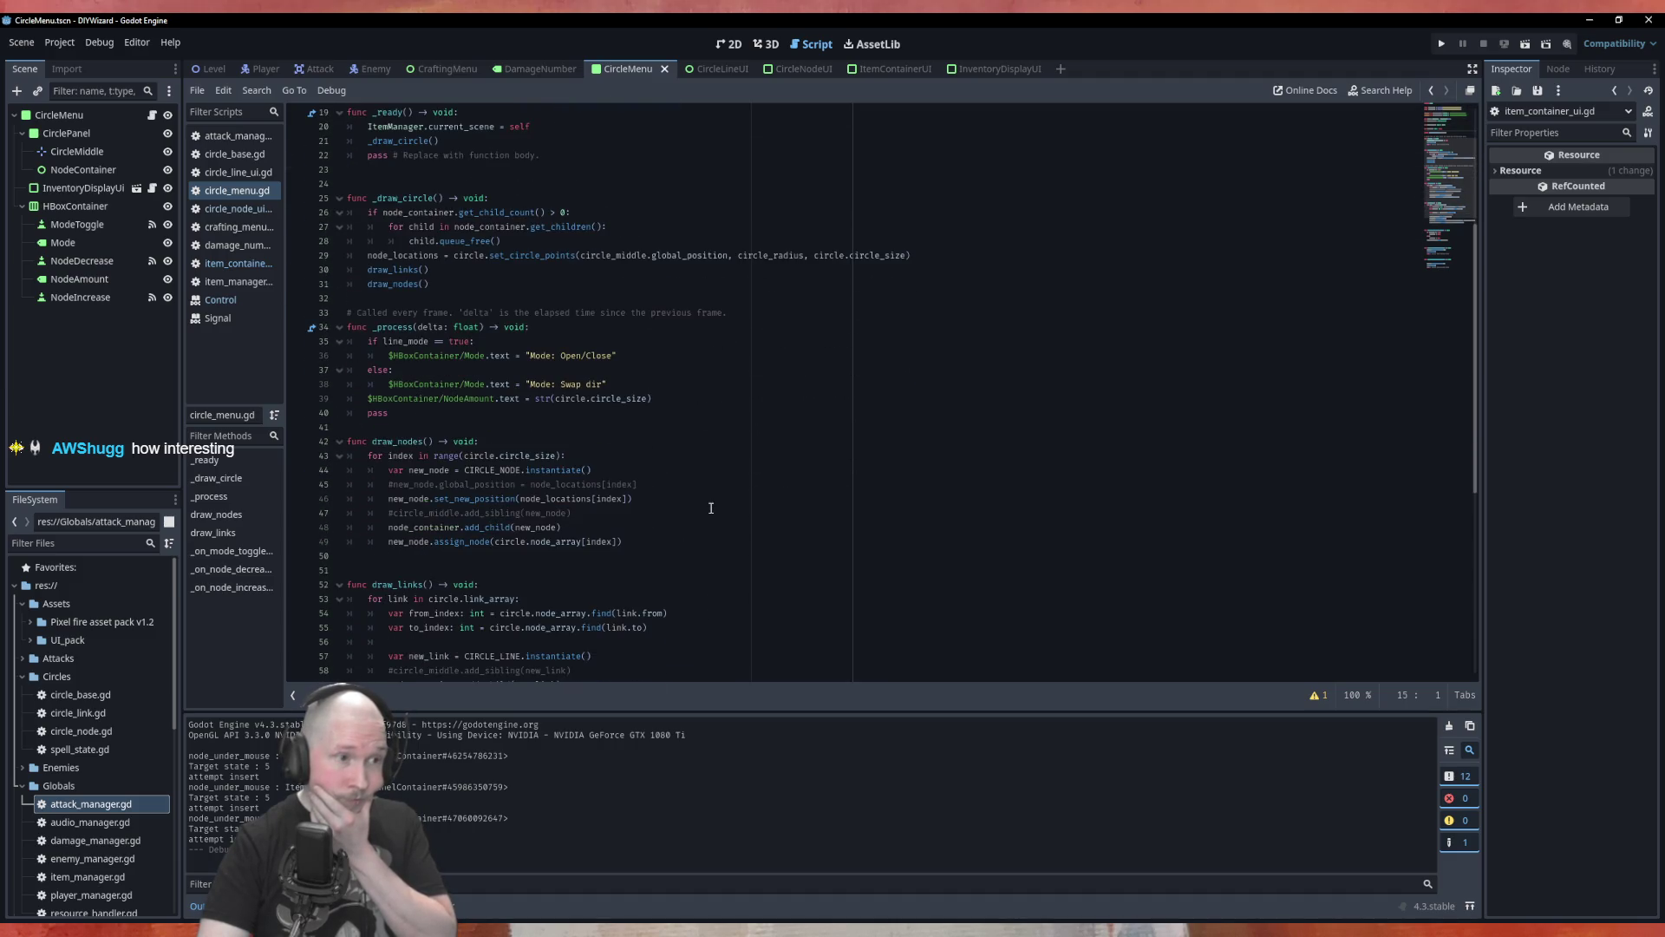
pyautogui.scroll(2, 671, 408)
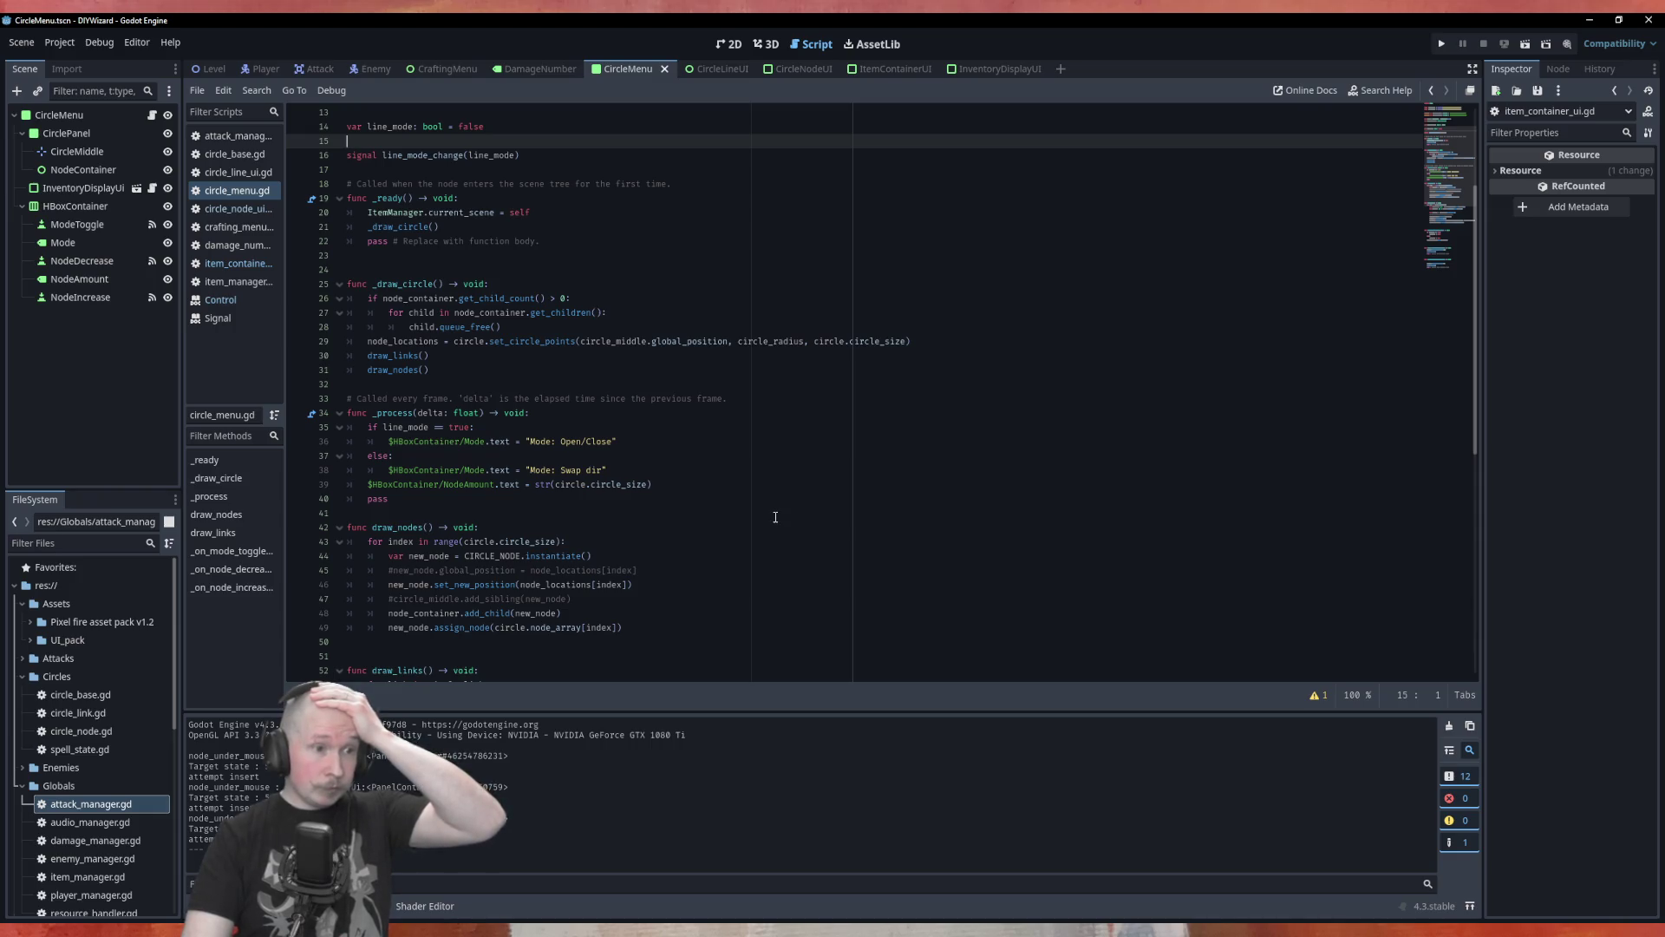
pyautogui.scroll(-9, 776, 517)
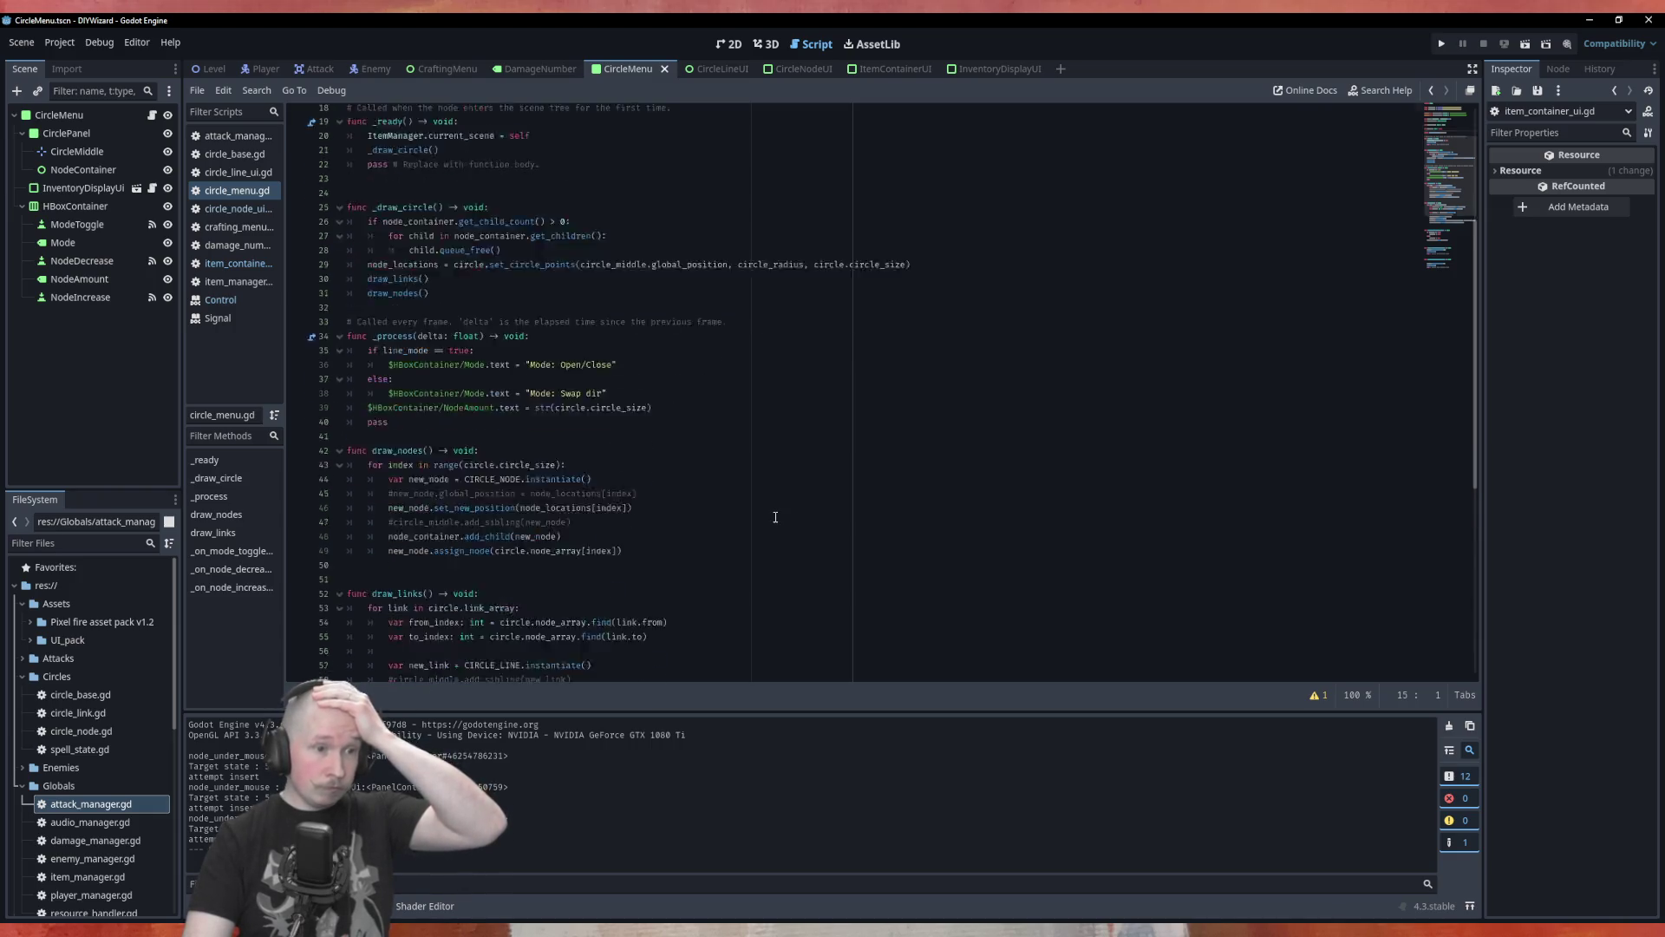
pyautogui.scroll(12, 776, 517)
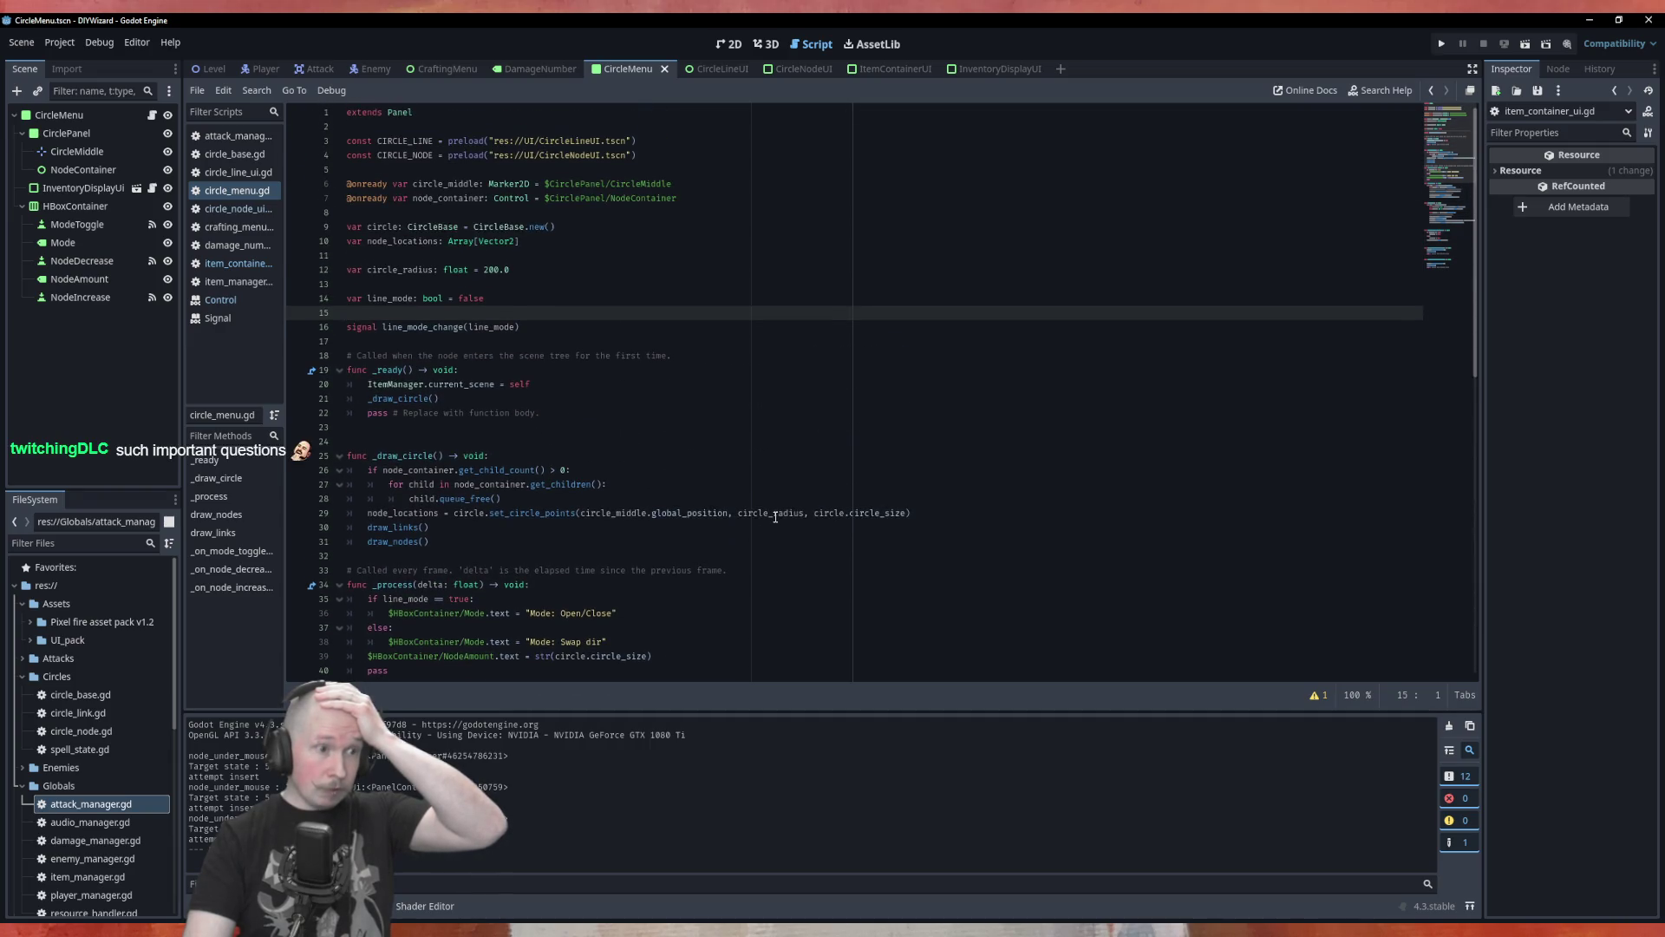
pyautogui.scroll(-11, 776, 517)
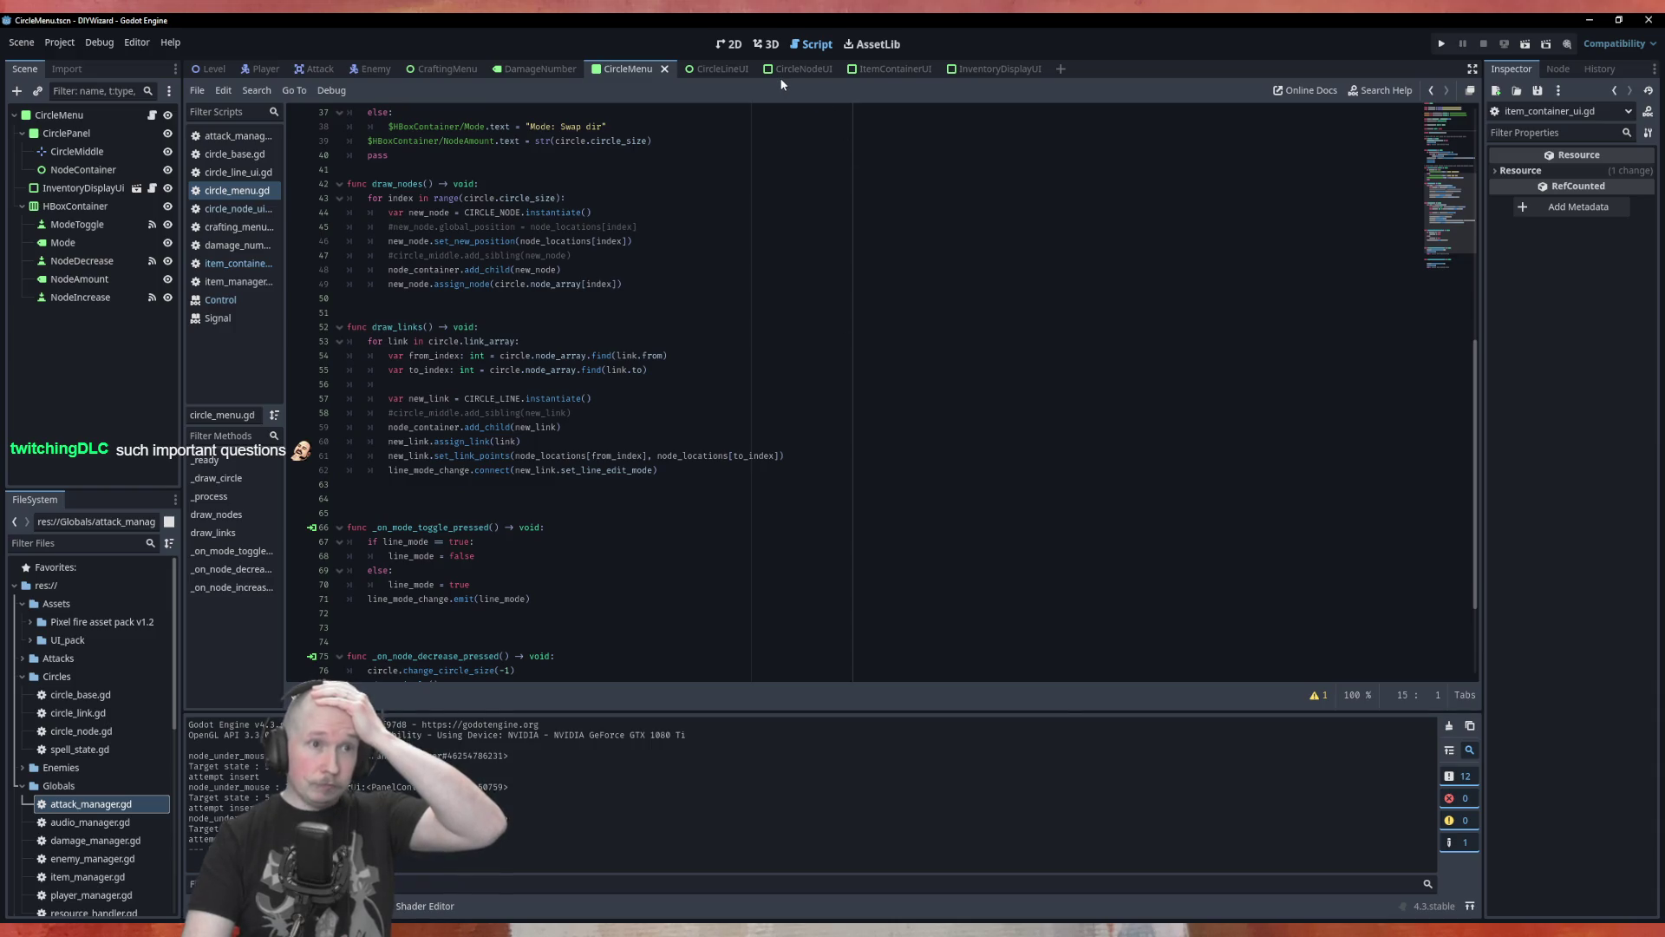
pyautogui.click(259, 261)
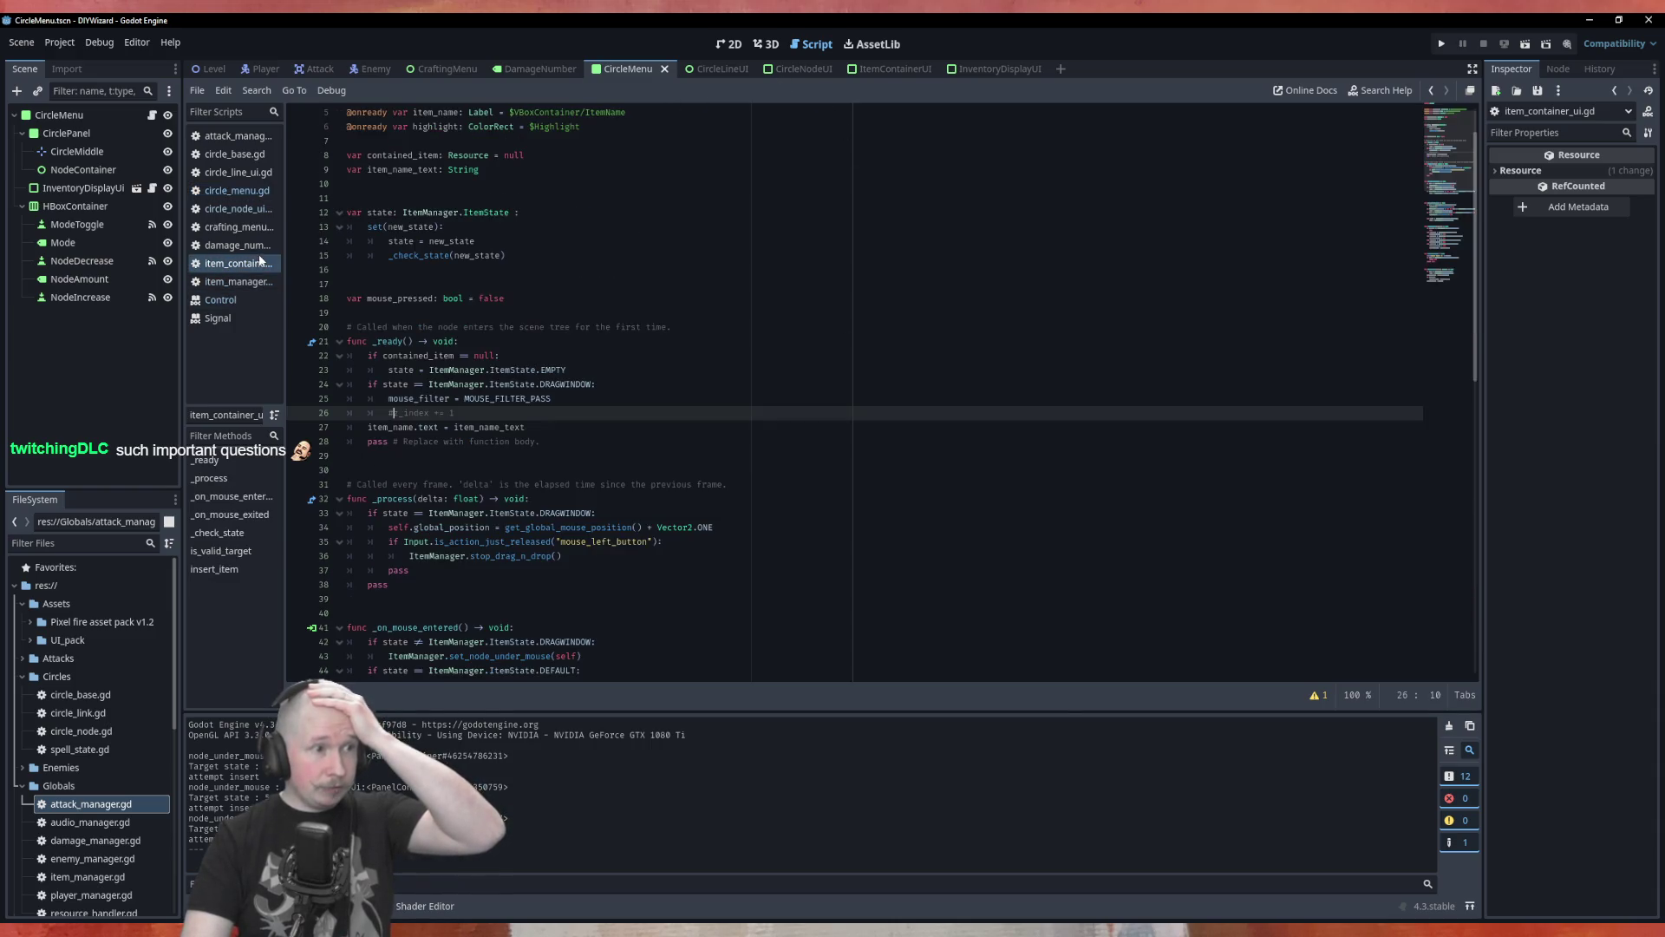
pyautogui.scroll(-16, 727, 384)
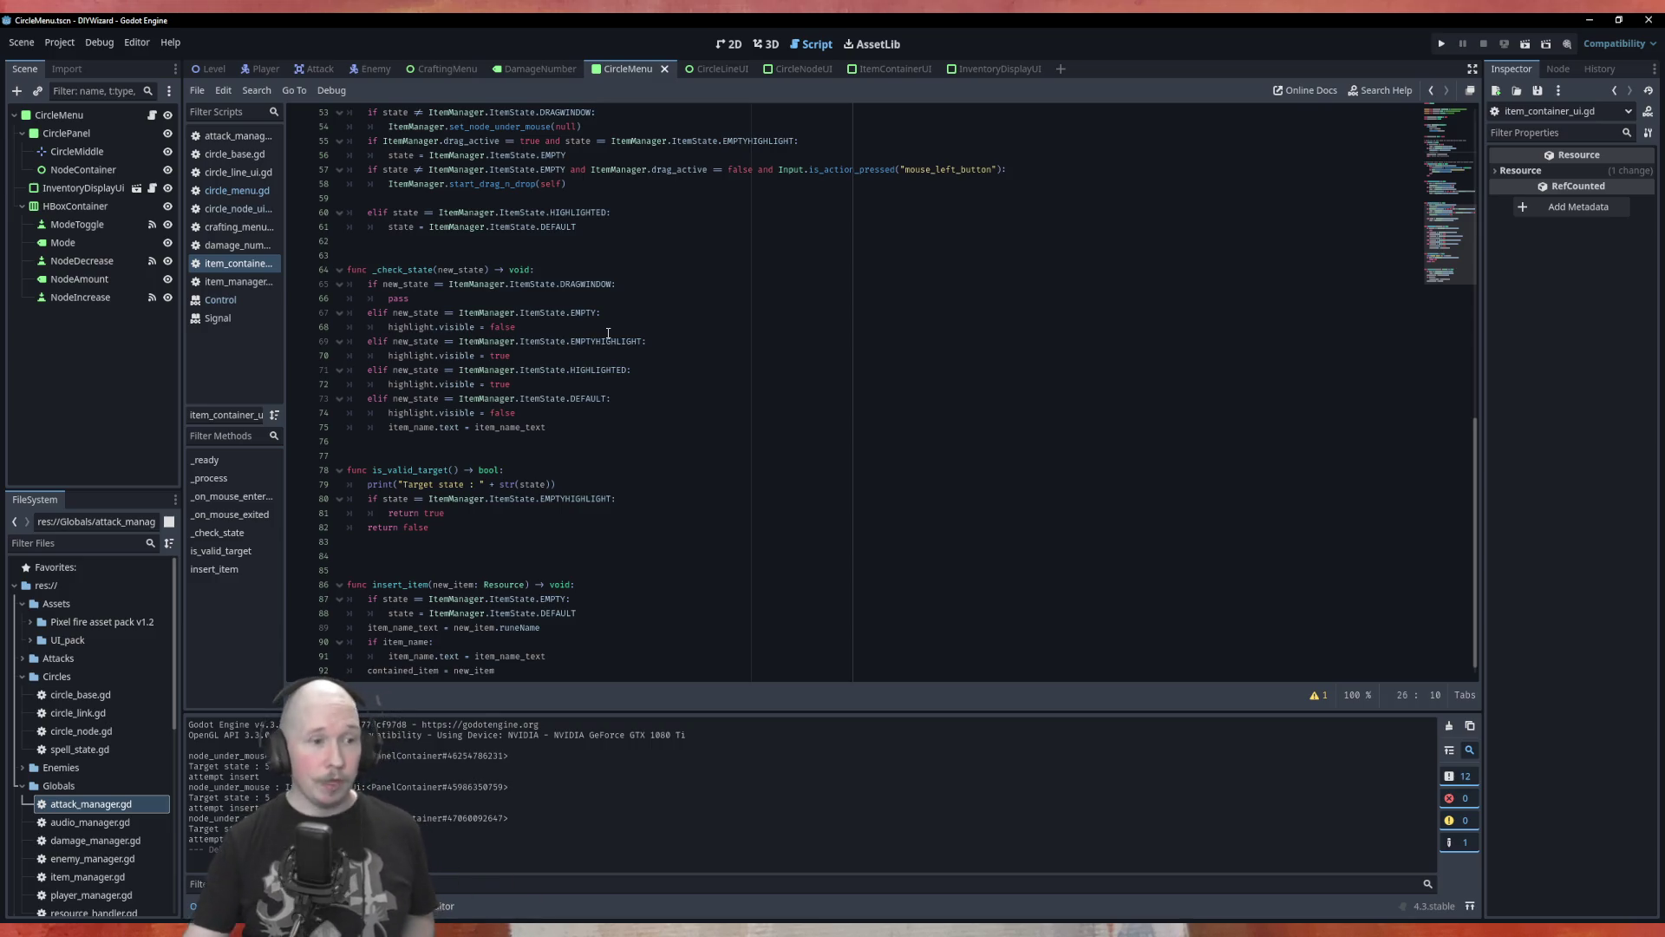
# Type stray text 'atami' on blank line 84 of item_container_ui.gd, then delete part of it.
pyautogui.click(638, 552)
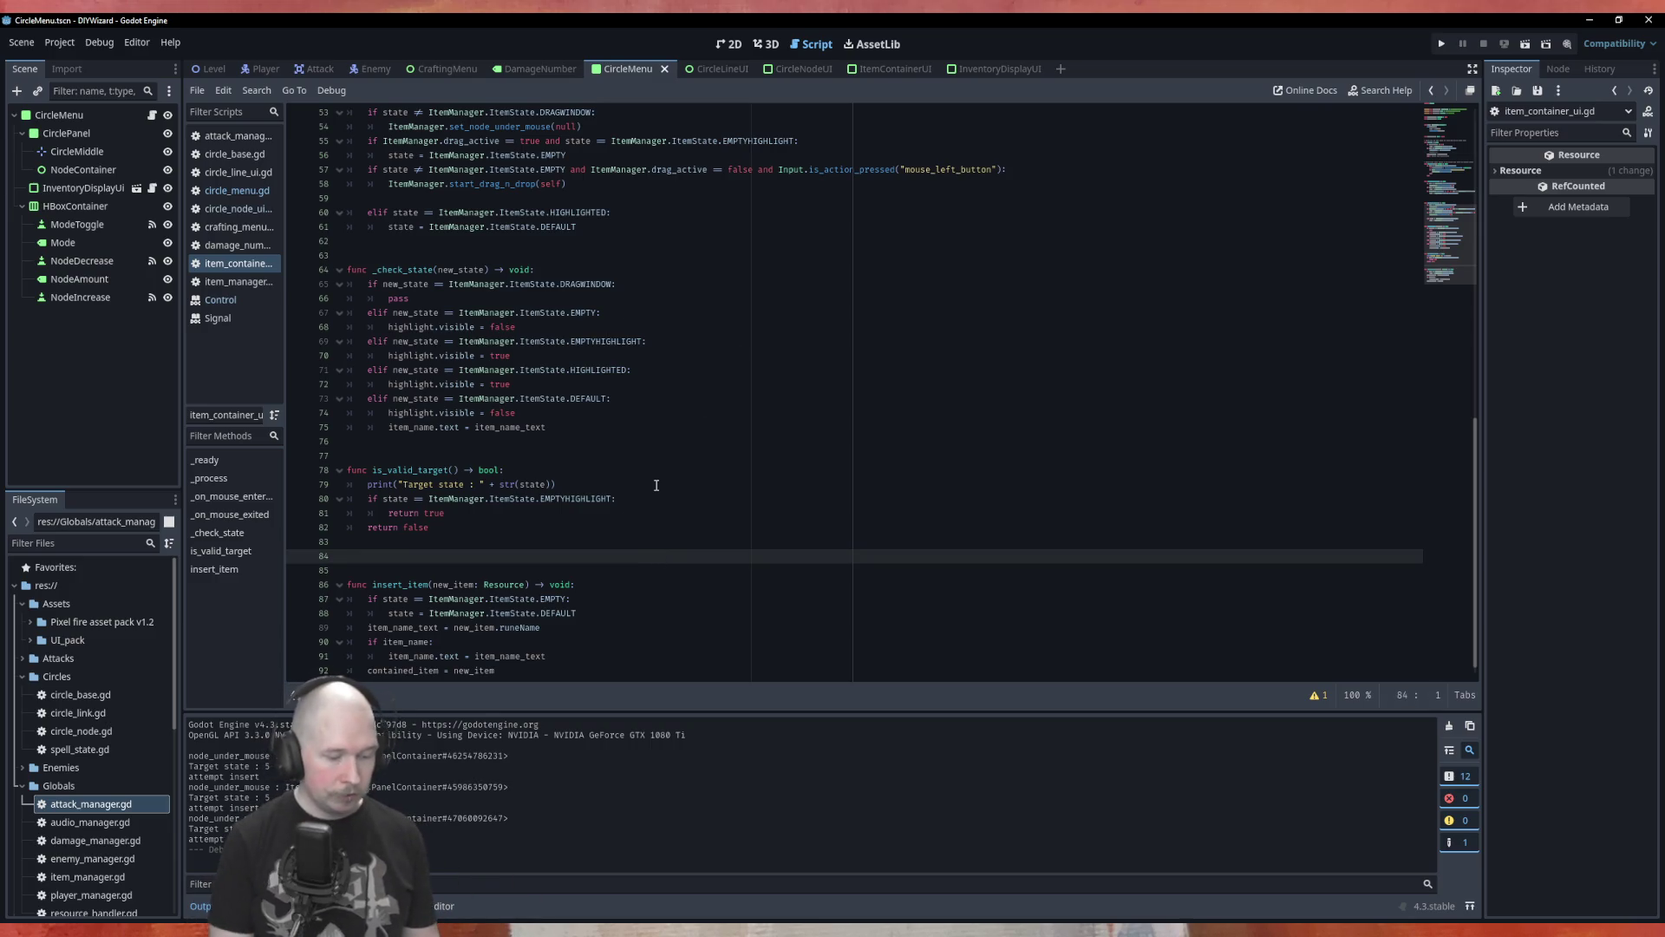
pyautogui.write('fatami')
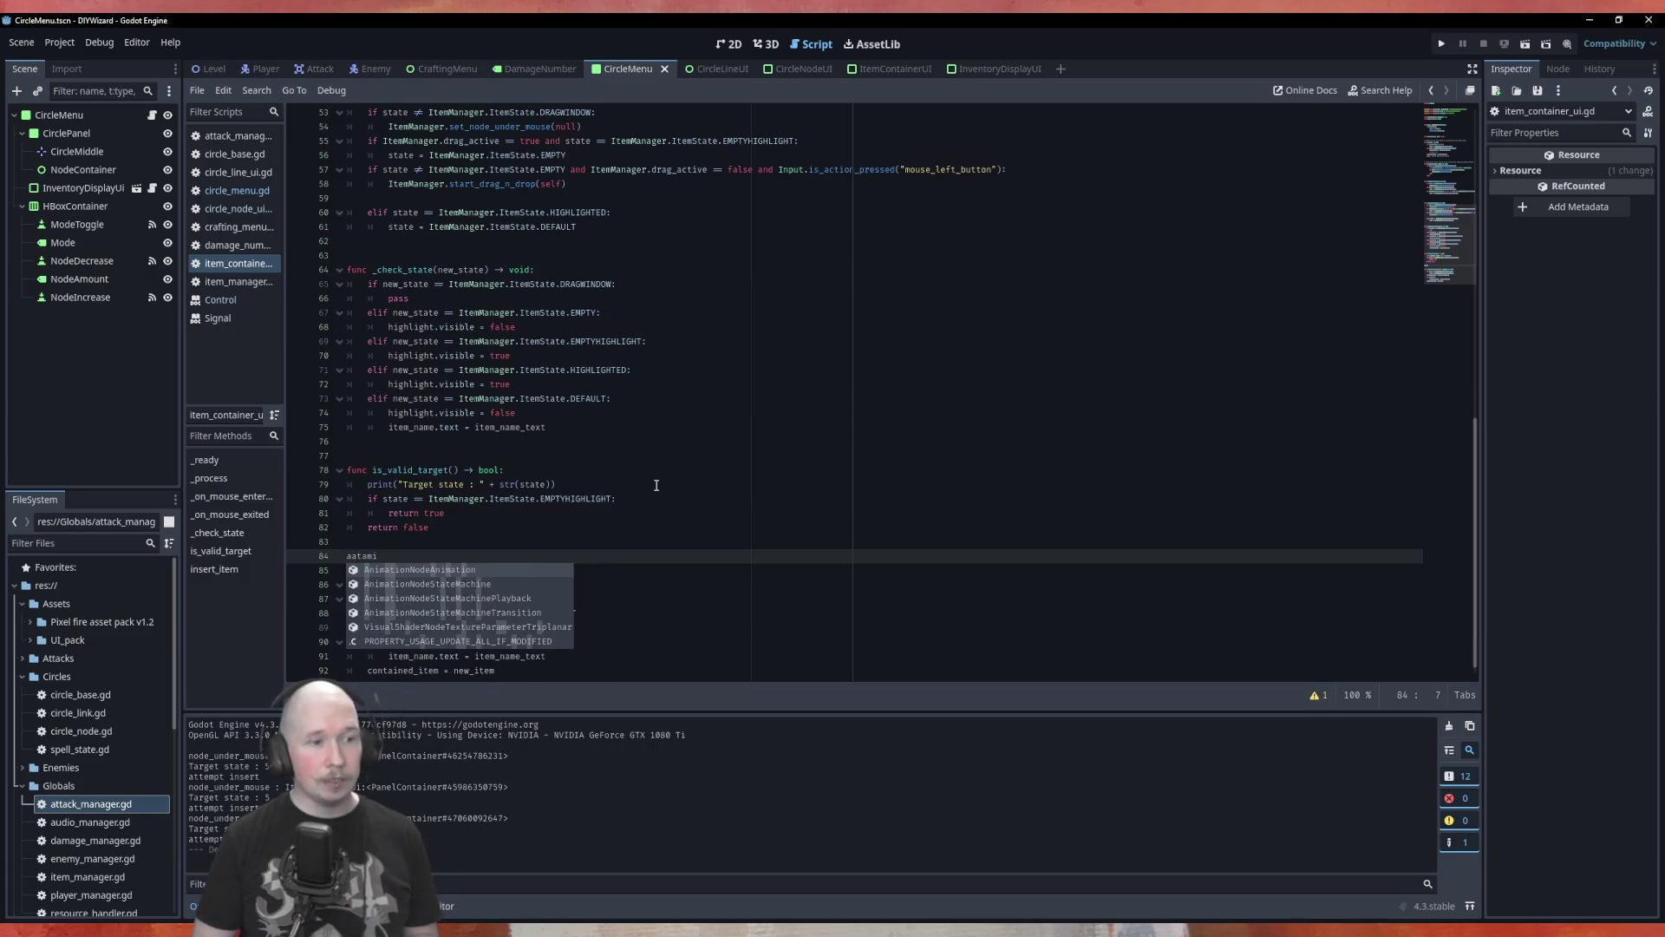
pyautogui.press('Home')
pyautogui.press('Delete')
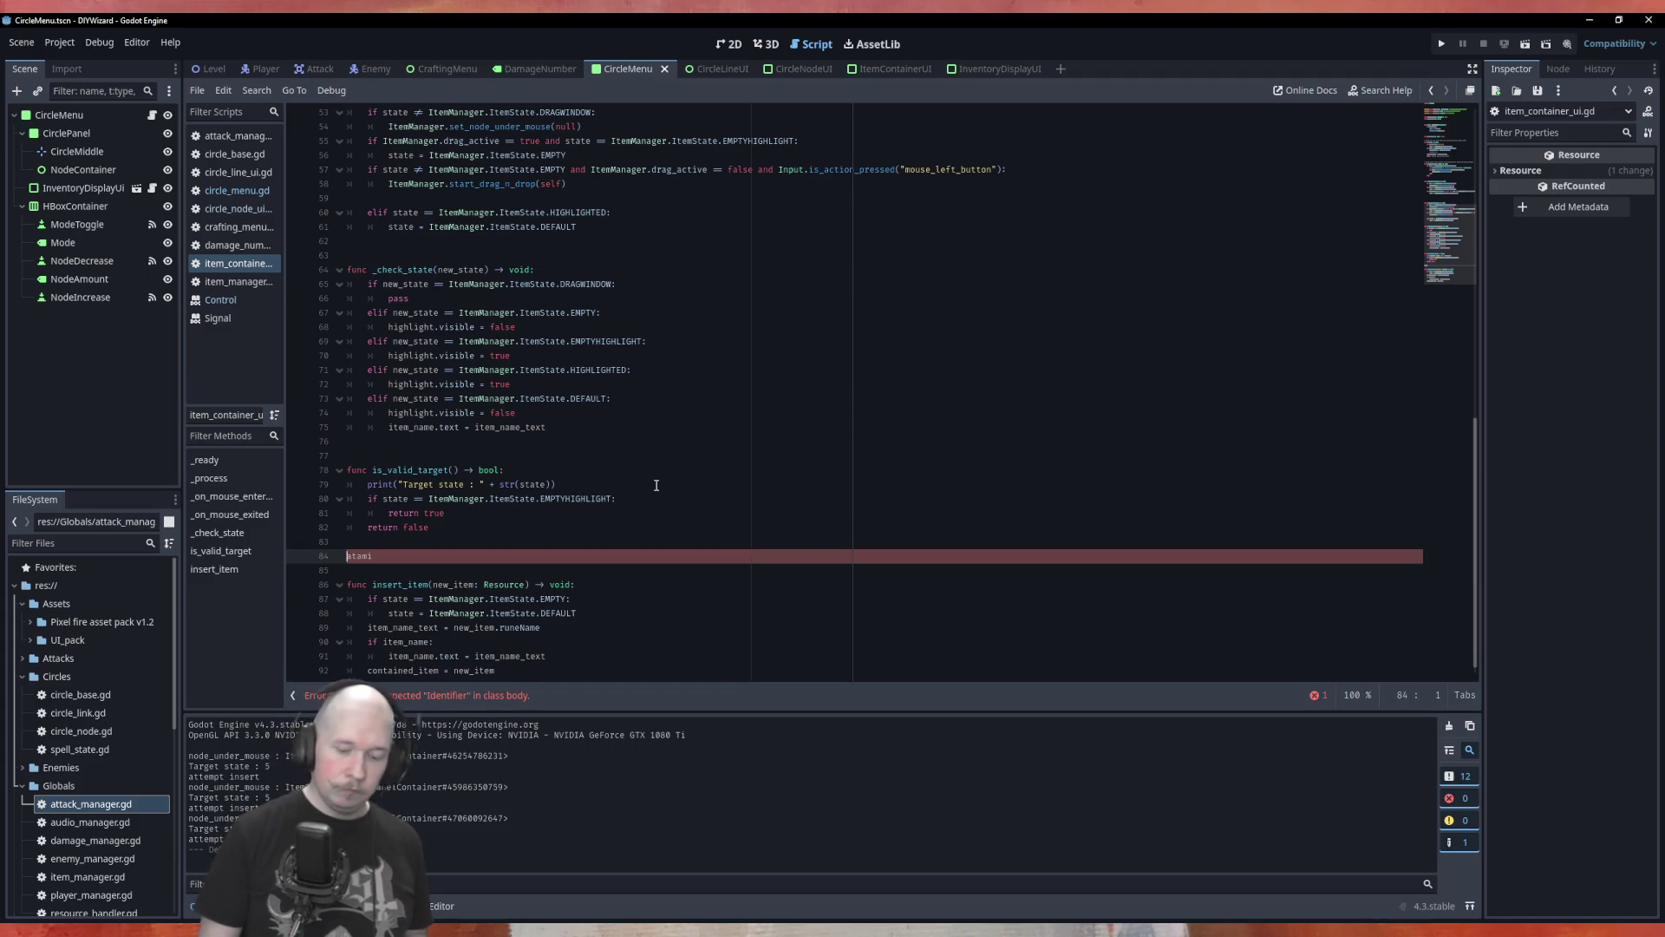
pyautogui.press('Delete')
pyautogui.press('Delete')
pyautogui.press('Delete')
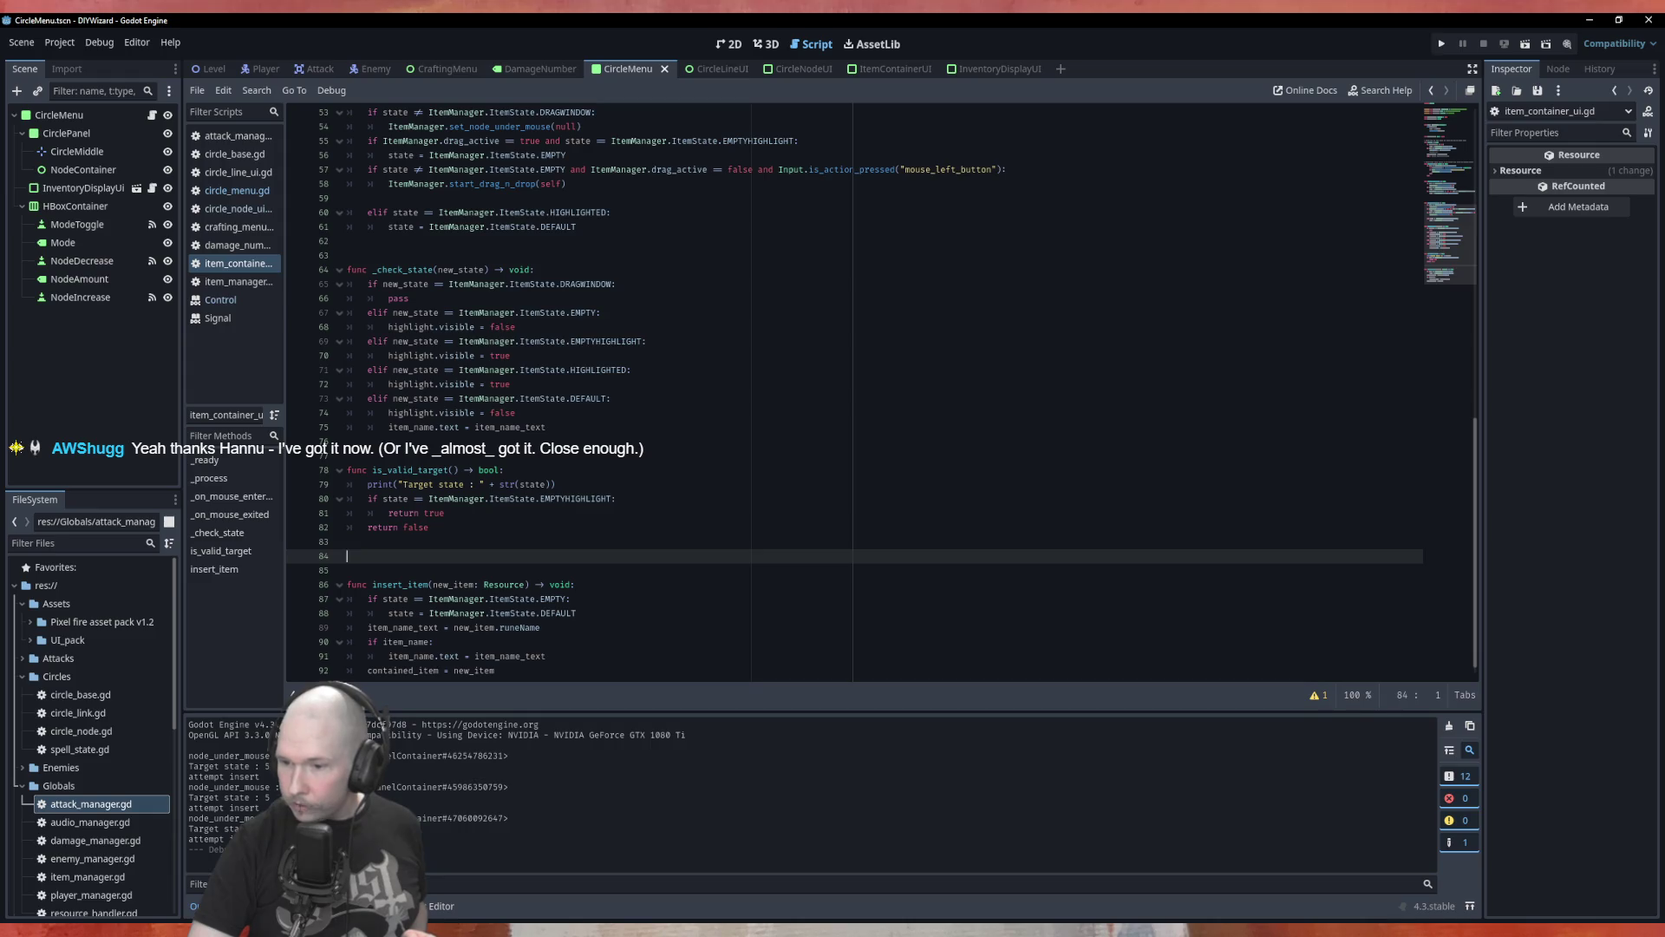
# Switch to the GDScript setters and getters docs in Firefox and close the window.
pyautogui.hotkey('alt', 'Tab')
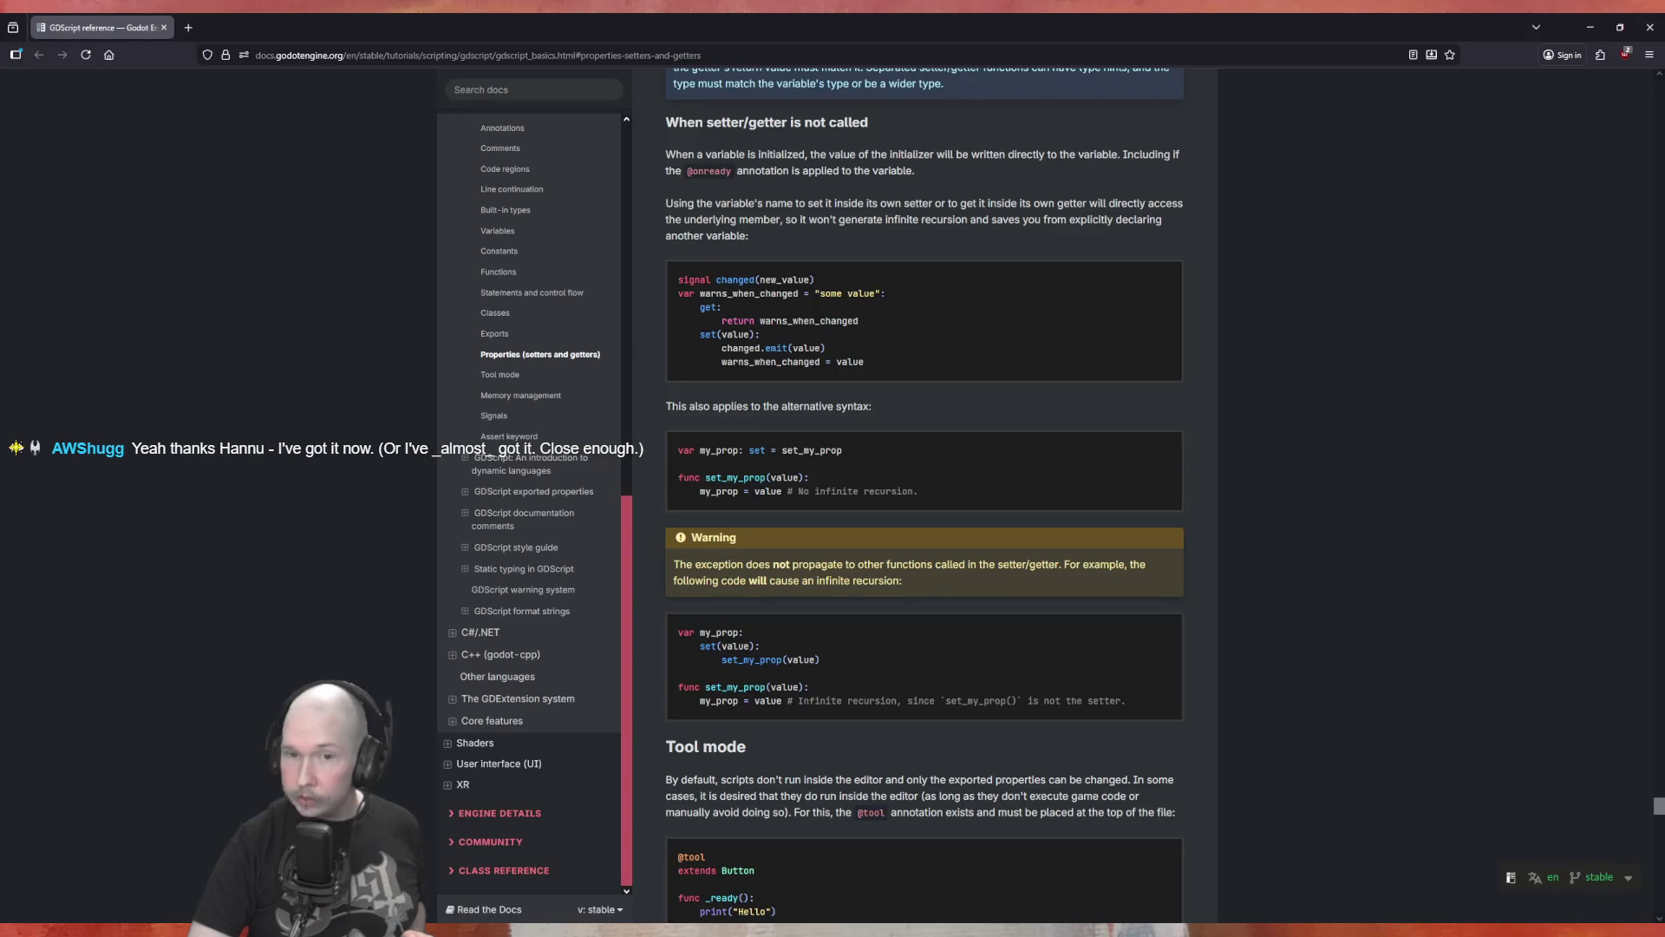
pyautogui.click(1649, 27)
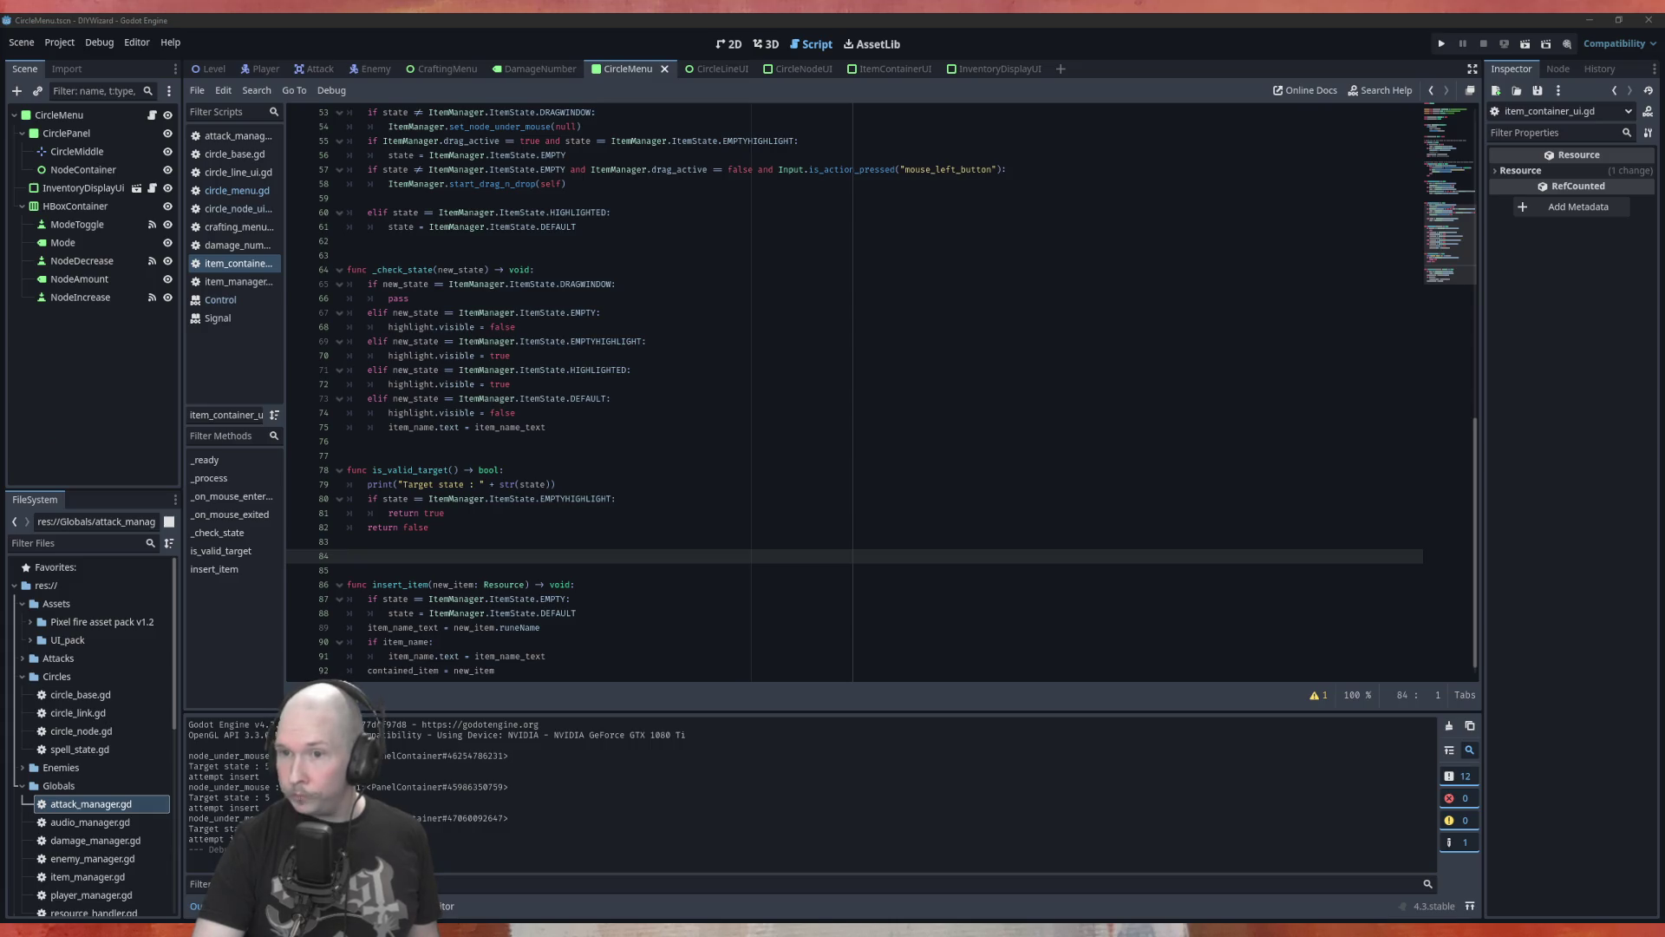
pyautogui.click(924, 364)
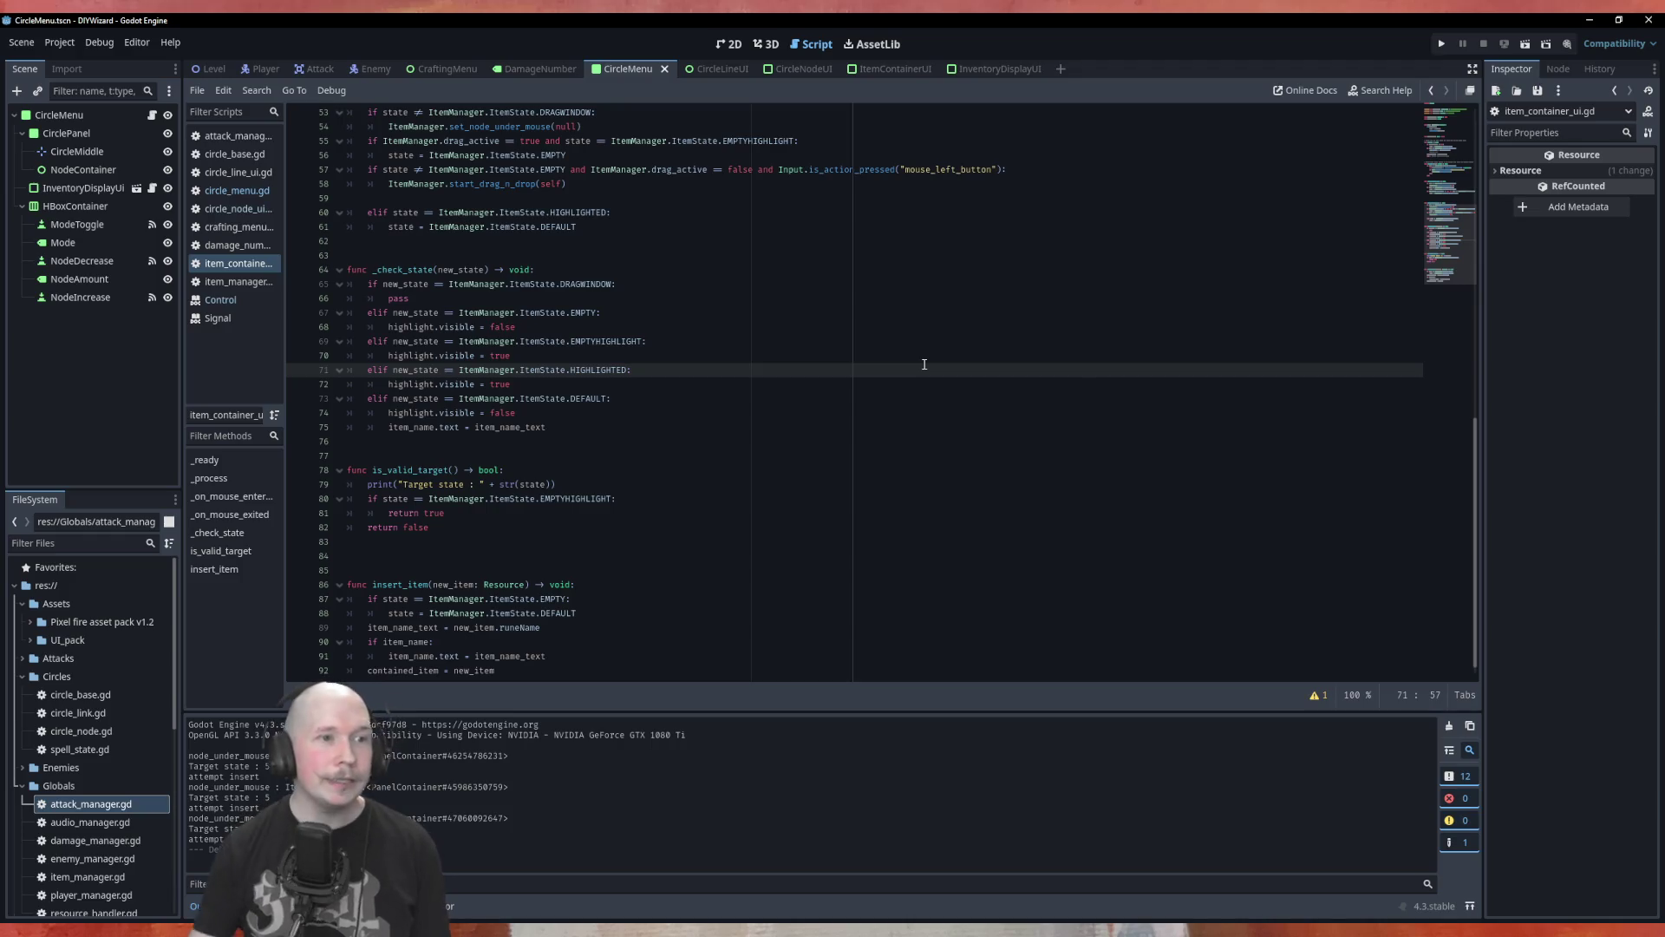
pyautogui.scroll(3, 939, 377)
# Run the project, reposition the game window, and add nodes with Node + to reach 9.
pyautogui.press('F5')
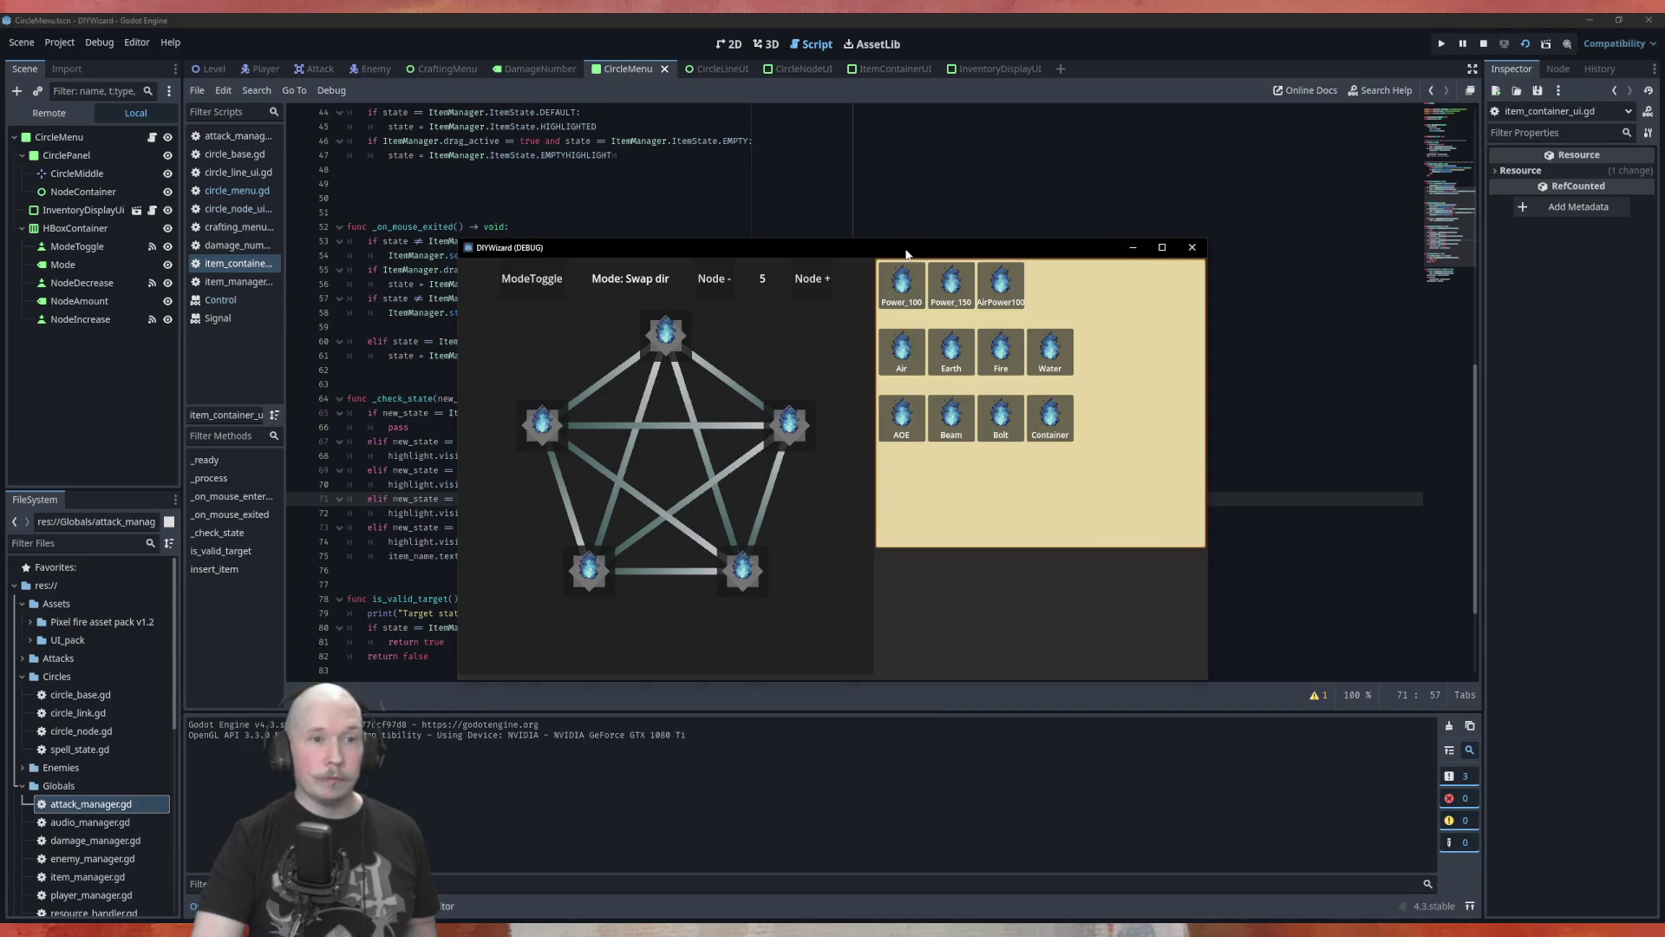
pyautogui.moveTo(906, 252); pyautogui.dragTo(867, 338)
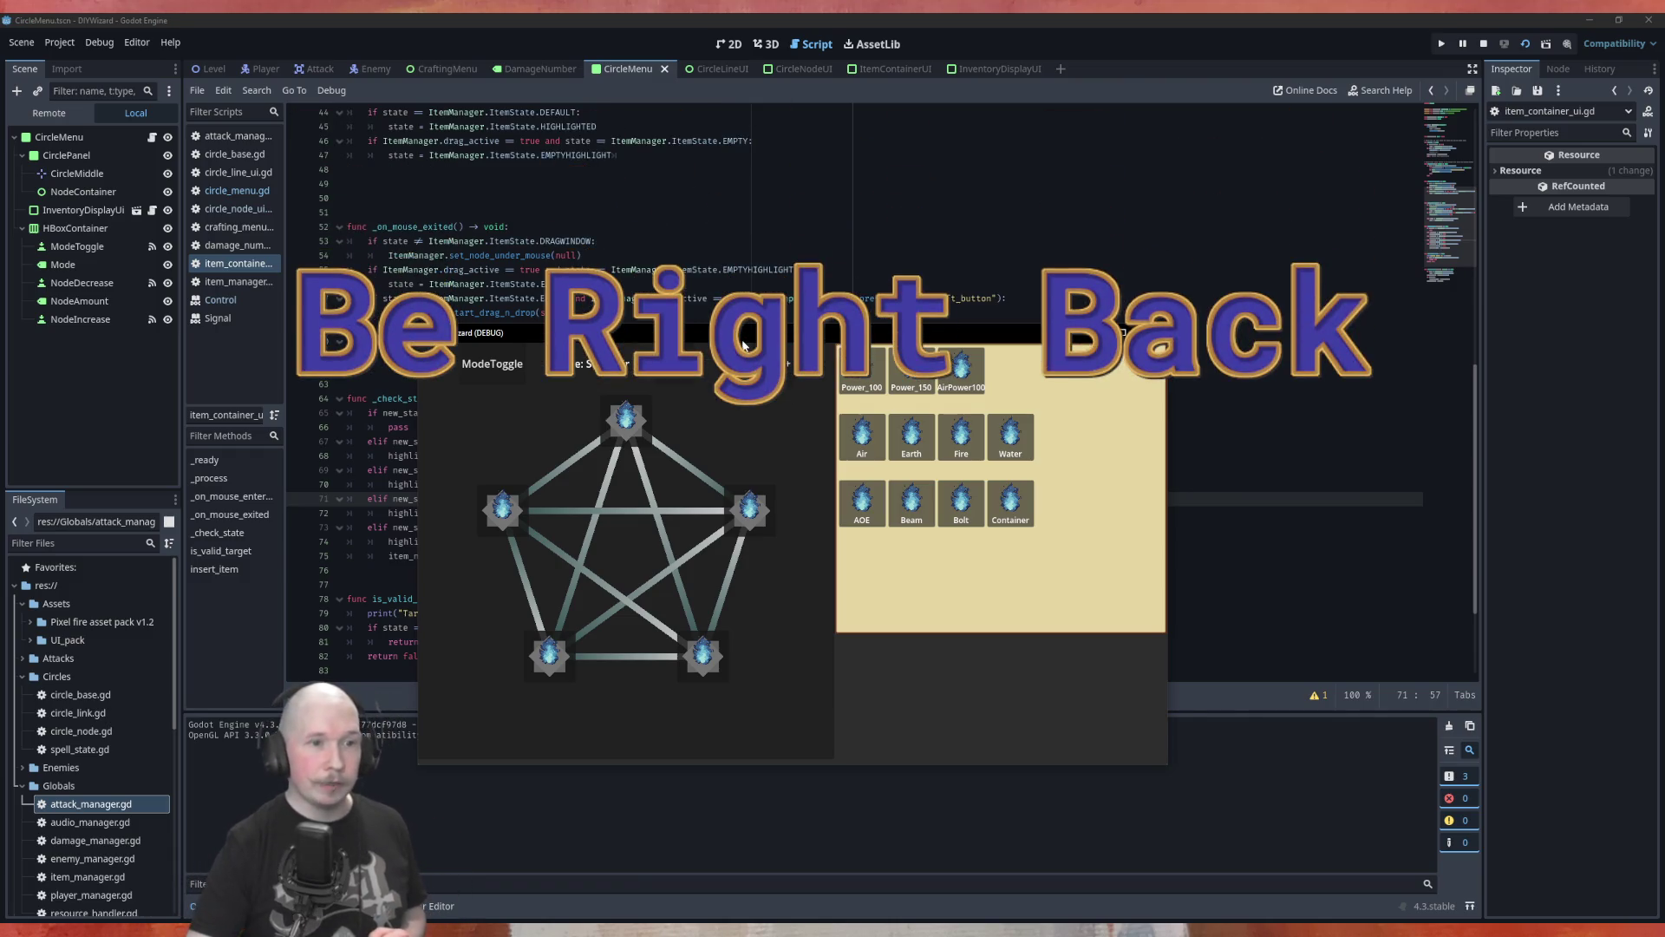
pyautogui.moveTo(742, 343); pyautogui.dragTo(733, 372)
pyautogui.click(763, 405)
pyautogui.click(762, 405)
pyautogui.click(765, 407)
pyautogui.click(765, 407)
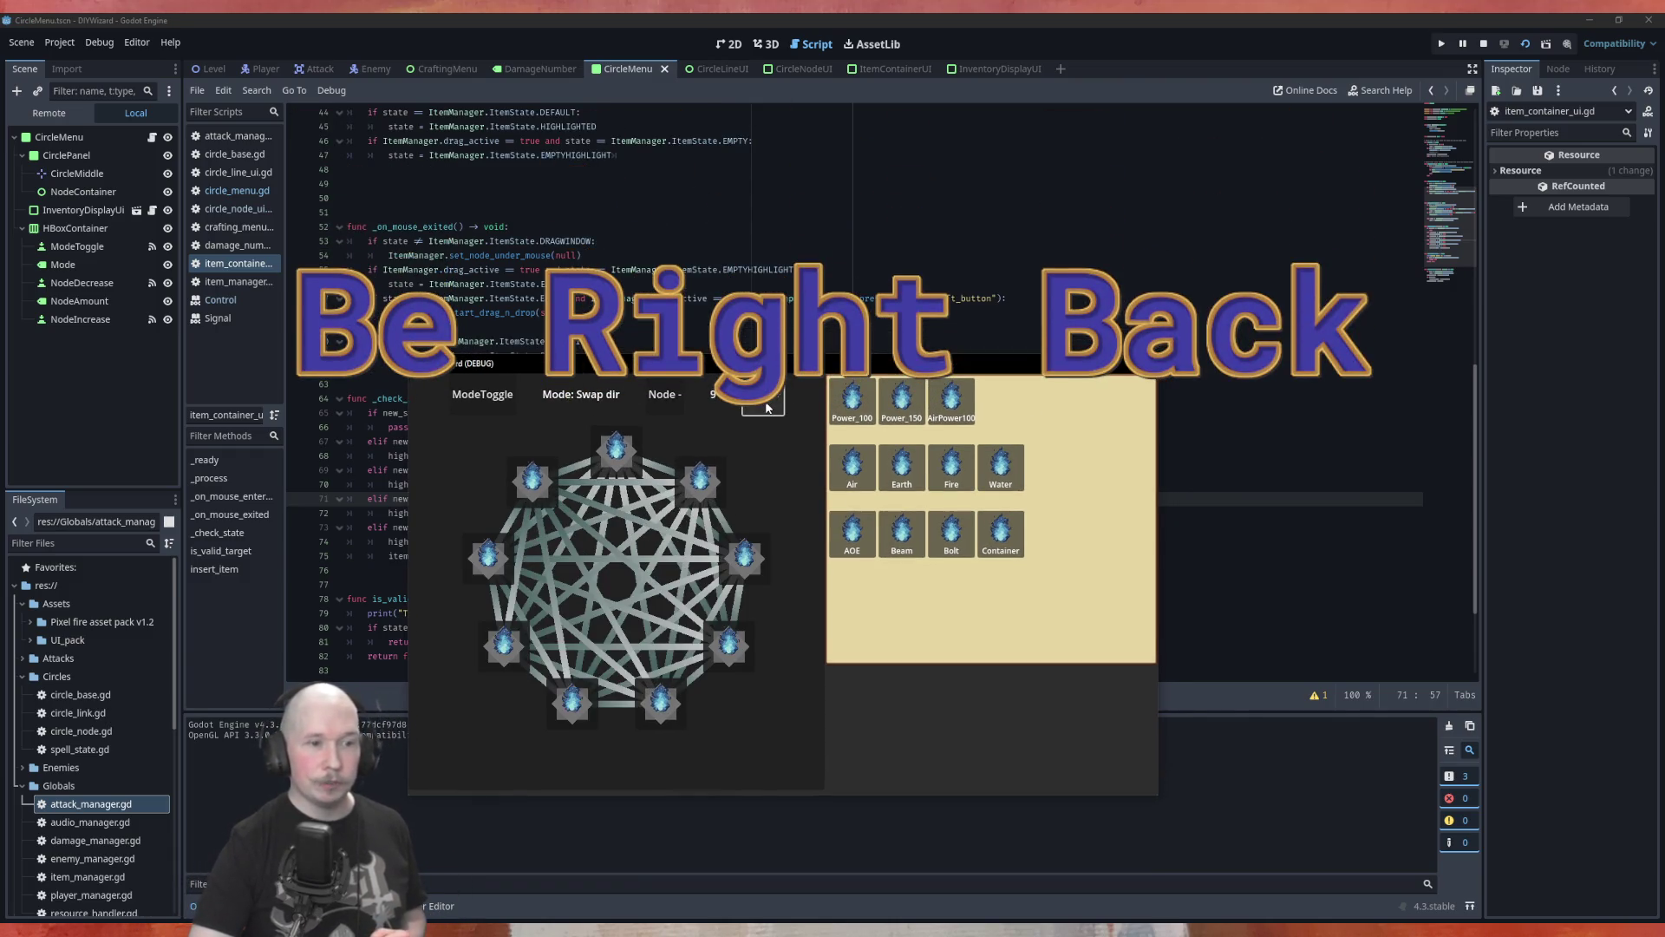
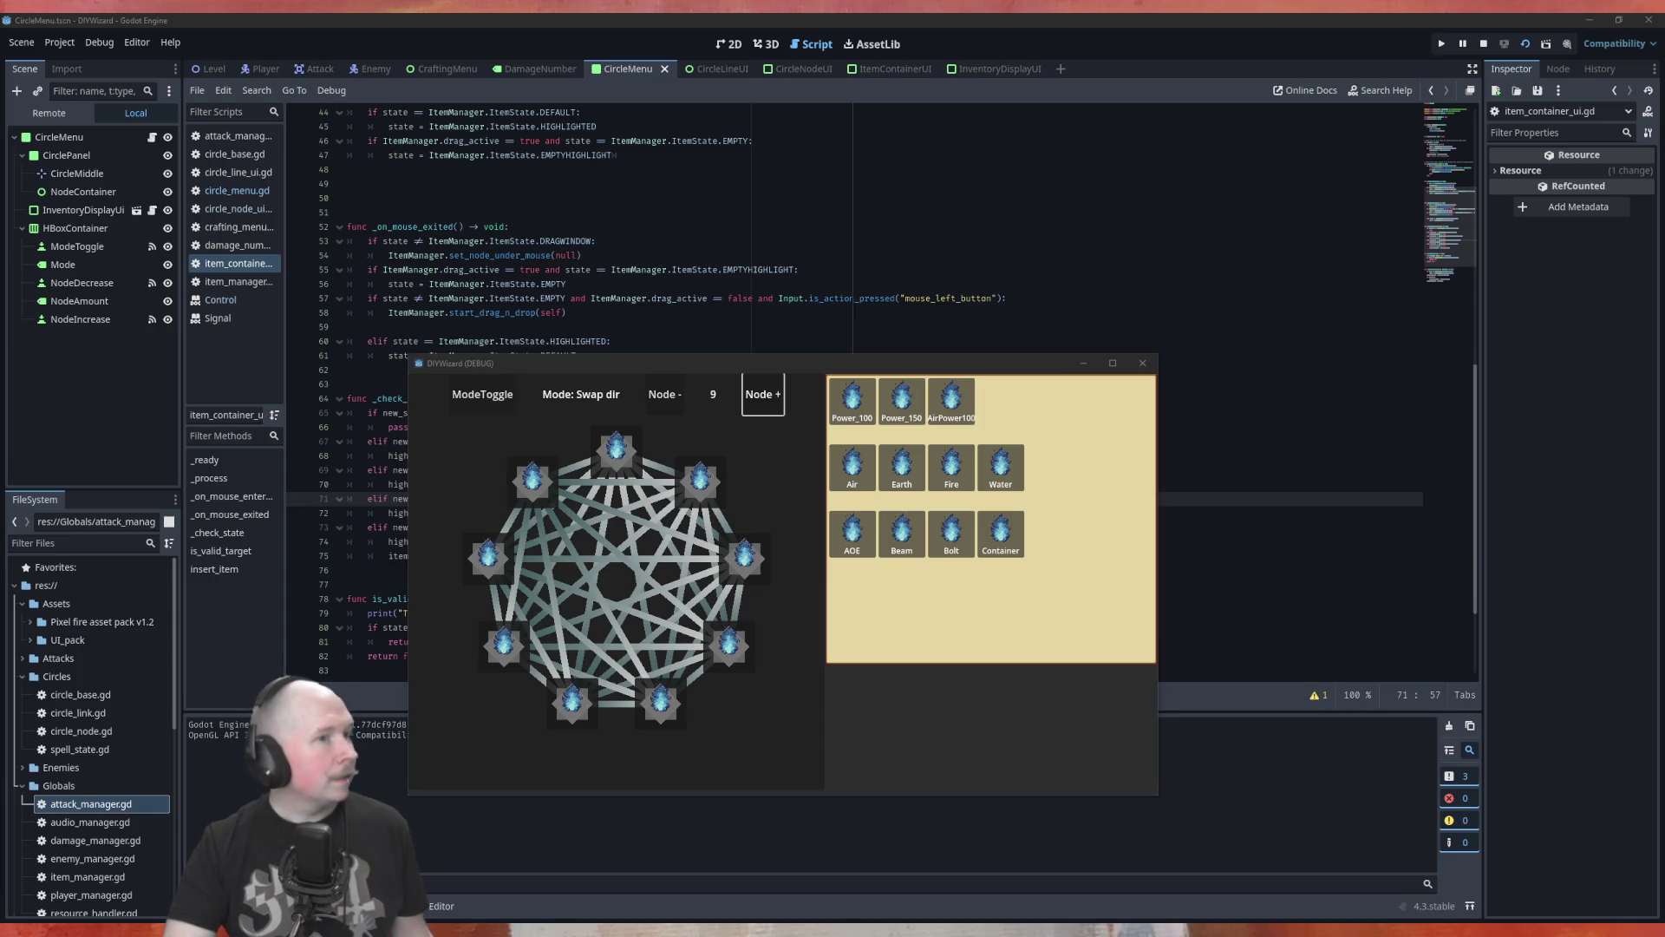
# Close the running game window and save all open scenes.
pyautogui.click(1143, 362)
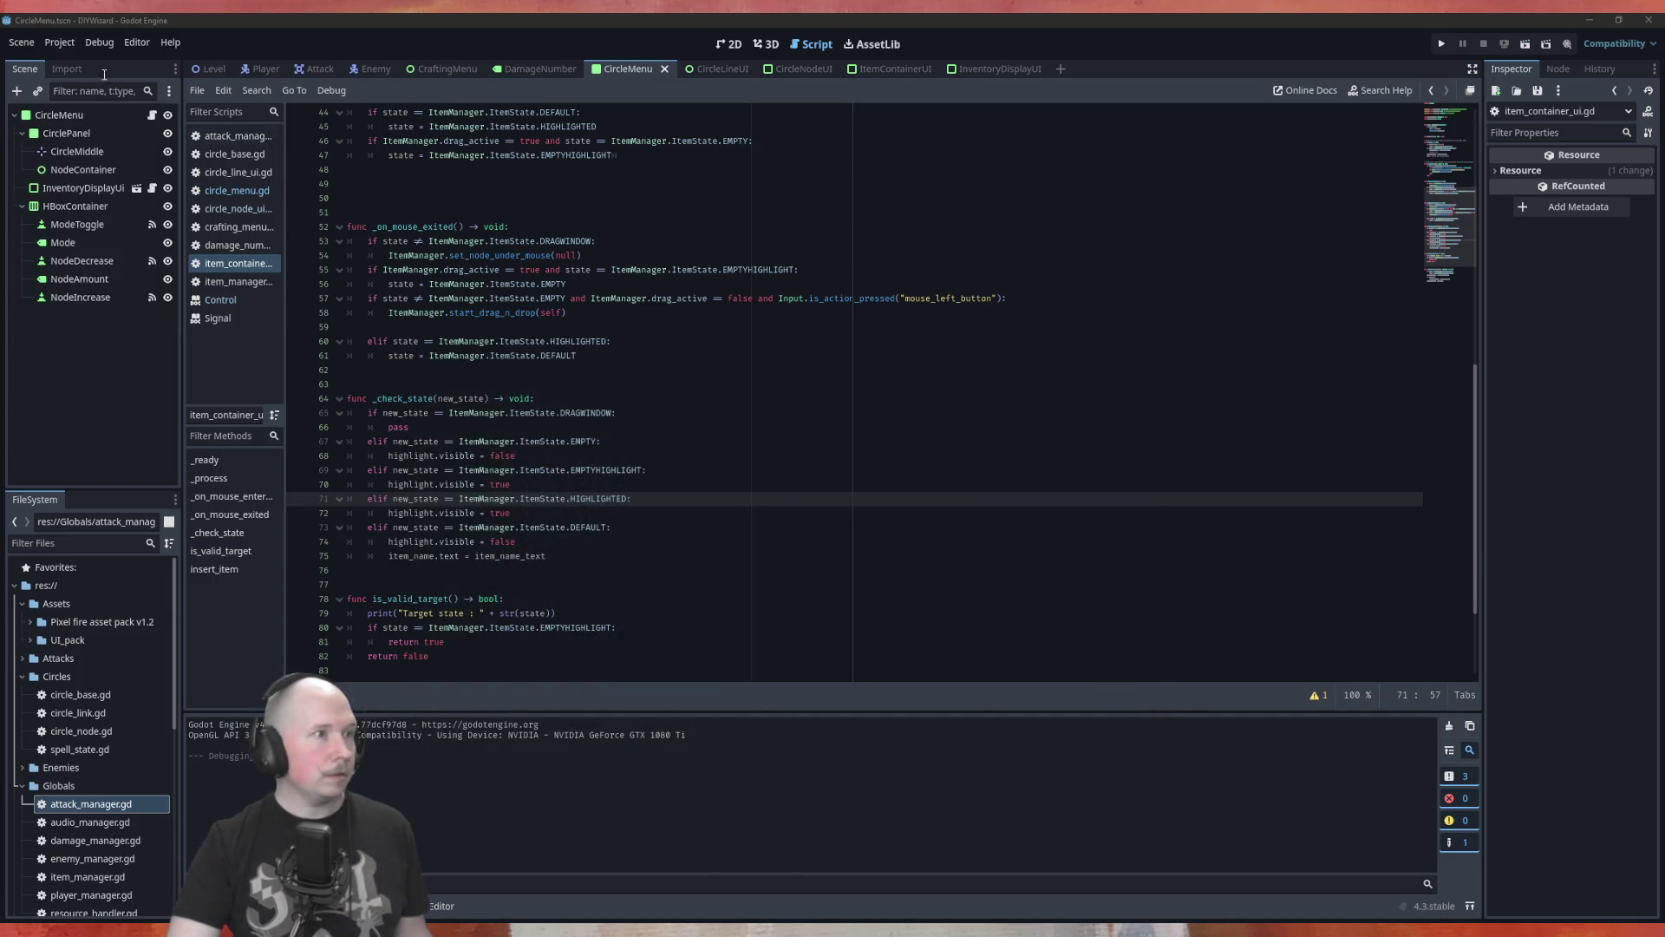
pyautogui.click(22, 42)
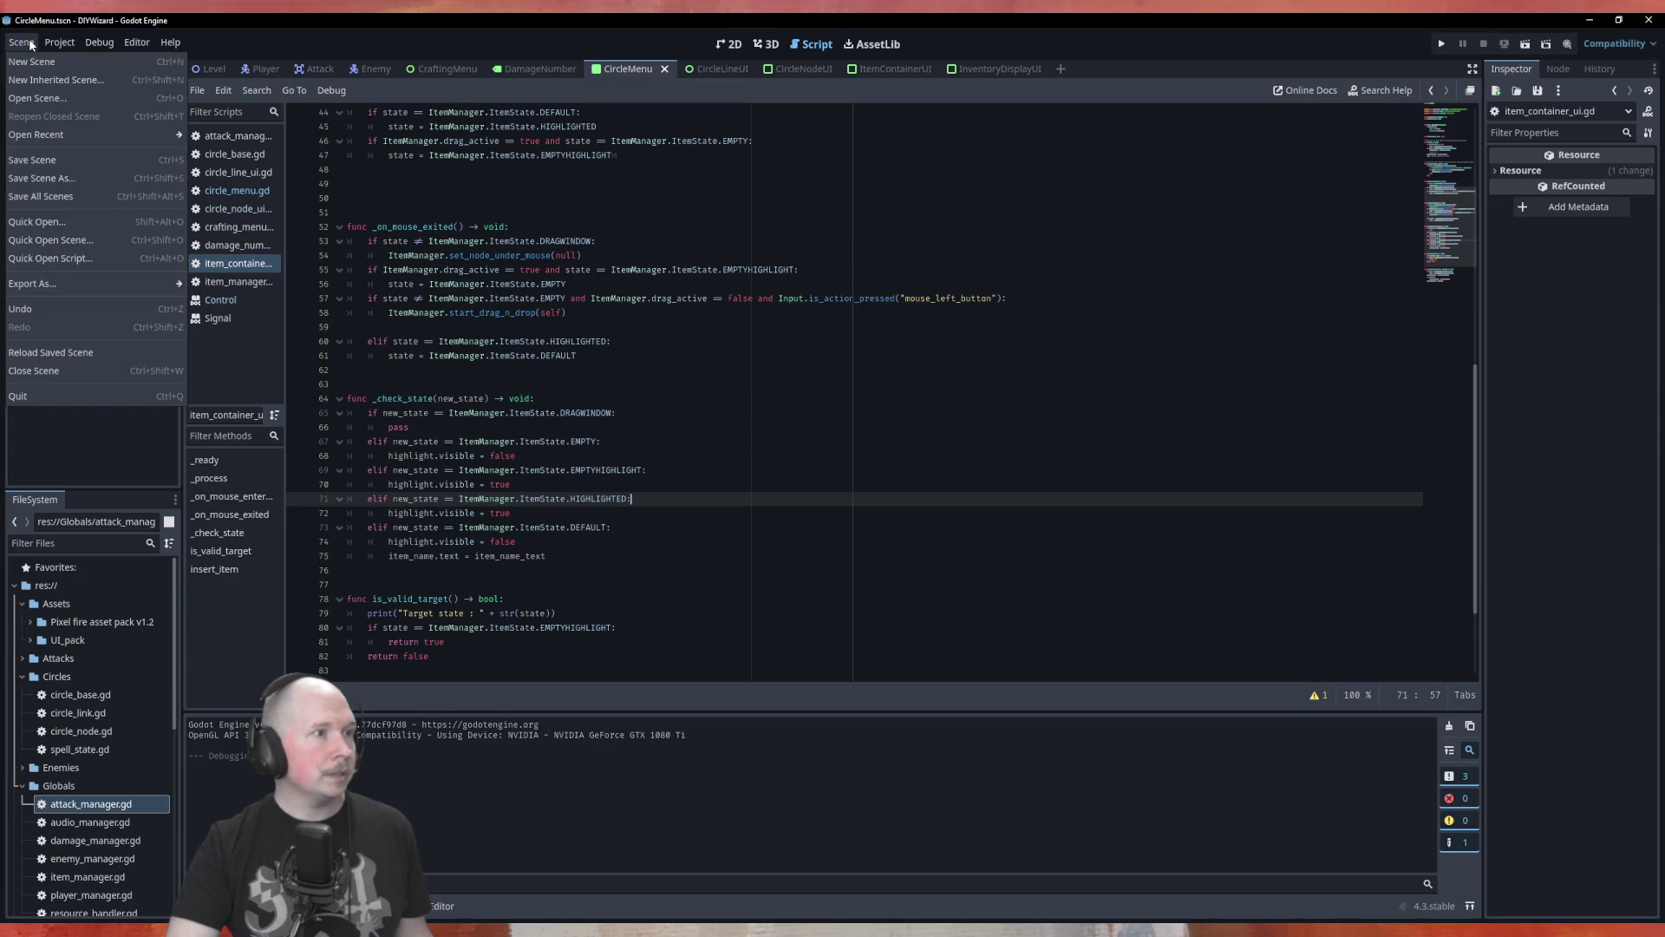
pyautogui.click(59, 199)
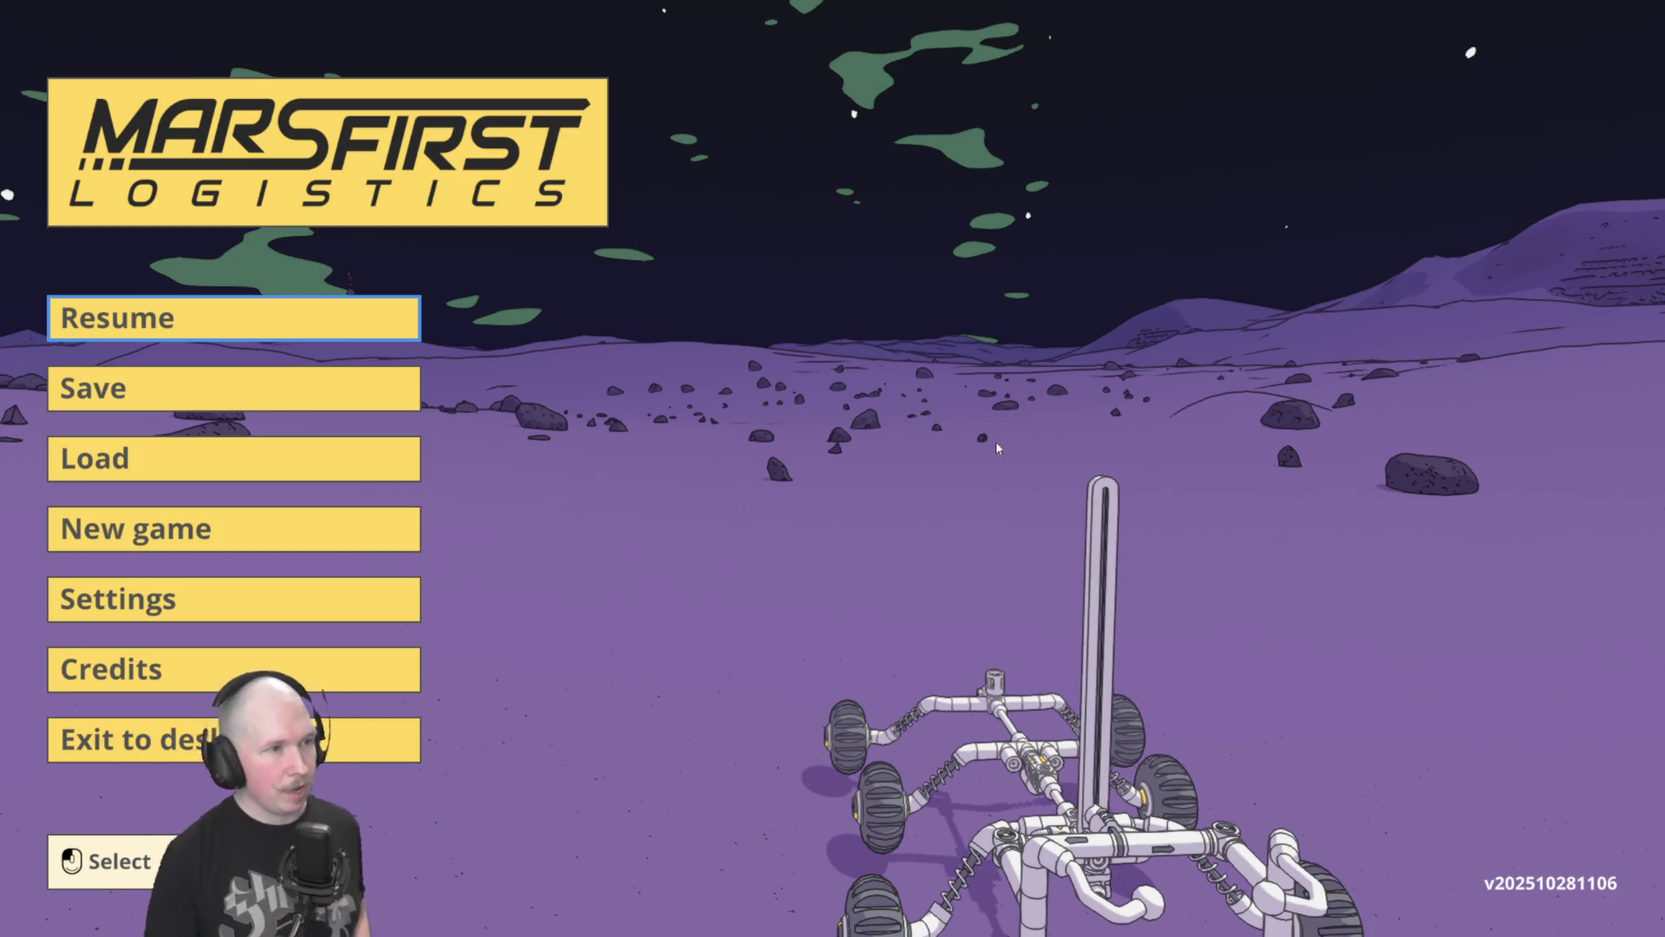
# Resume the game and open the map with the Contracts inbox.
pyautogui.click(414, 318)
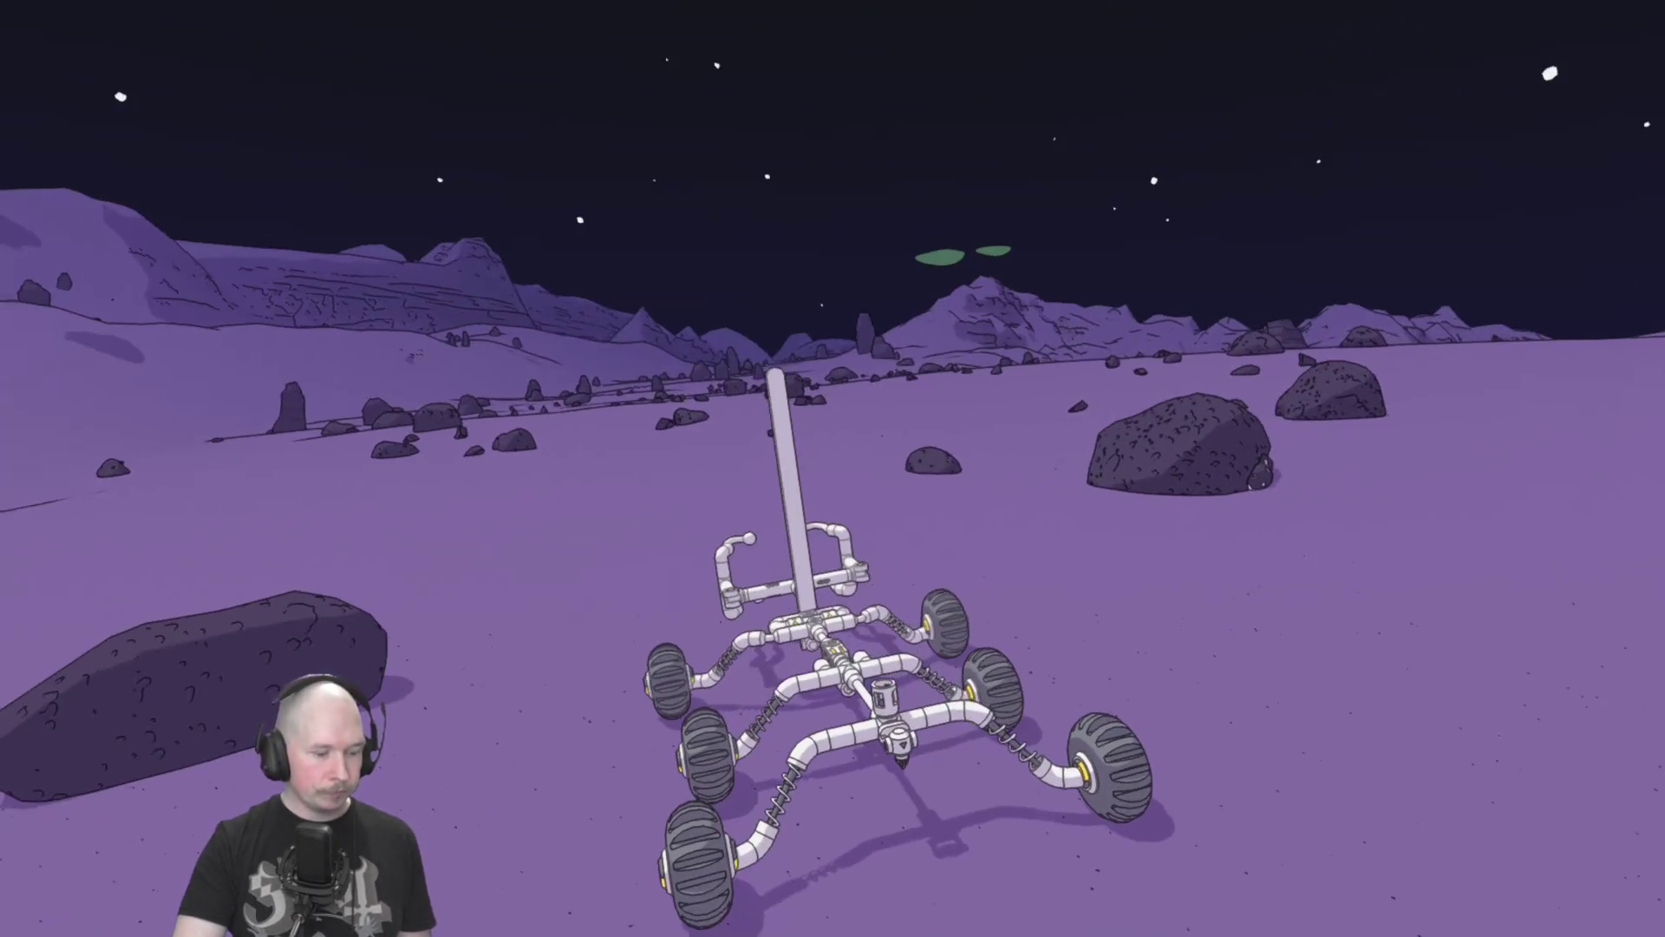
pyautogui.press('m')
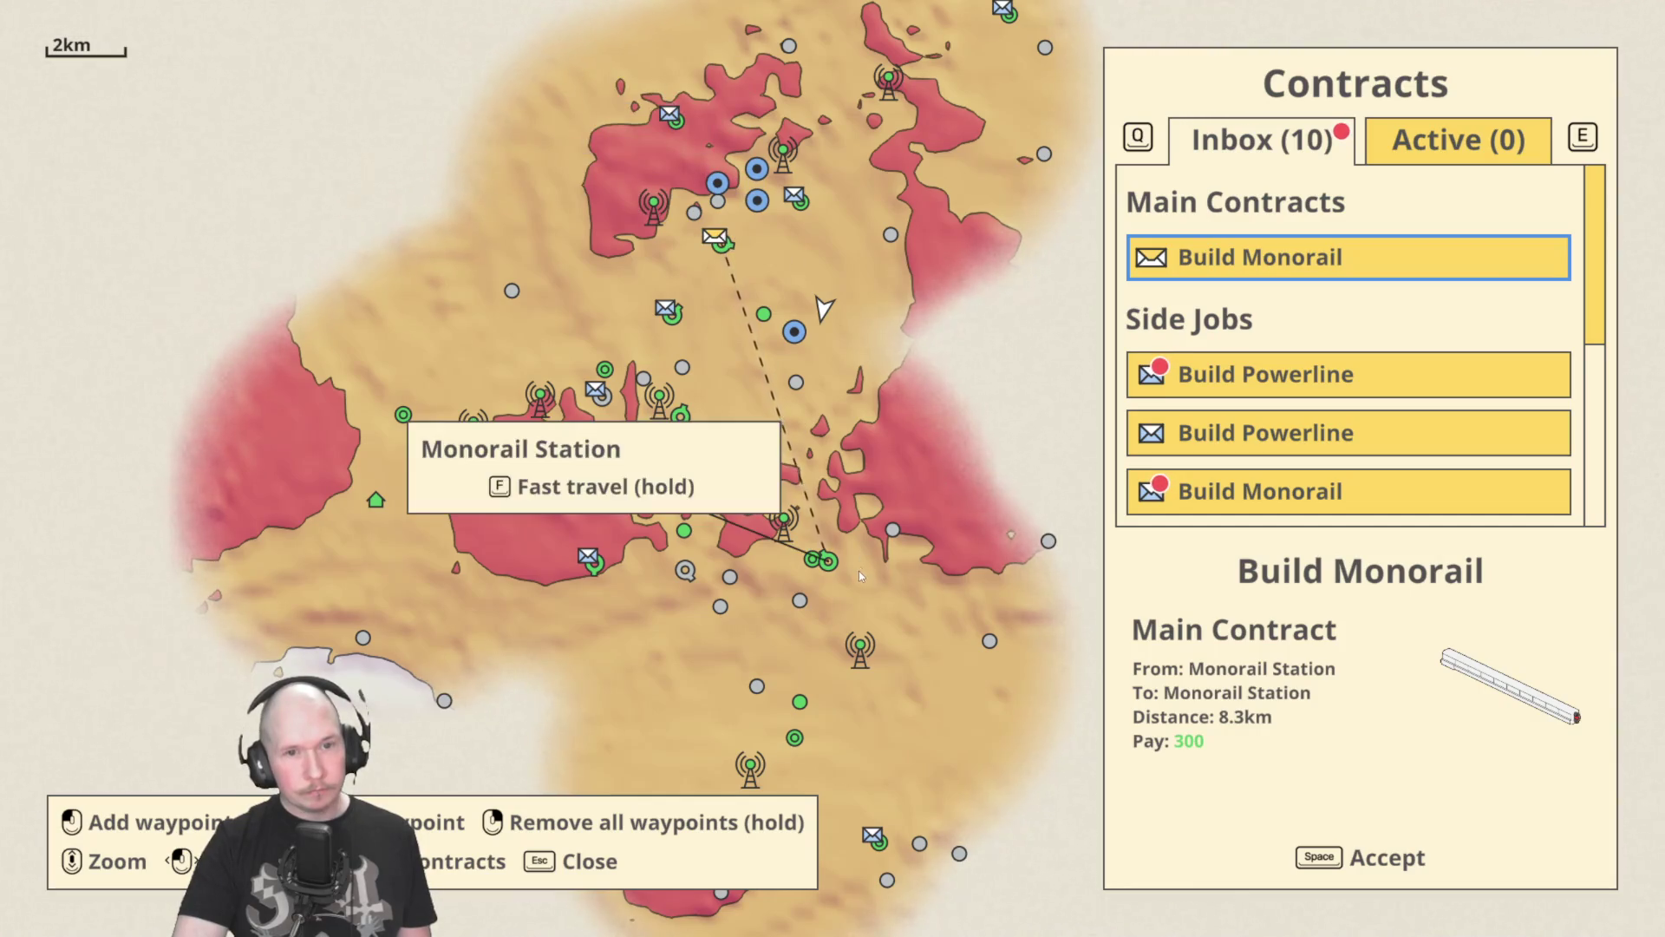
# Browse the Inbox jobs: Build Powerline, Deliver Batteries, Beach Ball, Jerry Can, Step Ladder.
pyautogui.click(1239, 373)
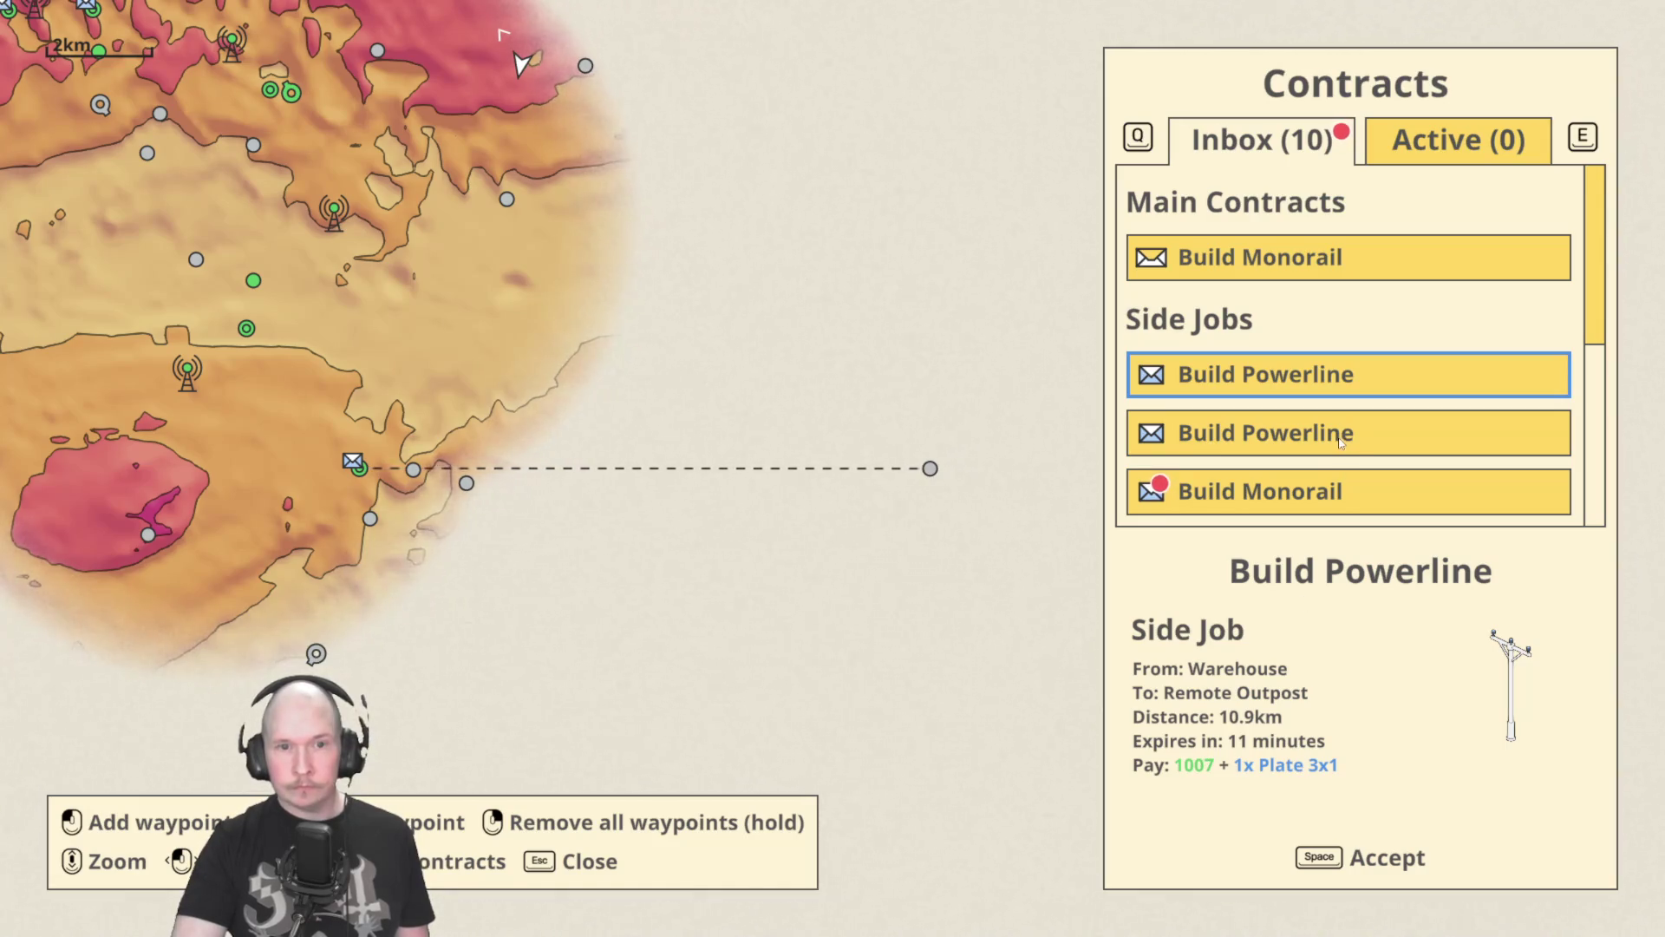
pyautogui.press('Down')
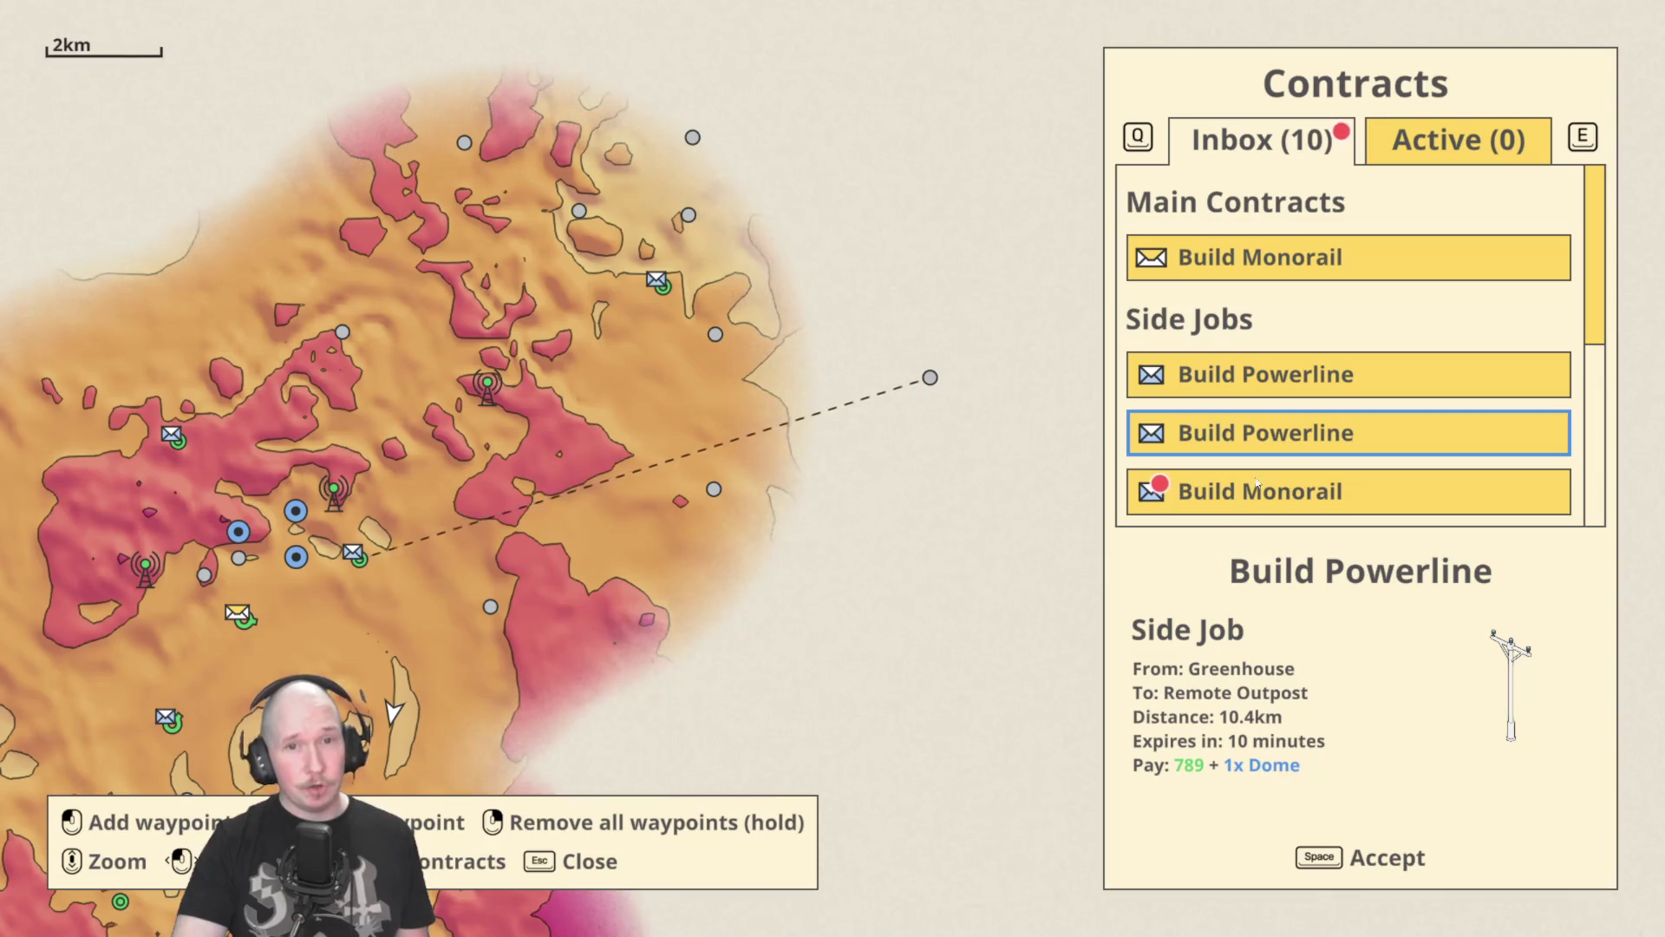
pyautogui.press('Down')
pyautogui.press('Down')
pyautogui.press('Down')
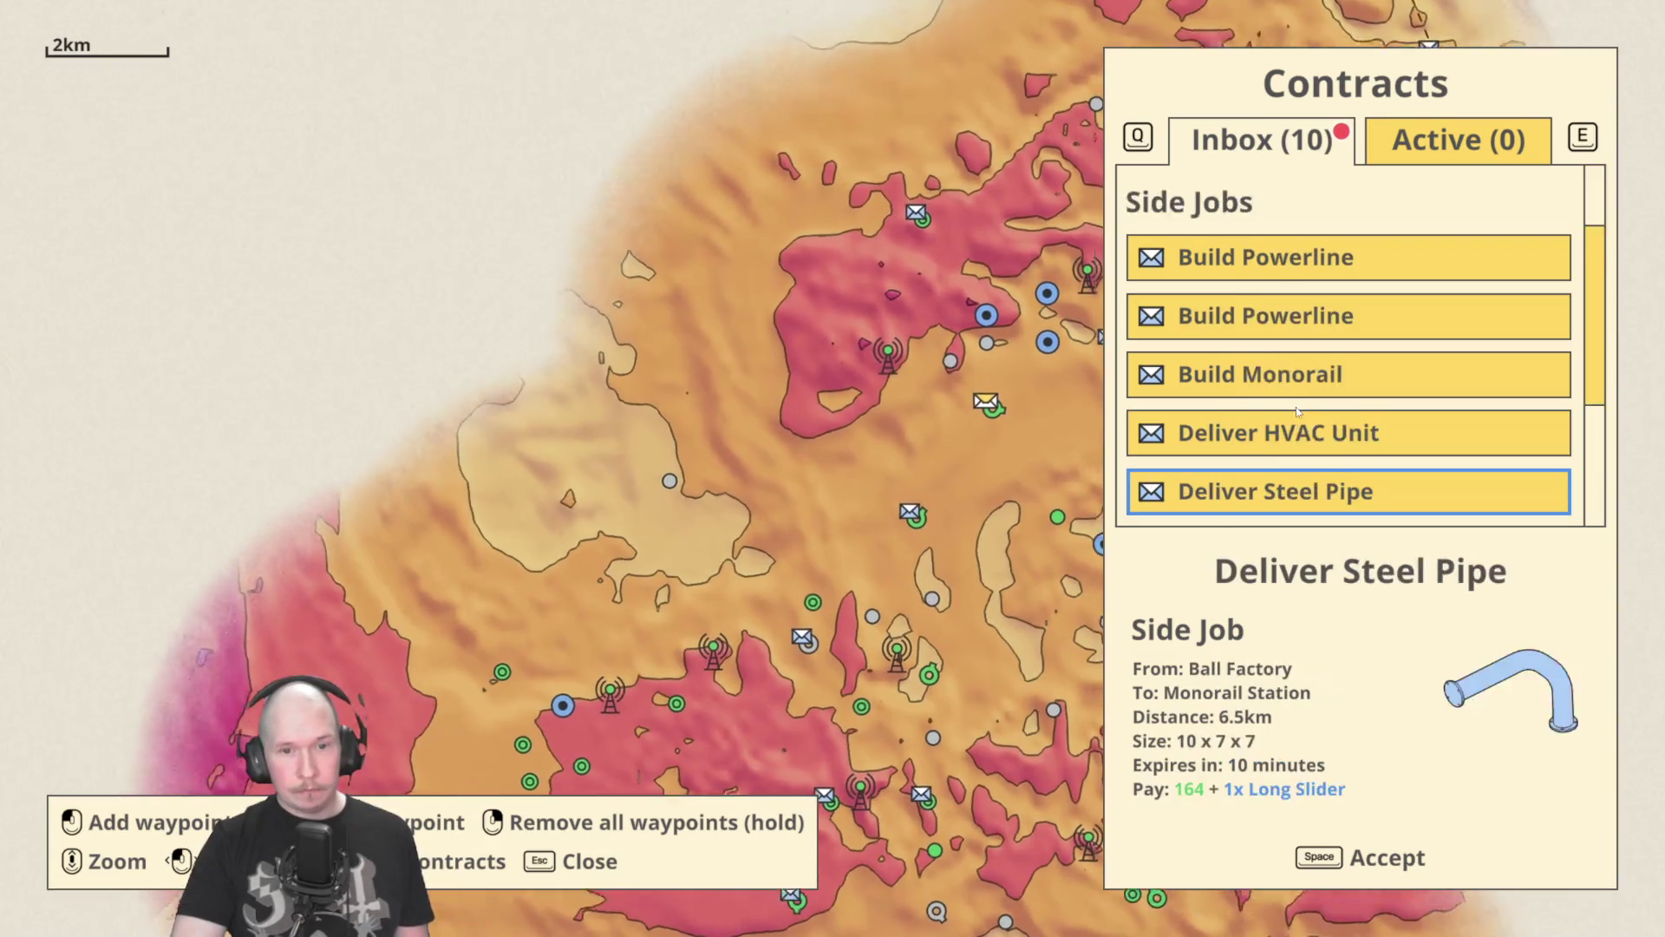
pyautogui.press('Down')
pyautogui.press('Down')
pyautogui.press('Down')
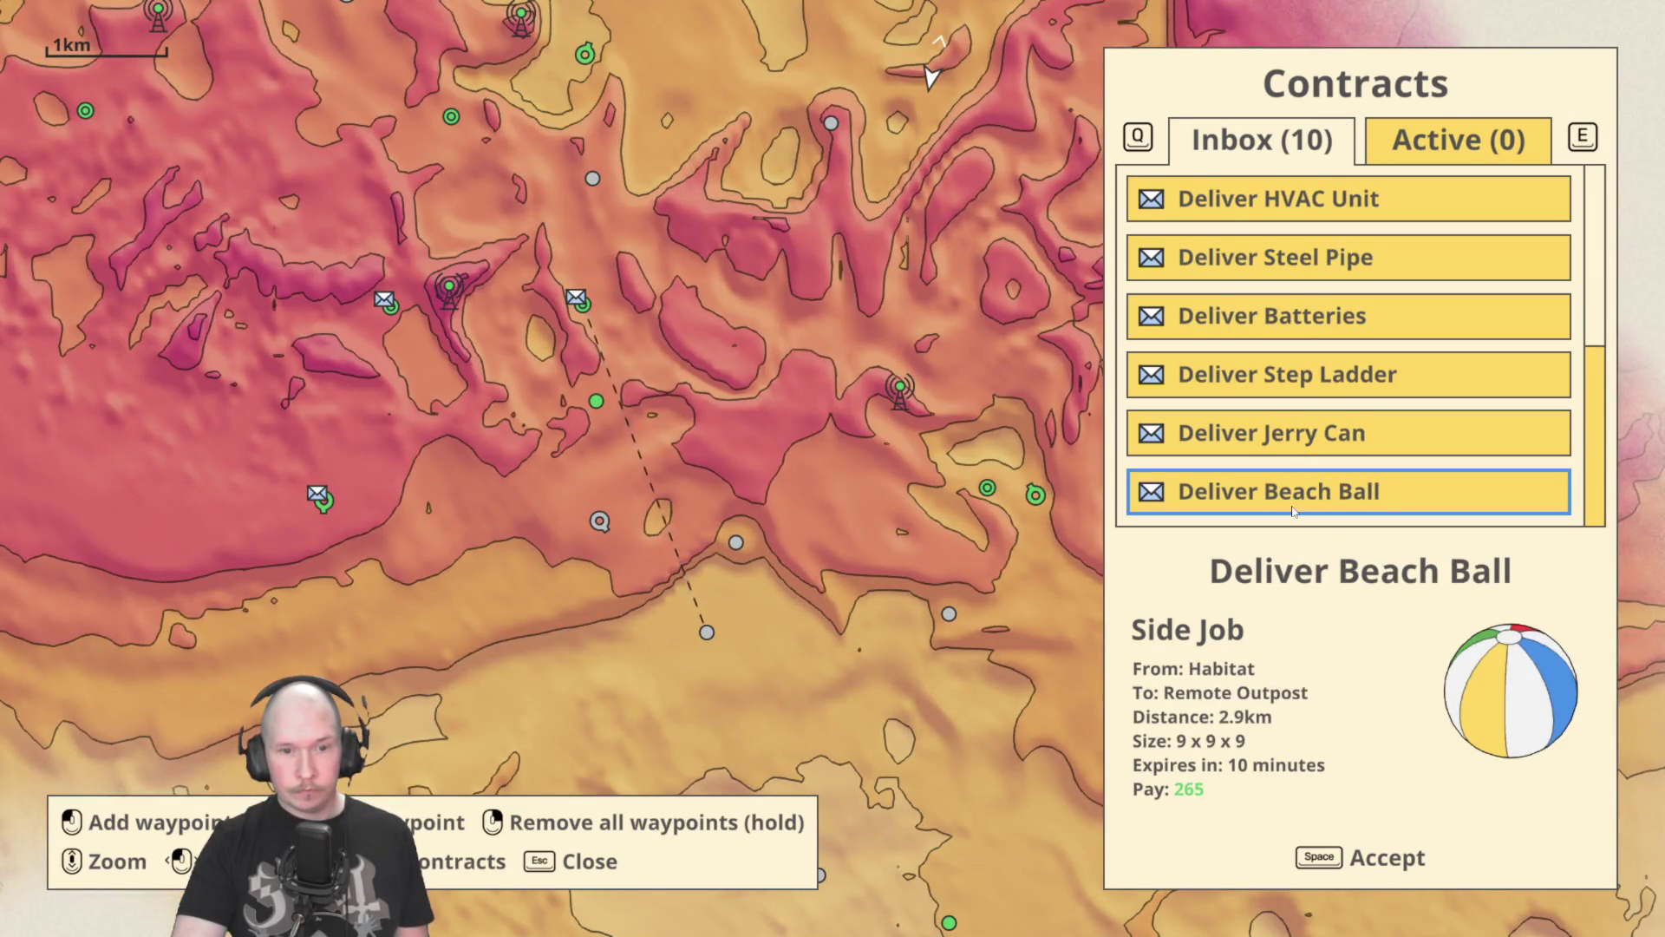
pyautogui.click(1325, 441)
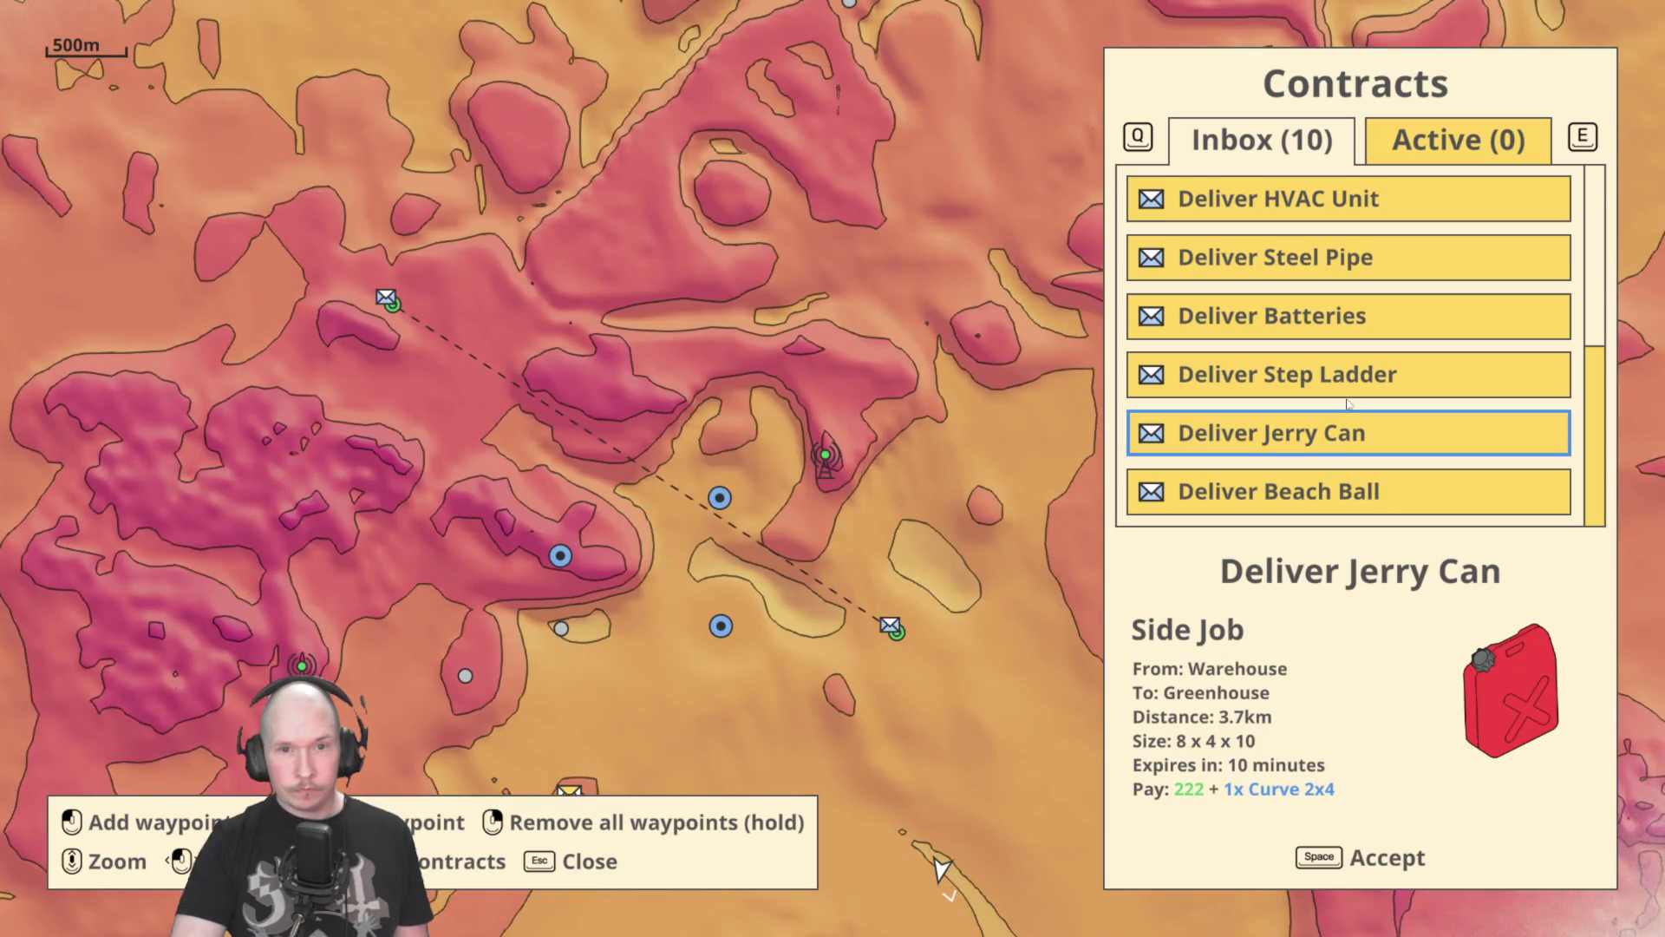
pyautogui.click(1353, 385)
pyautogui.click(1362, 328)
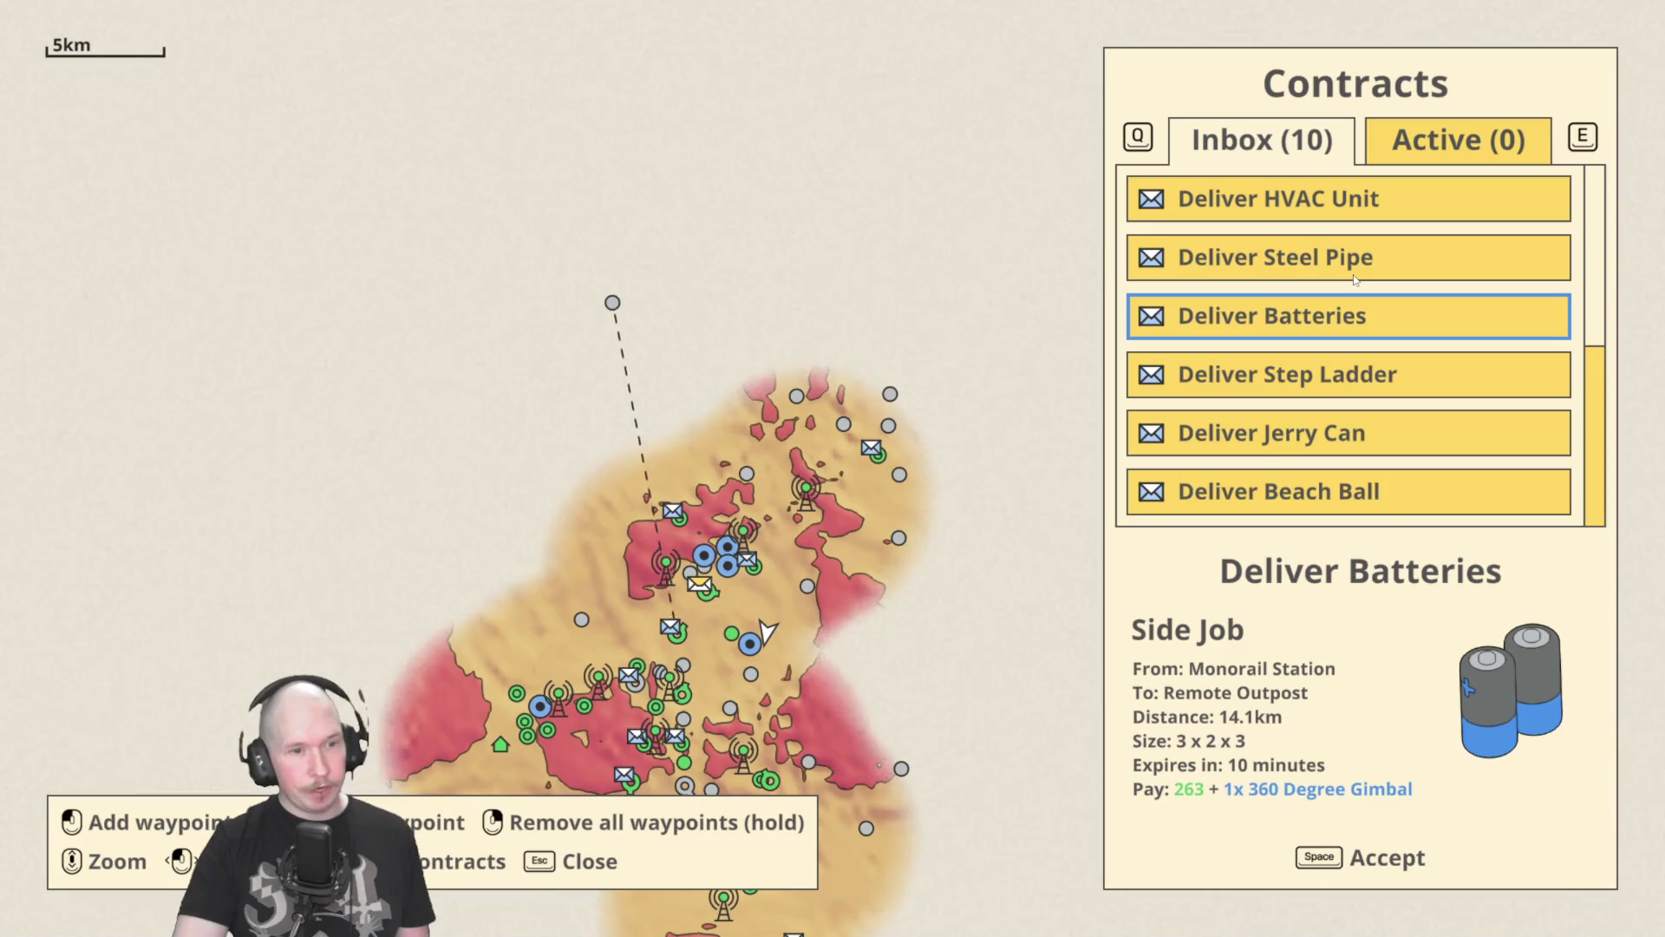
pyautogui.click(653, 466)
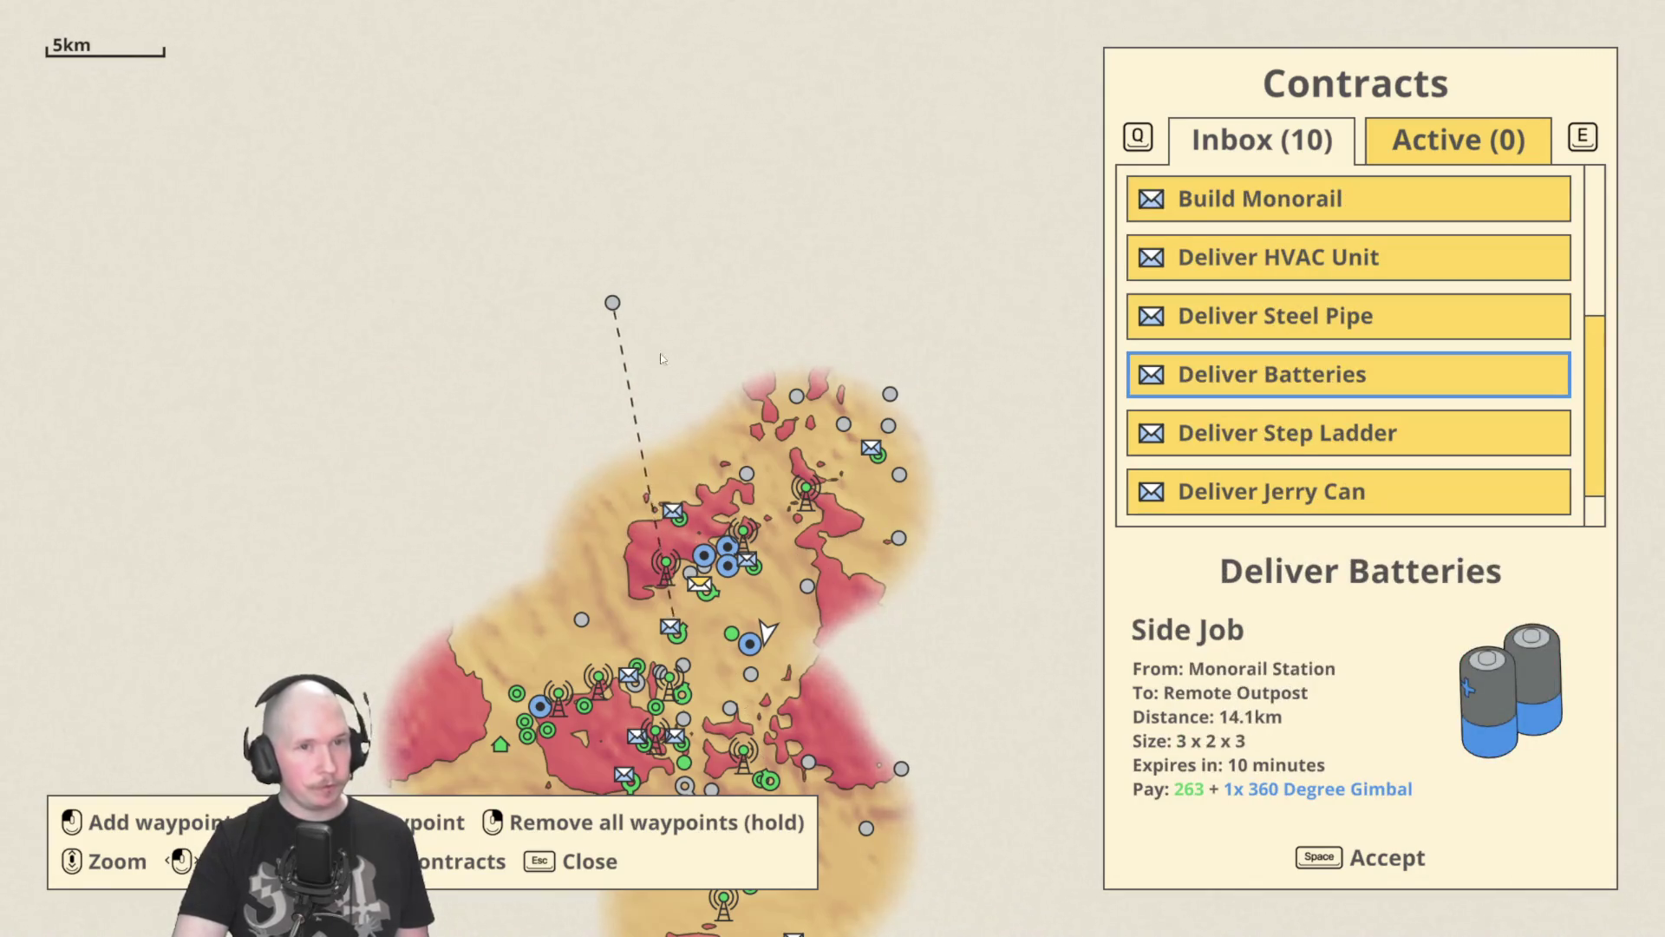
# Accept the Build Monorail contract and return to the rover view.
pyautogui.scroll(1, 1303, 210)
pyautogui.scroll(2, 1304, 211)
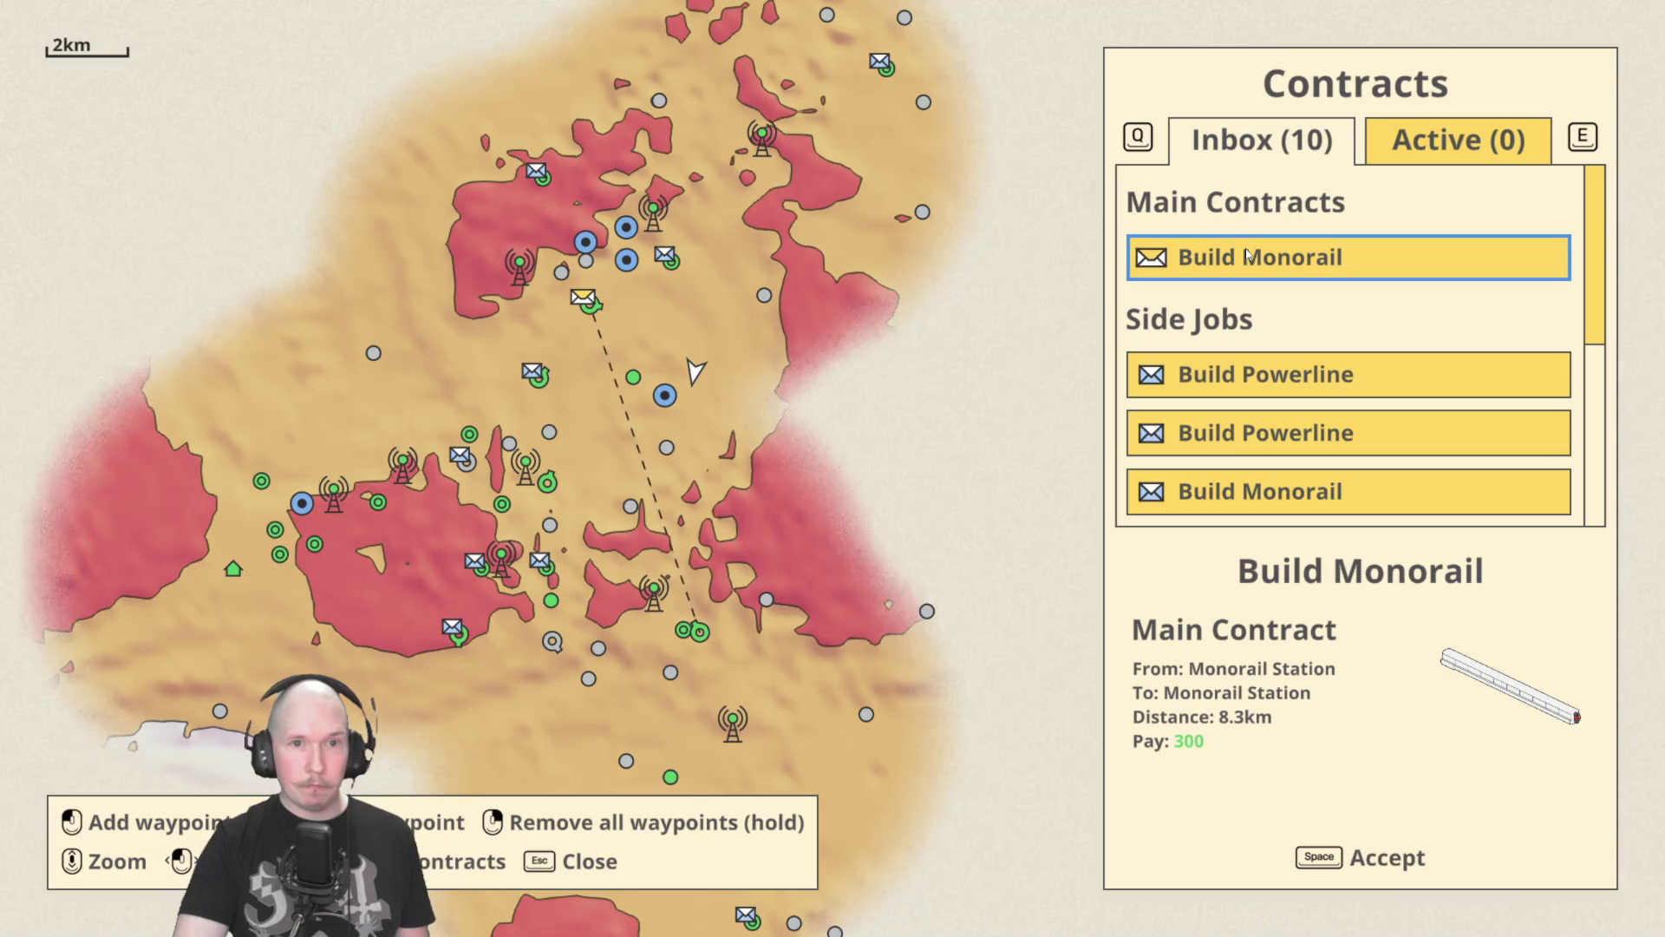
pyautogui.press('space')
pyautogui.press('Escape')
pyautogui.moveTo(1062, 335)
pyautogui.mouseDown()
pyautogui.moveTo(1019, 311)
pyautogui.moveTo(763, 308)
pyautogui.mouseUp()
# Drive the rover toward the 3.0km monorail station marker, cycling through control channels.
pyautogui.press('w')
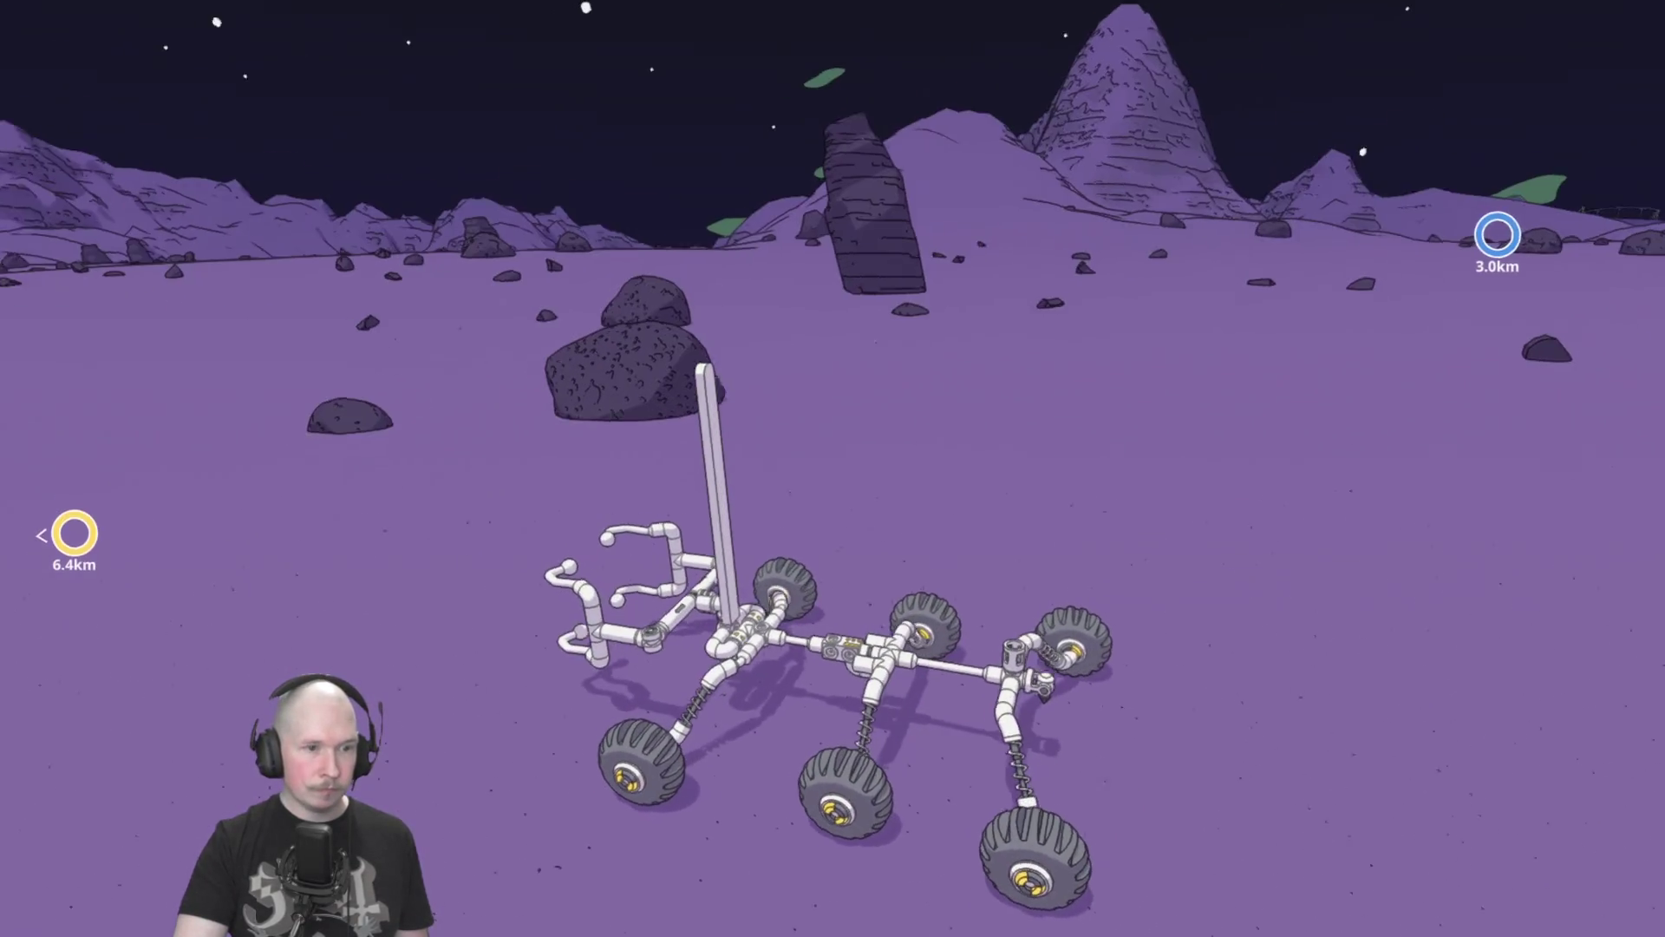
pyautogui.press('d')
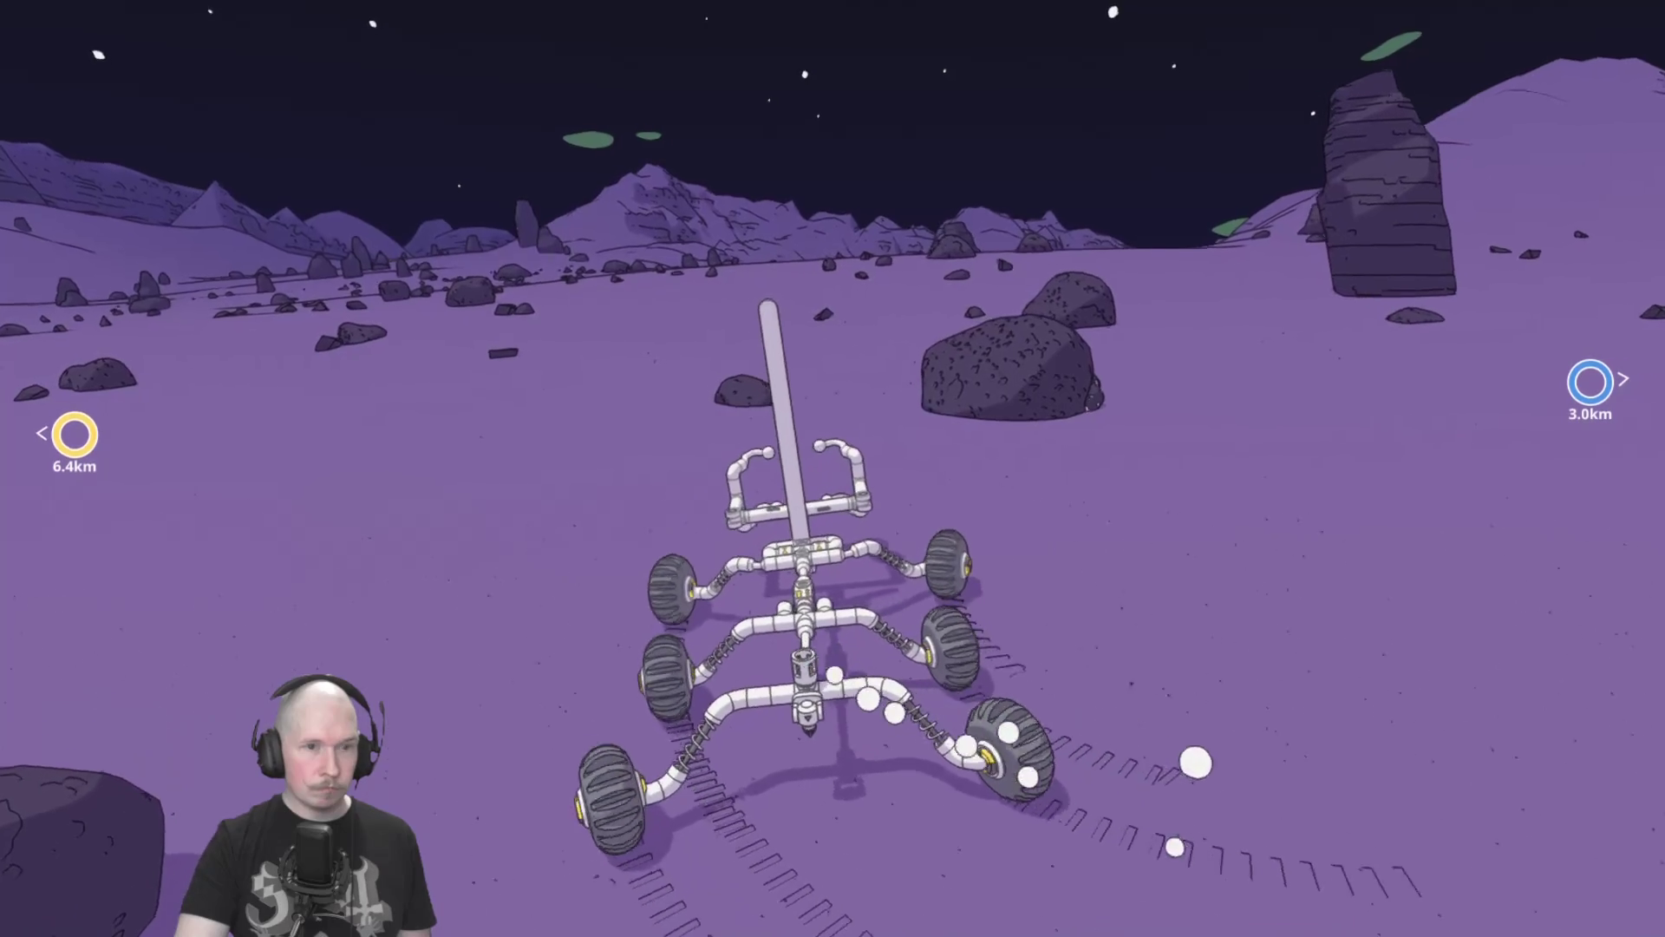
pyautogui.press('w')
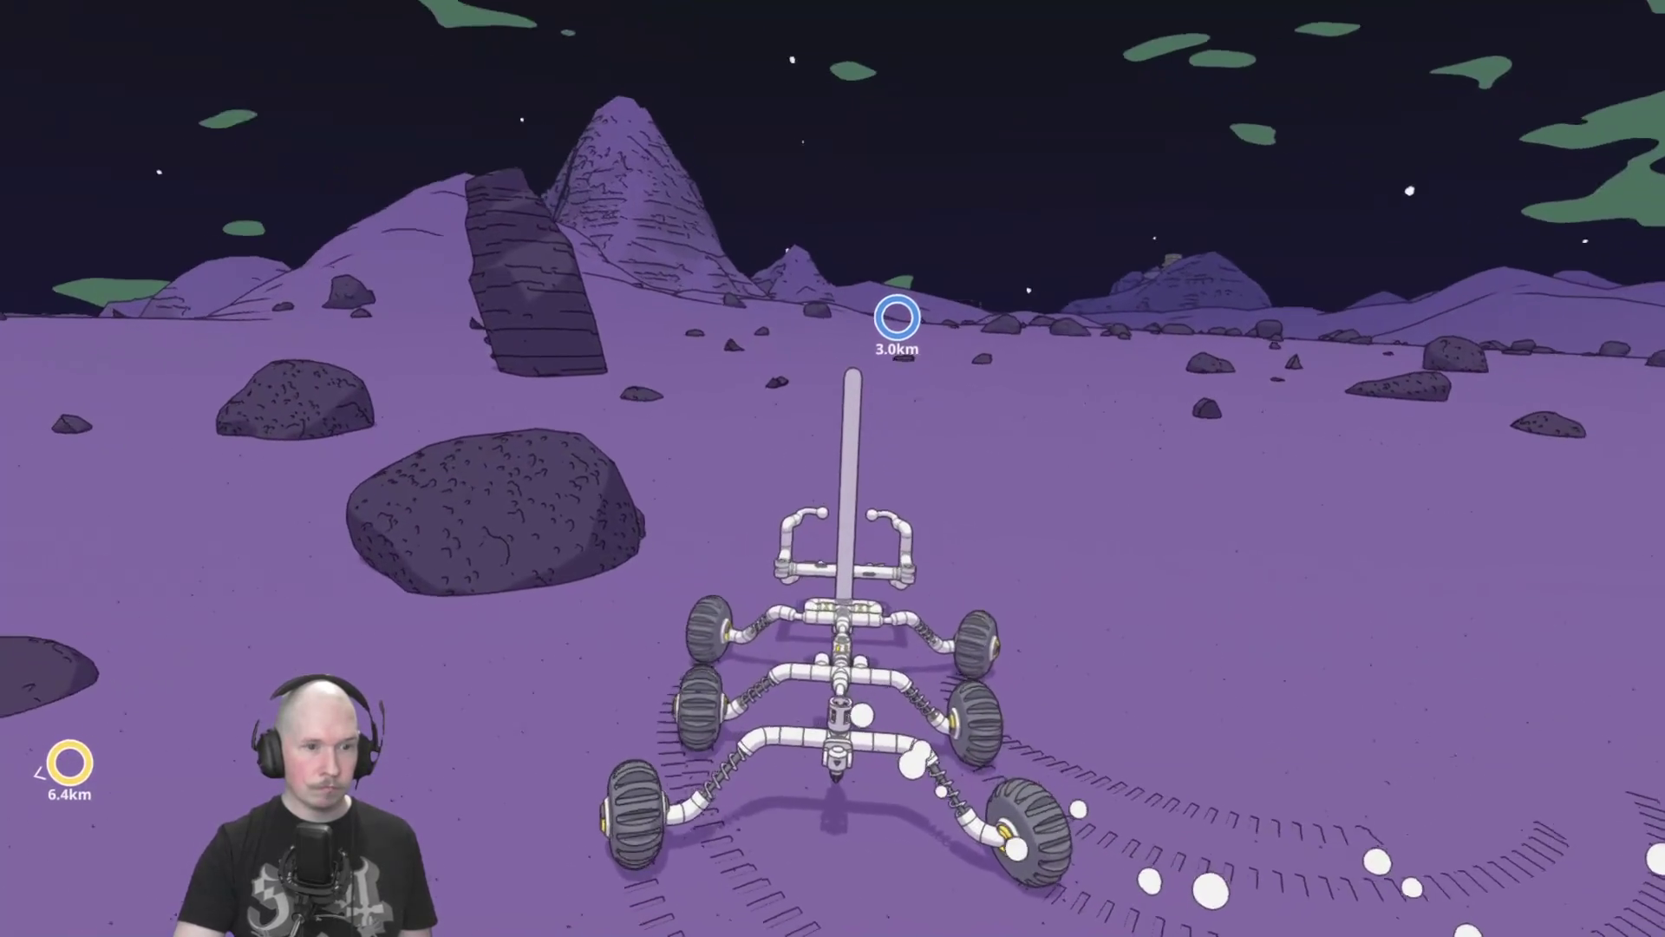
pyautogui.press('w')
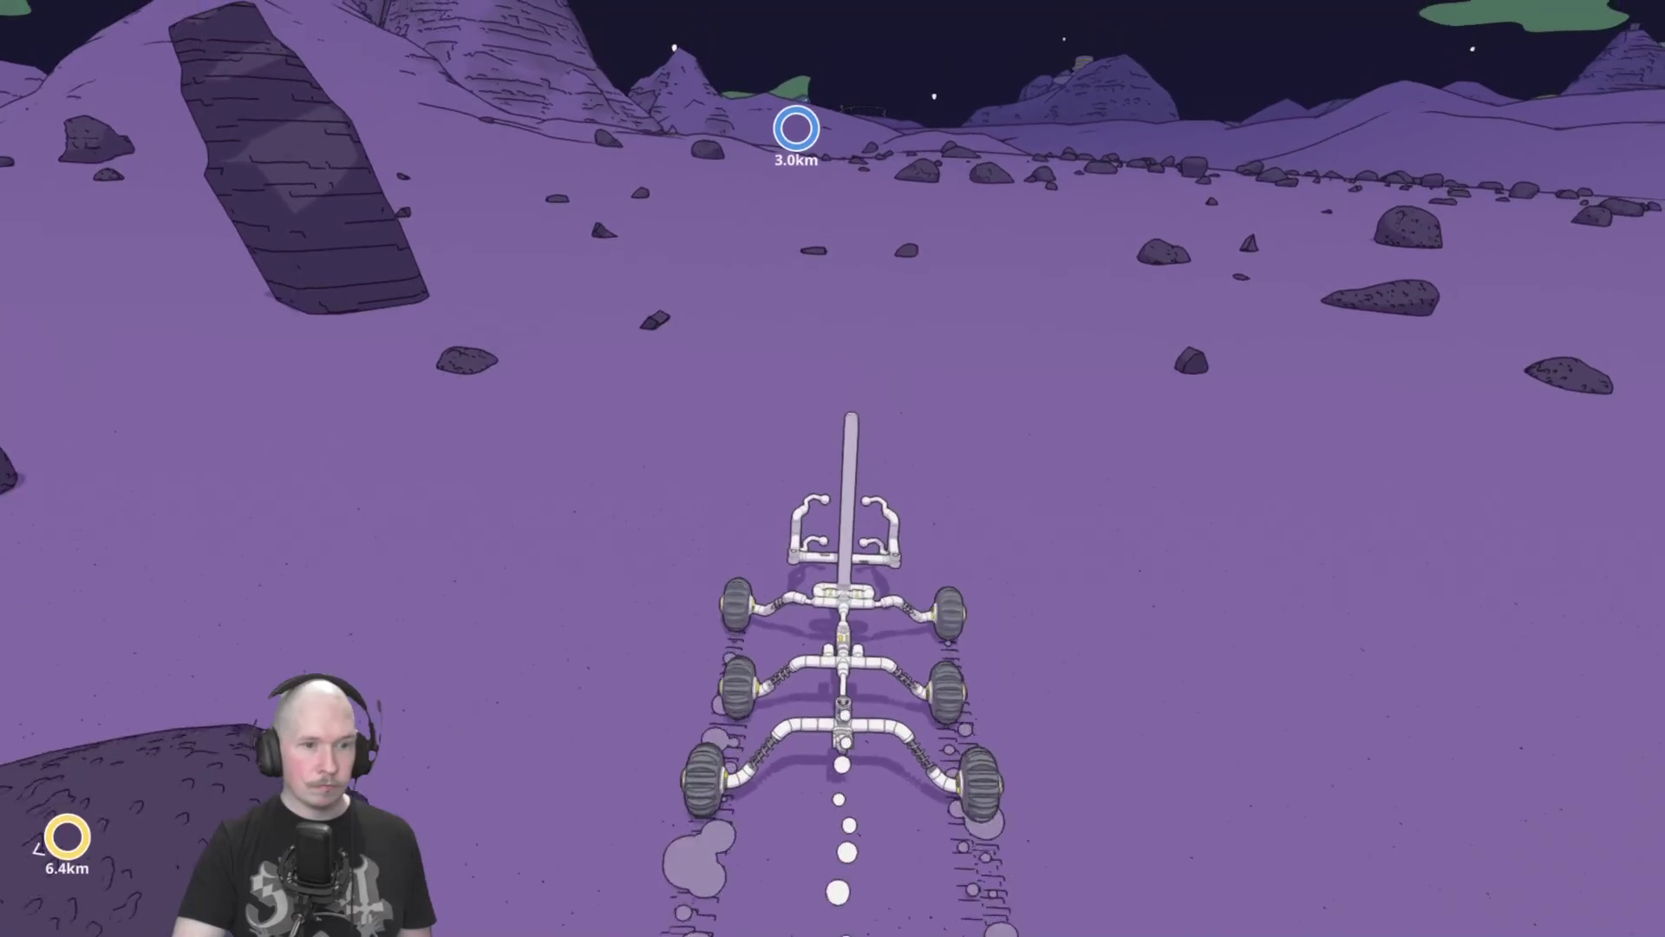
pyautogui.press('w')
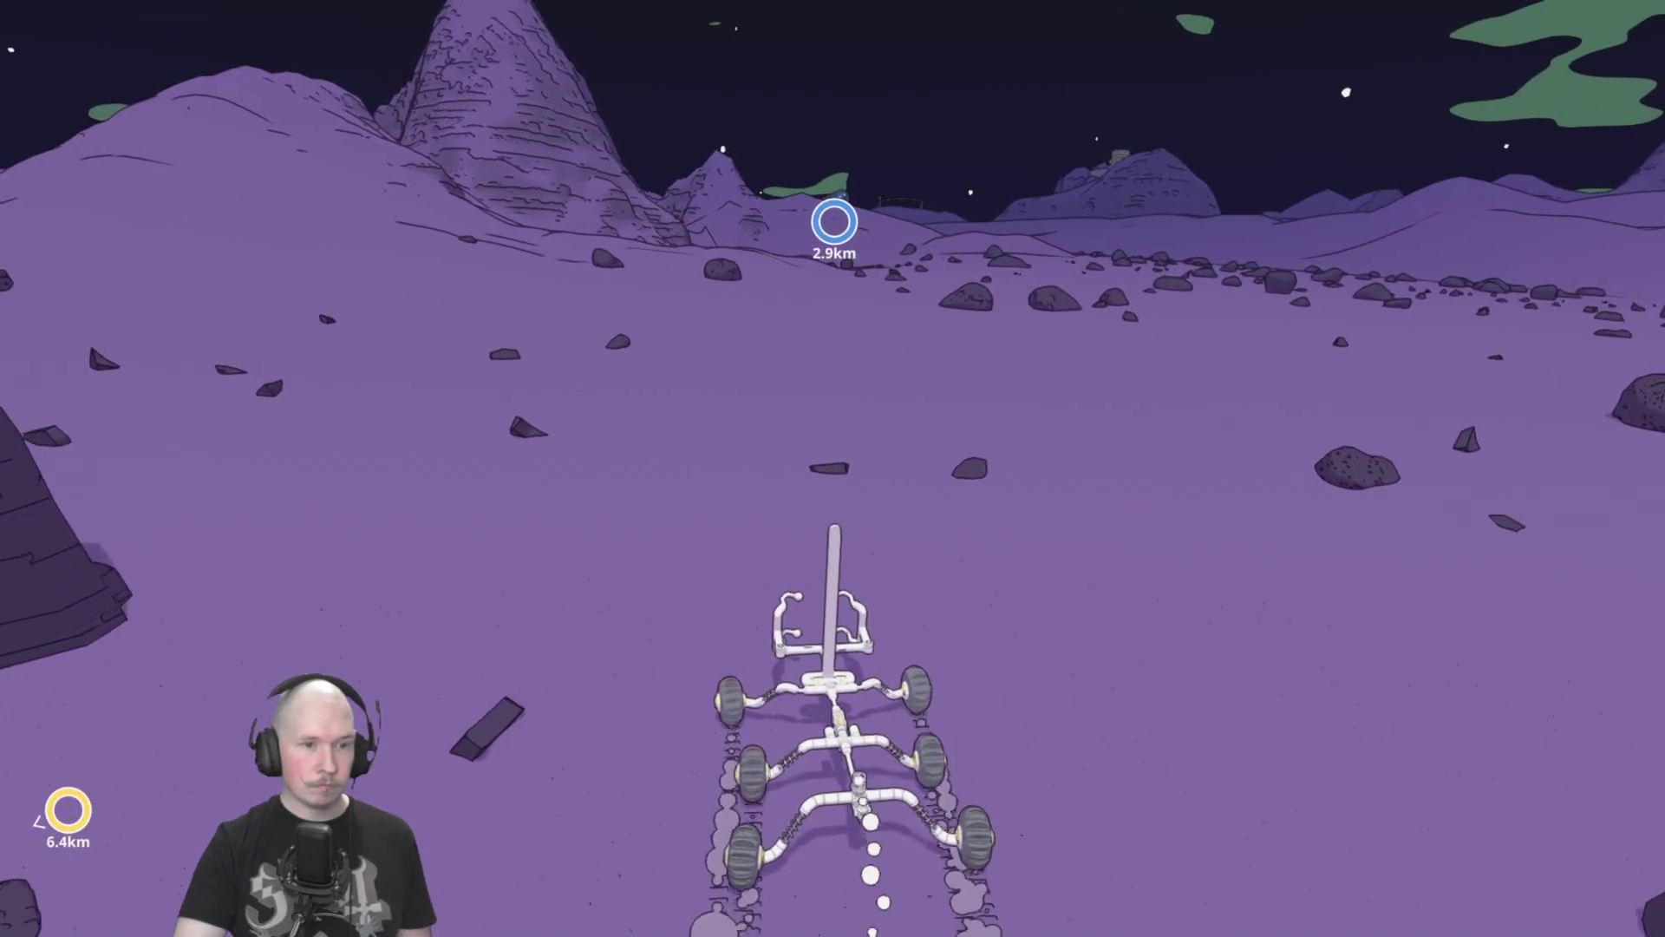
pyautogui.press('e')
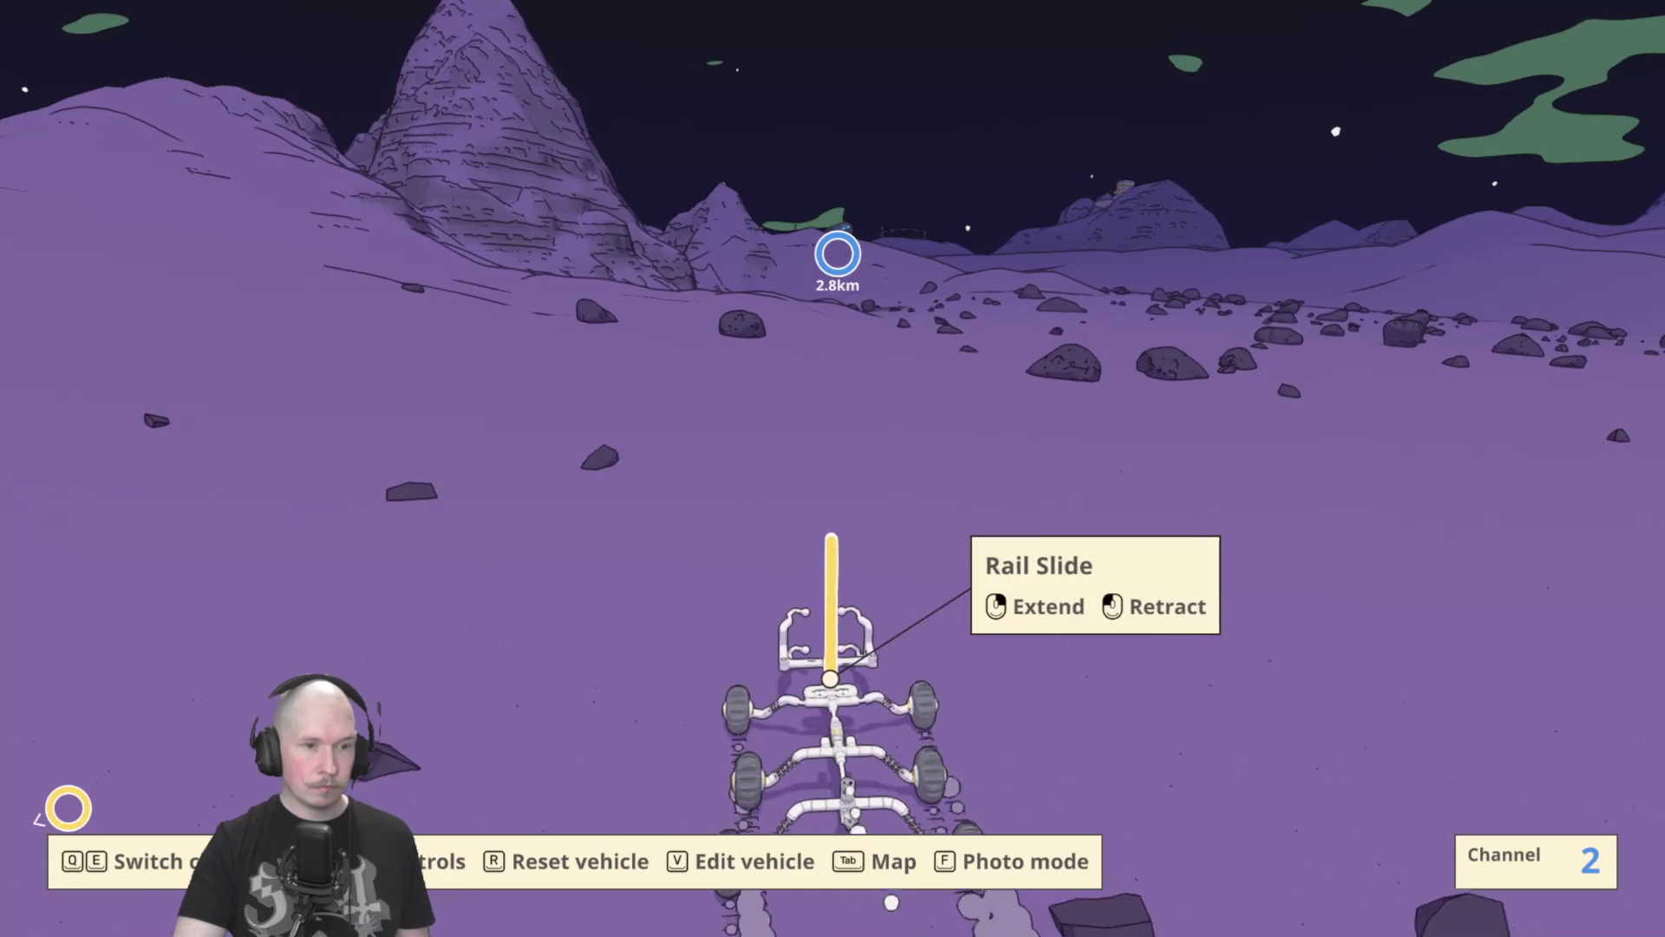
pyautogui.press('e')
pyautogui.press('e')
pyautogui.press('e')
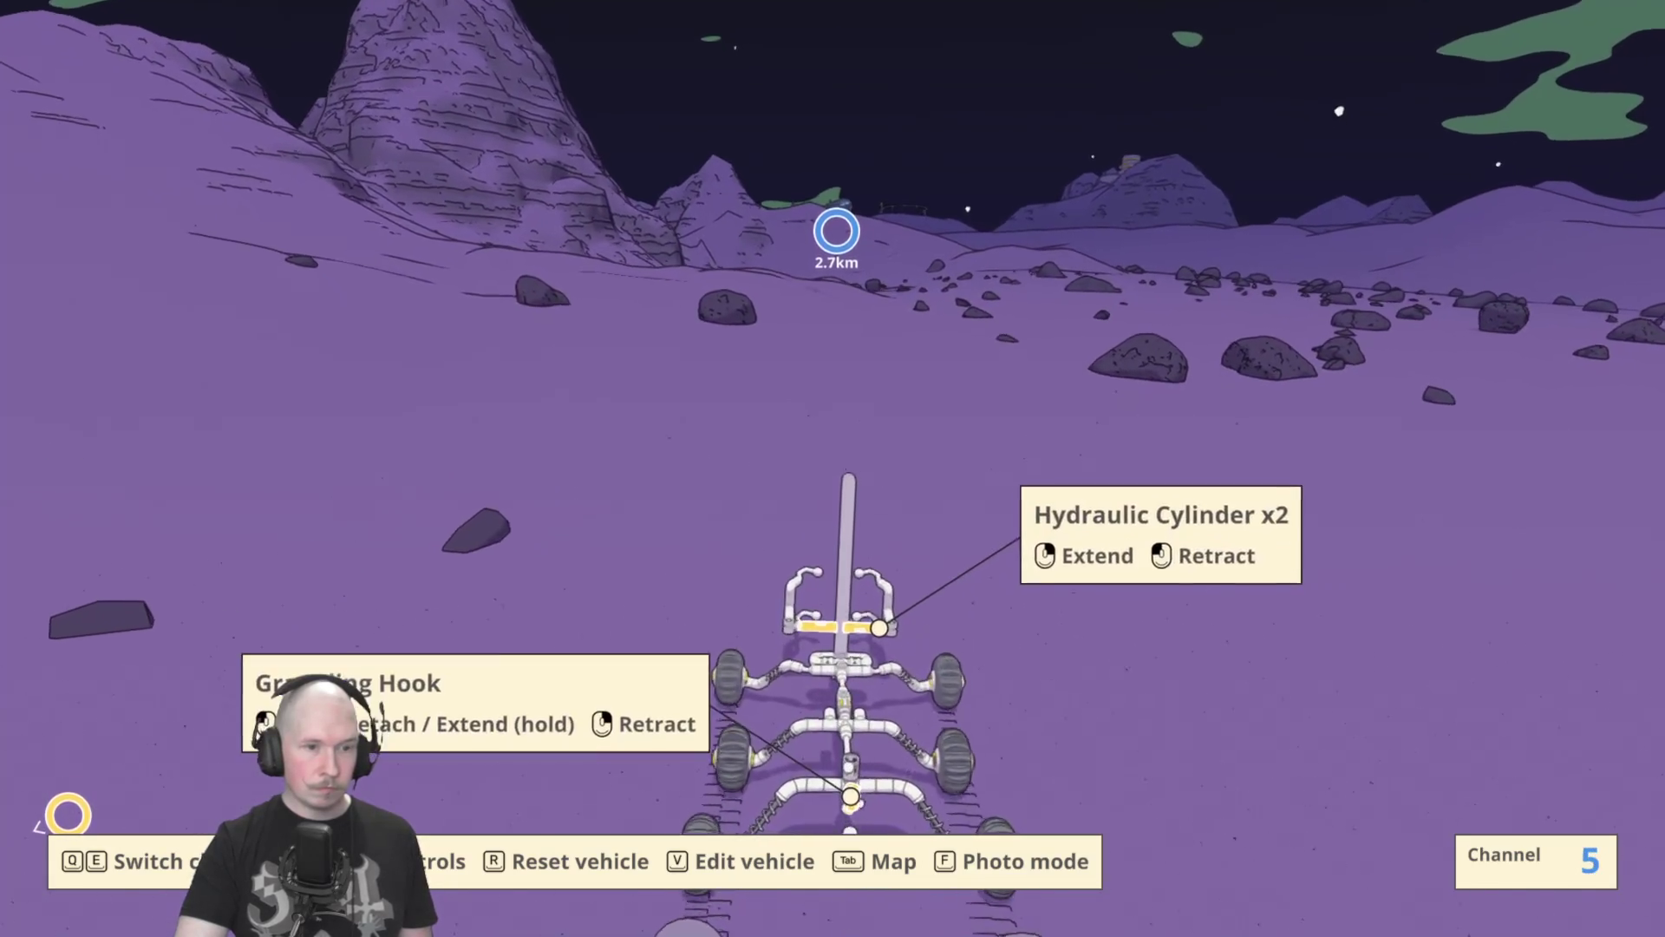
pyautogui.press('e')
pyautogui.press('e')
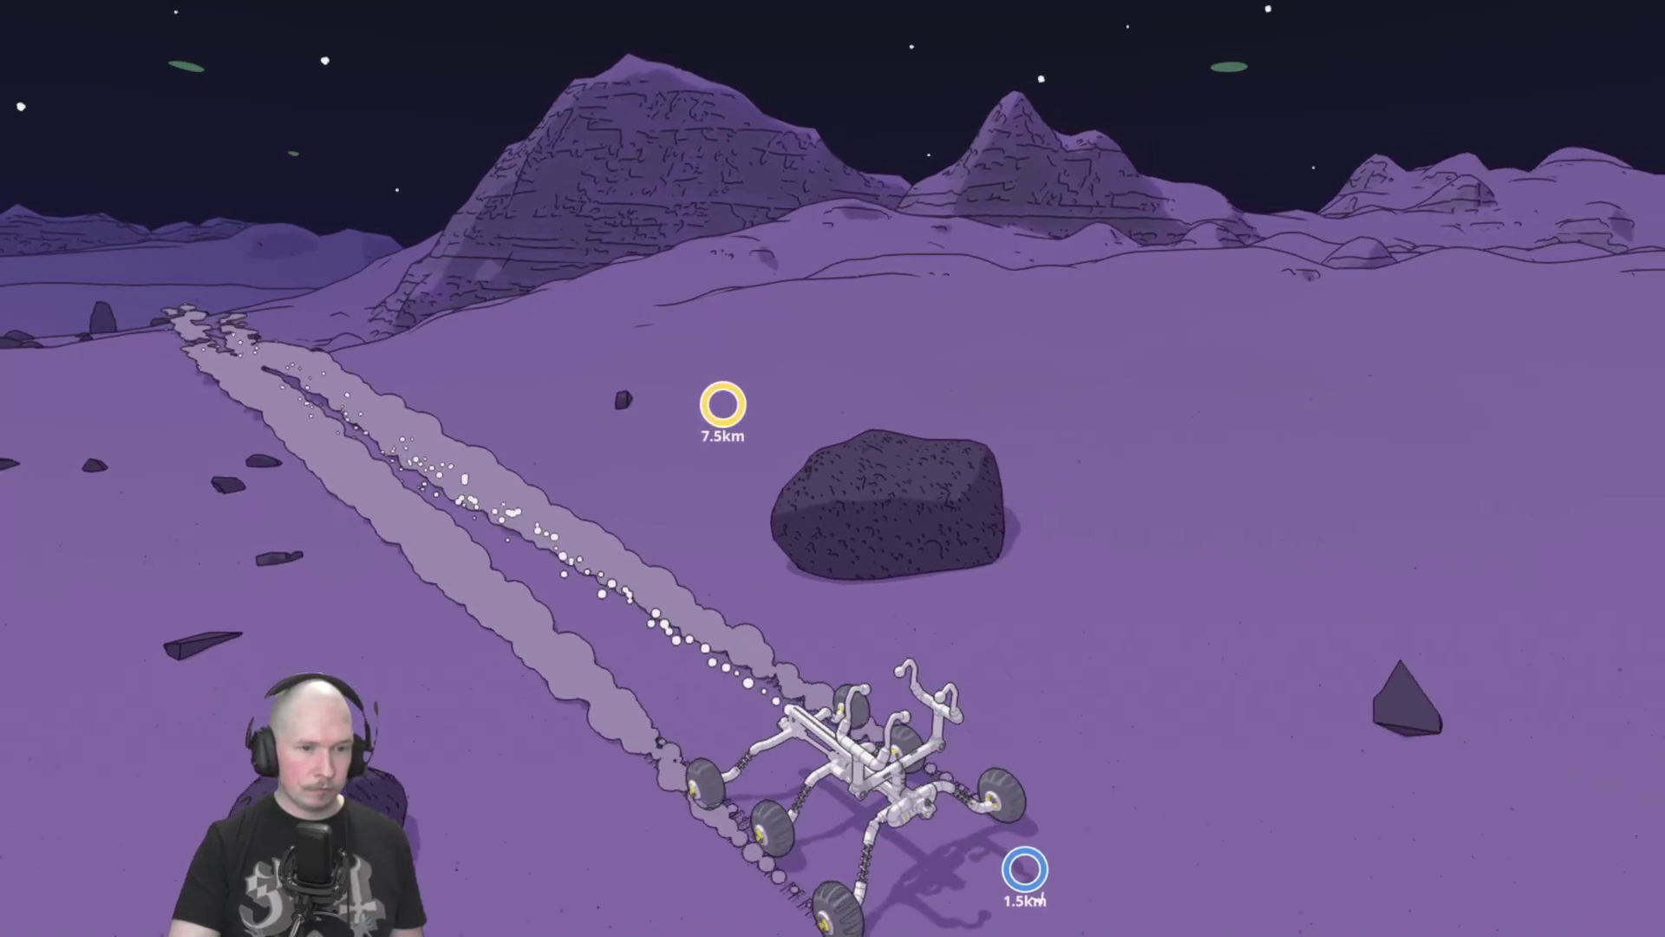
pyautogui.press('a')
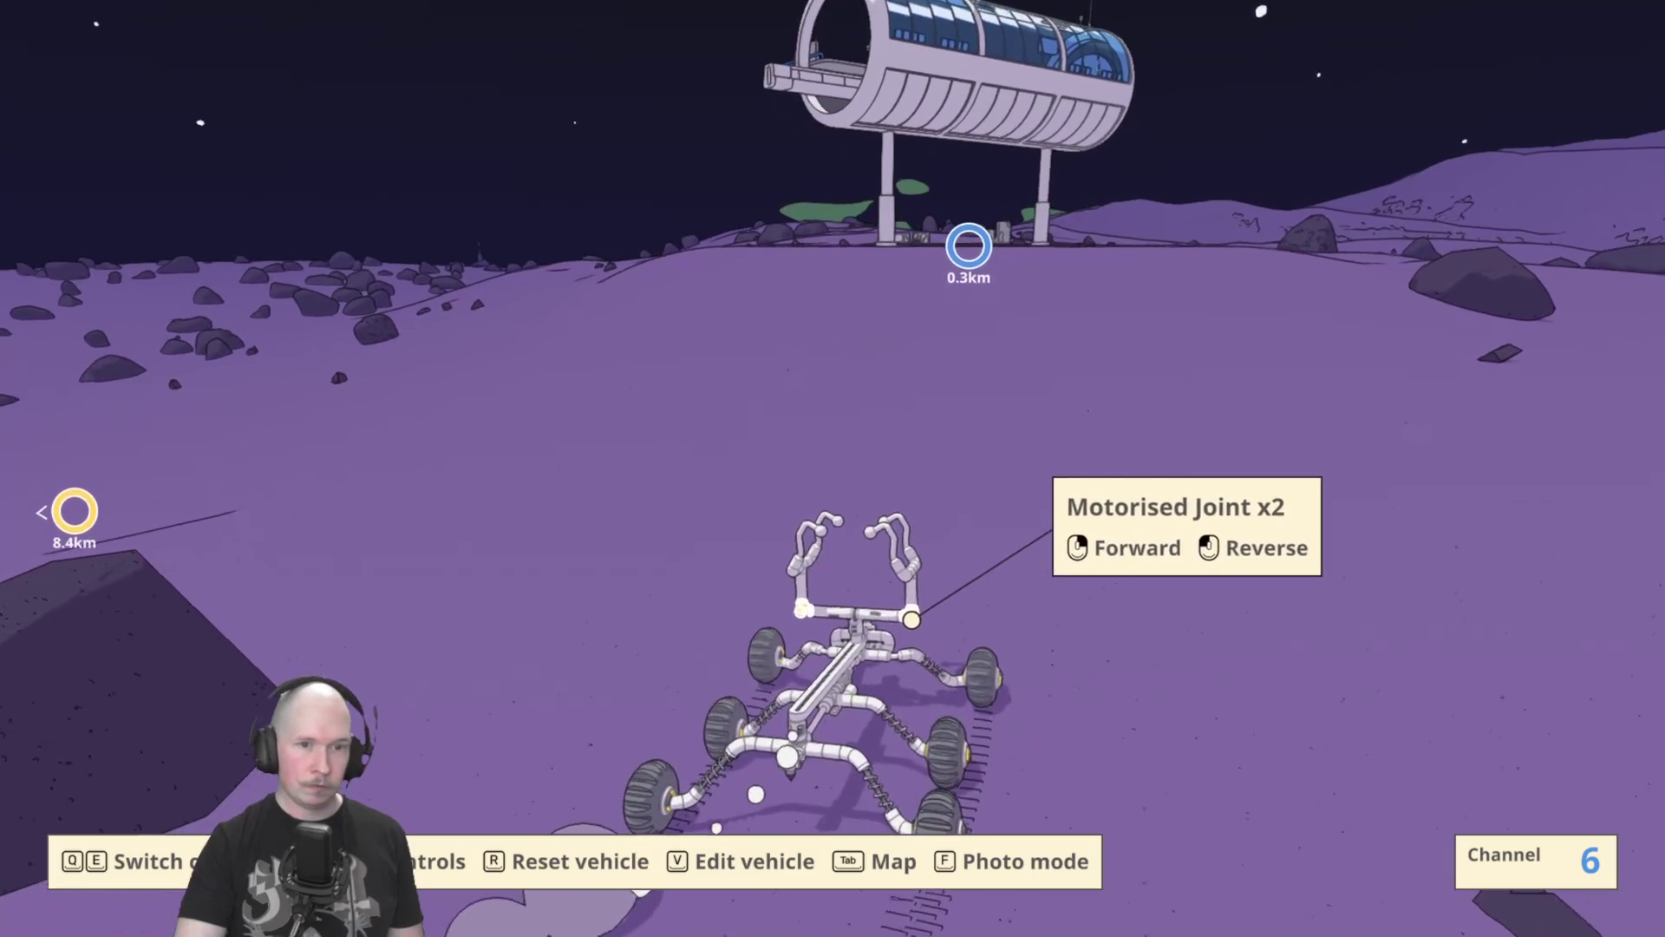
# Switch to the Servo channel, check the map, then open the rover in the vehicle editor.
pyautogui.press('1')
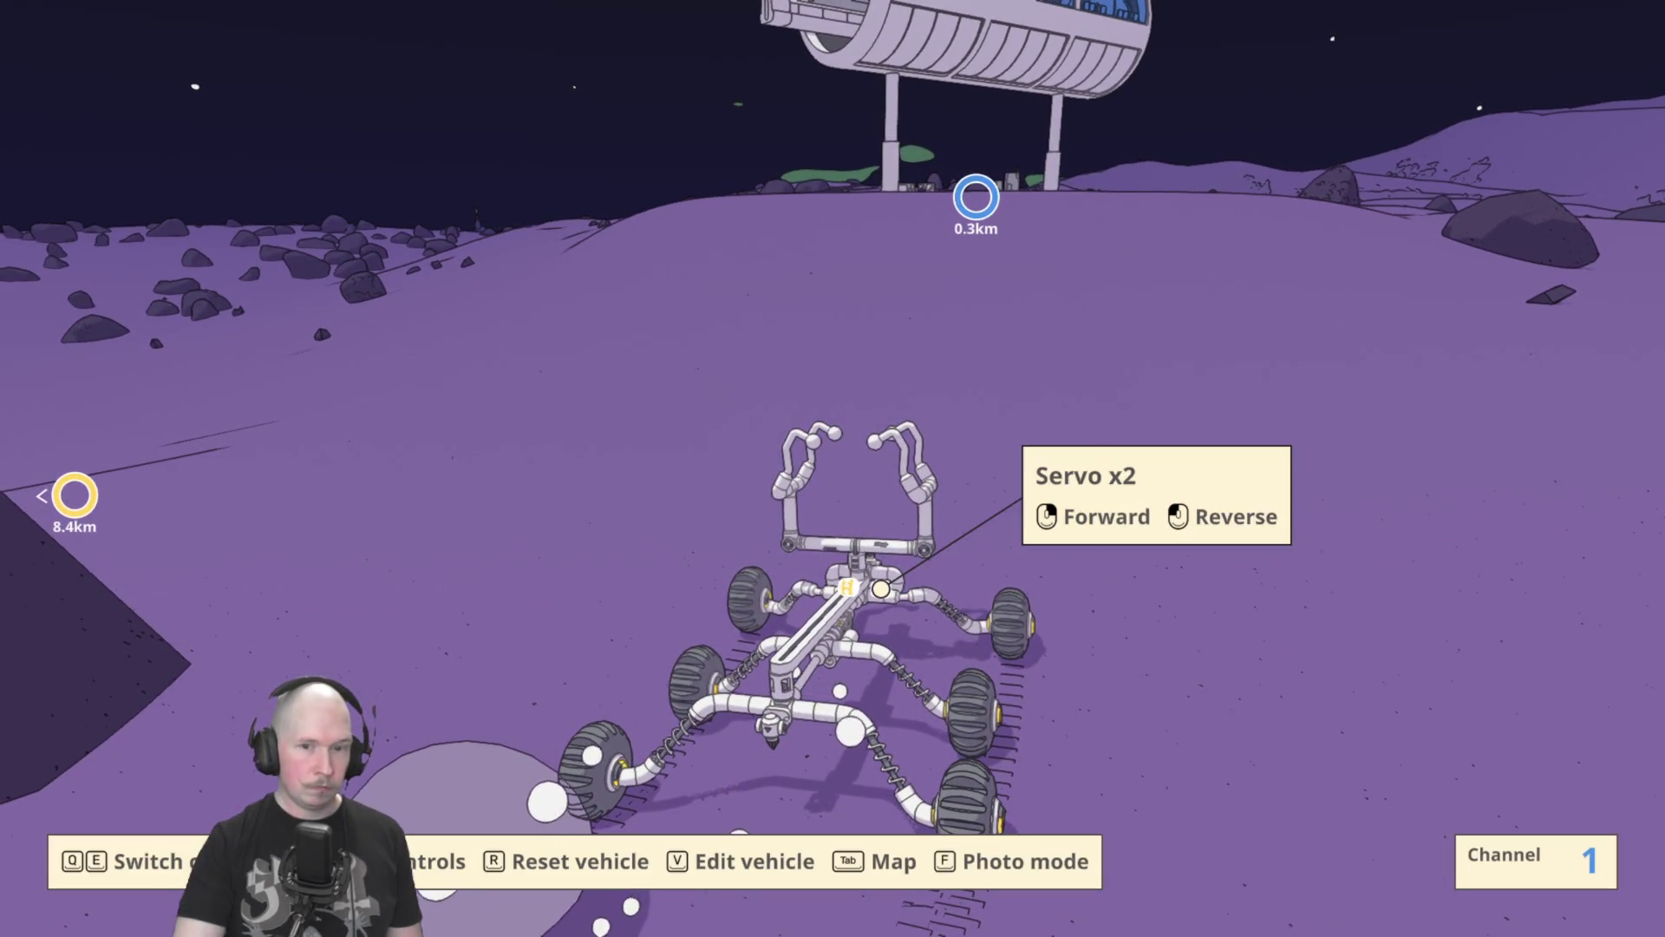
pyautogui.press('Tab')
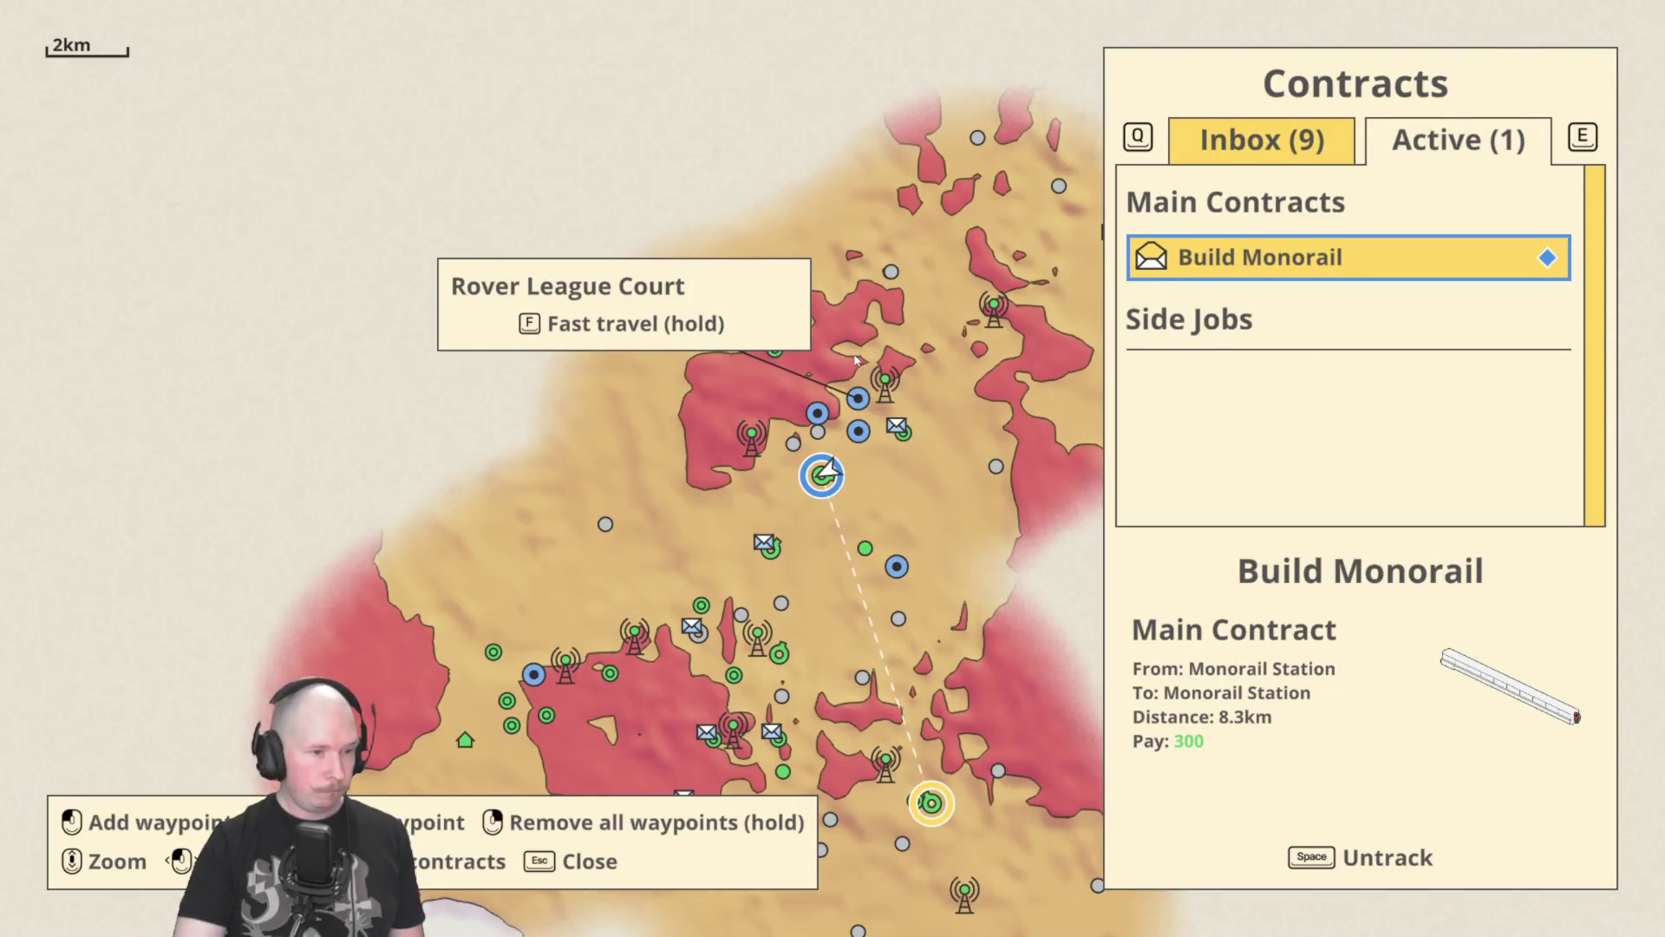
pyautogui.press('Escape')
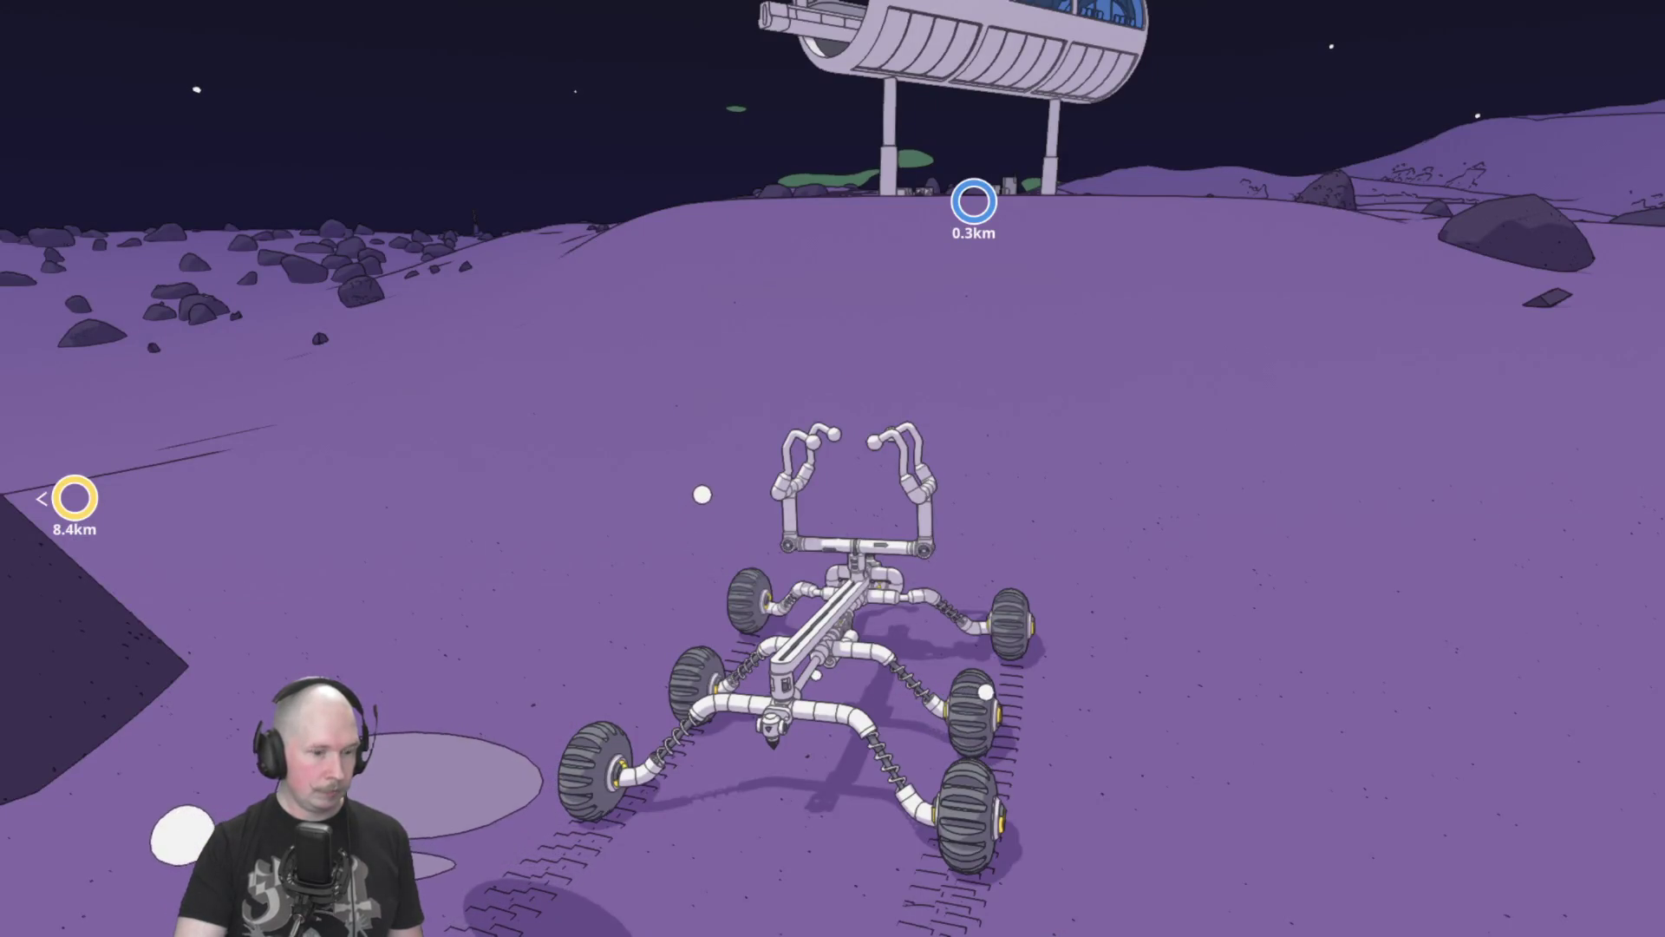
pyautogui.press('v')
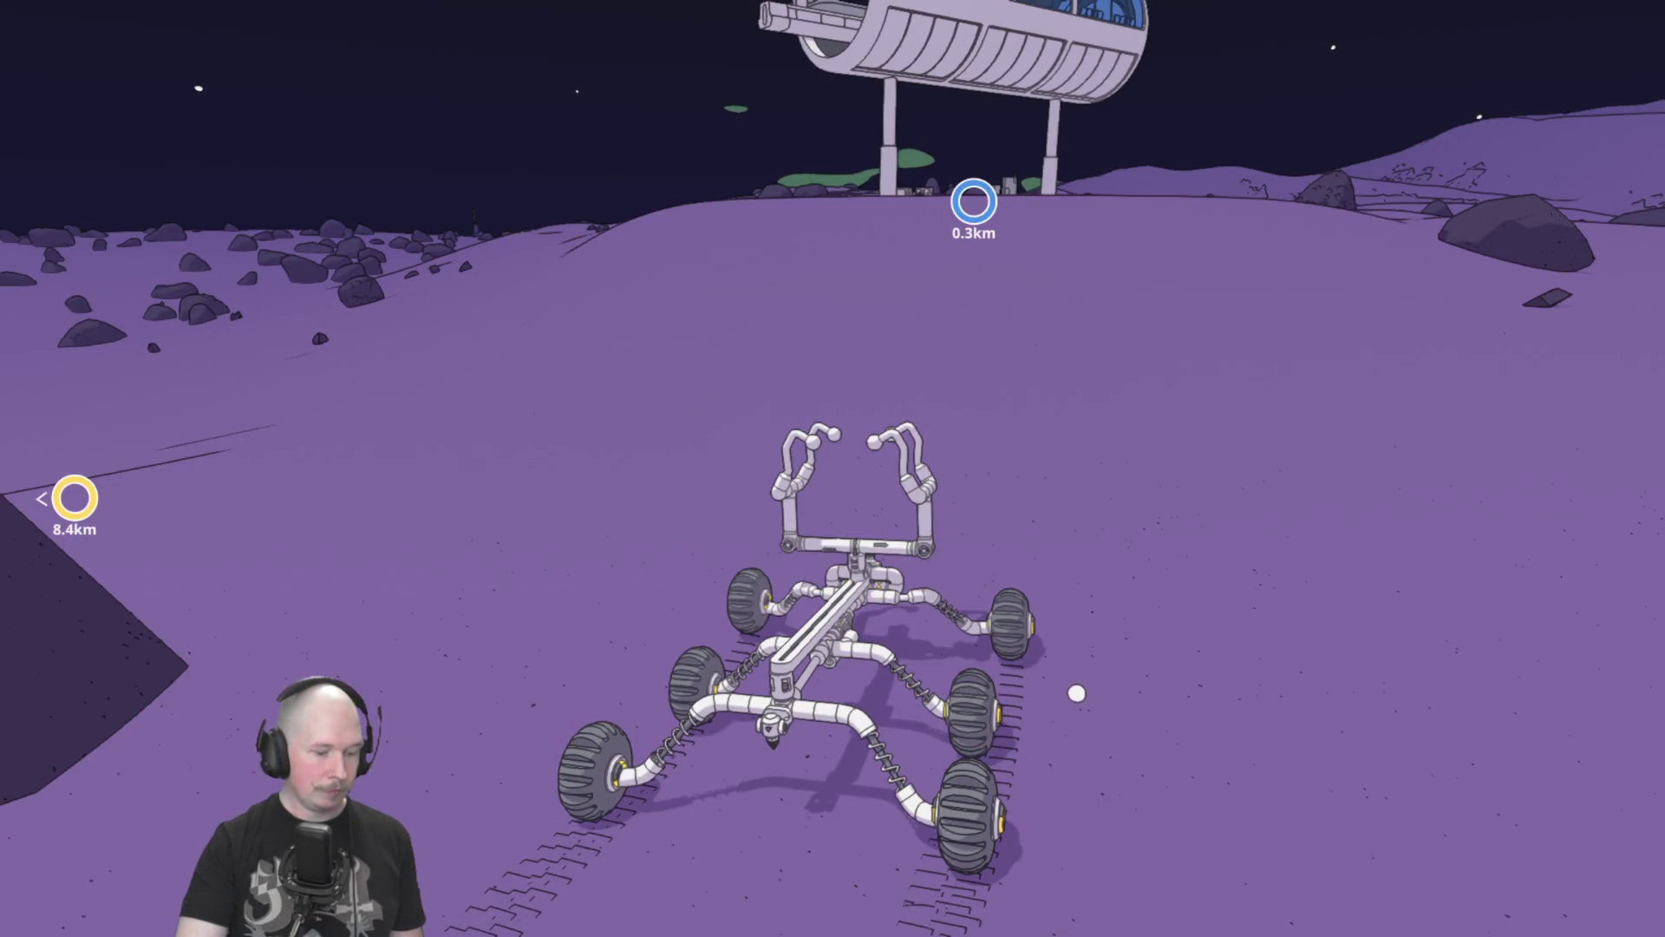
pyautogui.scroll(-3, 833, 338)
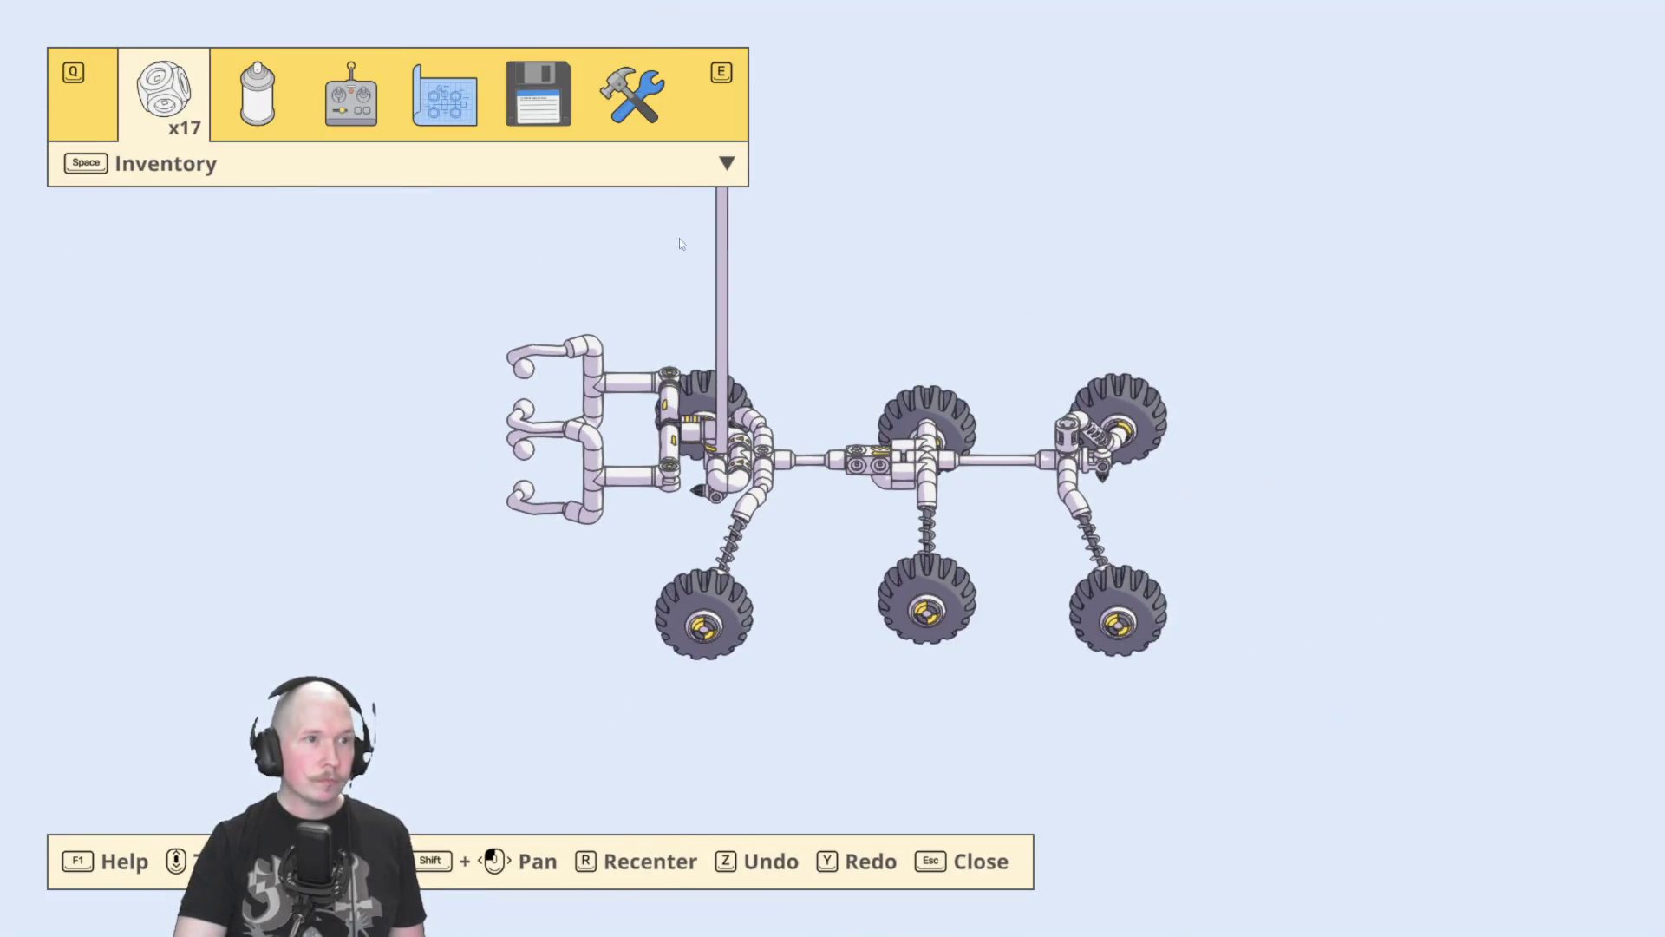
# Load saved design slot 2, the four-wheeled chassis, inspect it, and leave the editor.
pyautogui.click(451, 104)
pyautogui.press('Right')
pyautogui.press('Right')
pyautogui.press('Left')
pyautogui.click(527, 89)
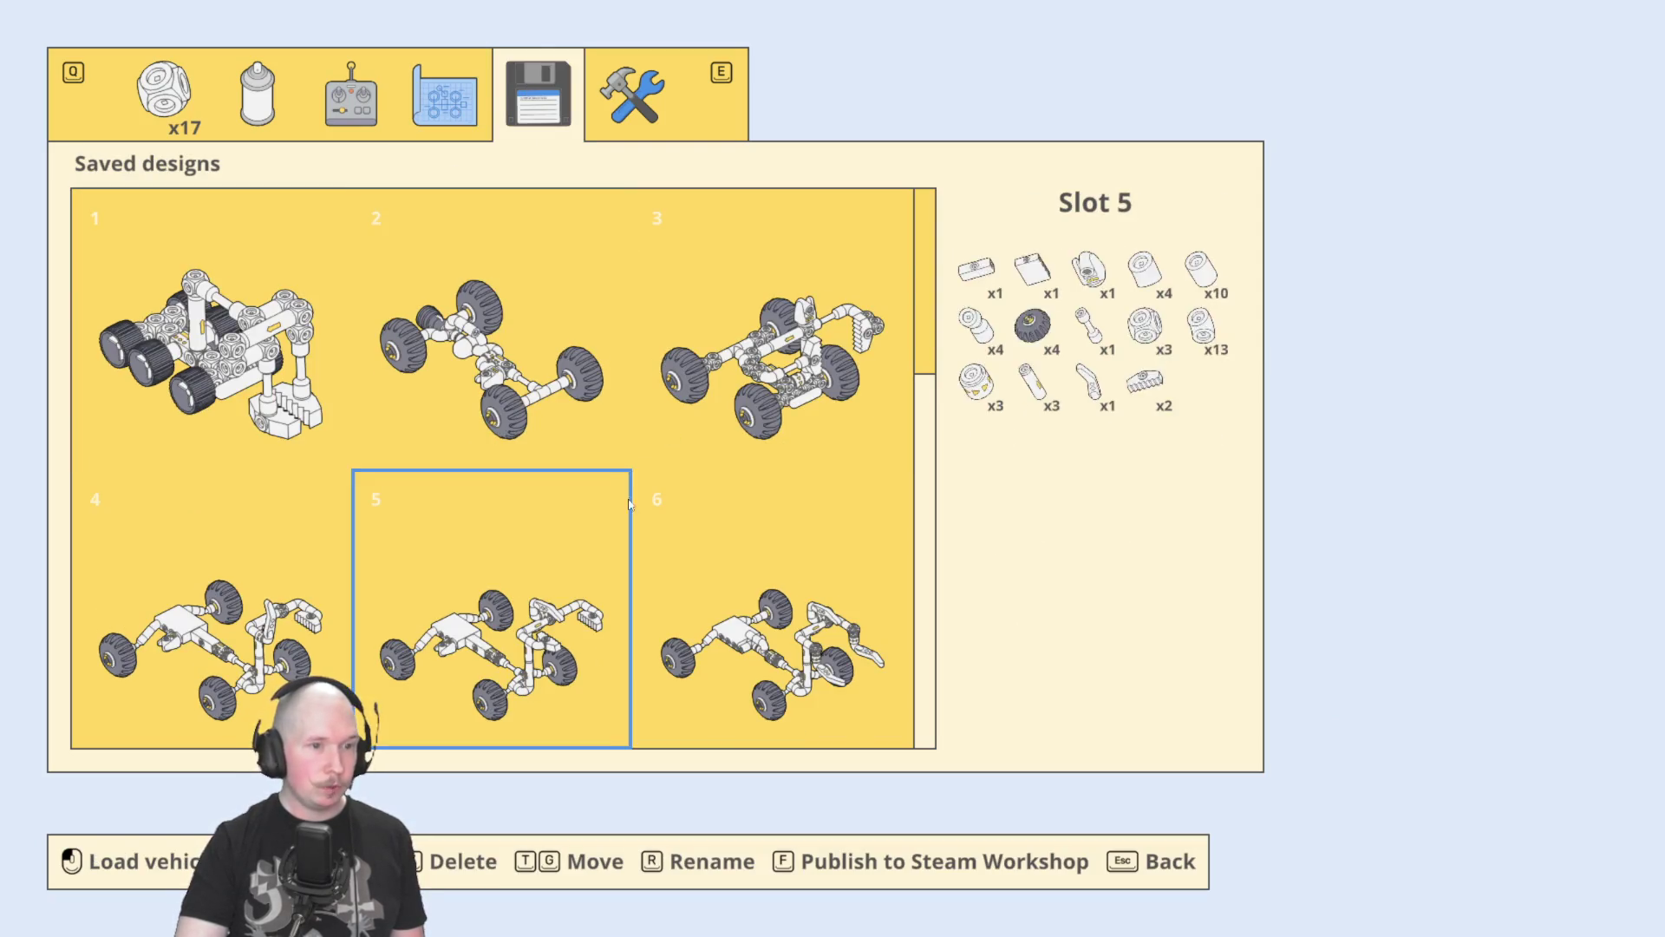
pyautogui.scroll(-4, 505, 512)
pyautogui.scroll(4, 509, 510)
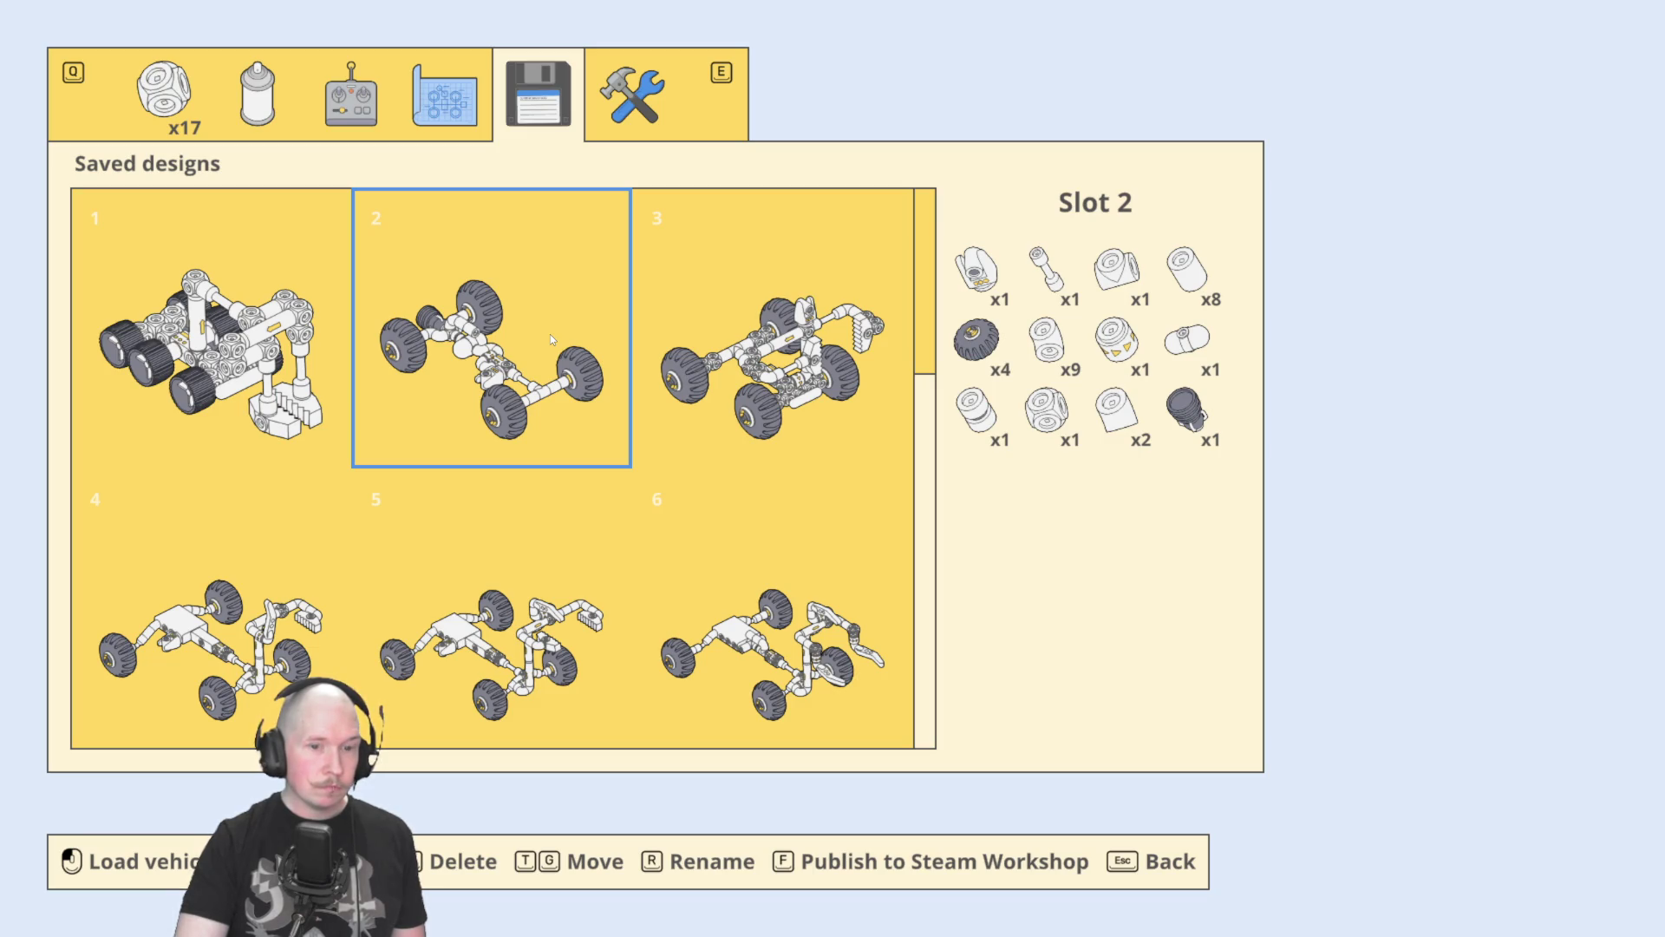
pyautogui.click(550, 336)
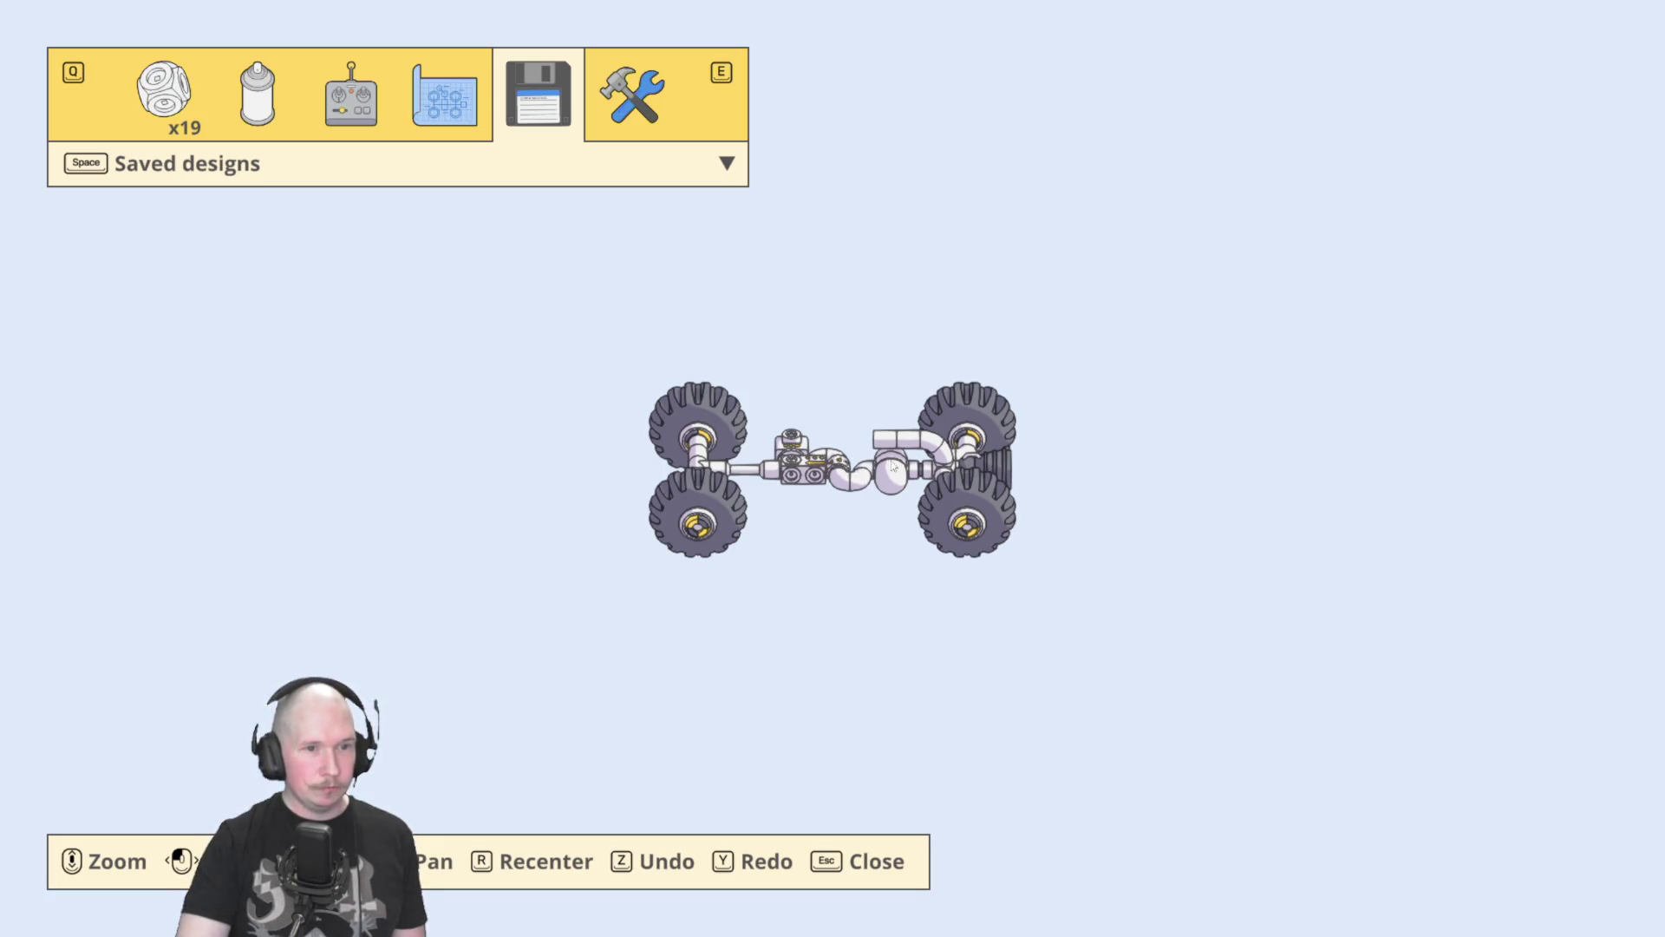
pyautogui.moveTo(853, 473)
pyautogui.mouseDown()
pyautogui.moveTo(725, 613)
pyautogui.moveTo(591, 632)
pyautogui.moveTo(427, 550)
pyautogui.moveTo(718, 687)
pyautogui.moveTo(743, 580)
pyautogui.moveTo(827, 477)
pyautogui.mouseUp()
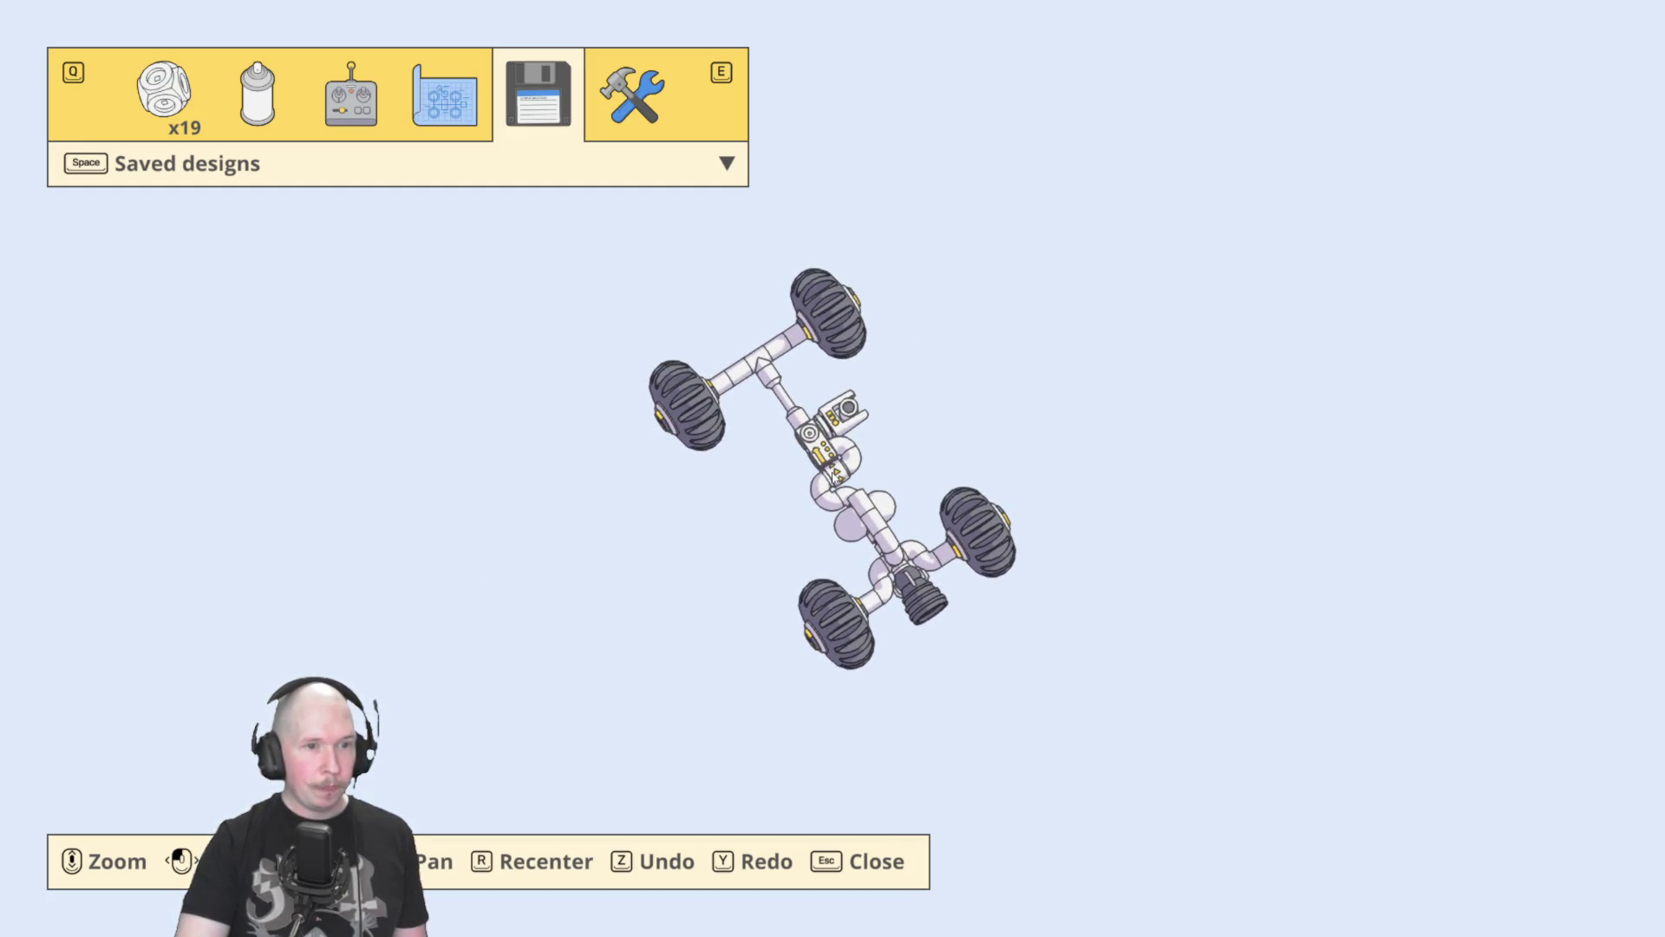
pyautogui.moveTo(923, 436)
pyautogui.mouseDown()
pyautogui.moveTo(825, 275)
pyautogui.moveTo(554, 294)
pyautogui.moveTo(727, 268)
pyautogui.mouseUp()
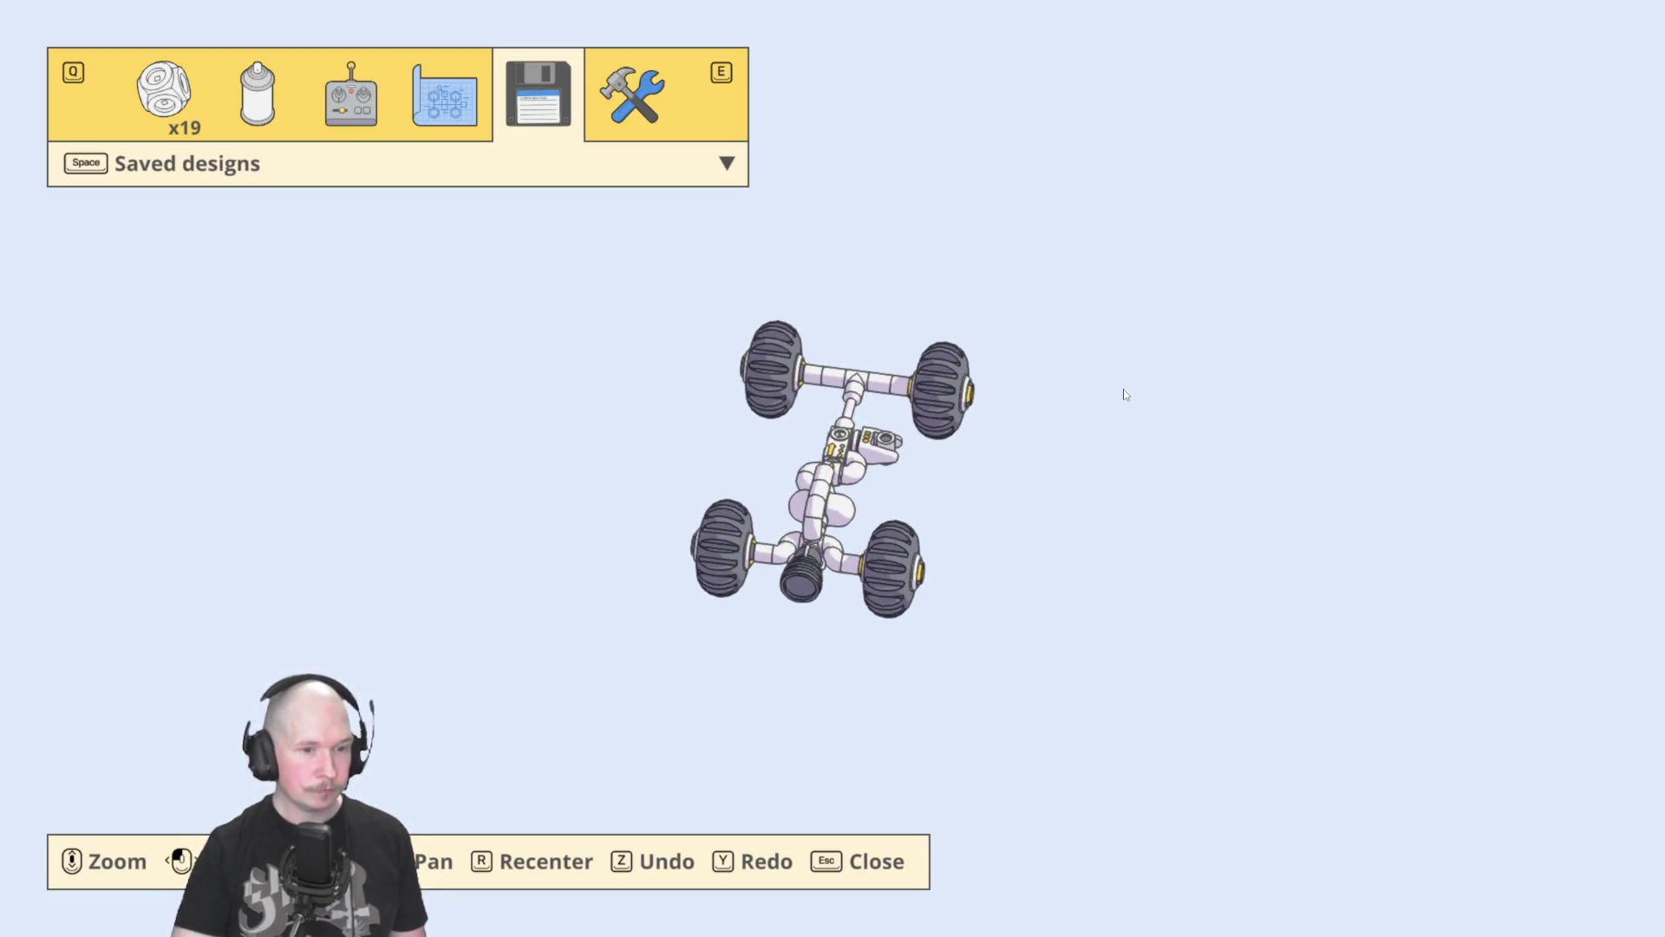
pyautogui.press('Escape')
# Drive into the monorail station's refuel circle to refuel to 2.5.
pyautogui.press('w')
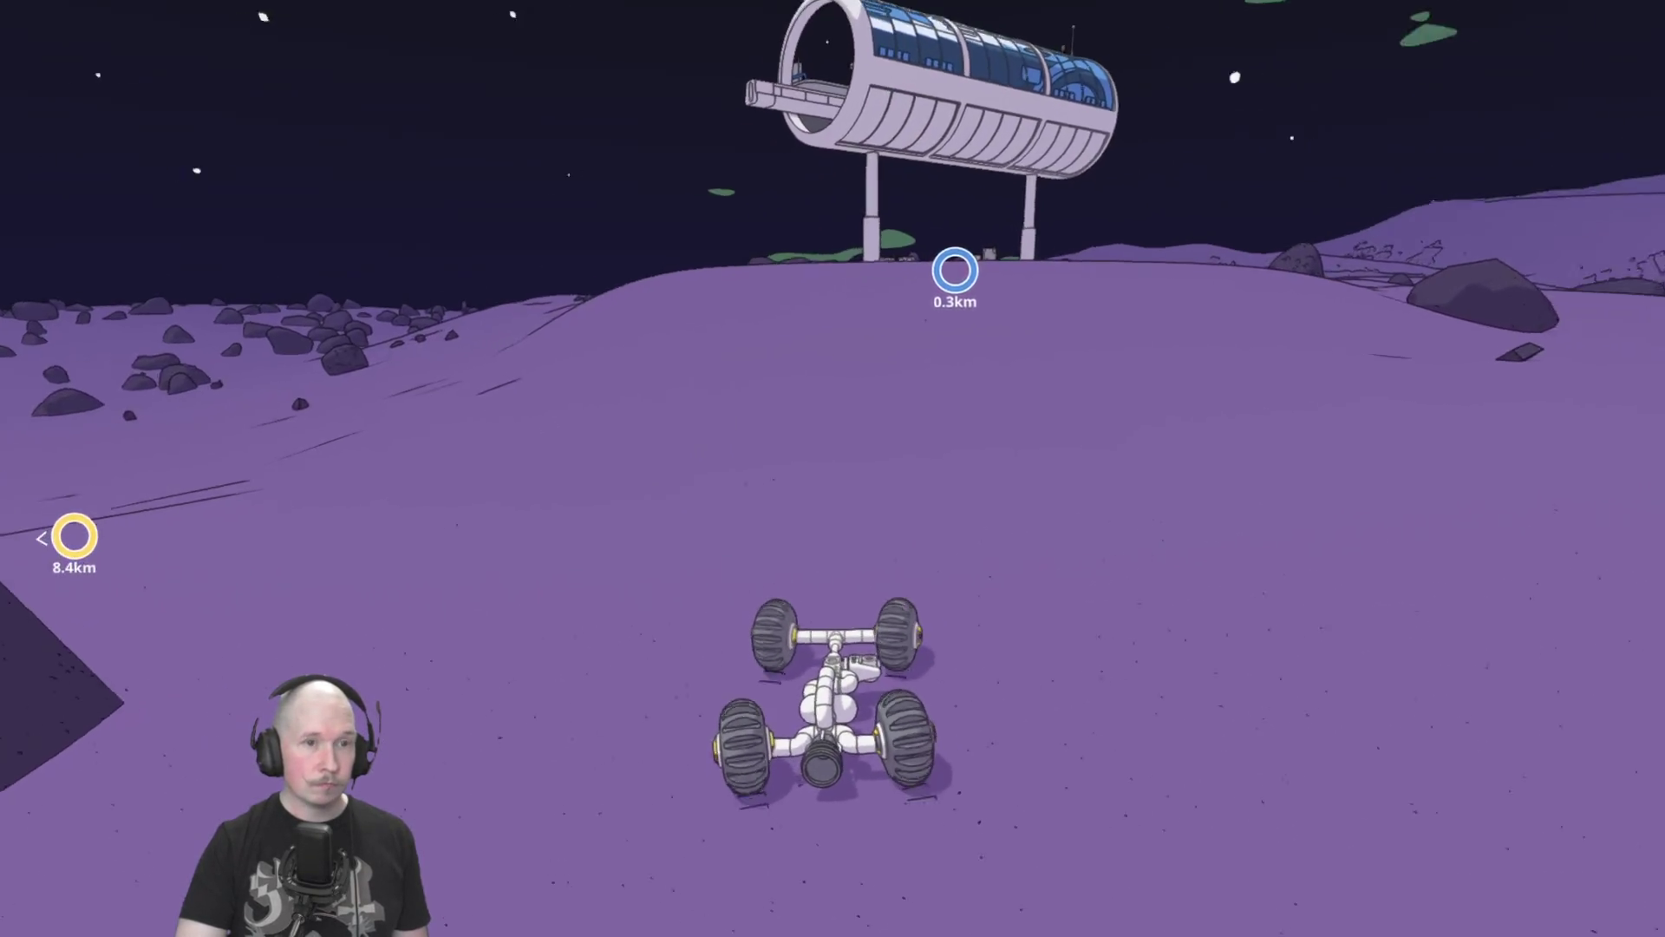
pyautogui.press('w')
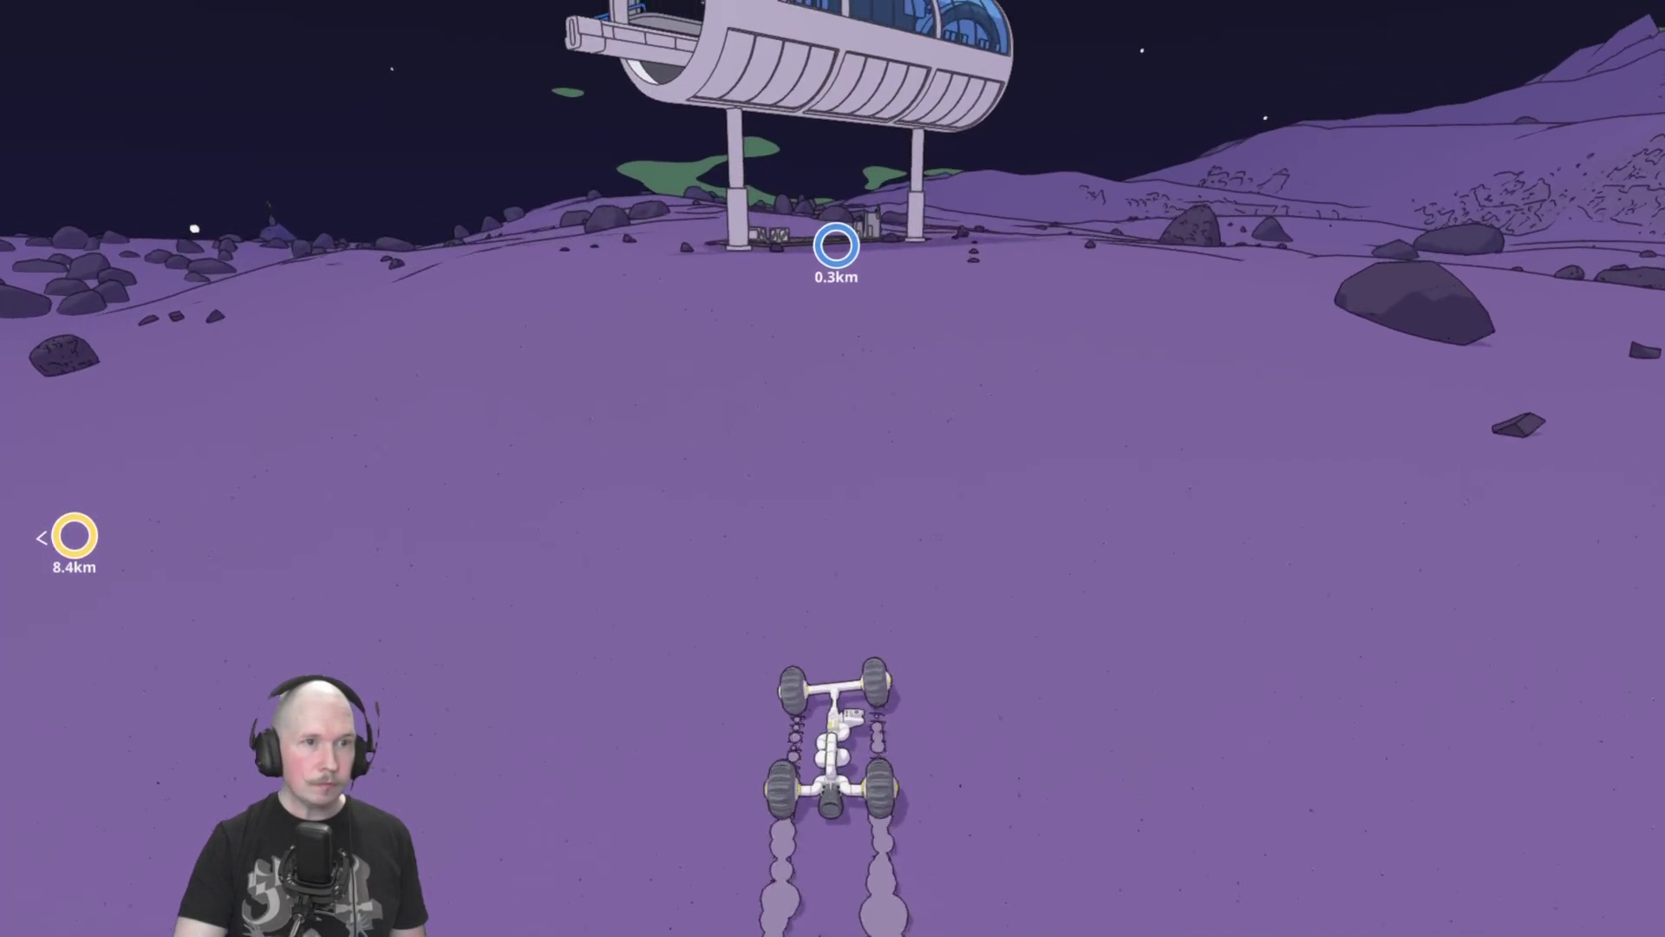
pyautogui.press('w')
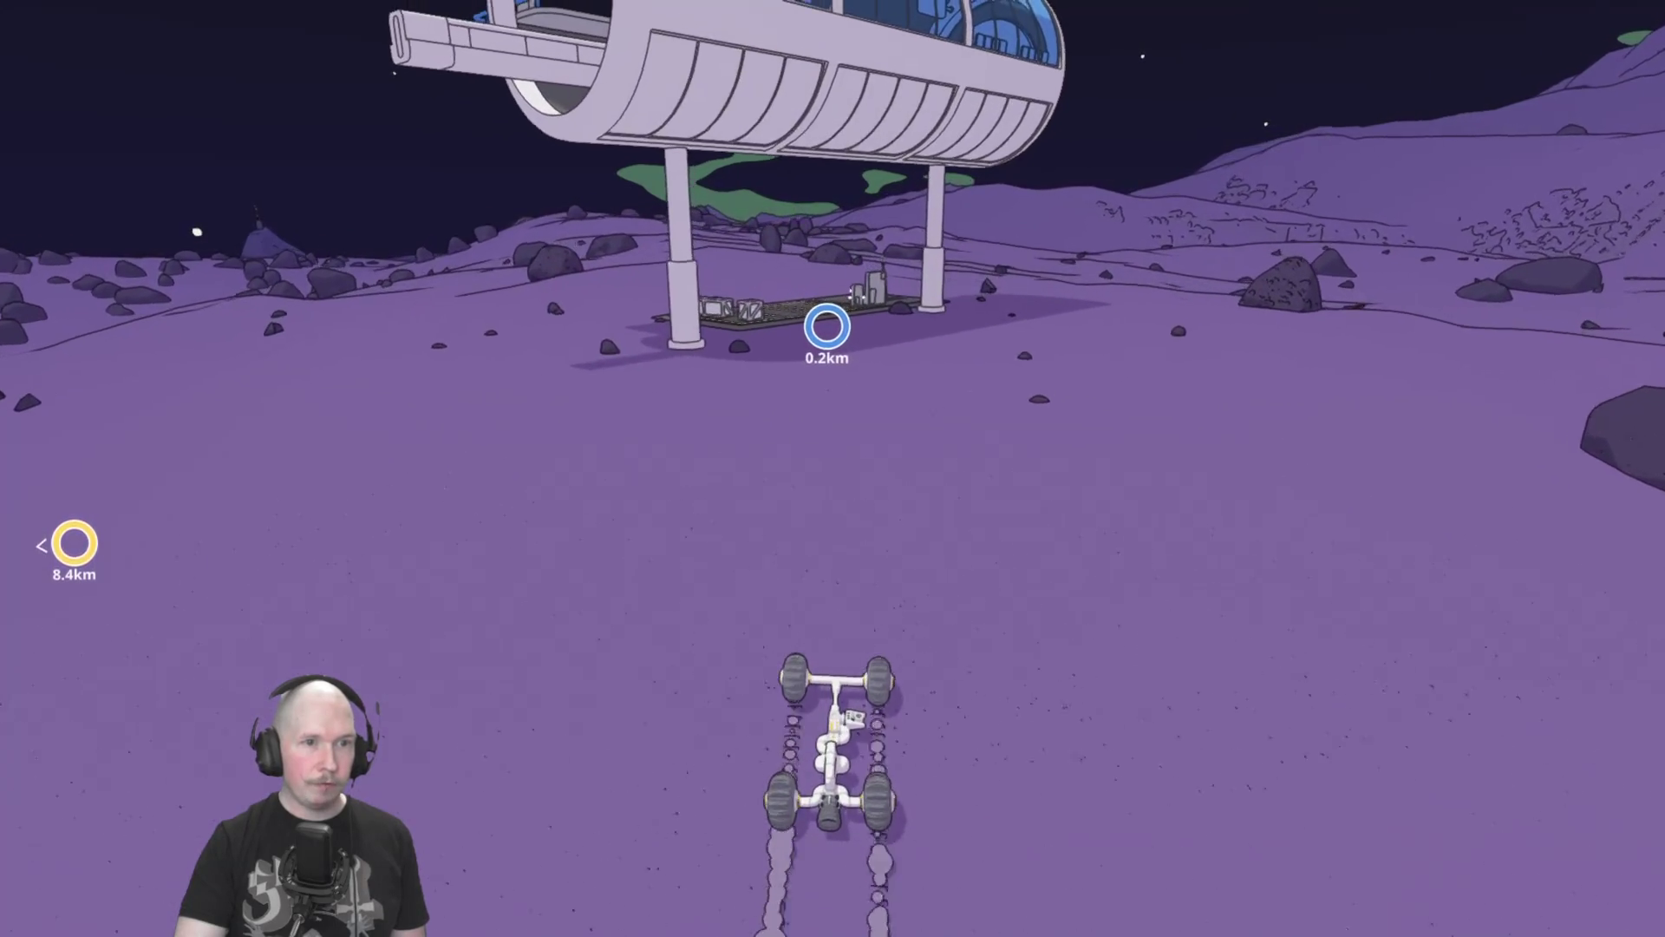
pyautogui.press('w')
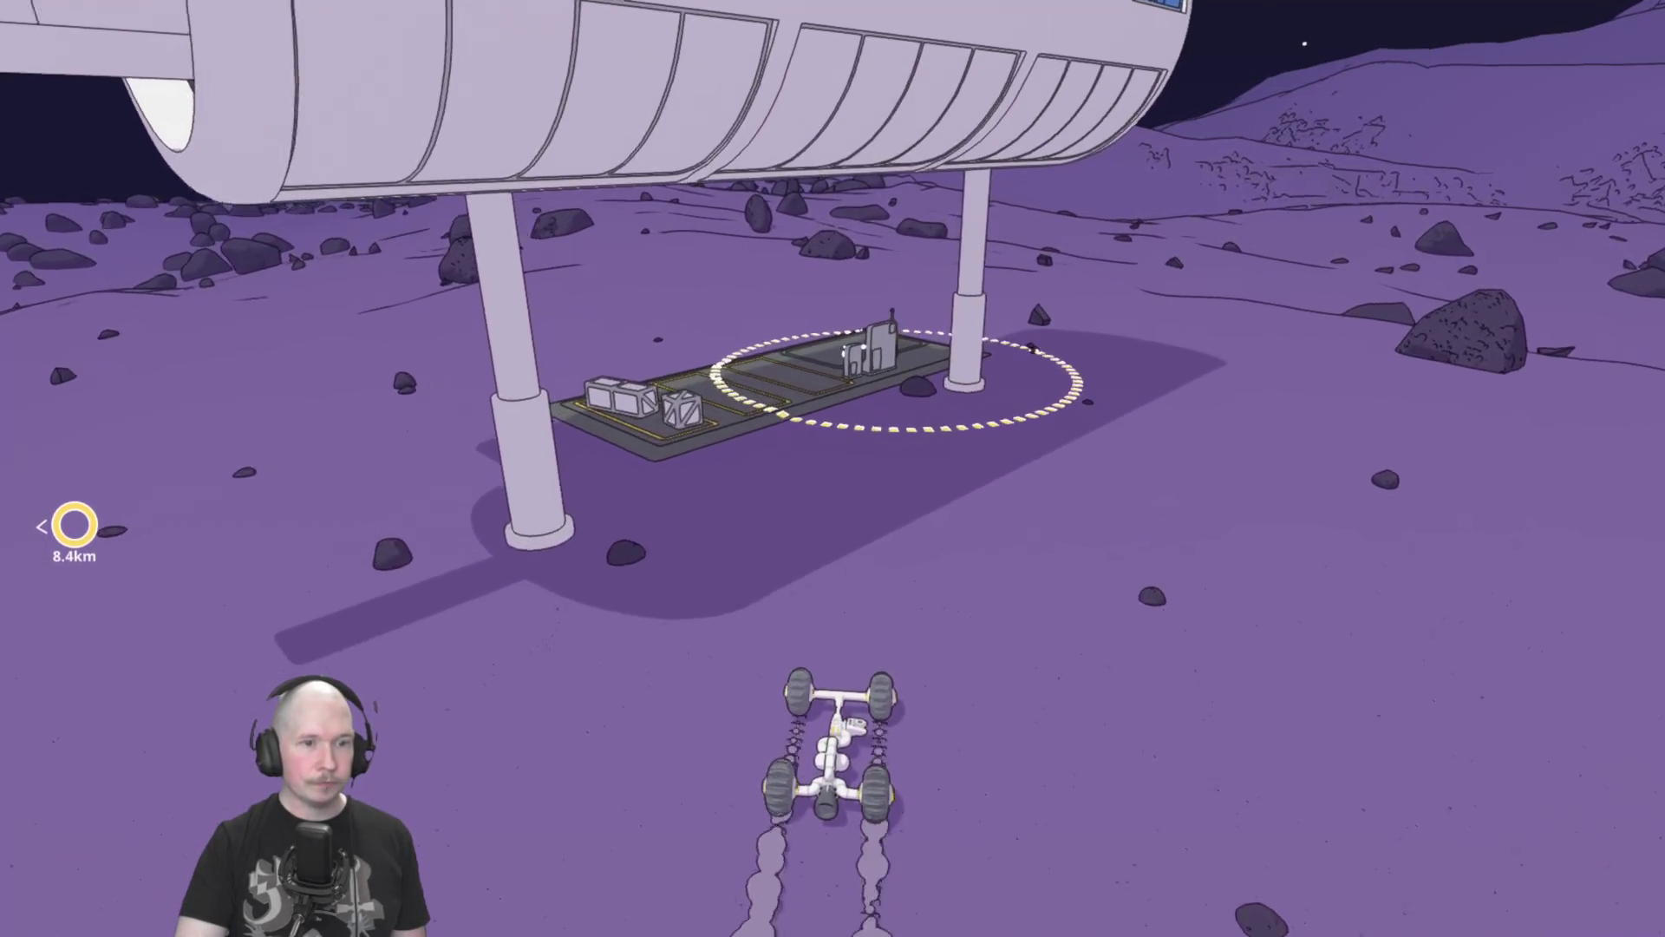
pyautogui.press('w')
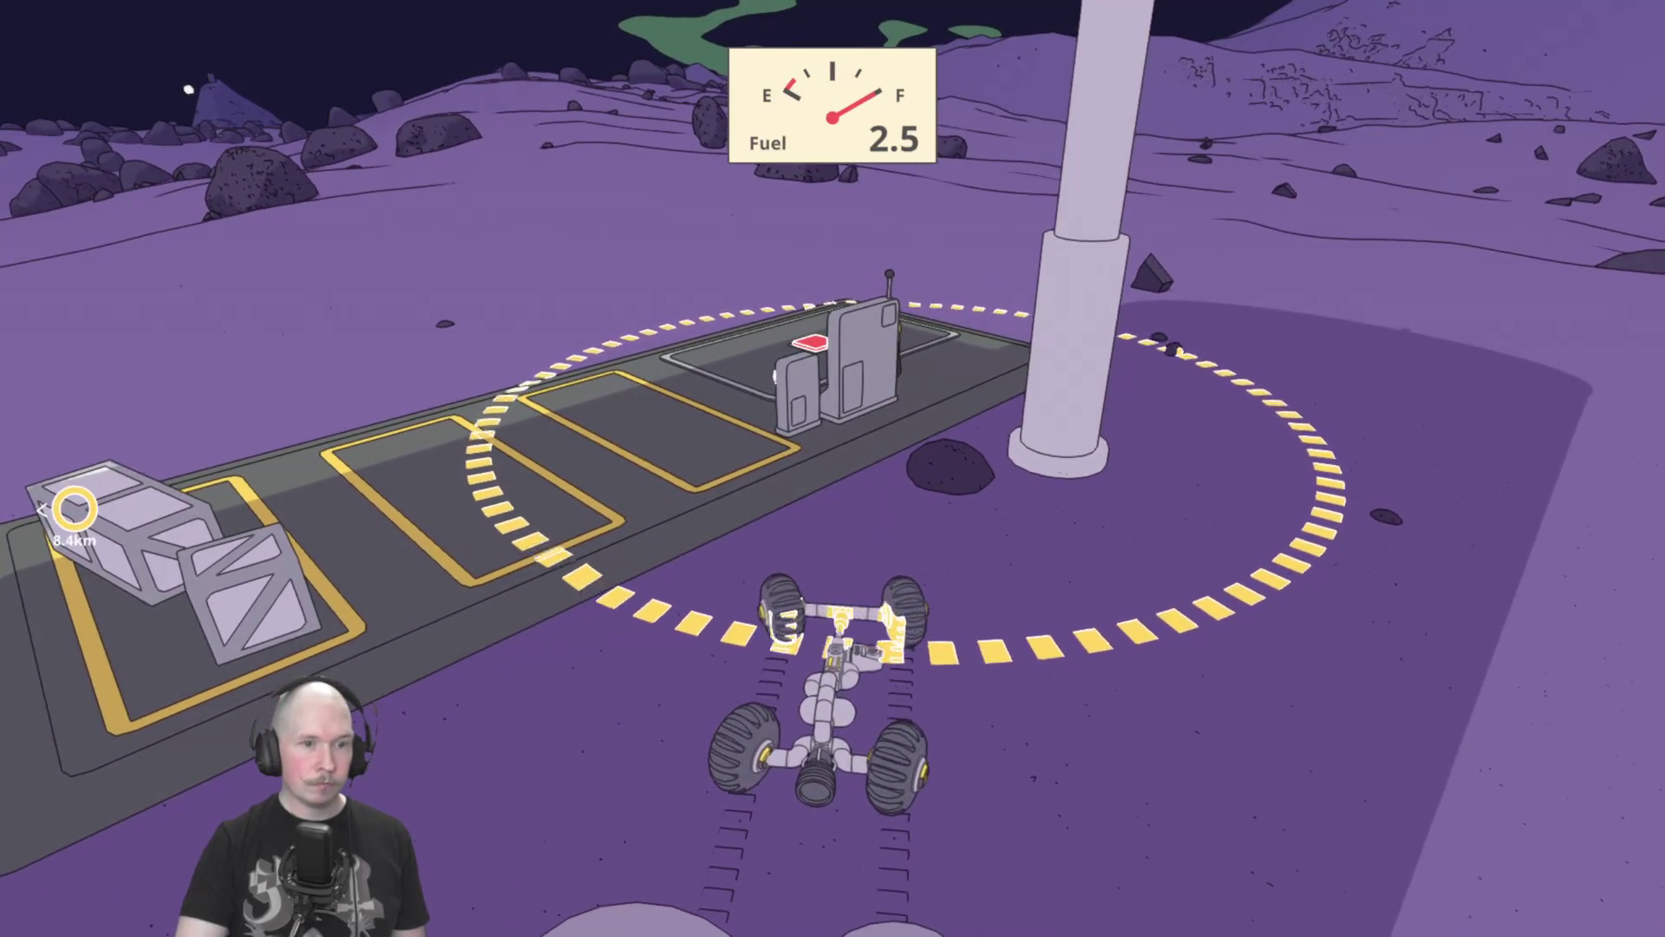
# Drive the rover off the refuel pad beside the station.
pyautogui.press('a')
pyautogui.press('w')
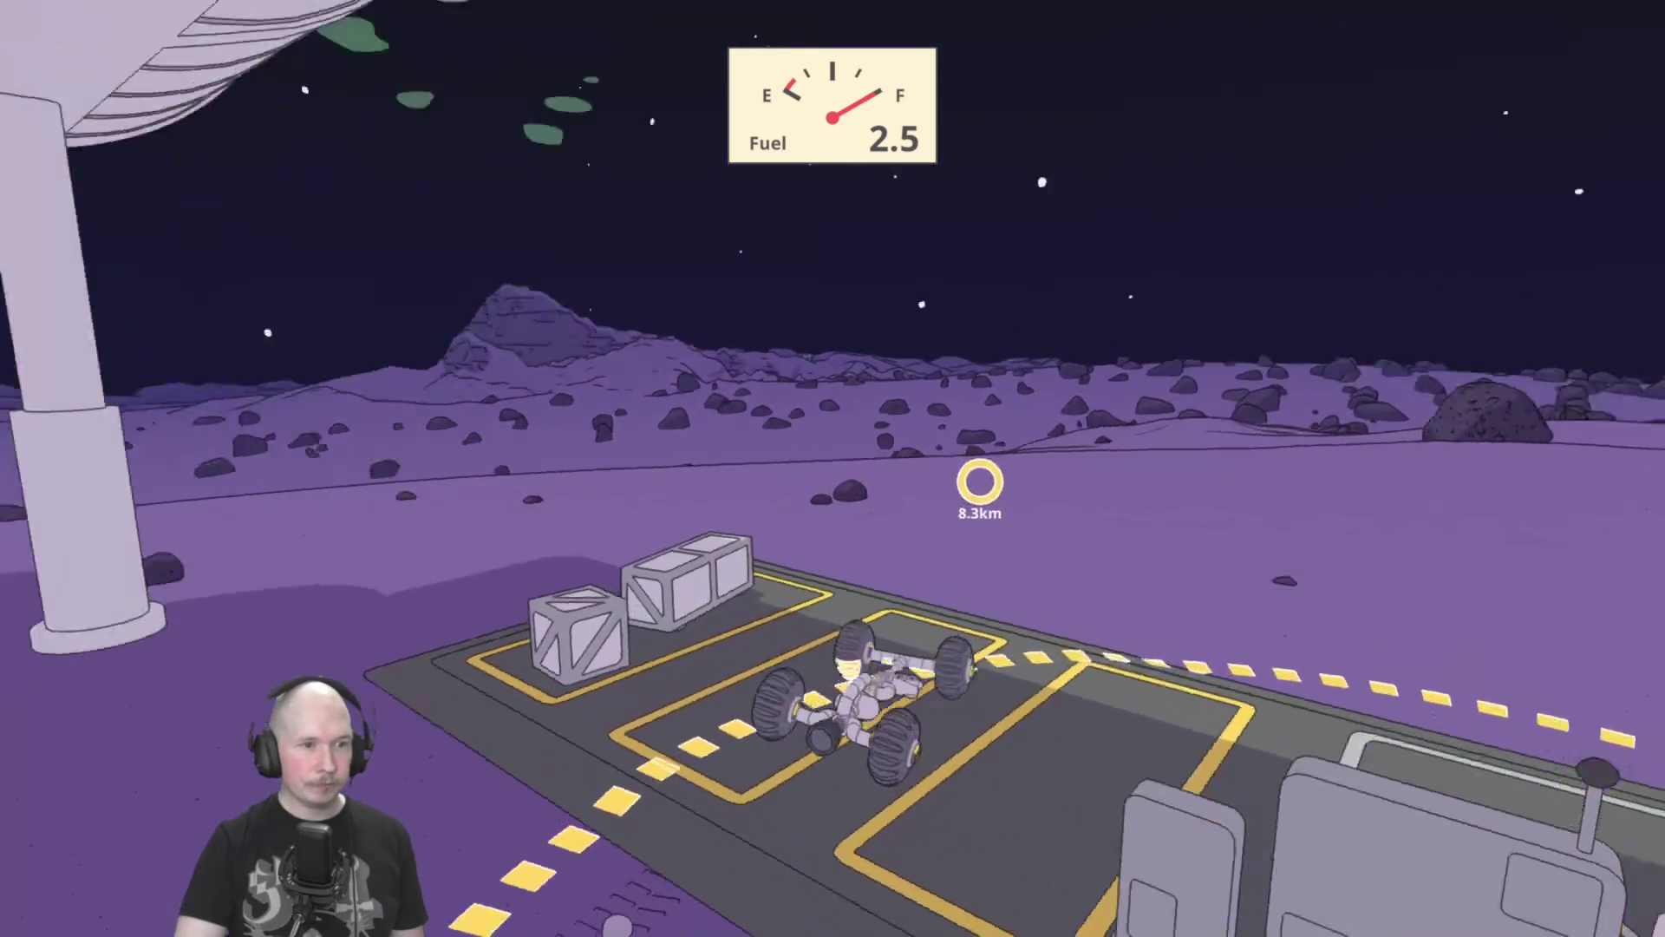
pyautogui.press('w')
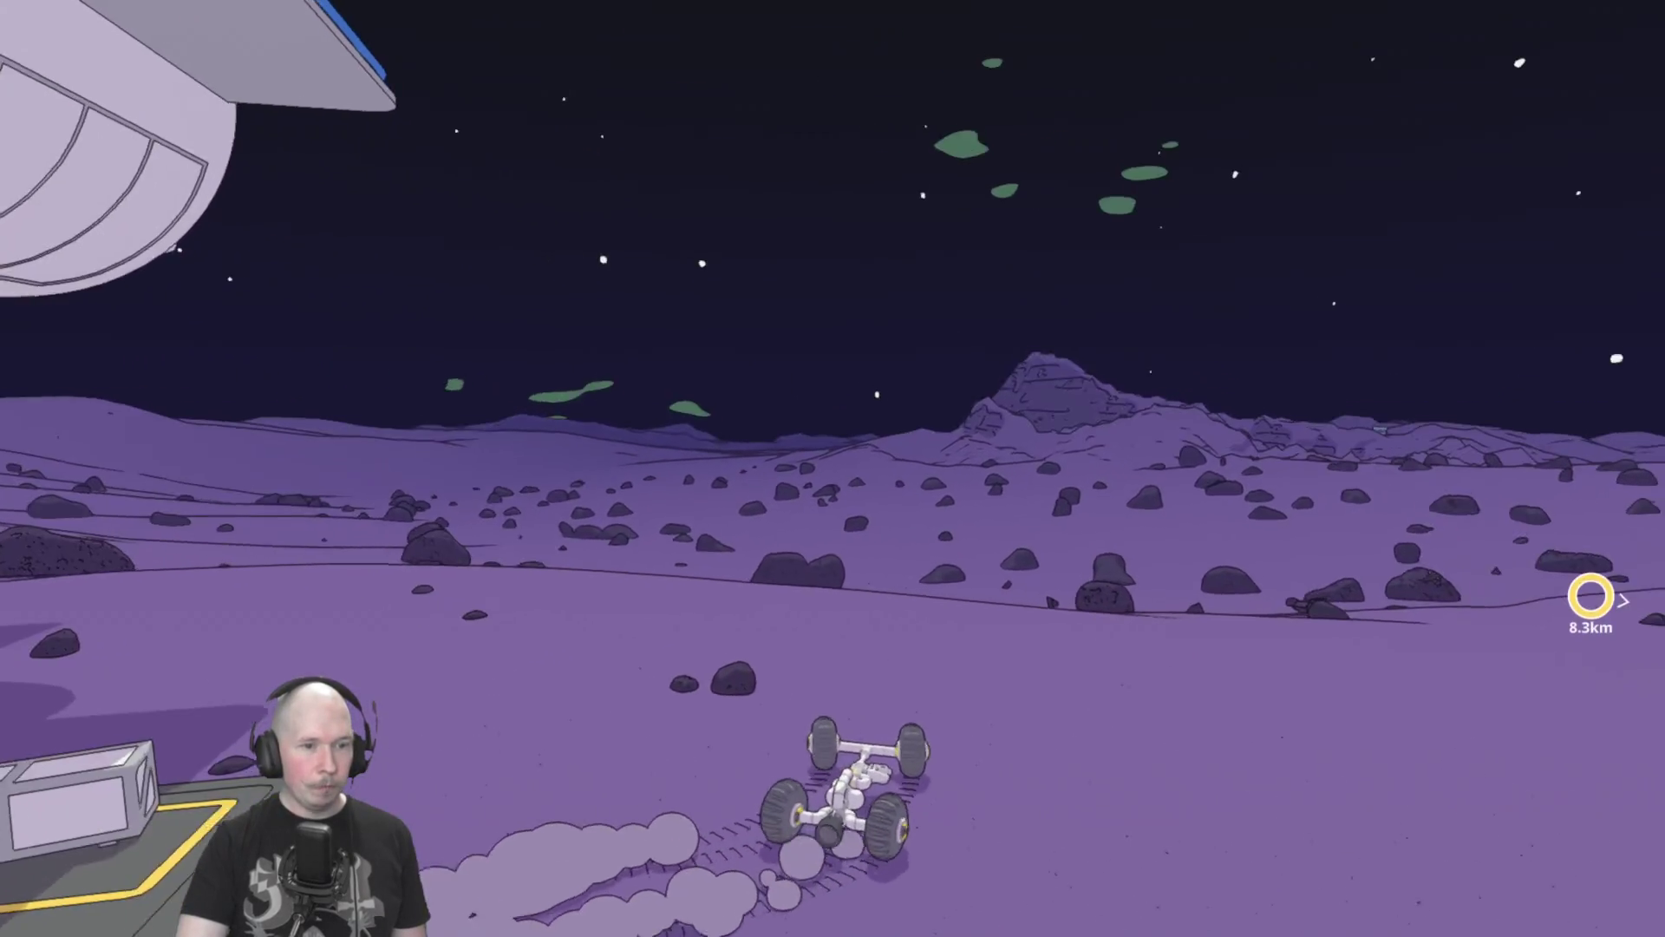
pyautogui.press('a')
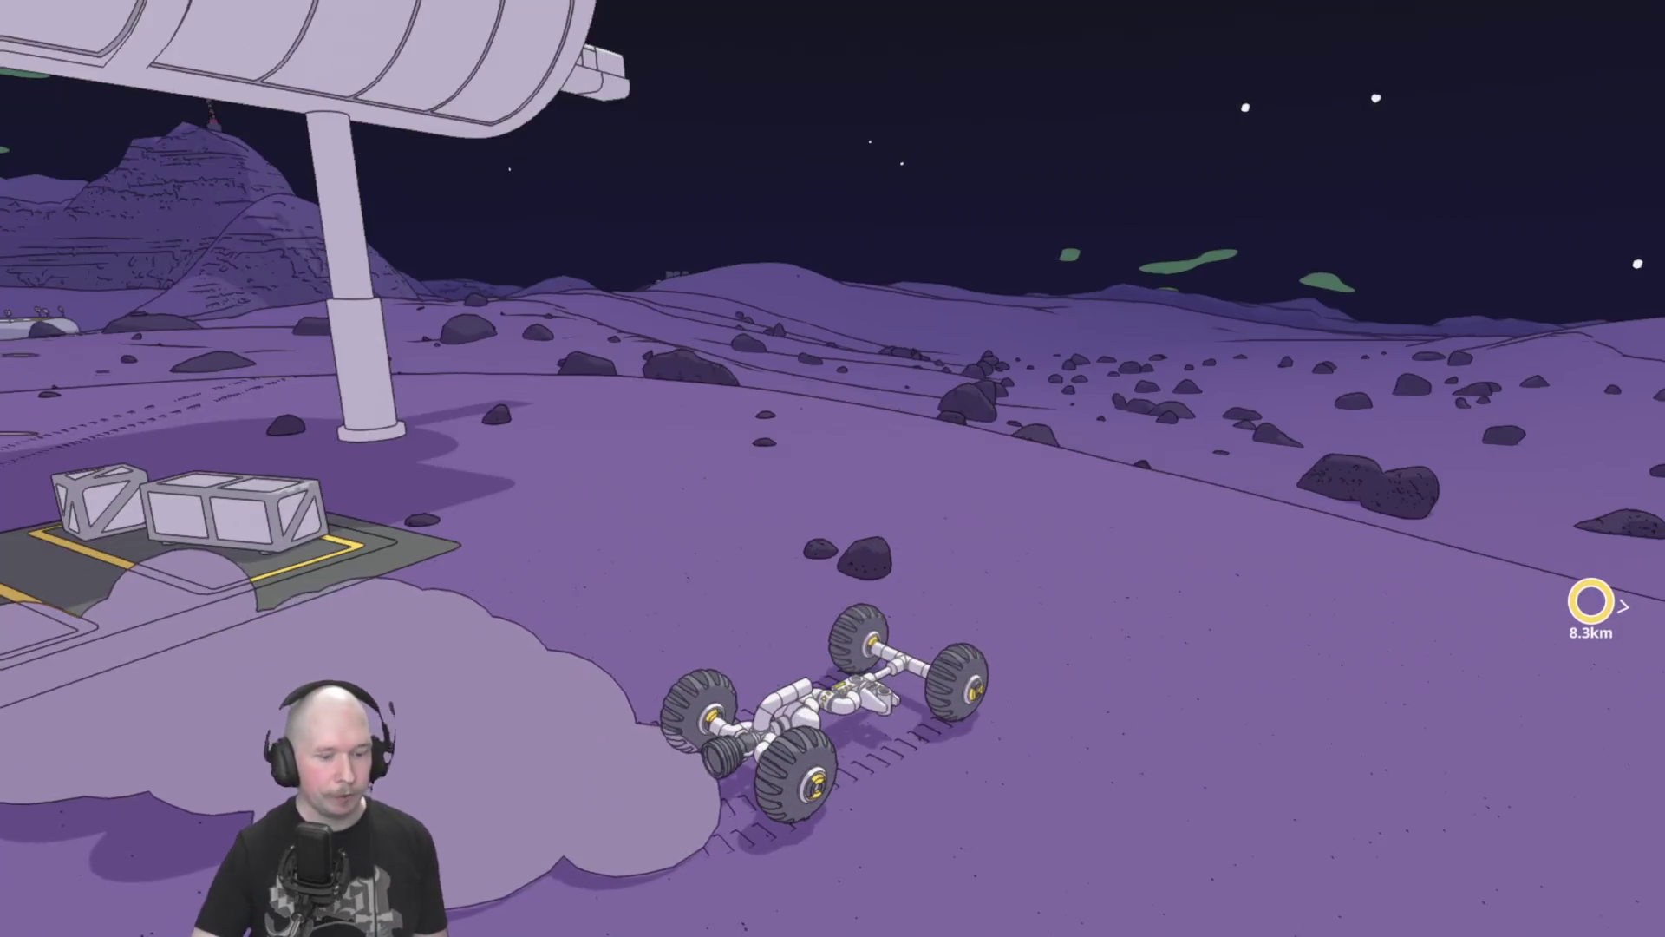
# Survey the Build Monorail route on the map, then close it.
pyautogui.press('m')
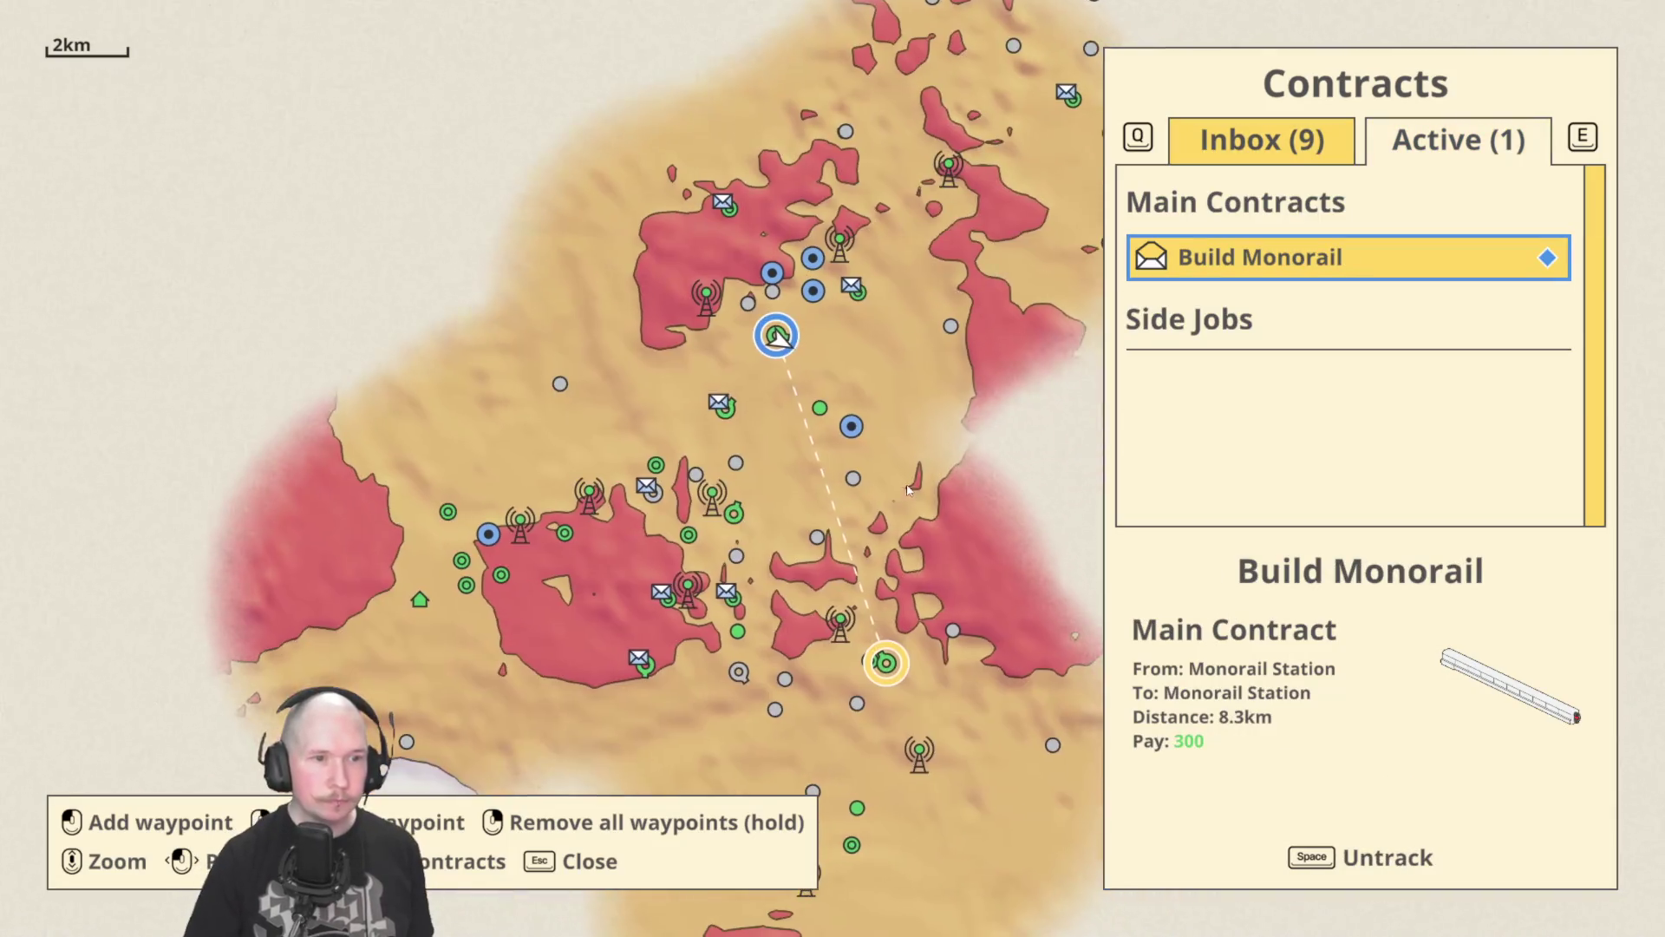
pyautogui.scroll(4, 761, 436)
pyautogui.moveTo(761, 435); pyautogui.dragTo(656, 144)
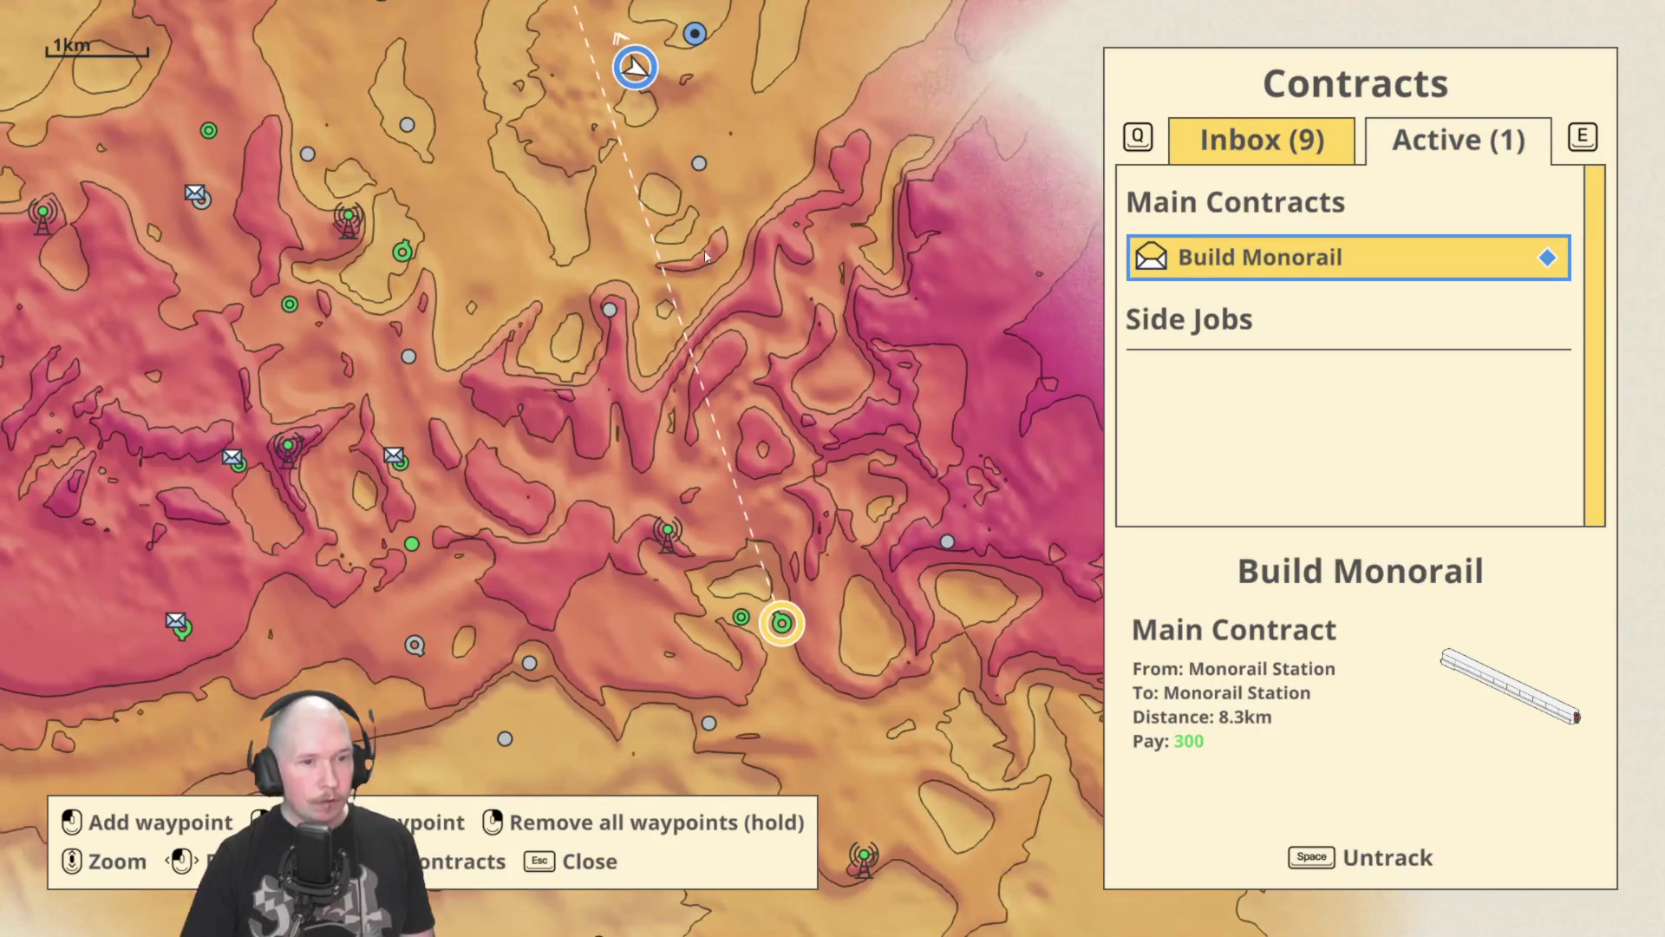
pyautogui.scroll(3, 774, 628)
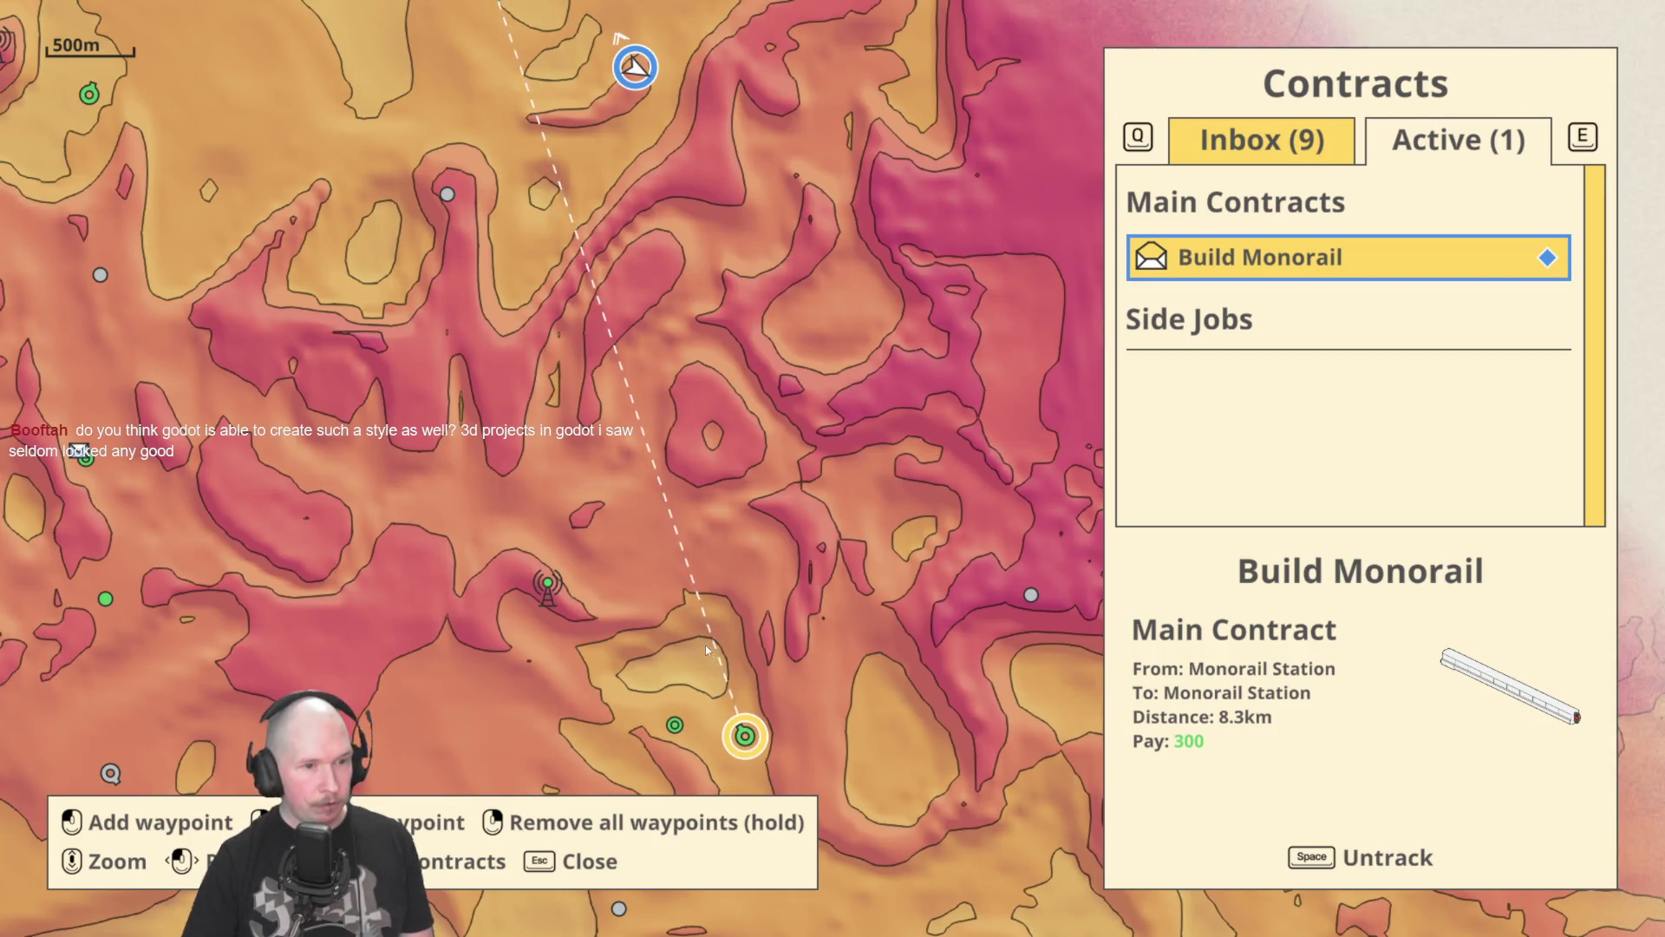
pyautogui.scroll(-3, 558, 387)
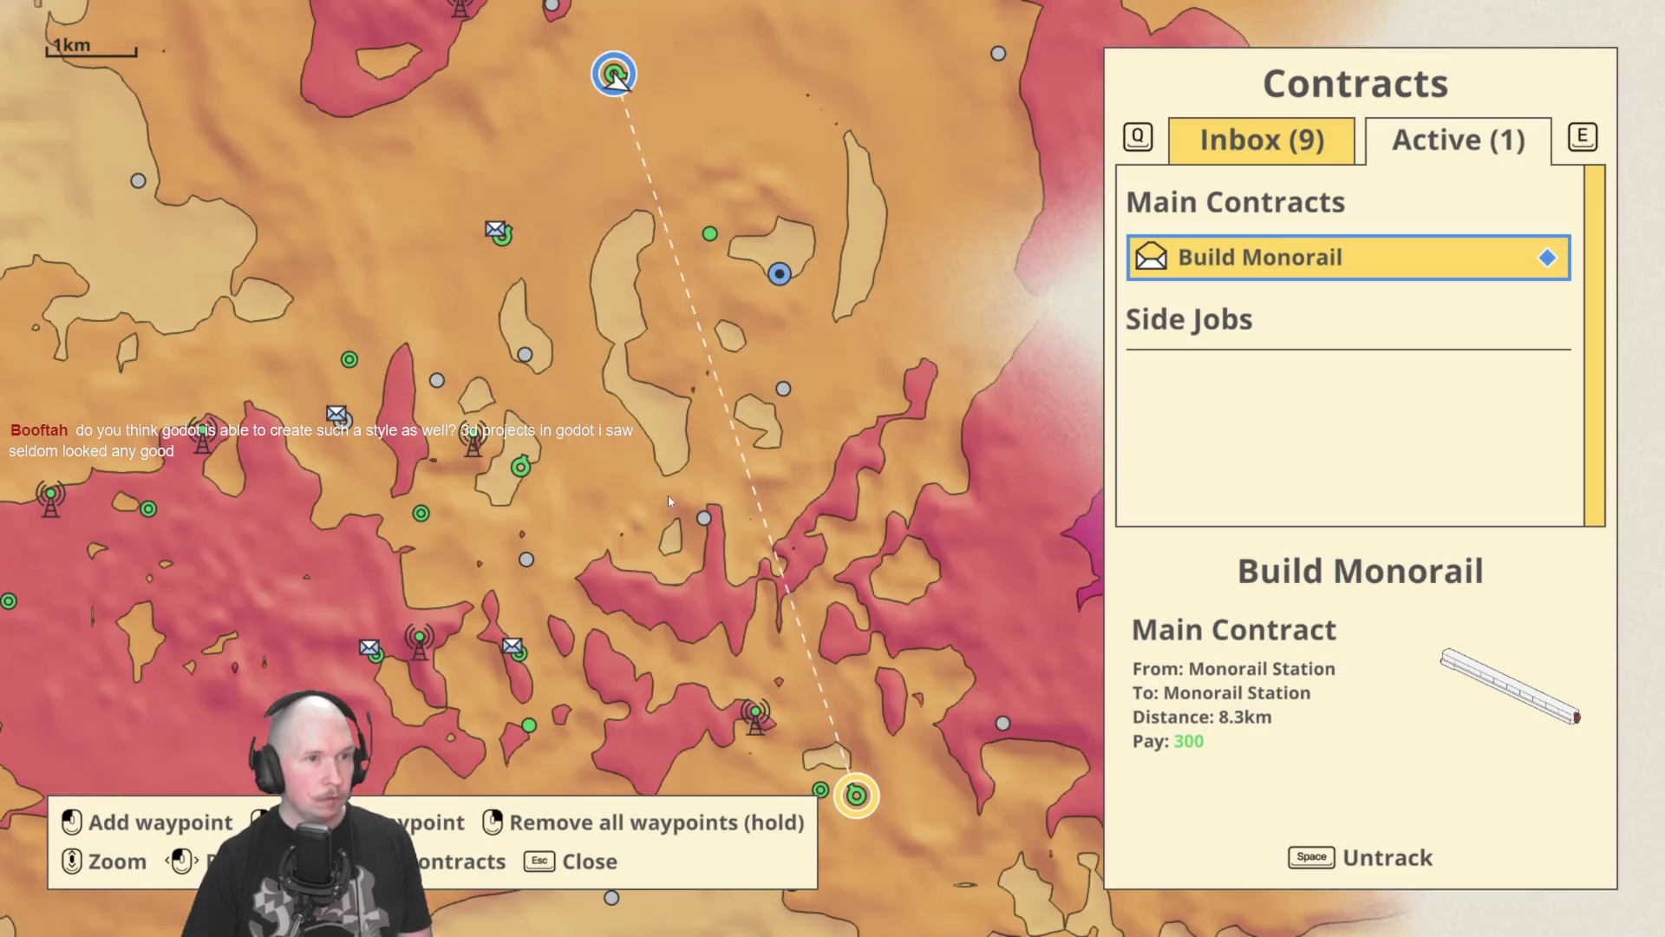
pyautogui.scroll(3, 689, 371)
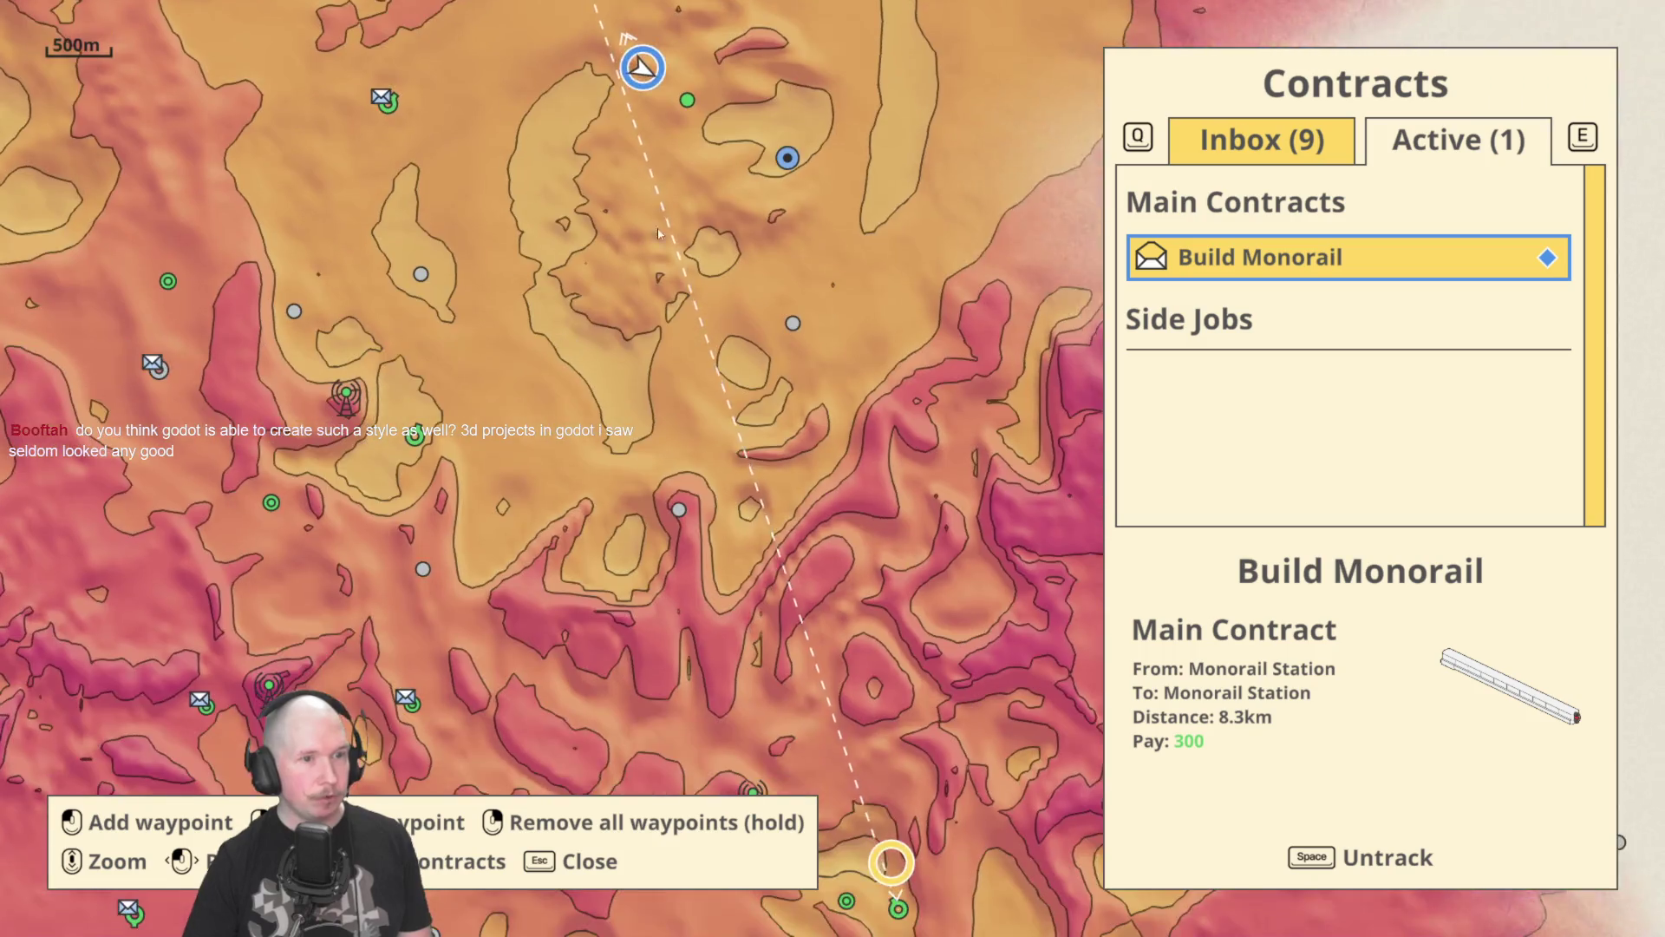
pyautogui.scroll(-3, 655, 215)
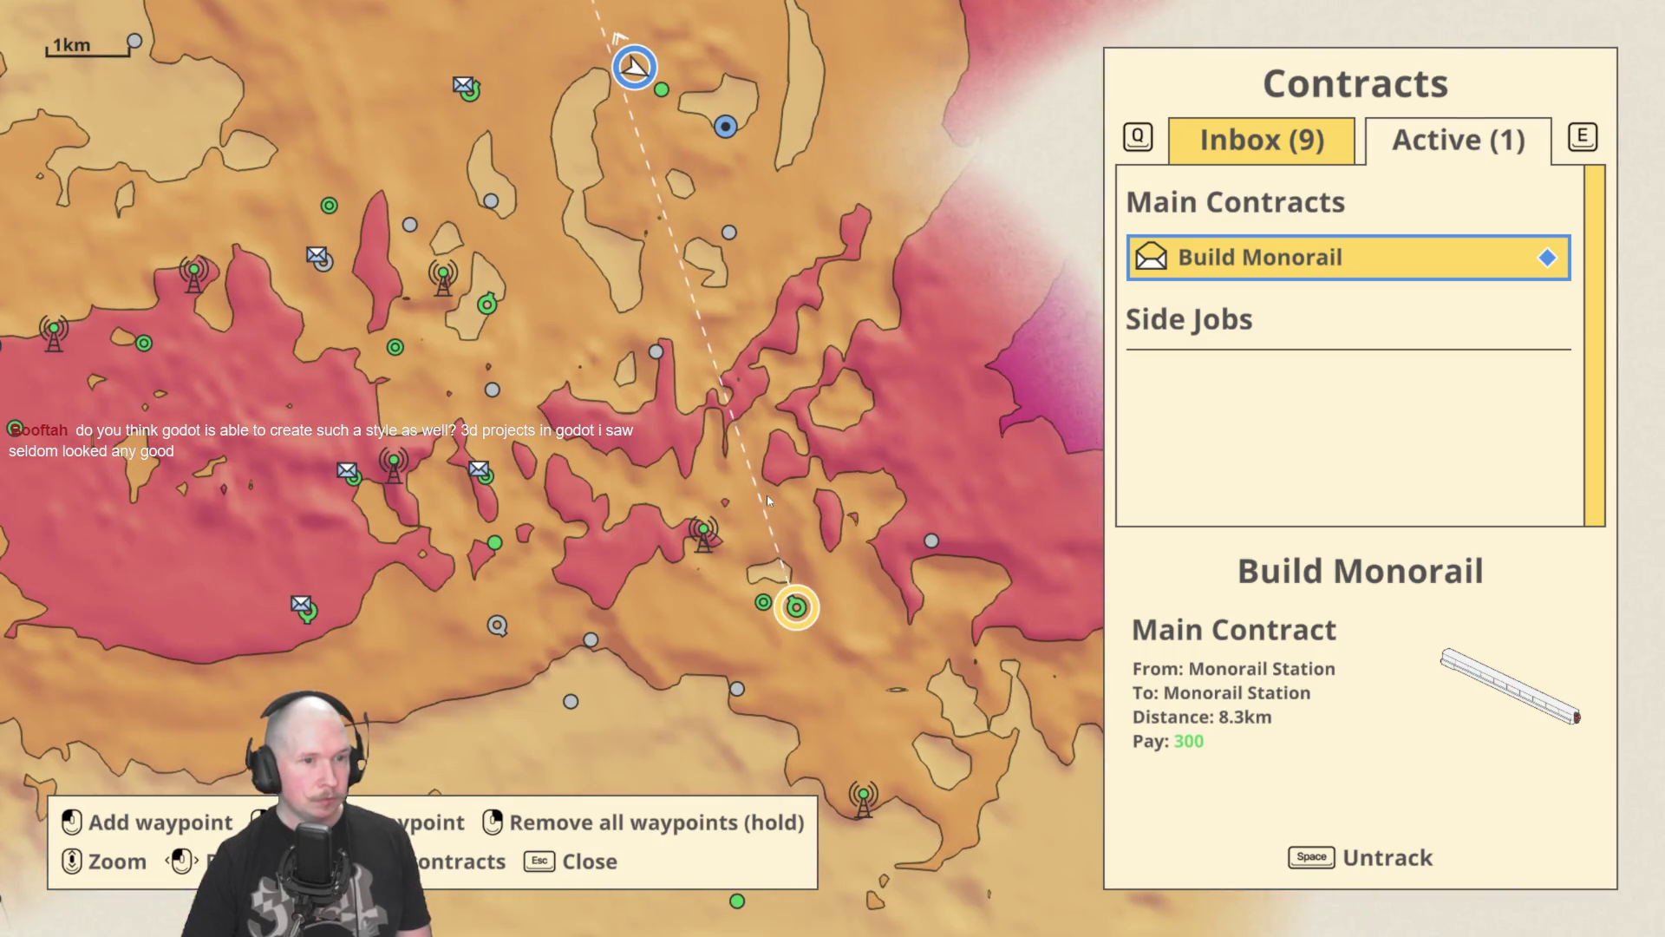
pyautogui.moveTo(768, 500); pyautogui.dragTo(800, 639)
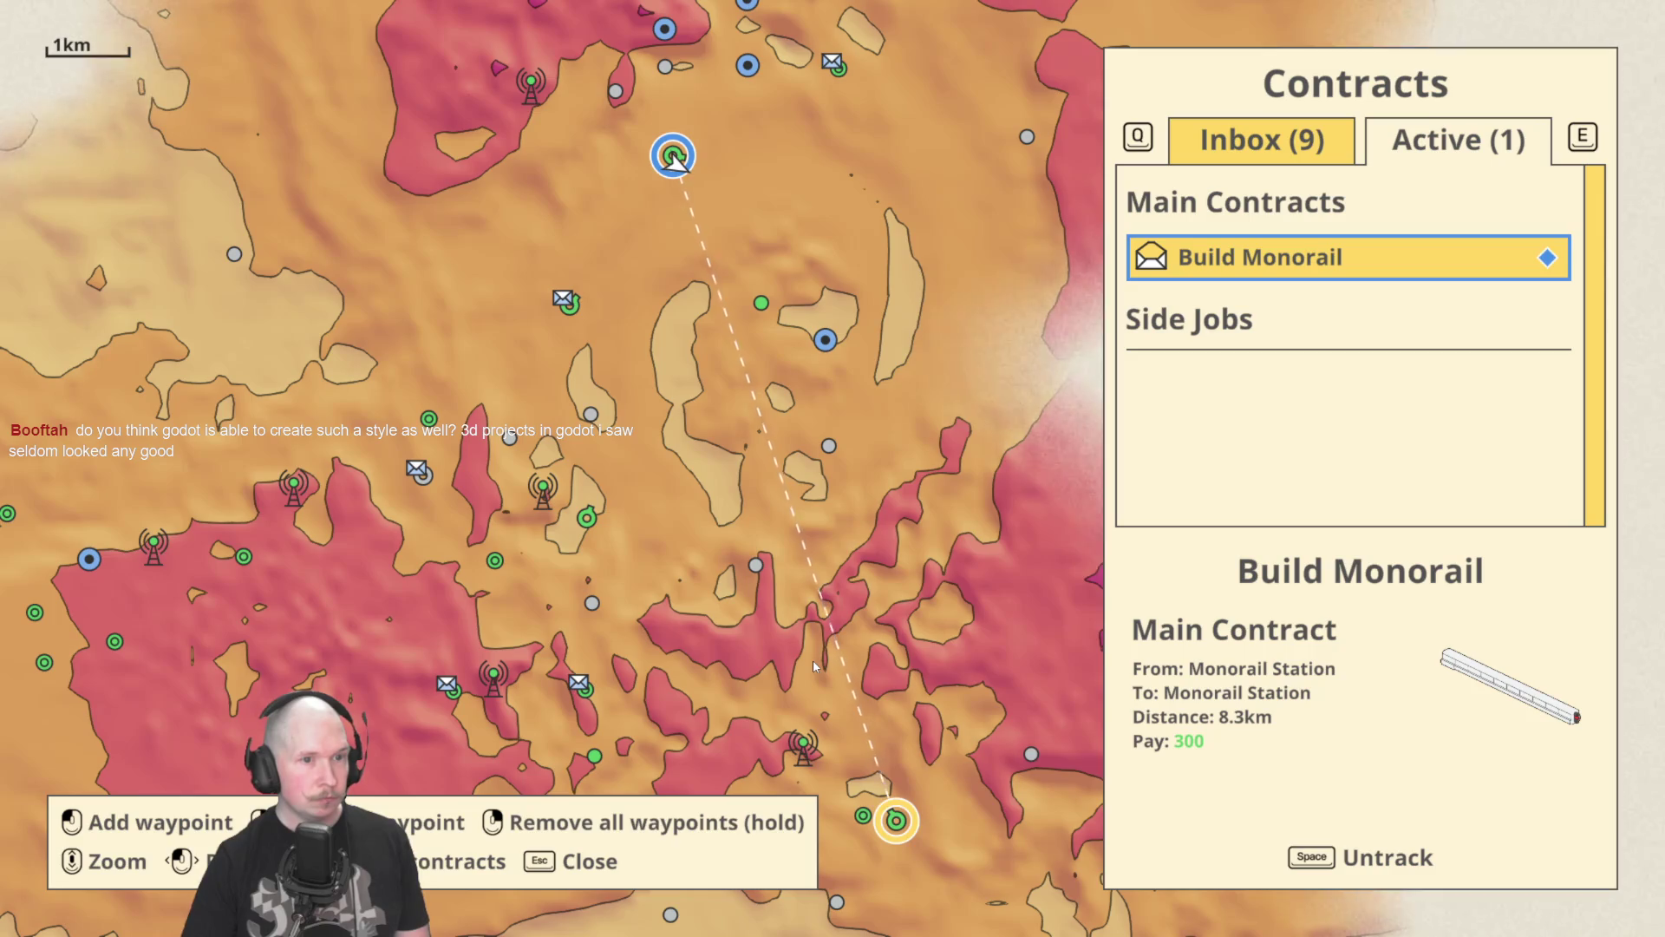
pyautogui.scroll(-2, 616, 375)
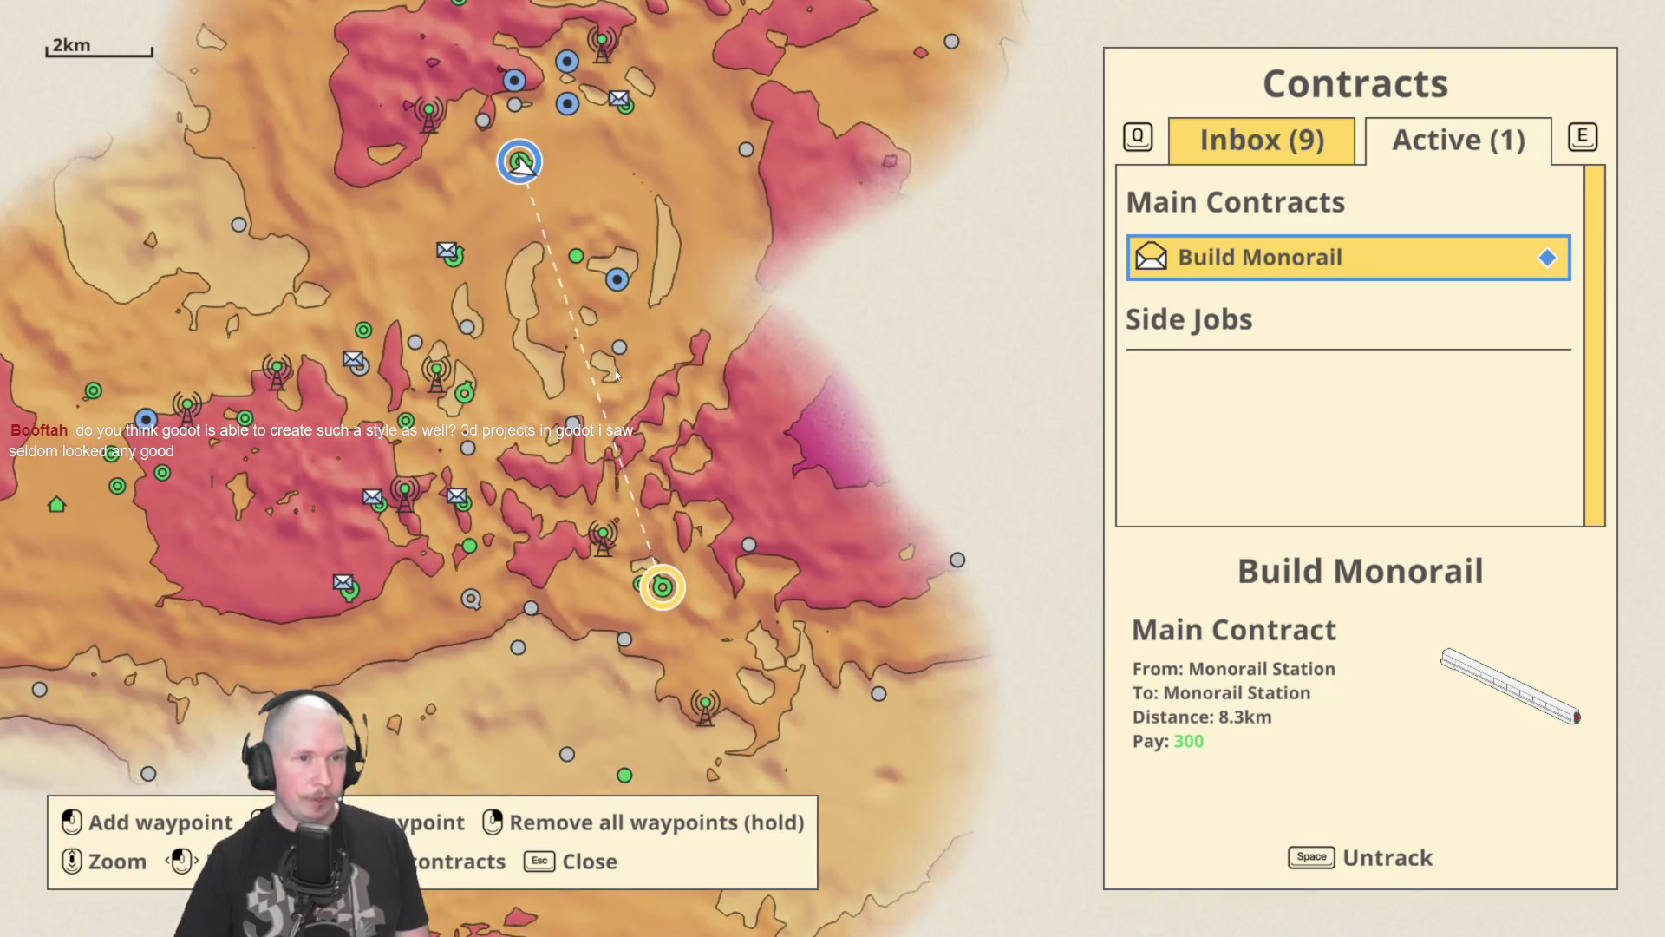
pyautogui.press('Escape')
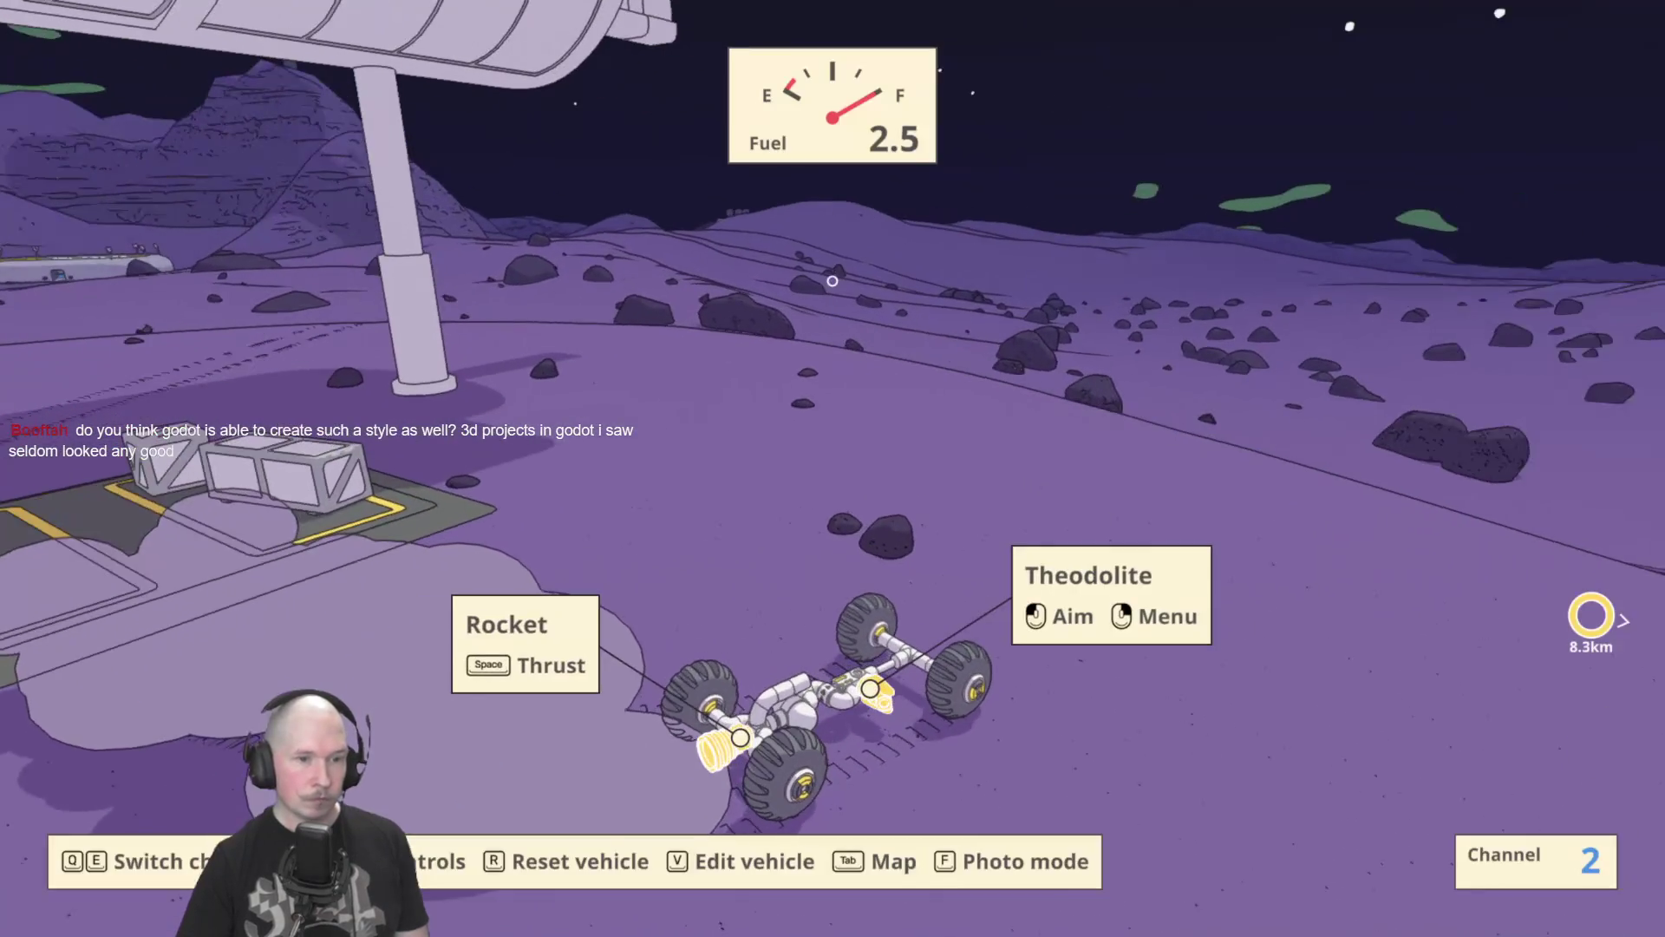
pyautogui.rightClick(832, 280)
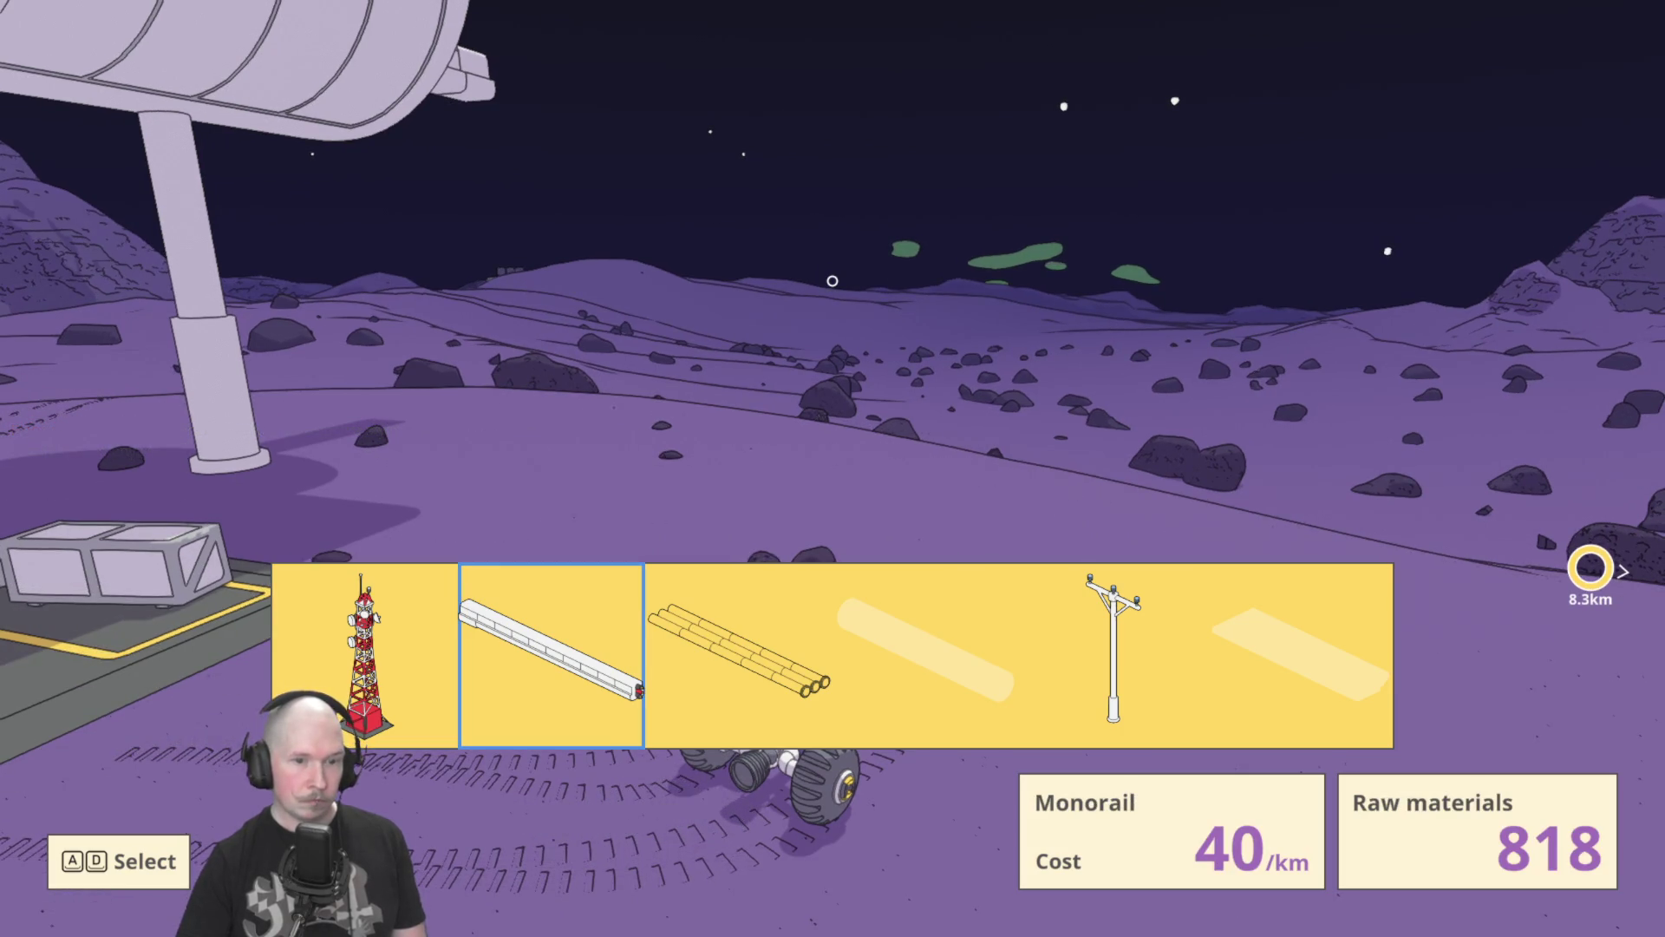
pyautogui.rightClick(831, 280)
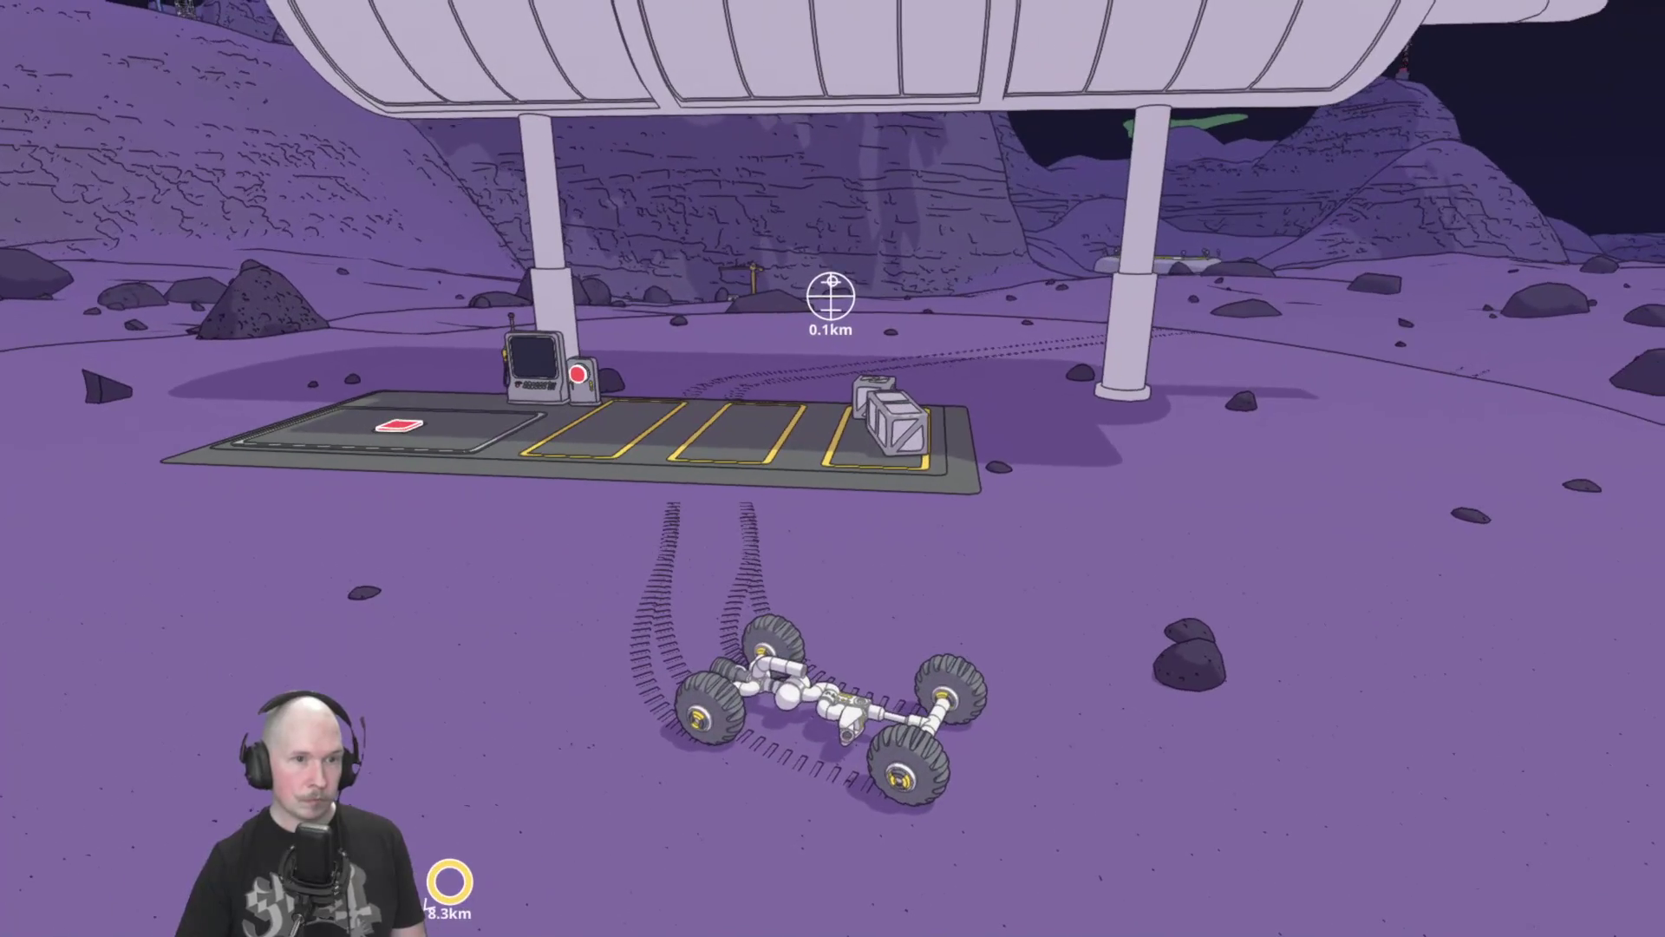
pyautogui.click(832, 281)
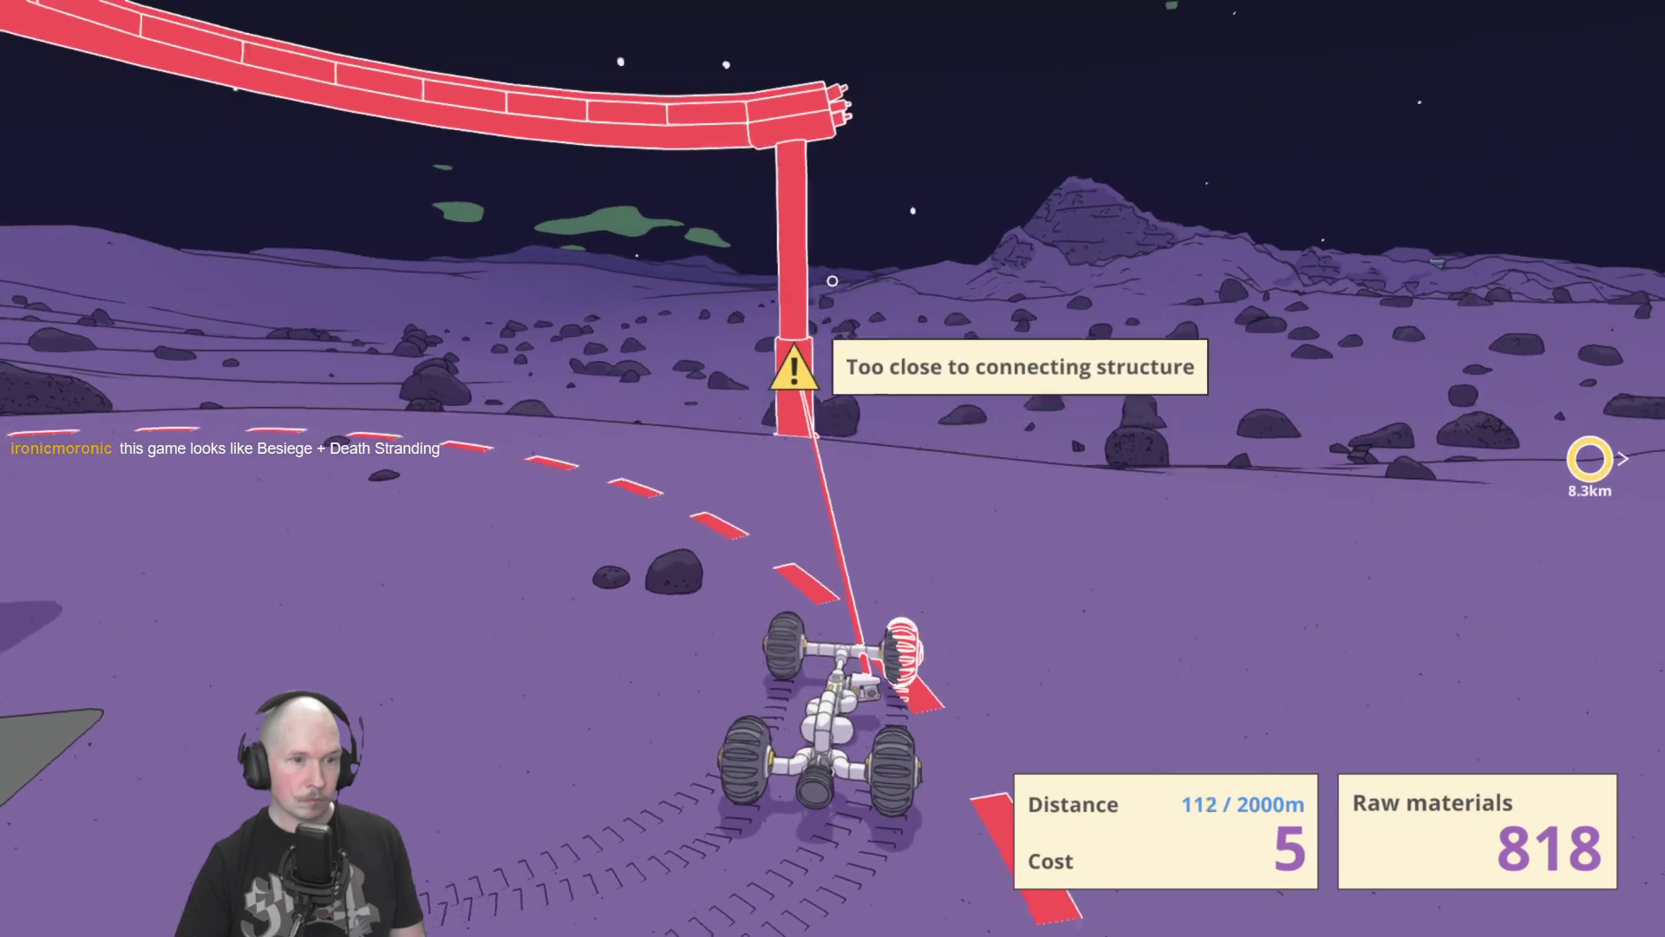
pyautogui.rightClick(832, 281)
pyautogui.press('w')
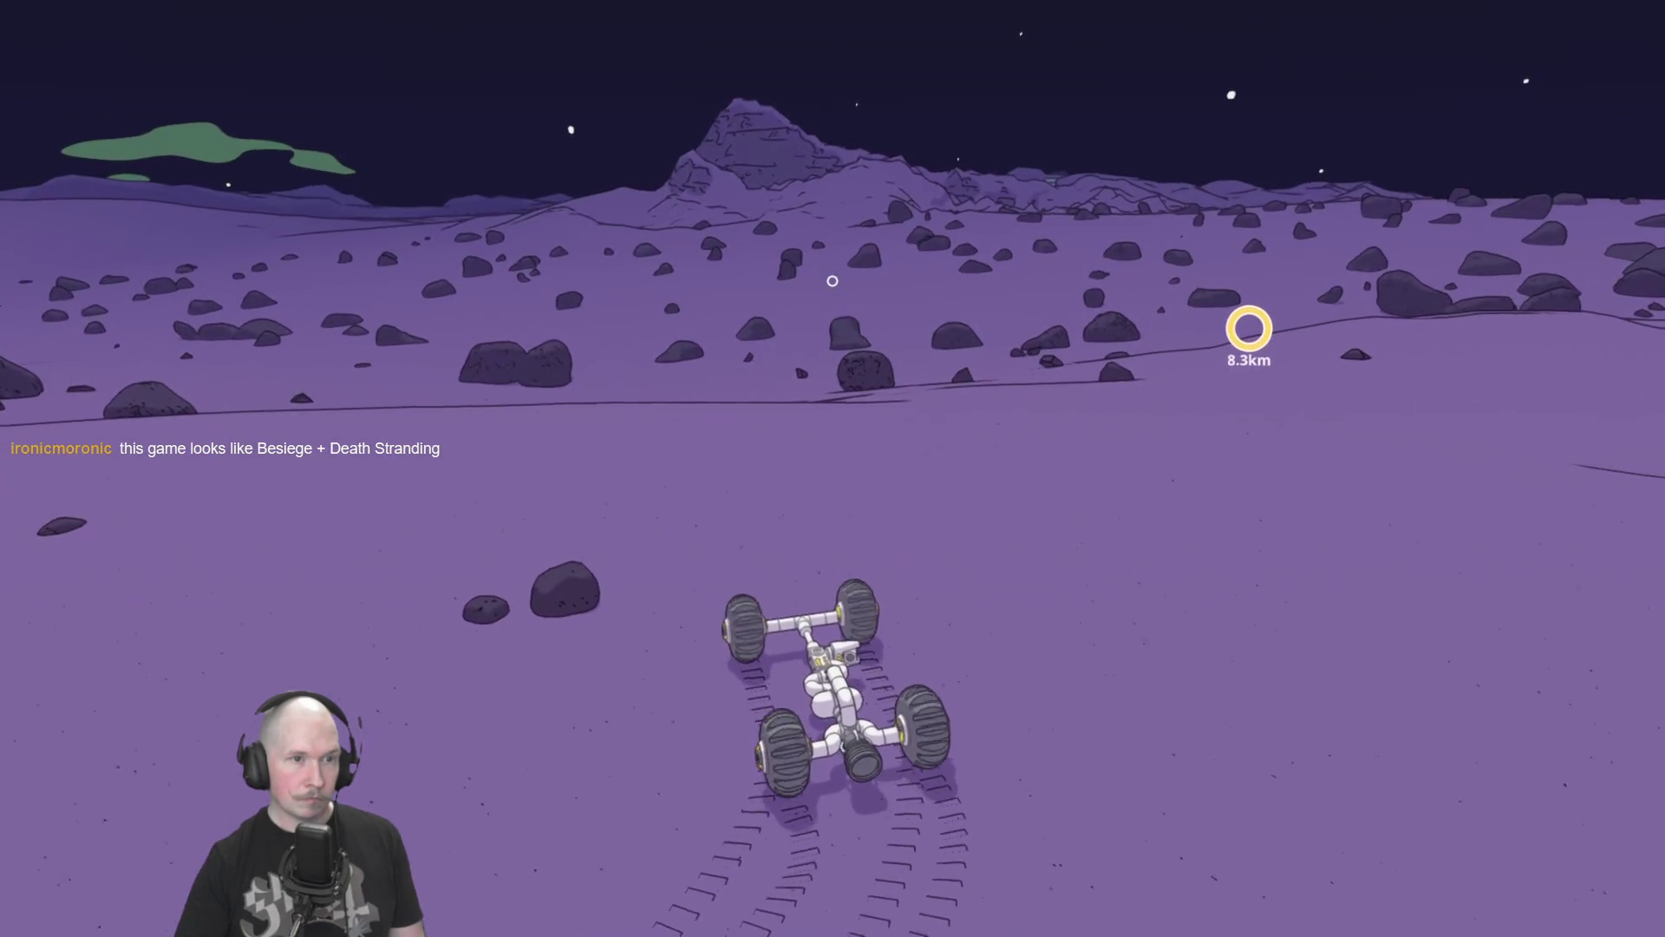
# Drive across the rocky plain past the big rock, bringing the target from 8.1km to 7.5km.
pyautogui.press('w')
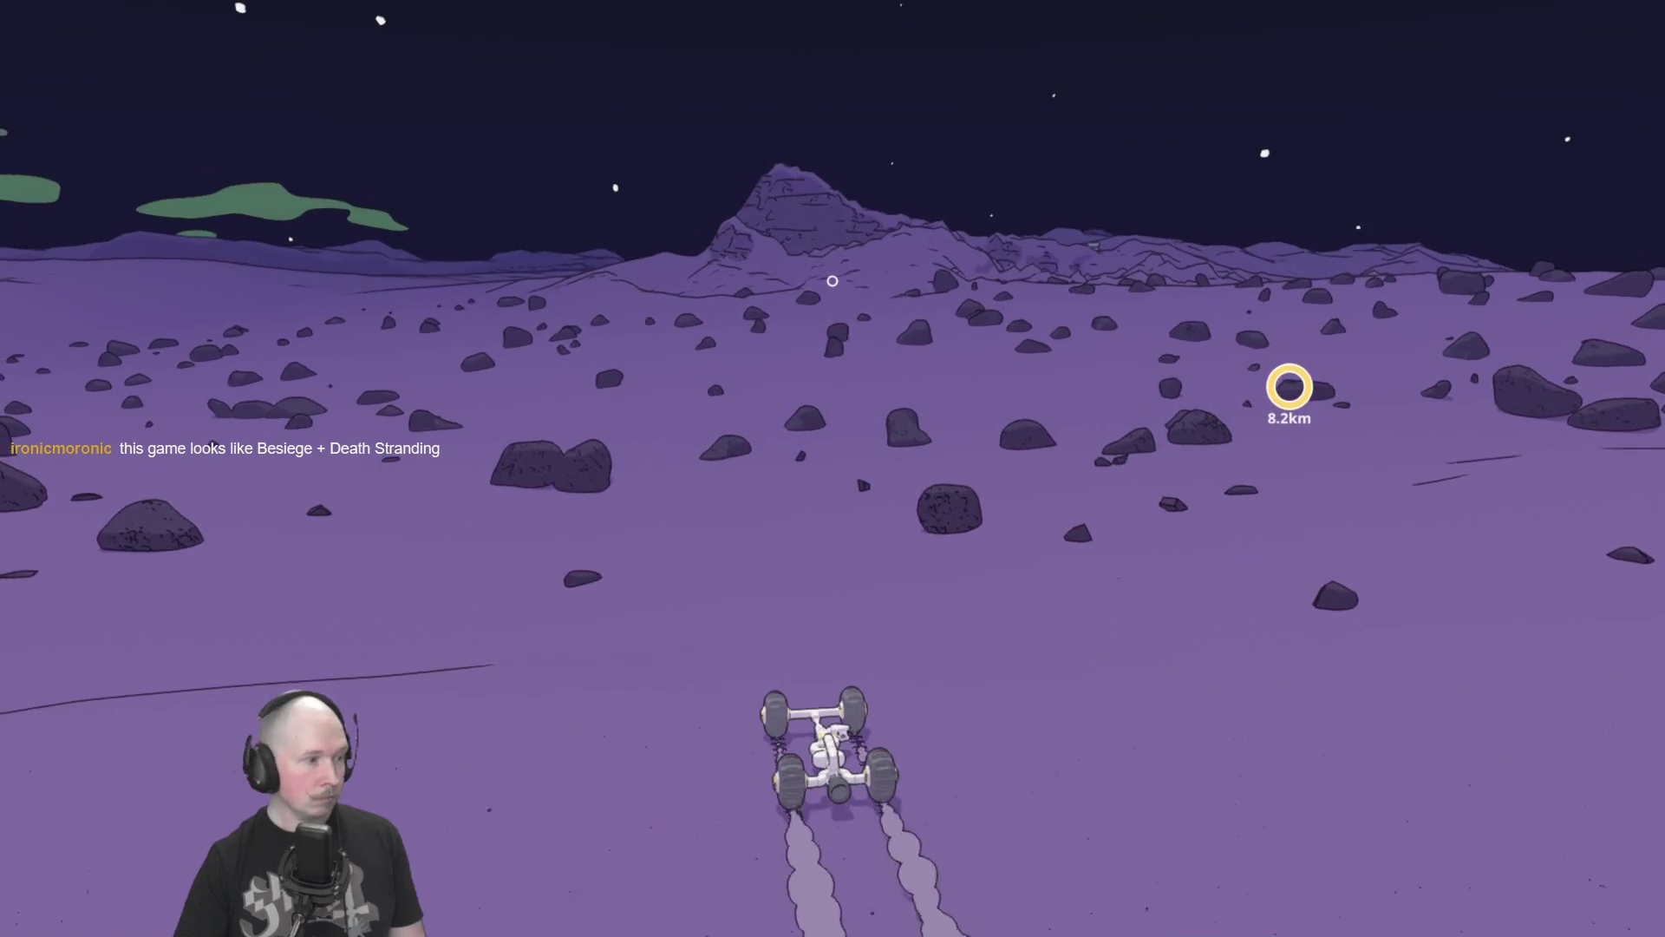
pyautogui.press('w')
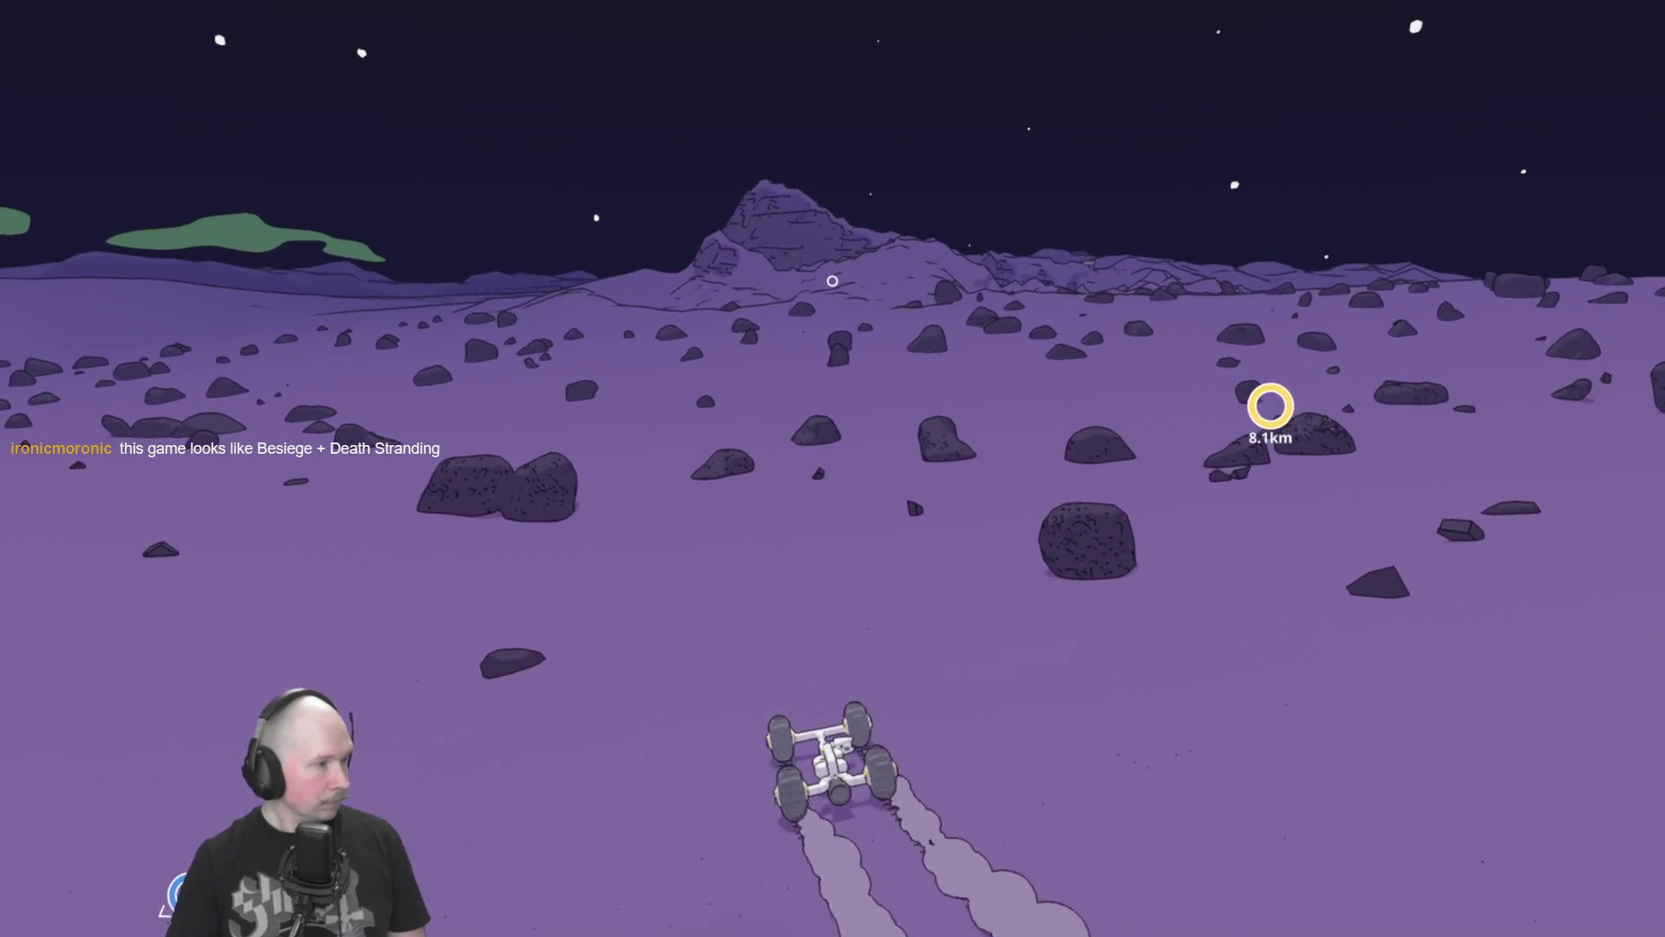
pyautogui.press('w')
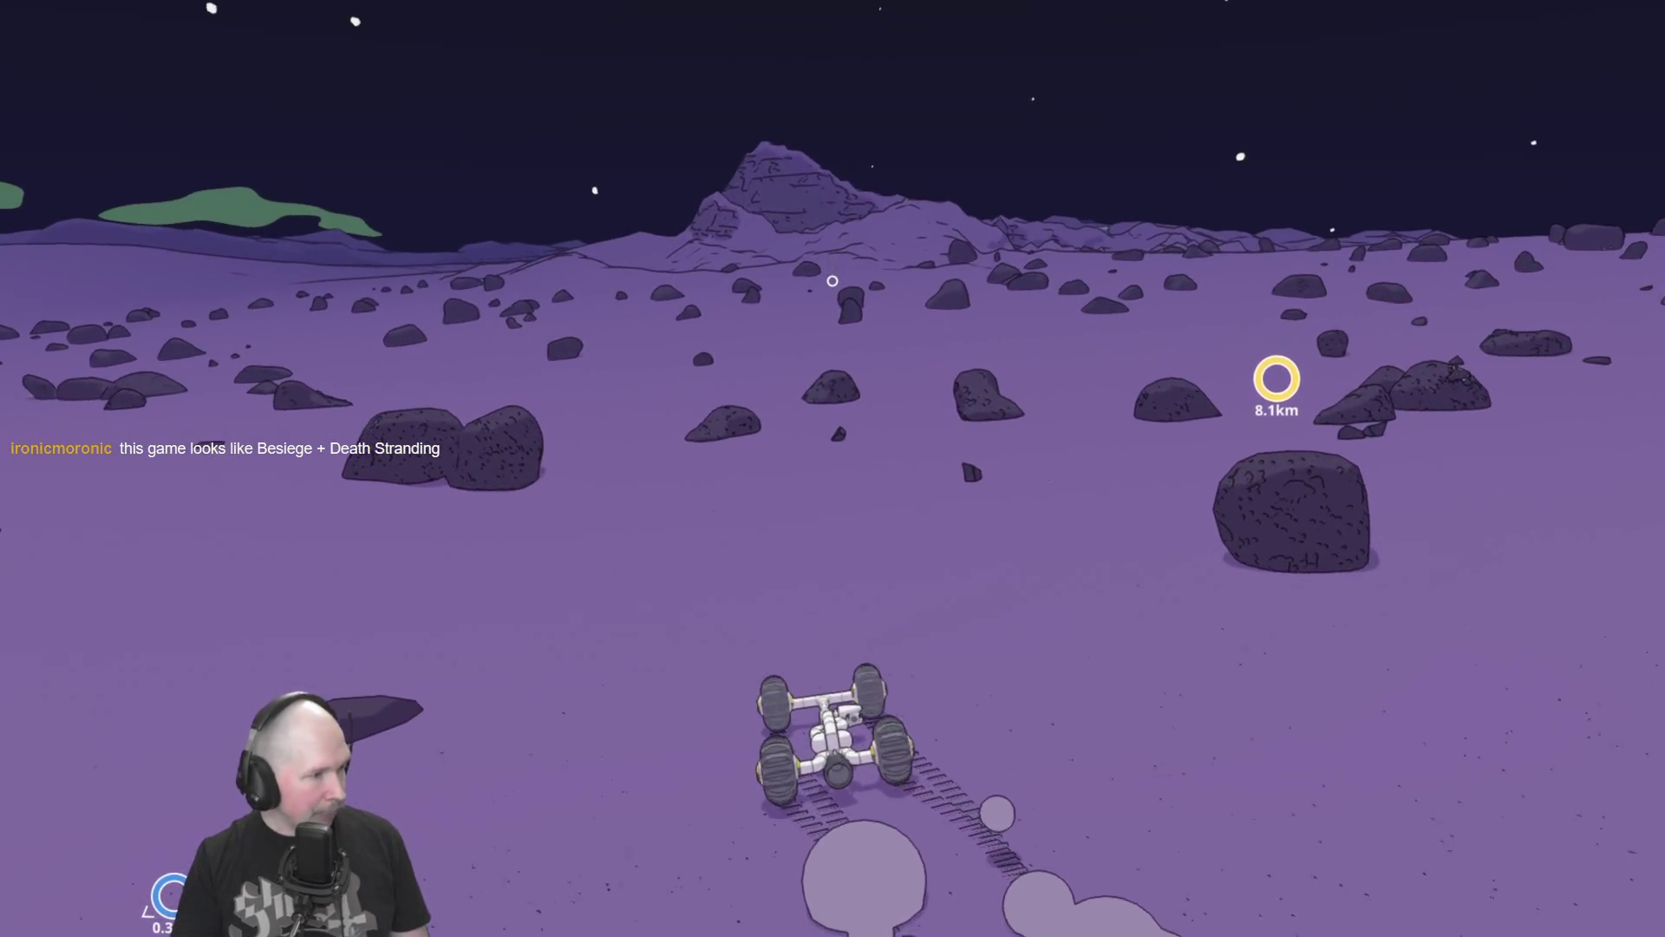
pyautogui.press('w')
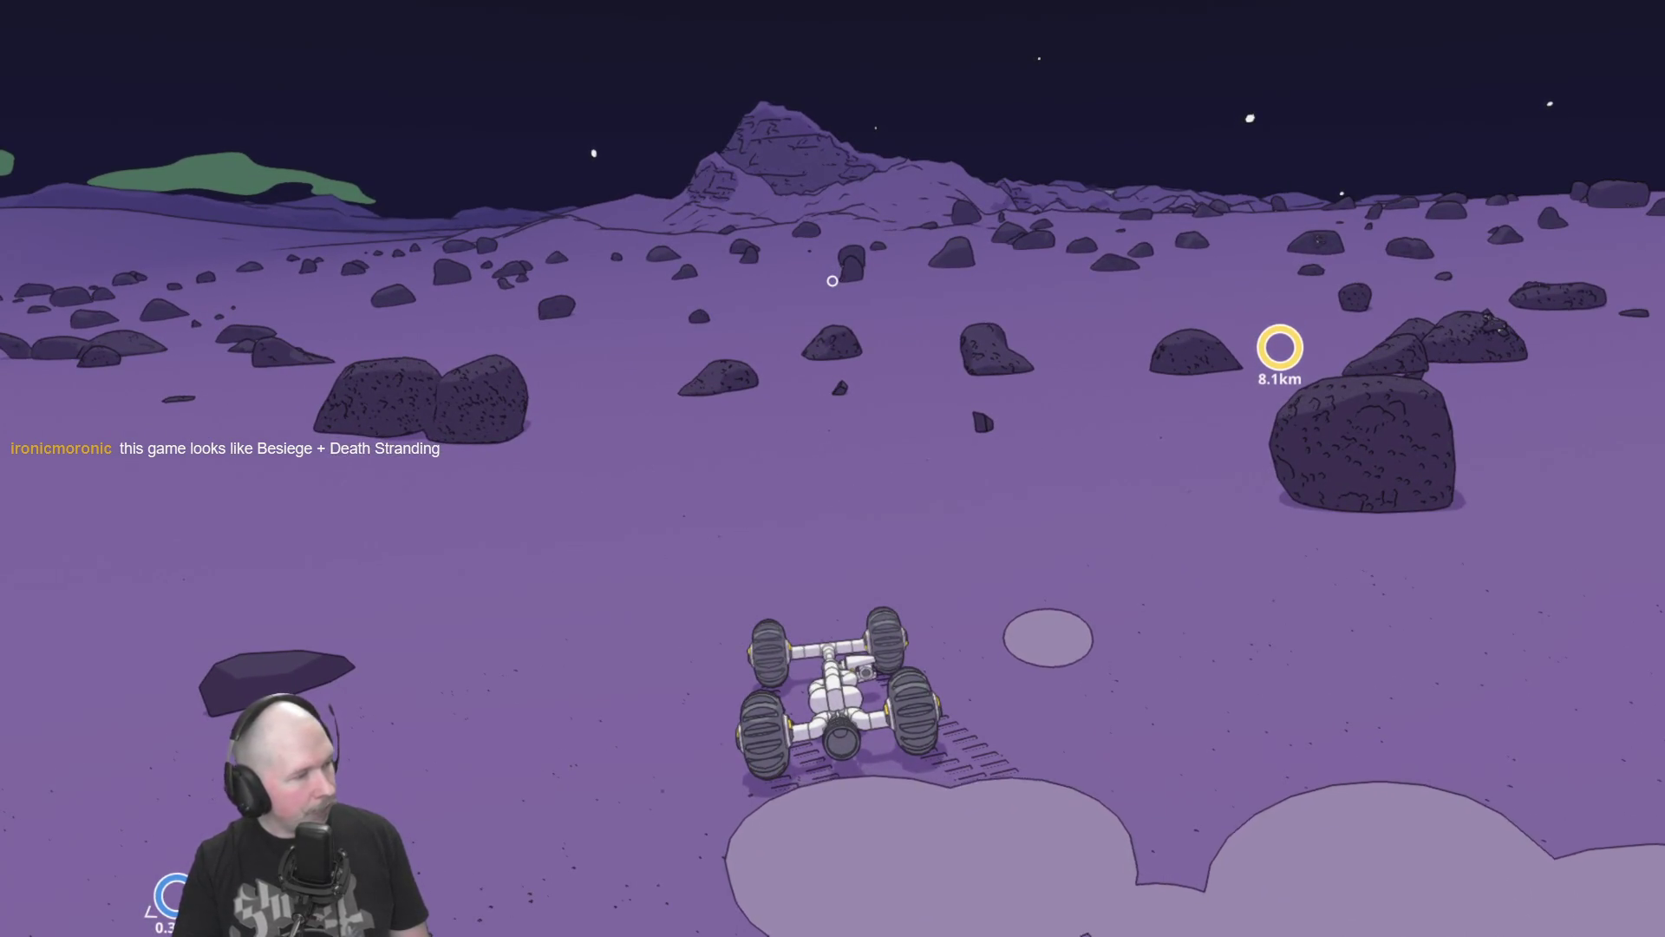
pyautogui.press('w')
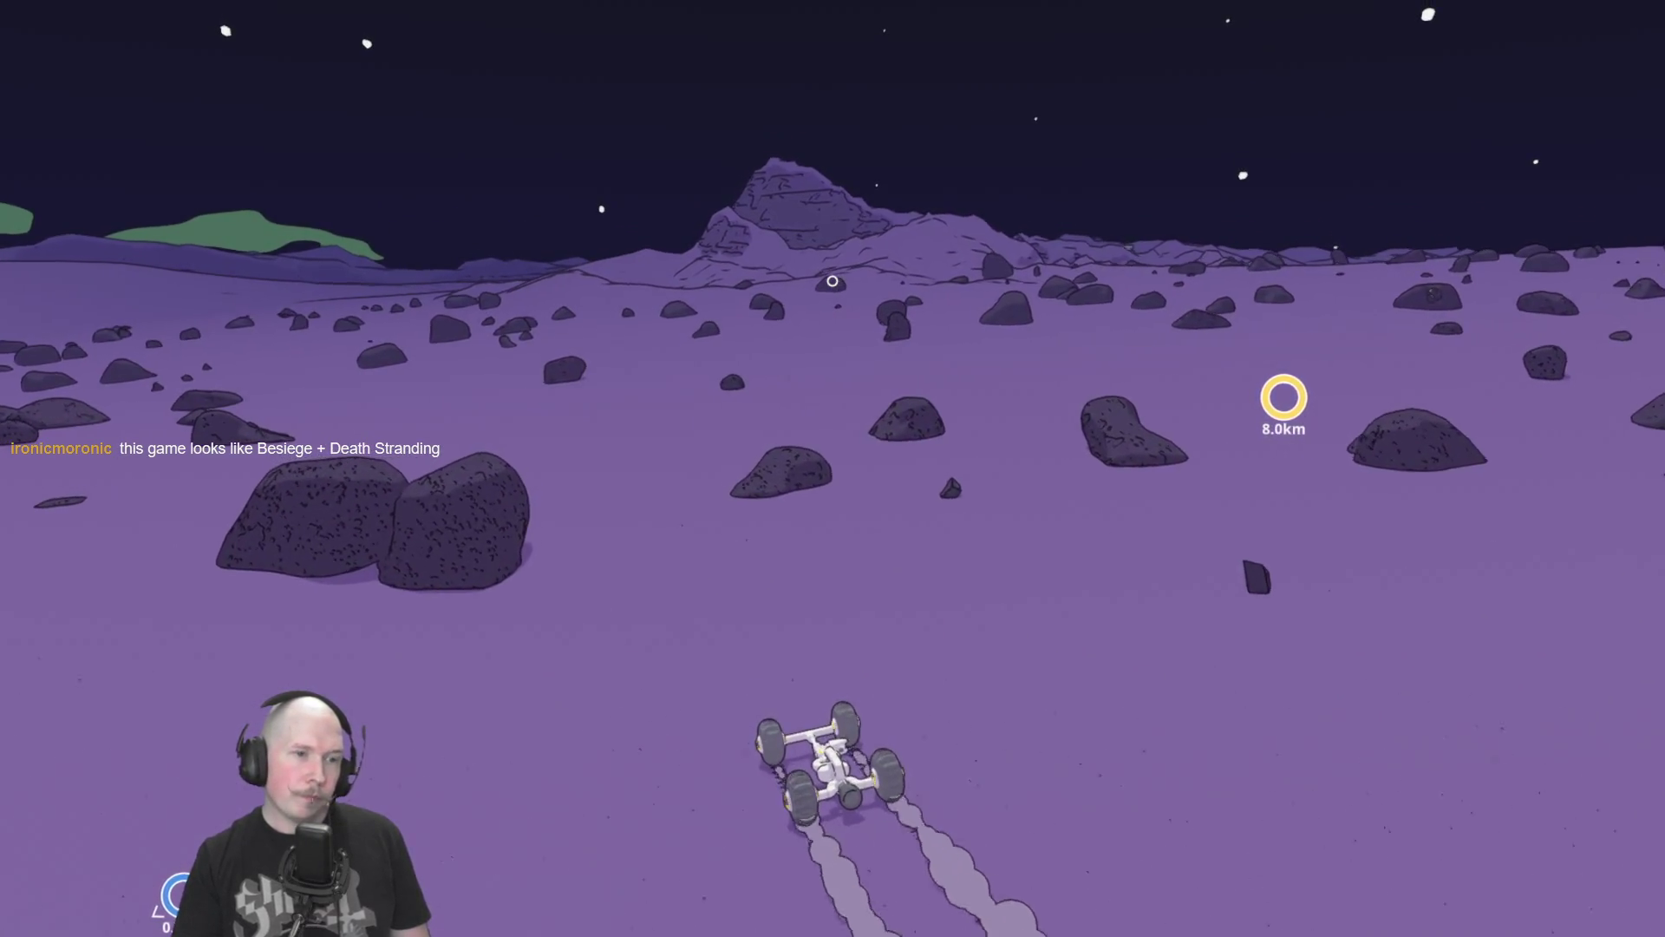
pyautogui.press('w')
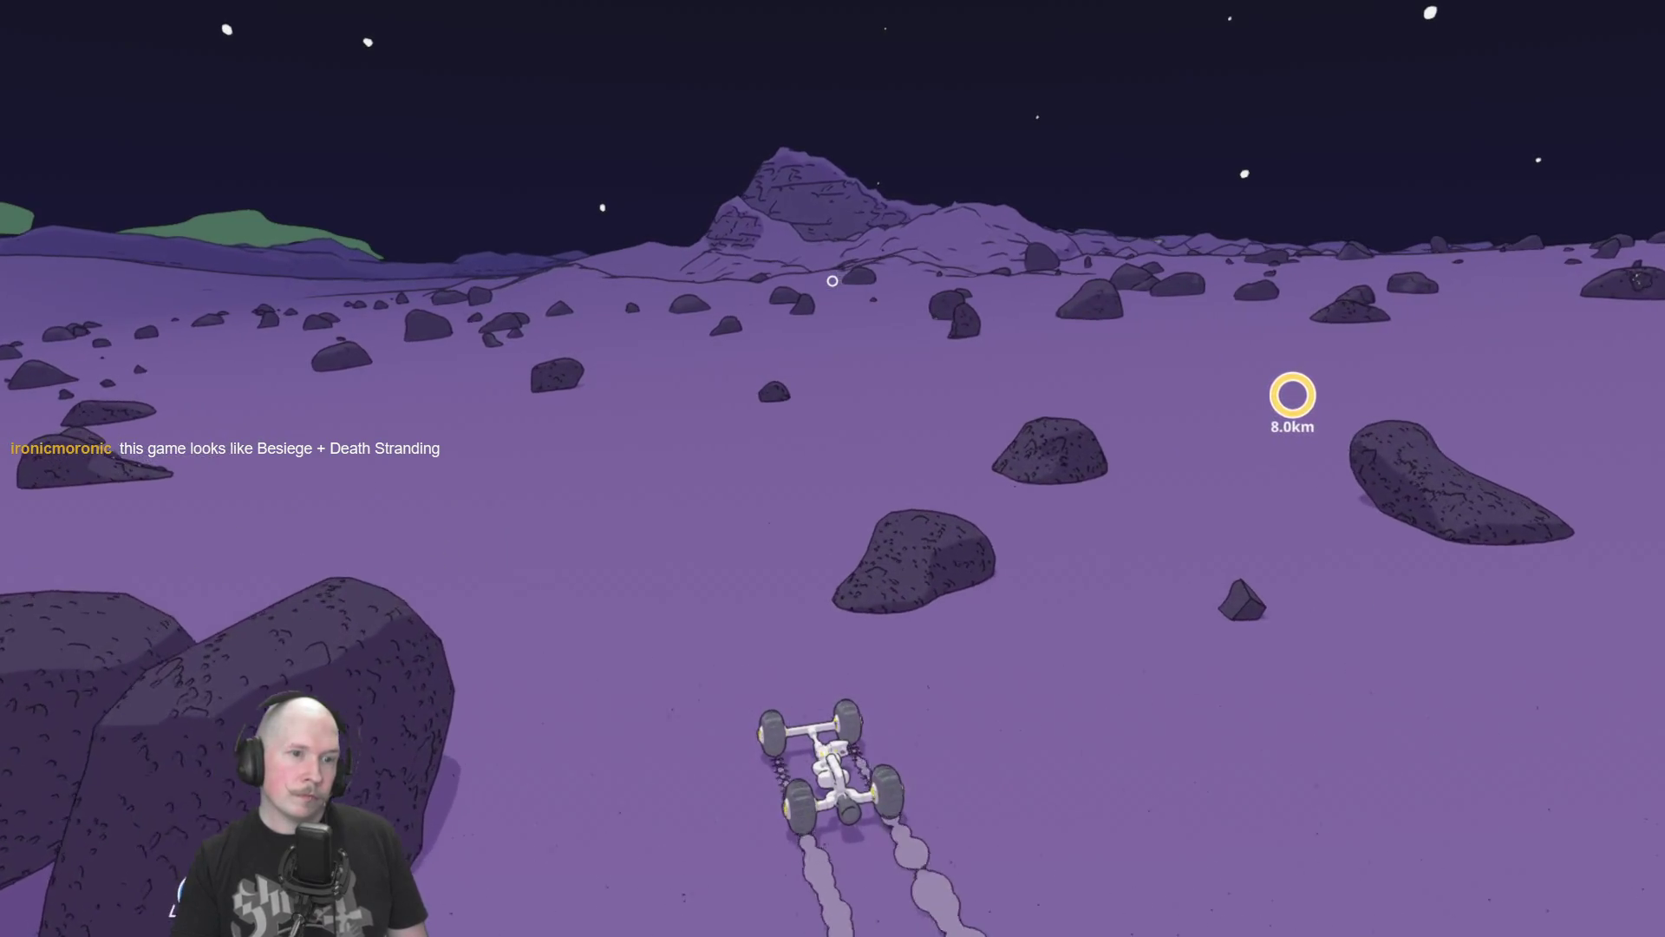
pyautogui.press('w')
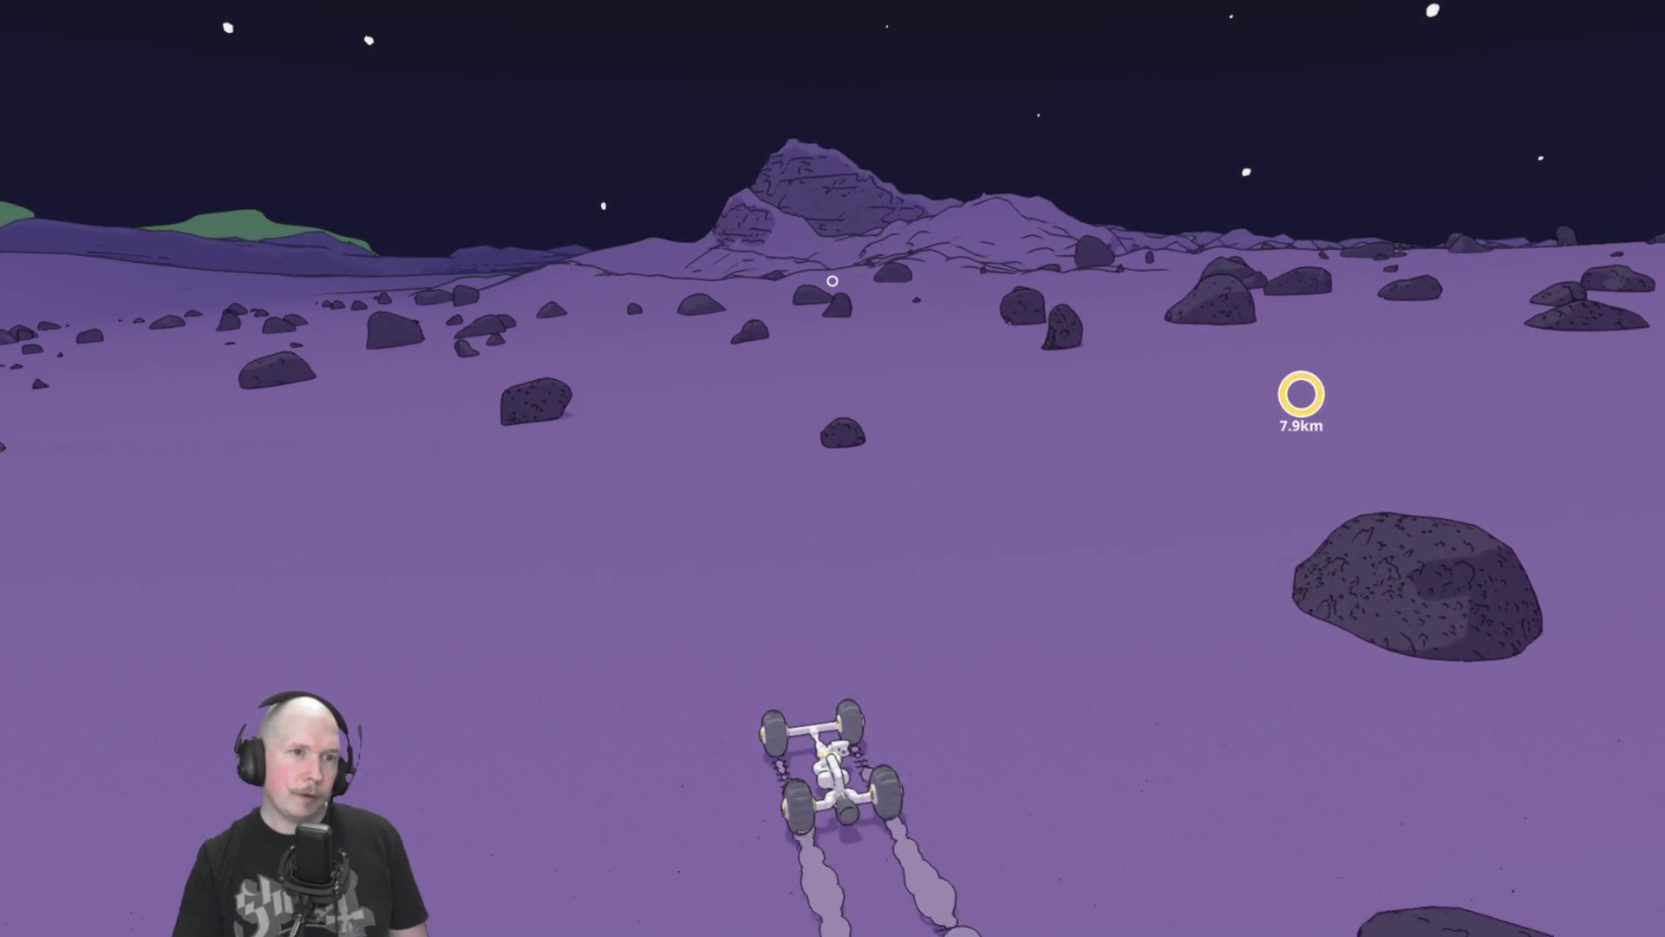
pyautogui.press('w')
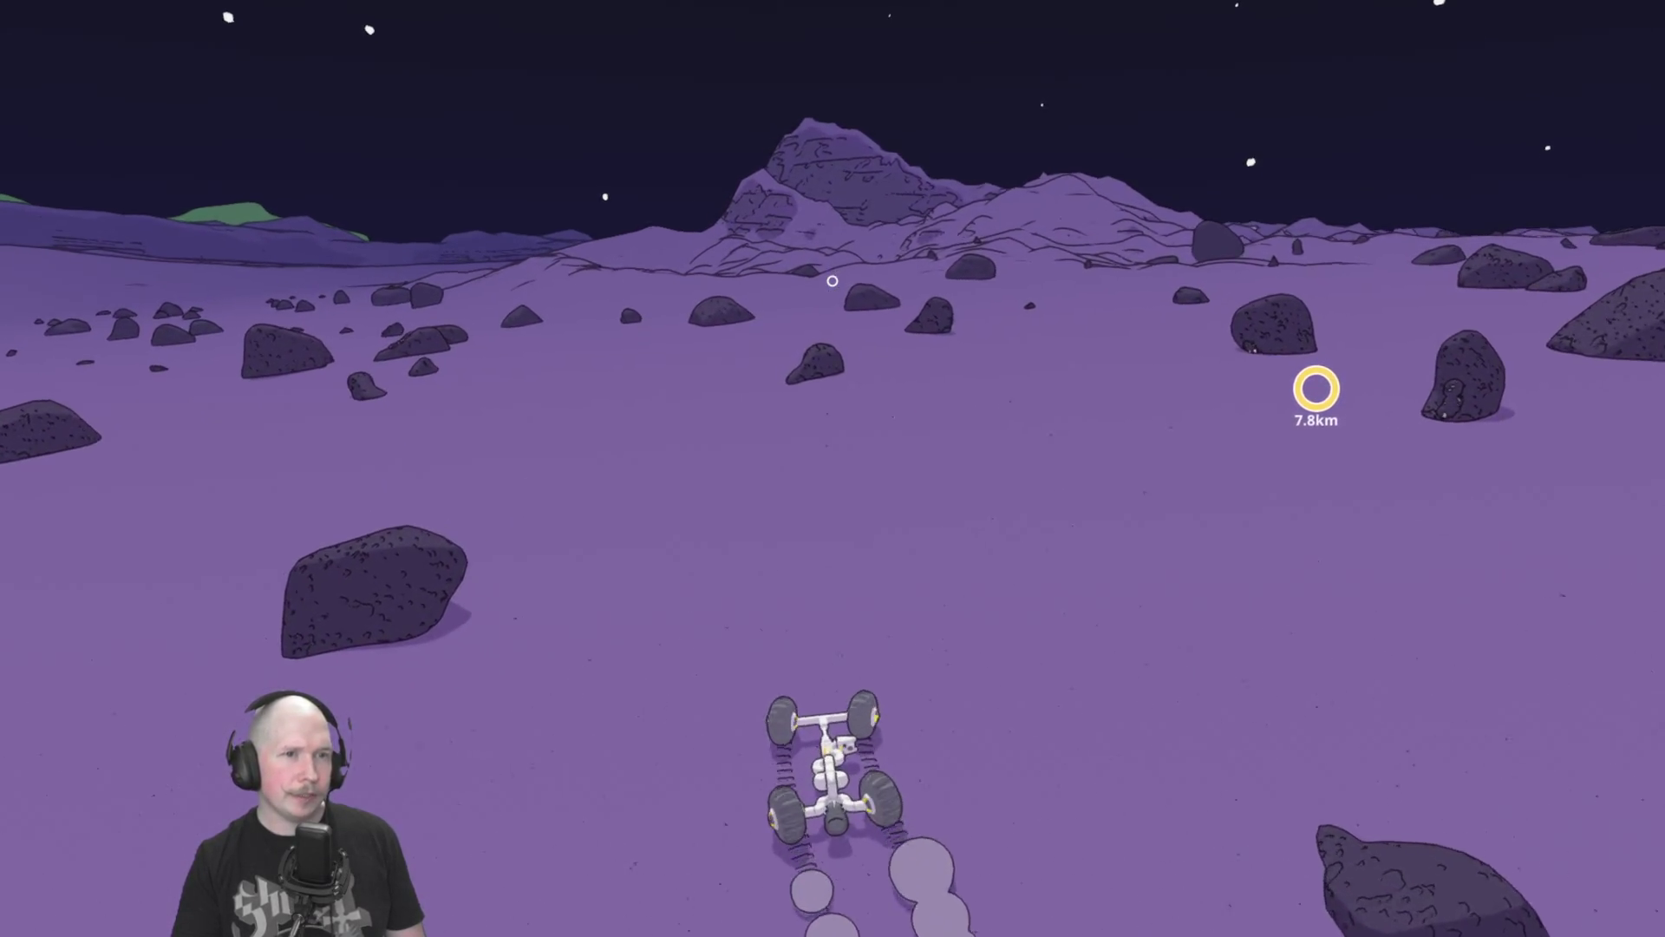
pyautogui.press('d')
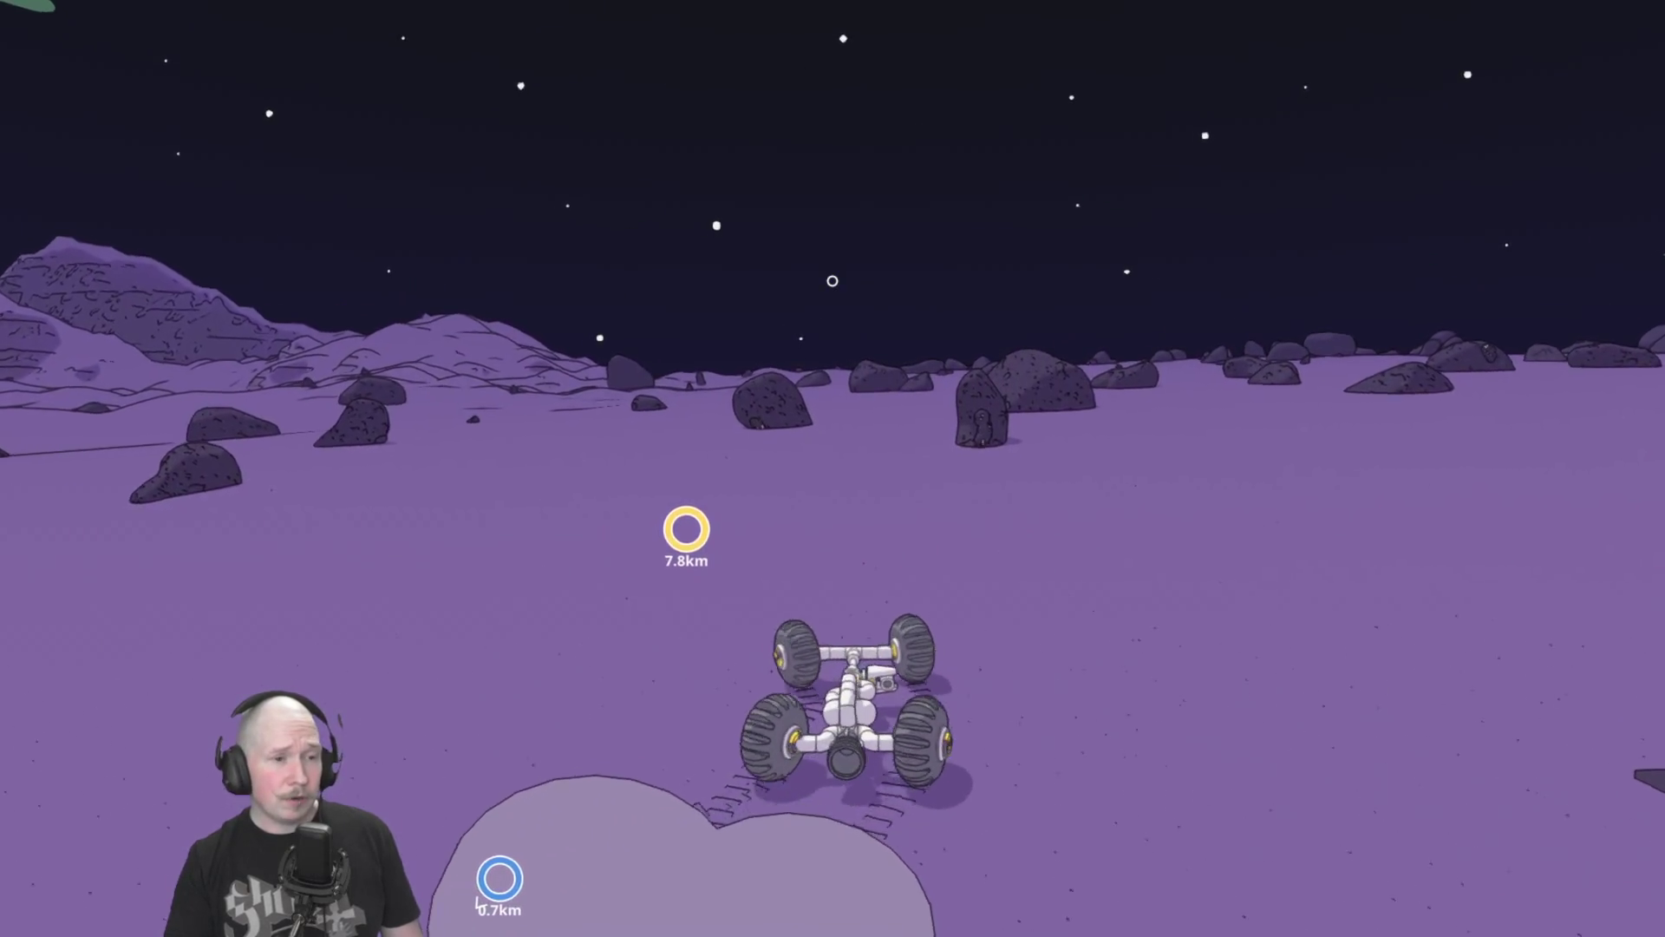
pyautogui.press('w')
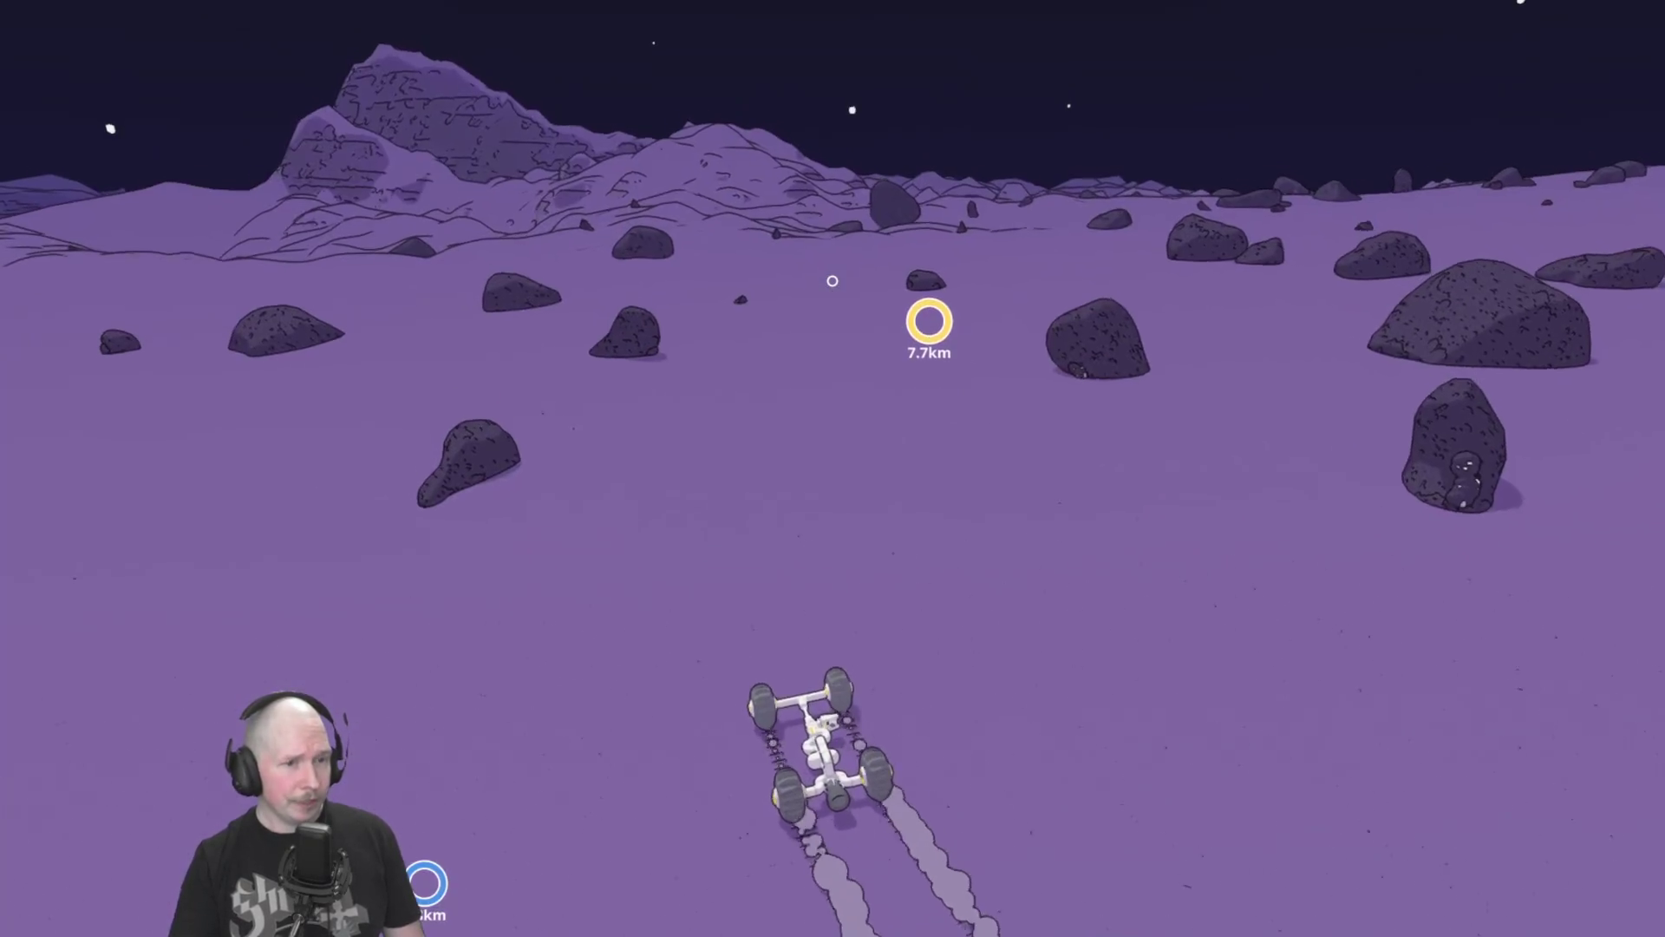
pyautogui.press('w')
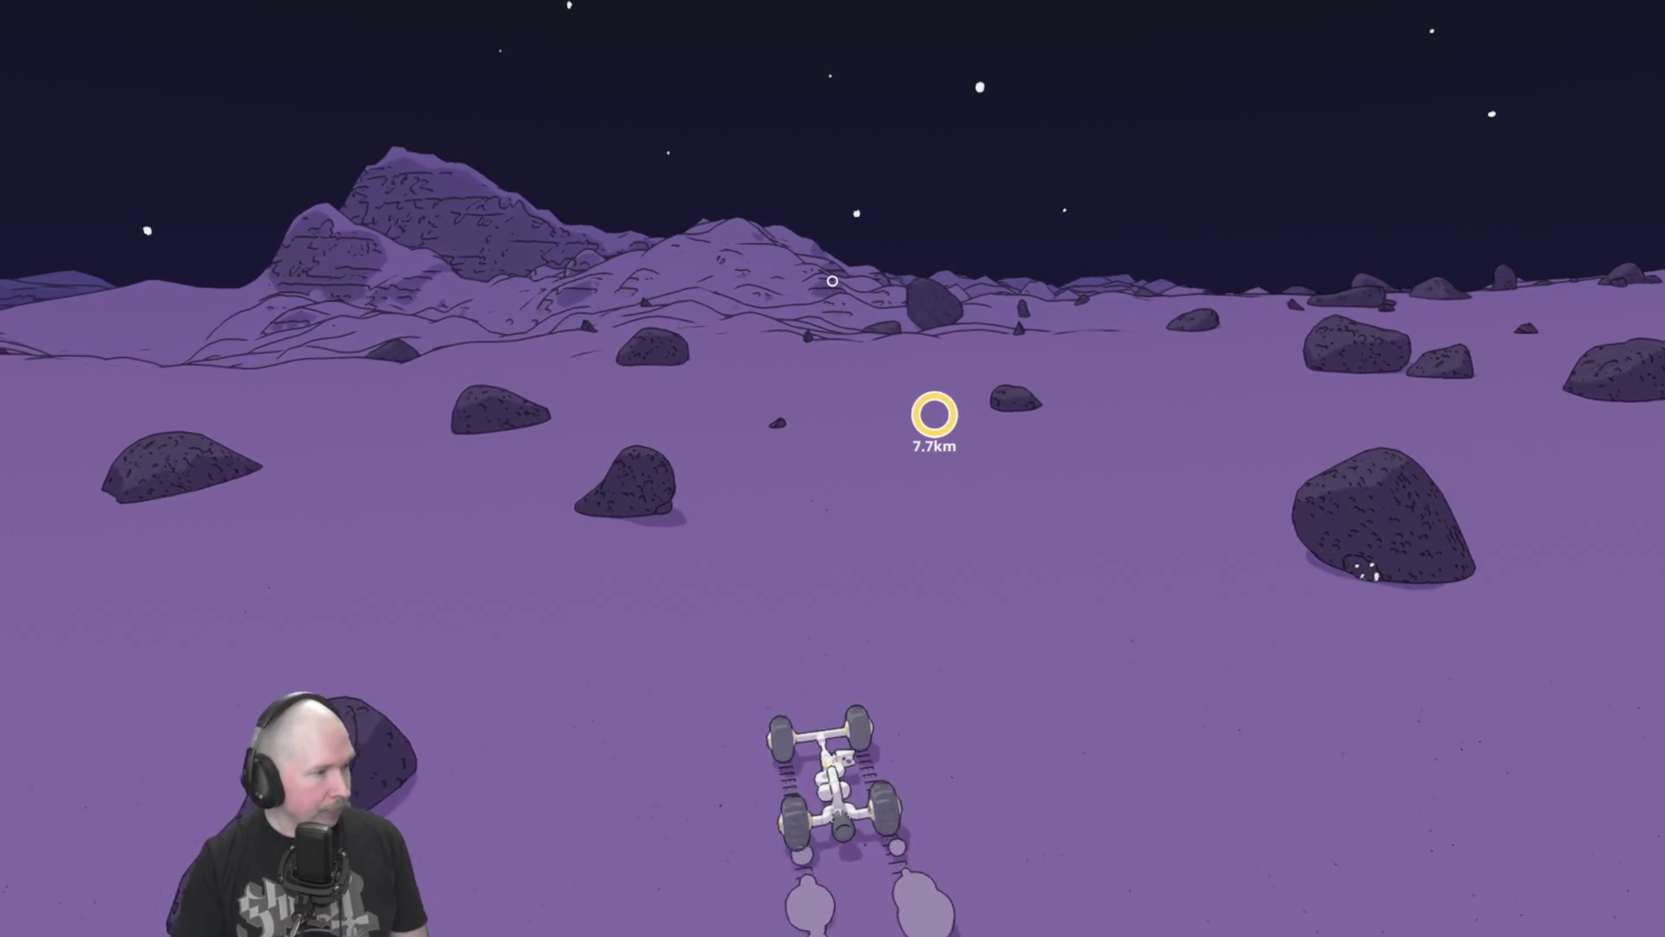
pyautogui.press('w')
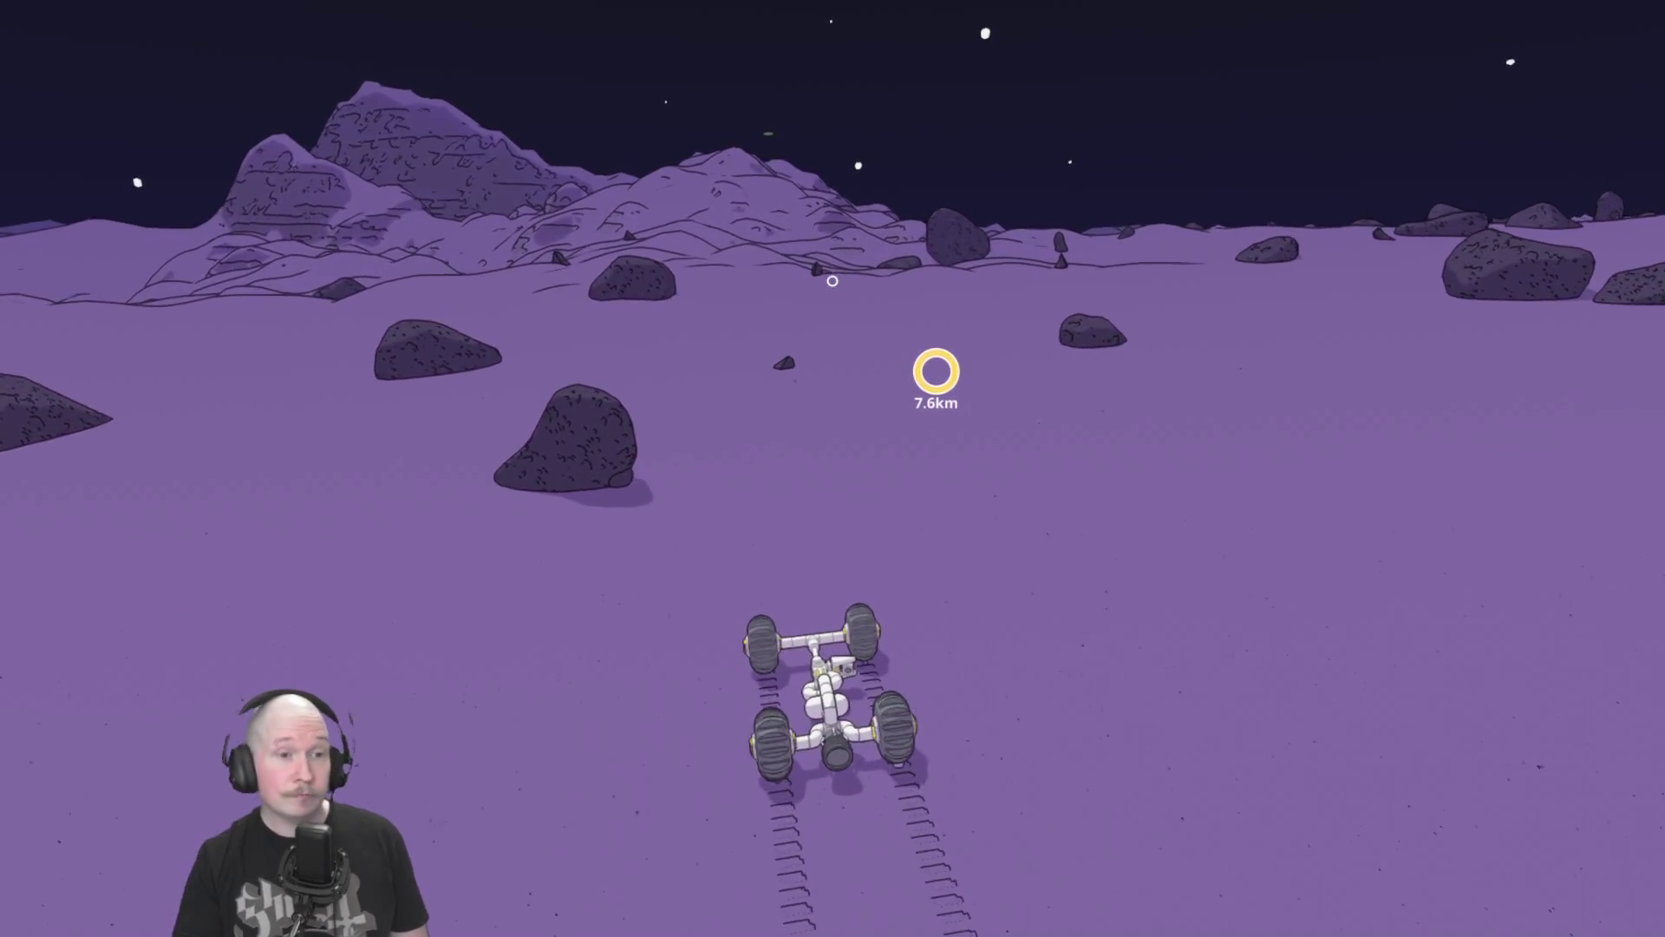
pyautogui.press('w')
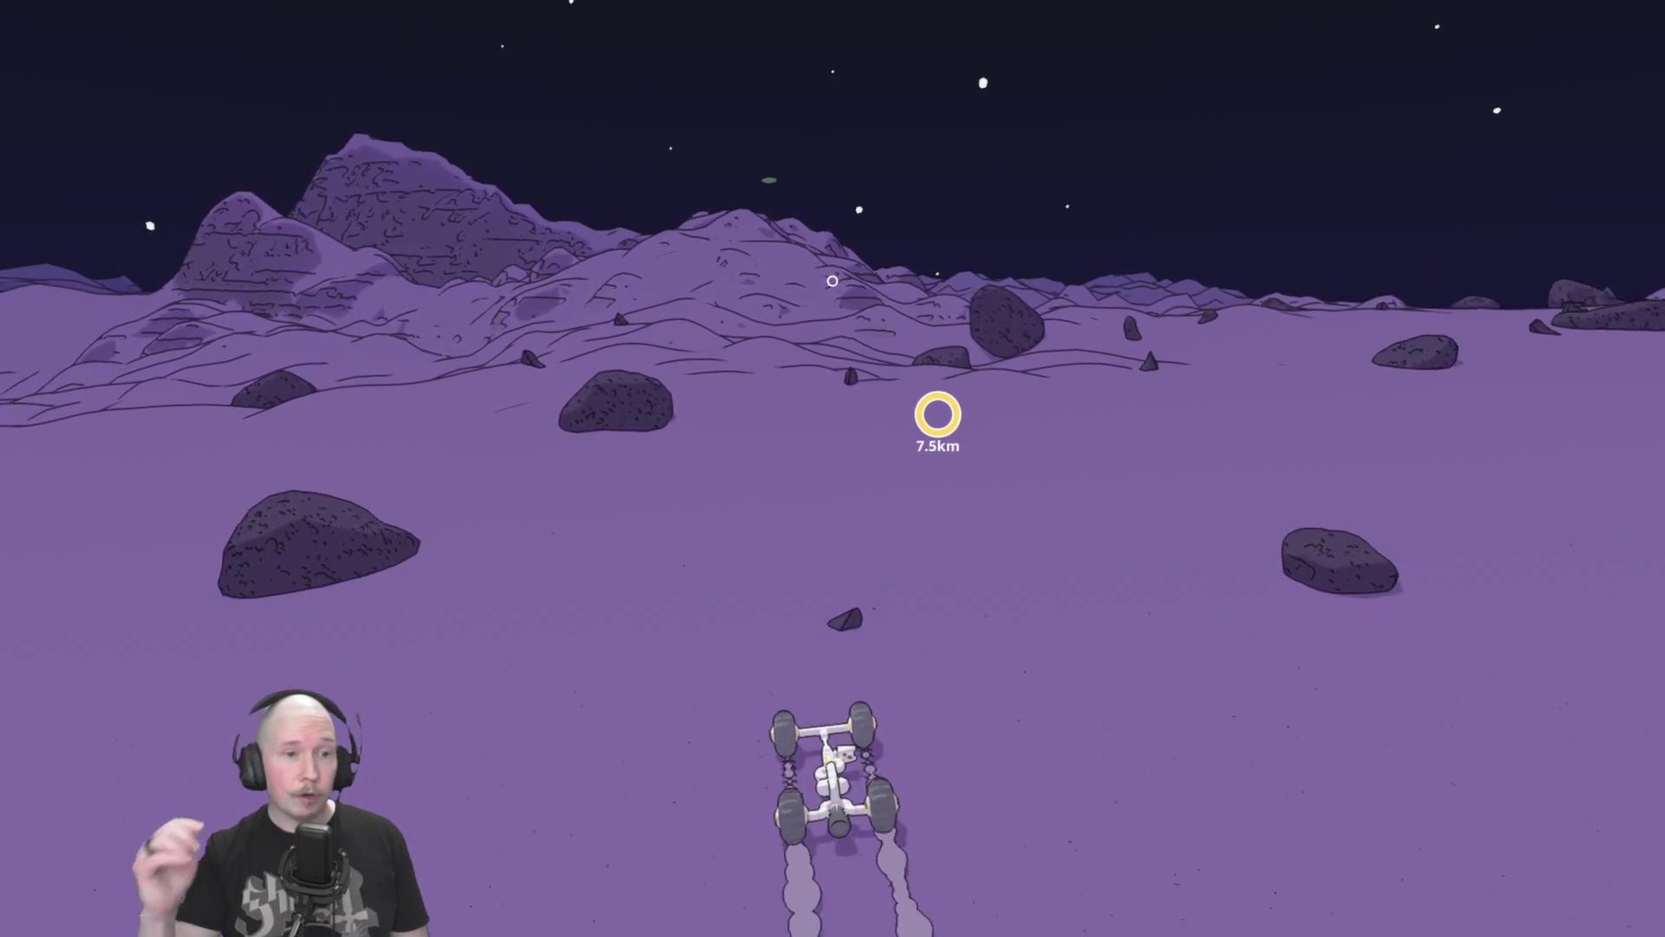
# Climb the hills toward the 7.3km target and reset the tumbled rover upright.
pyautogui.press('w')
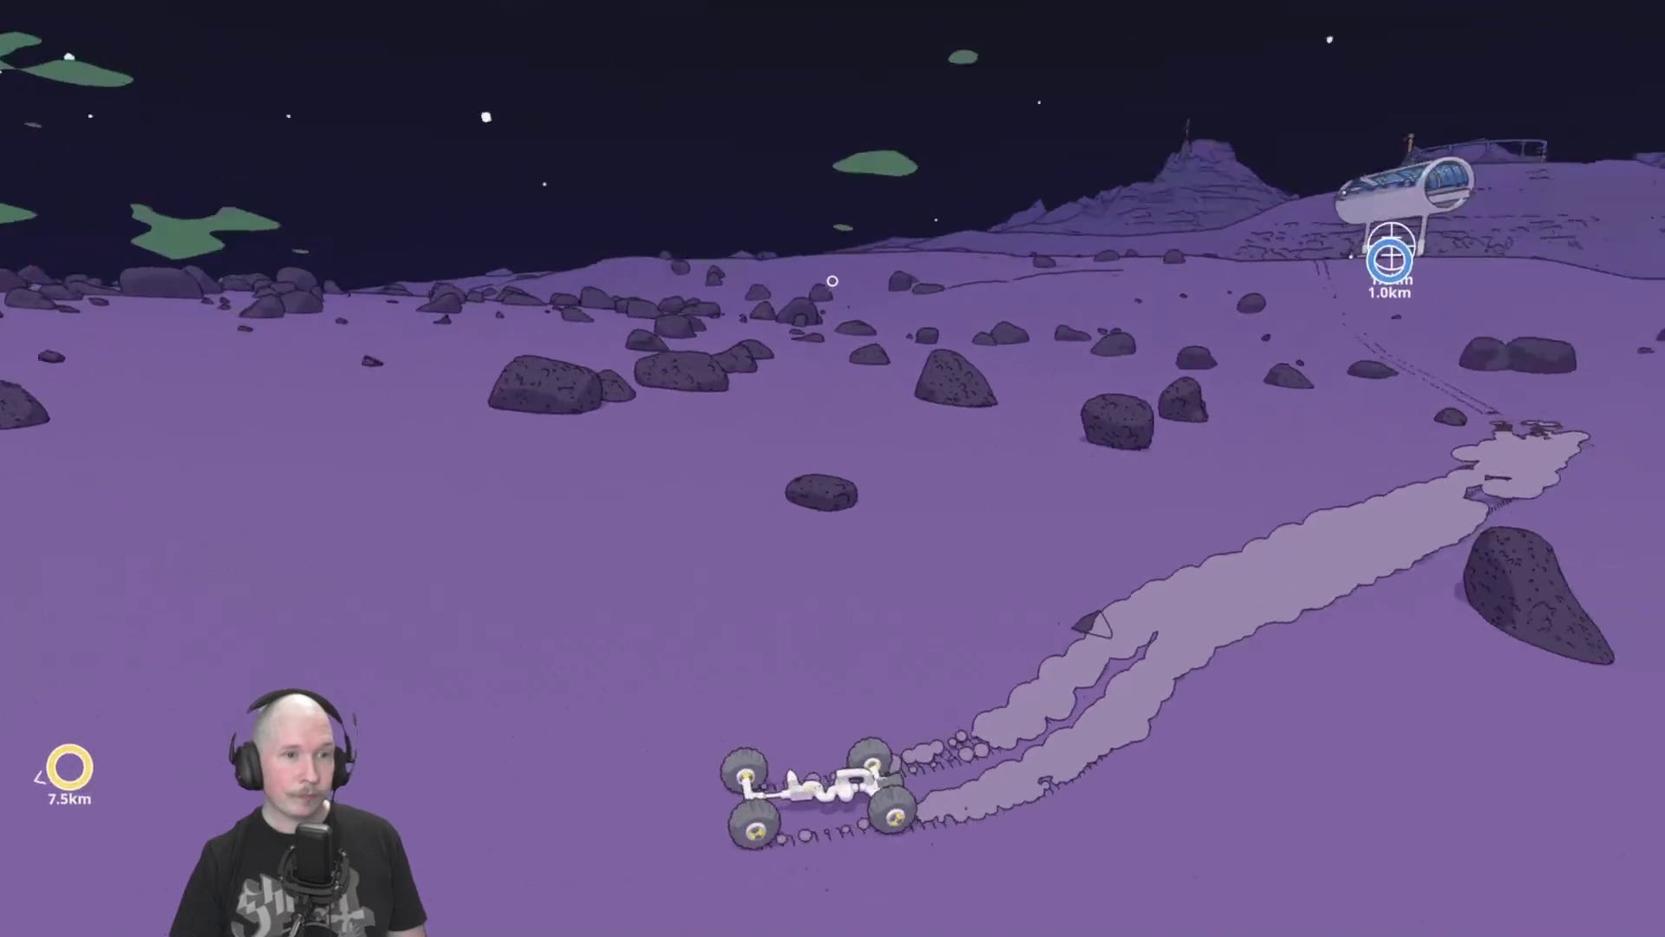
pyautogui.press('w')
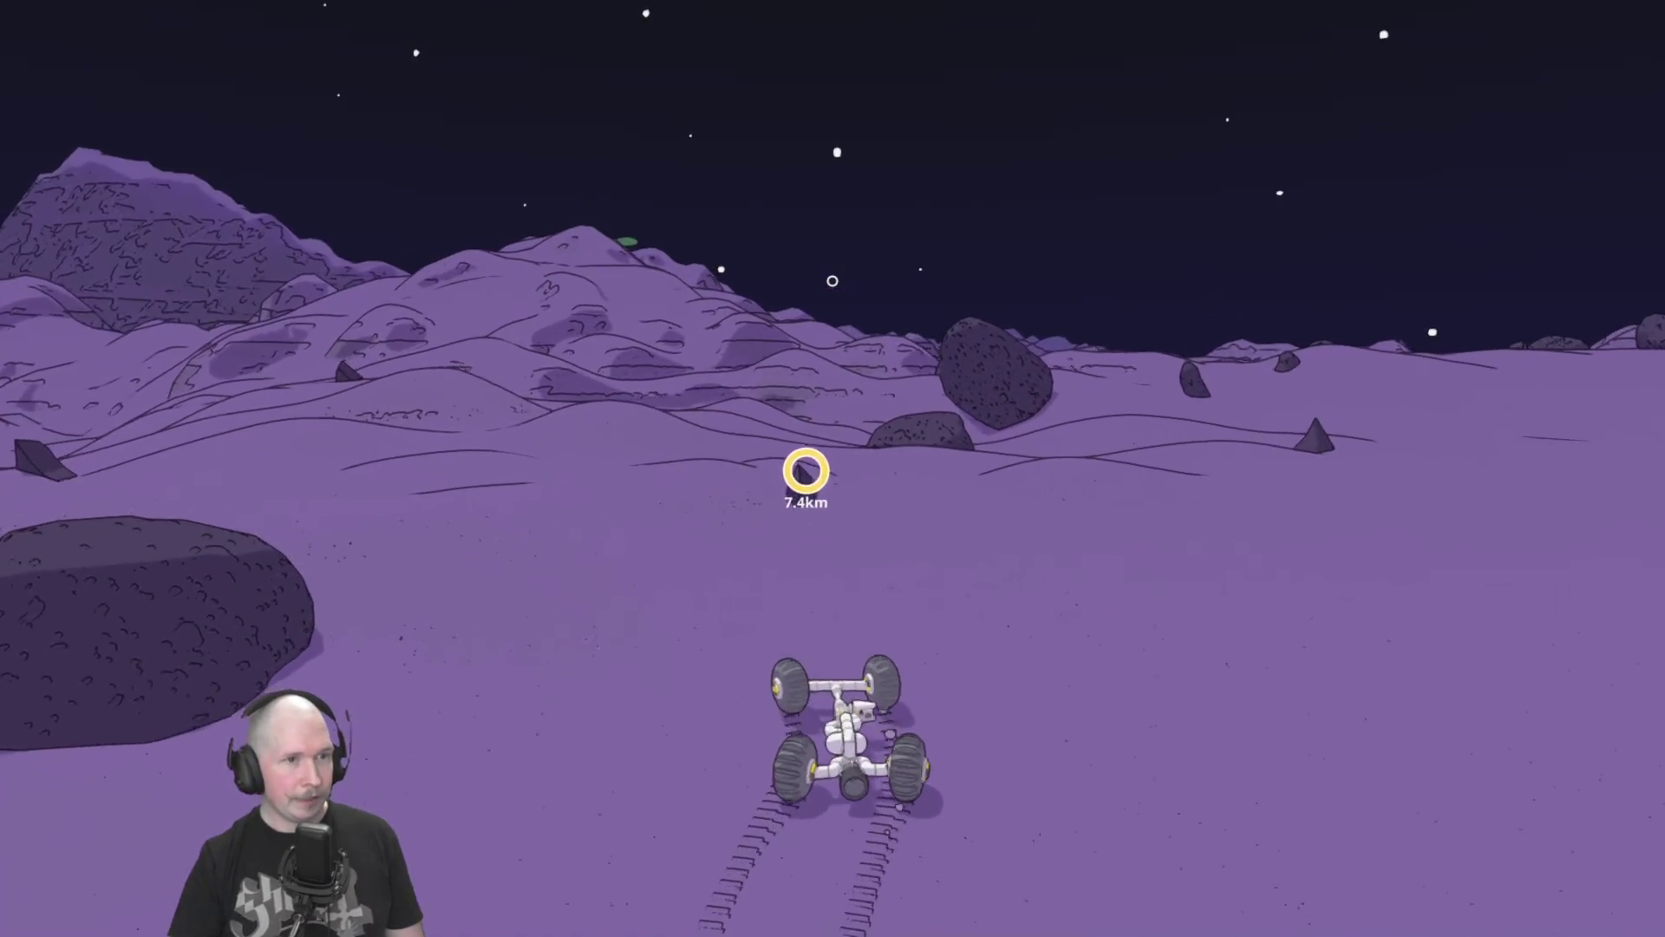
pyautogui.press('w')
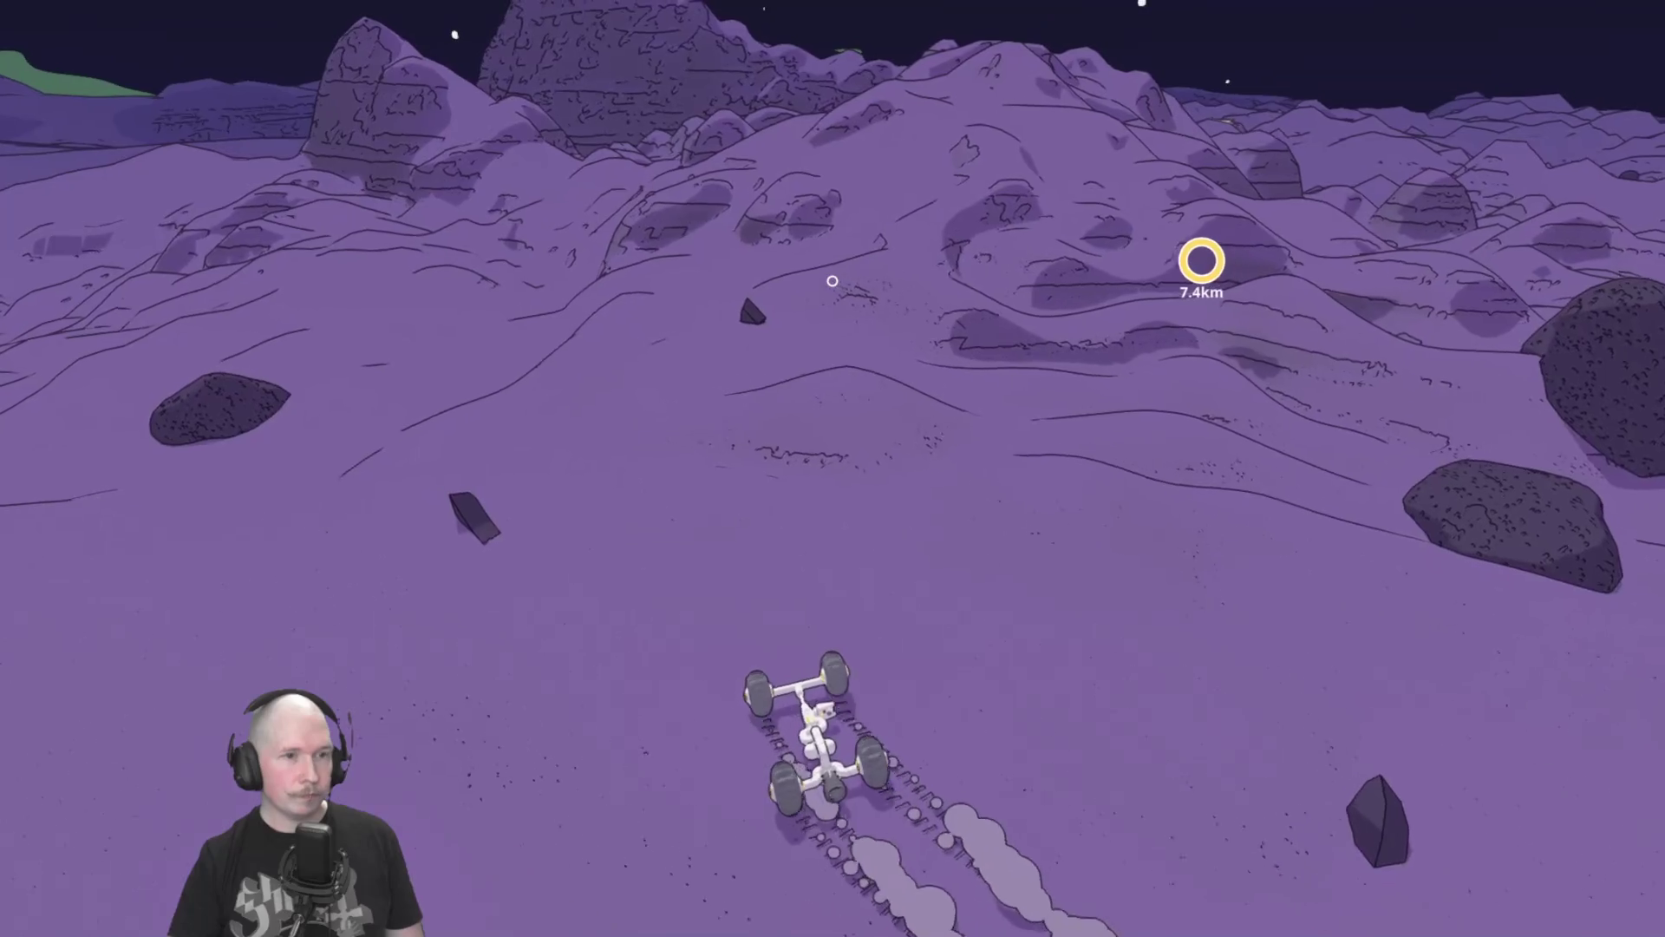
pyautogui.press('w')
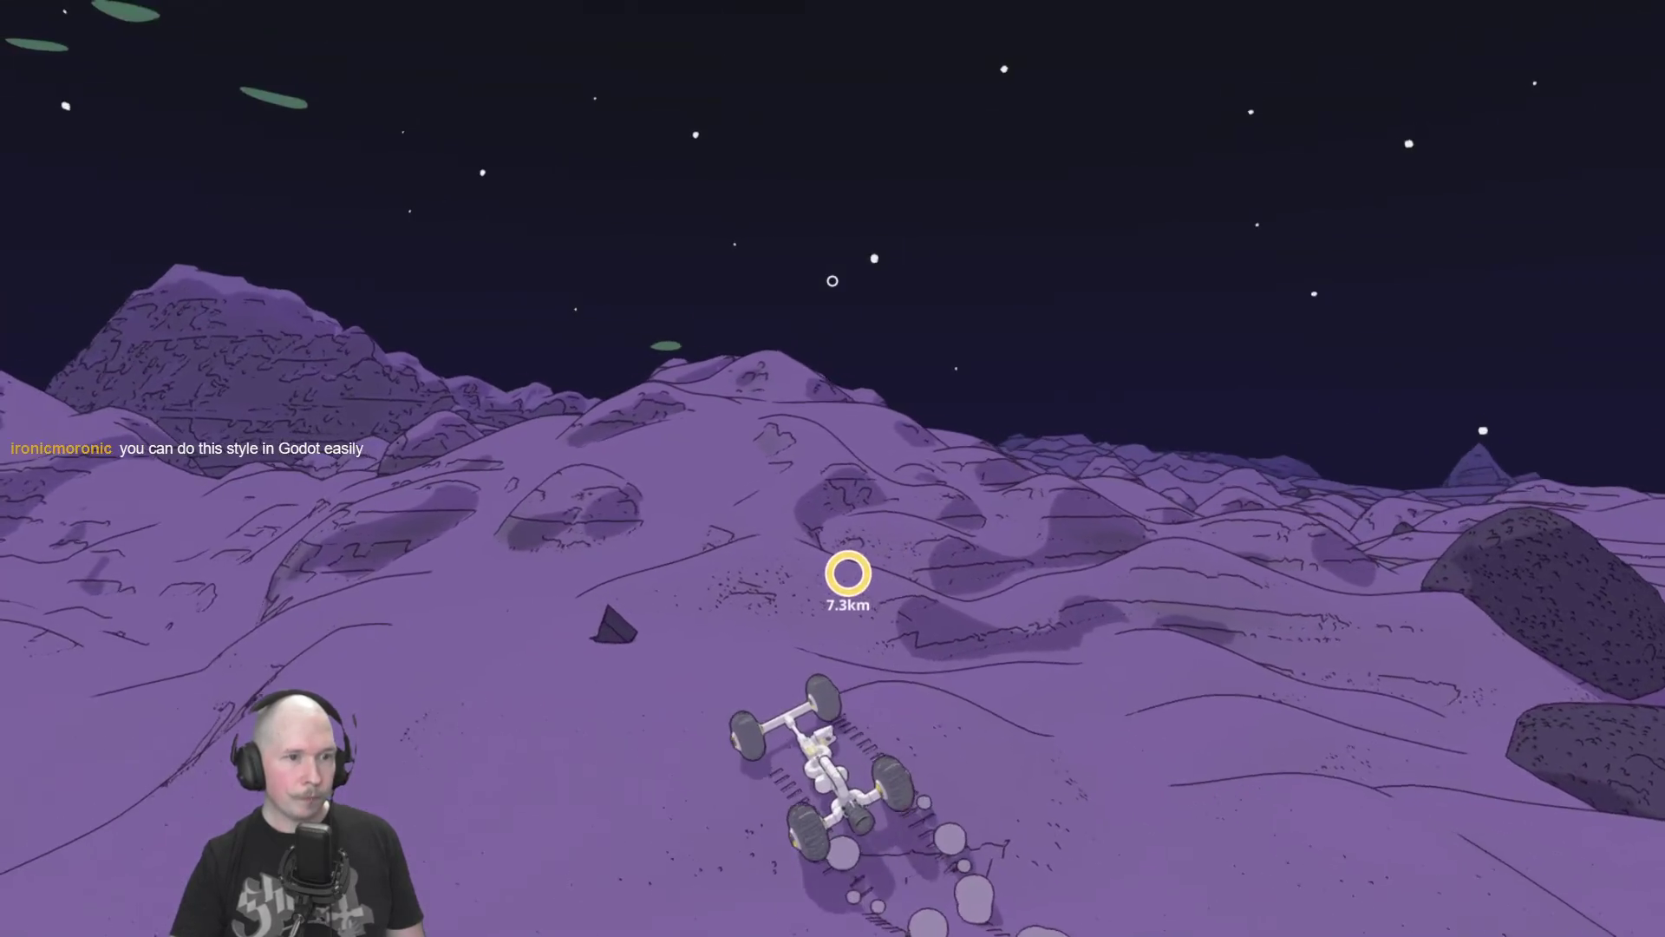
pyautogui.press('w')
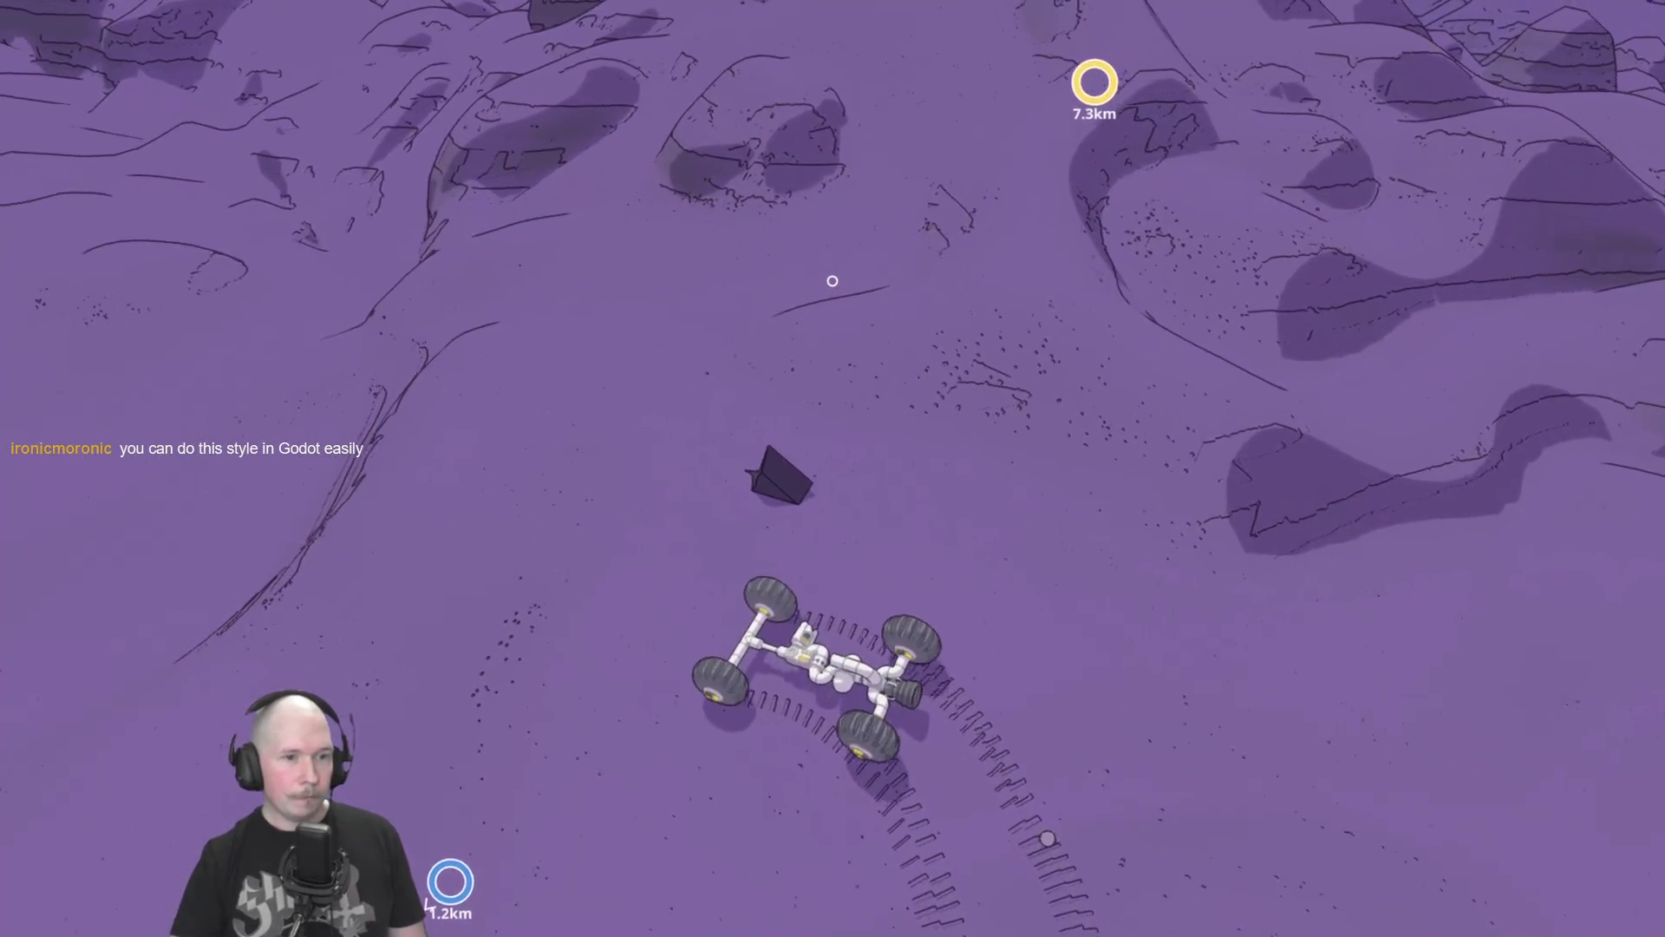
pyautogui.press('w')
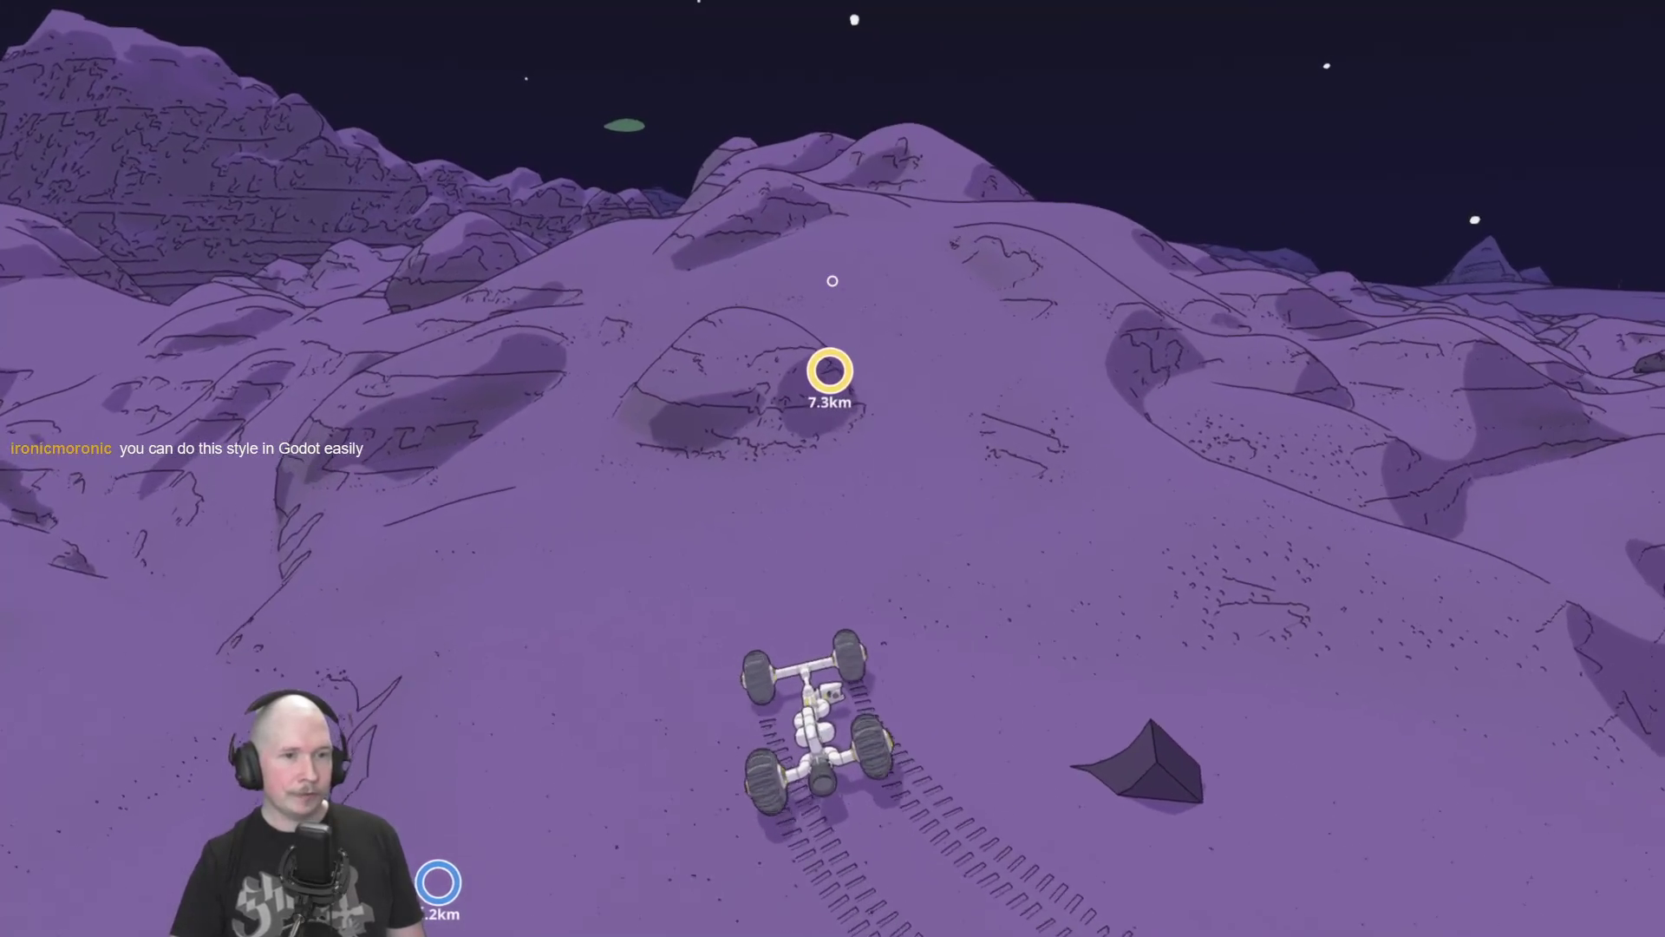
pyautogui.press('w')
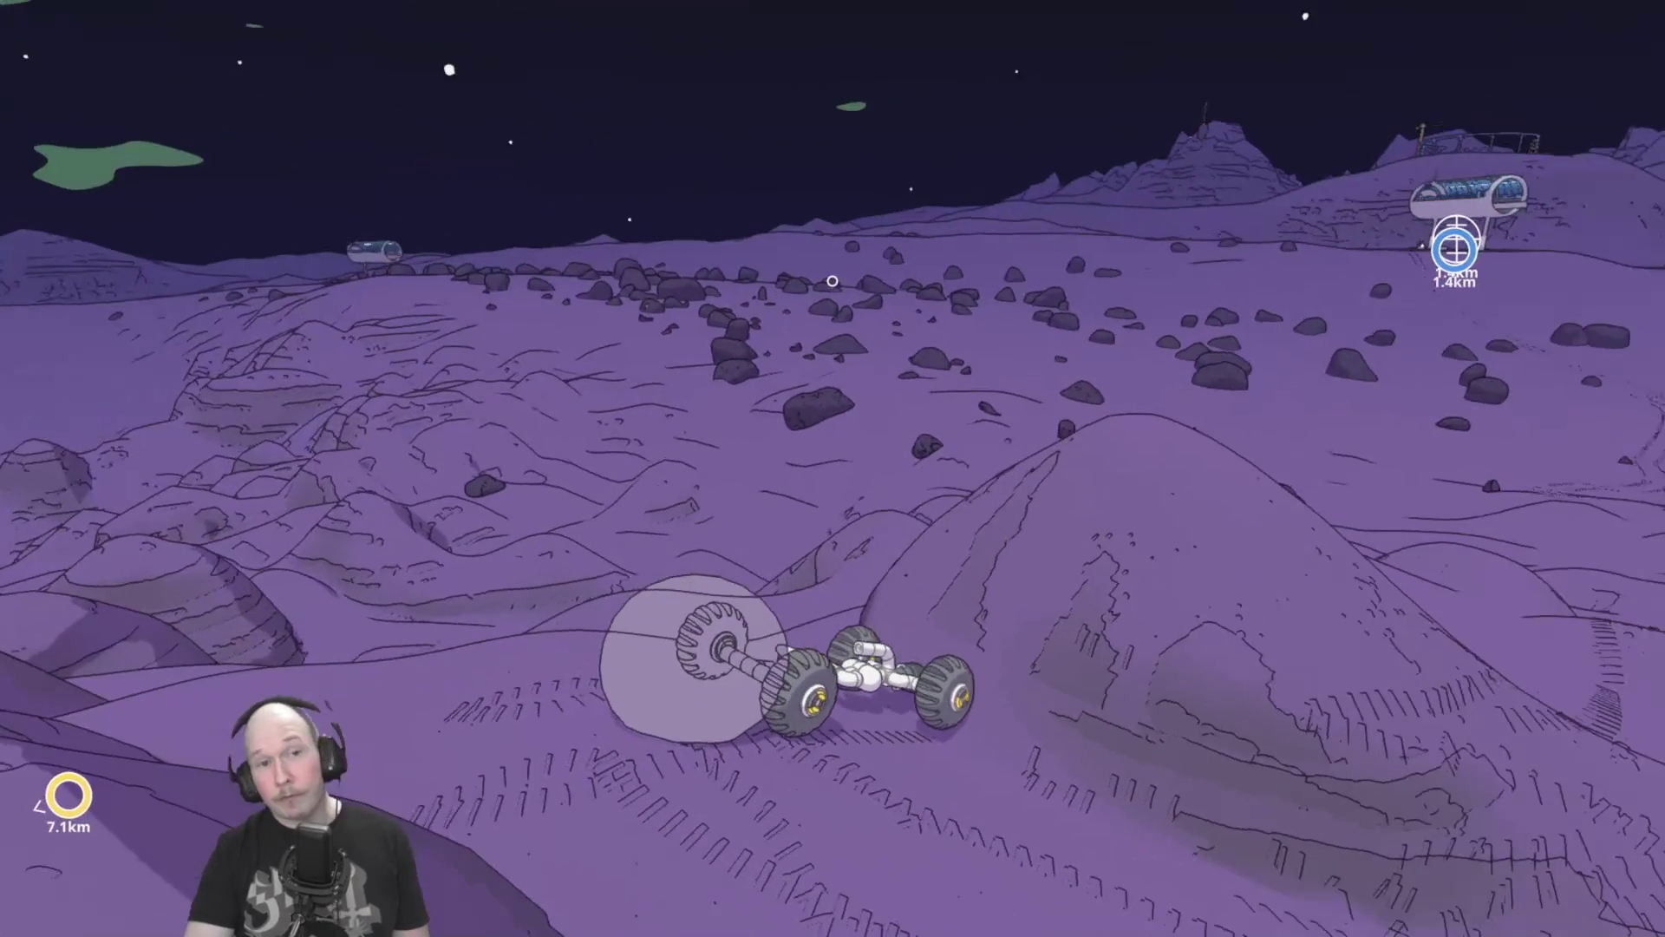
pyautogui.press('r')
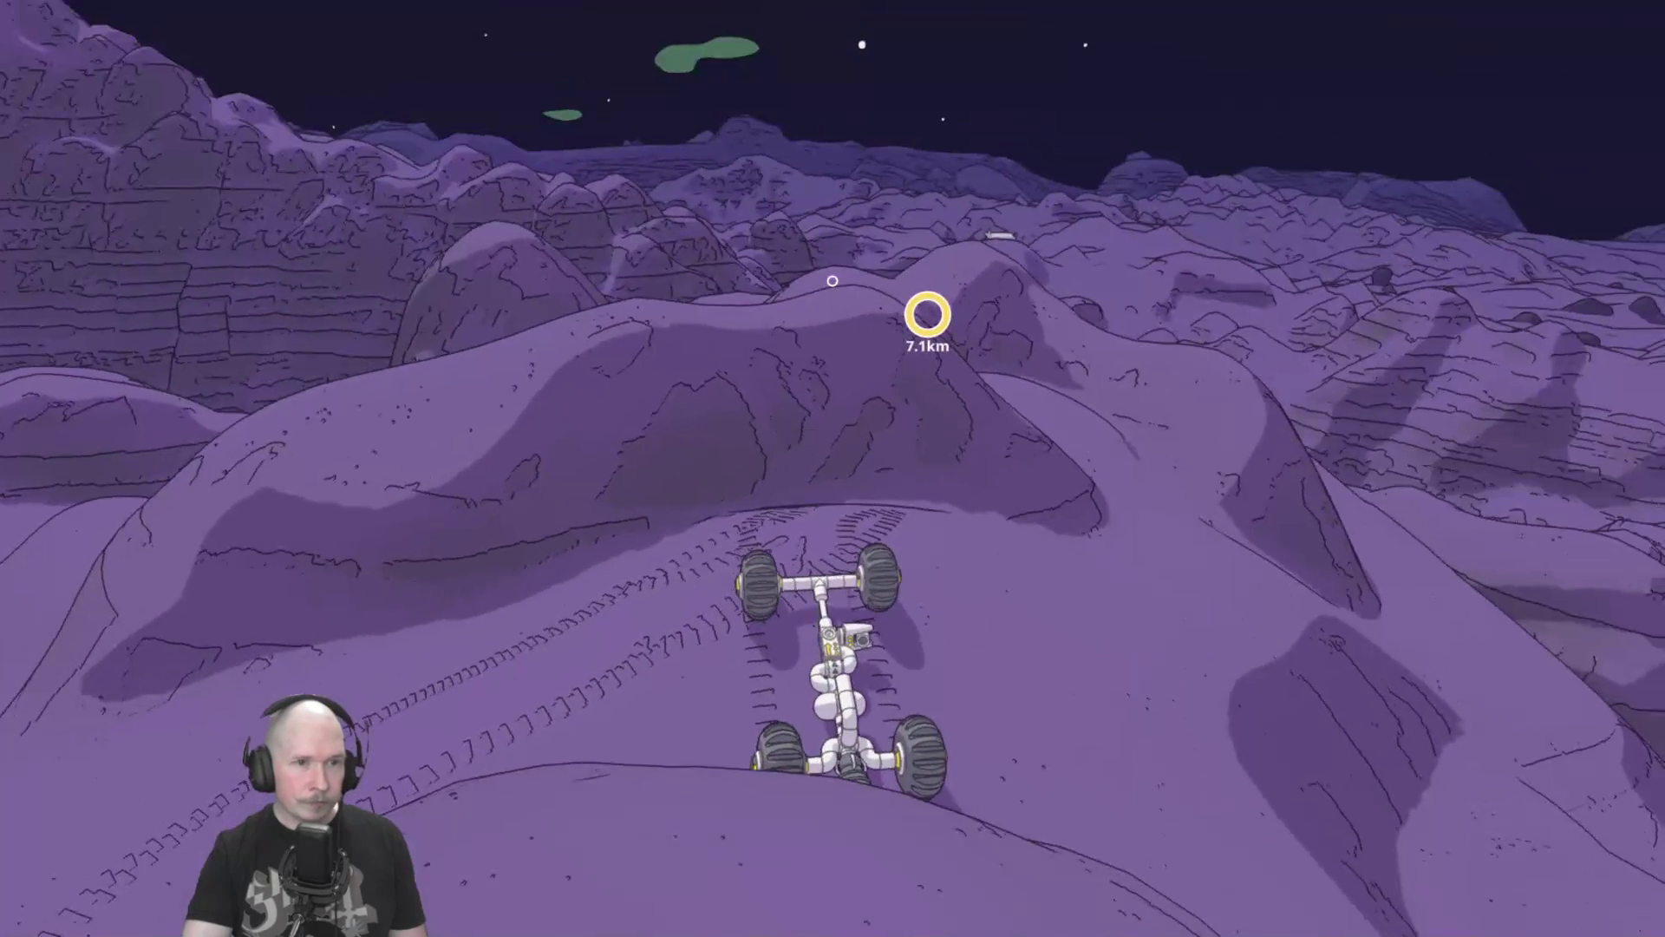
# Zoom and pan the map around the rover near the ridge, then close it.
pyautogui.press('m')
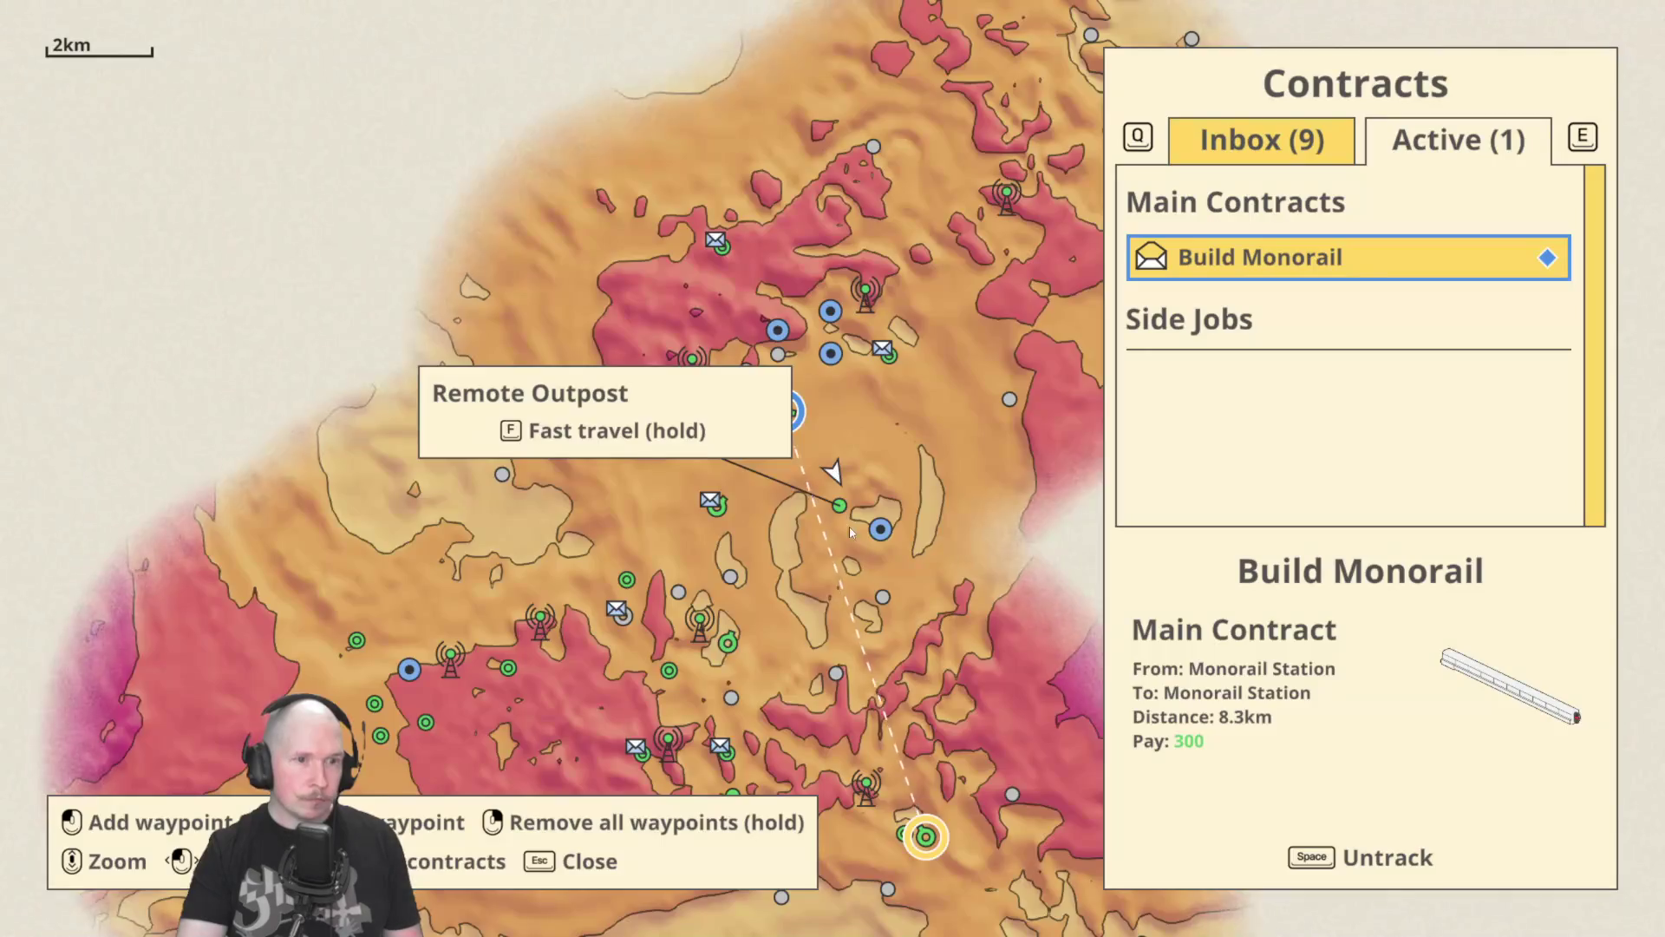
pyautogui.scroll(3, 866, 588)
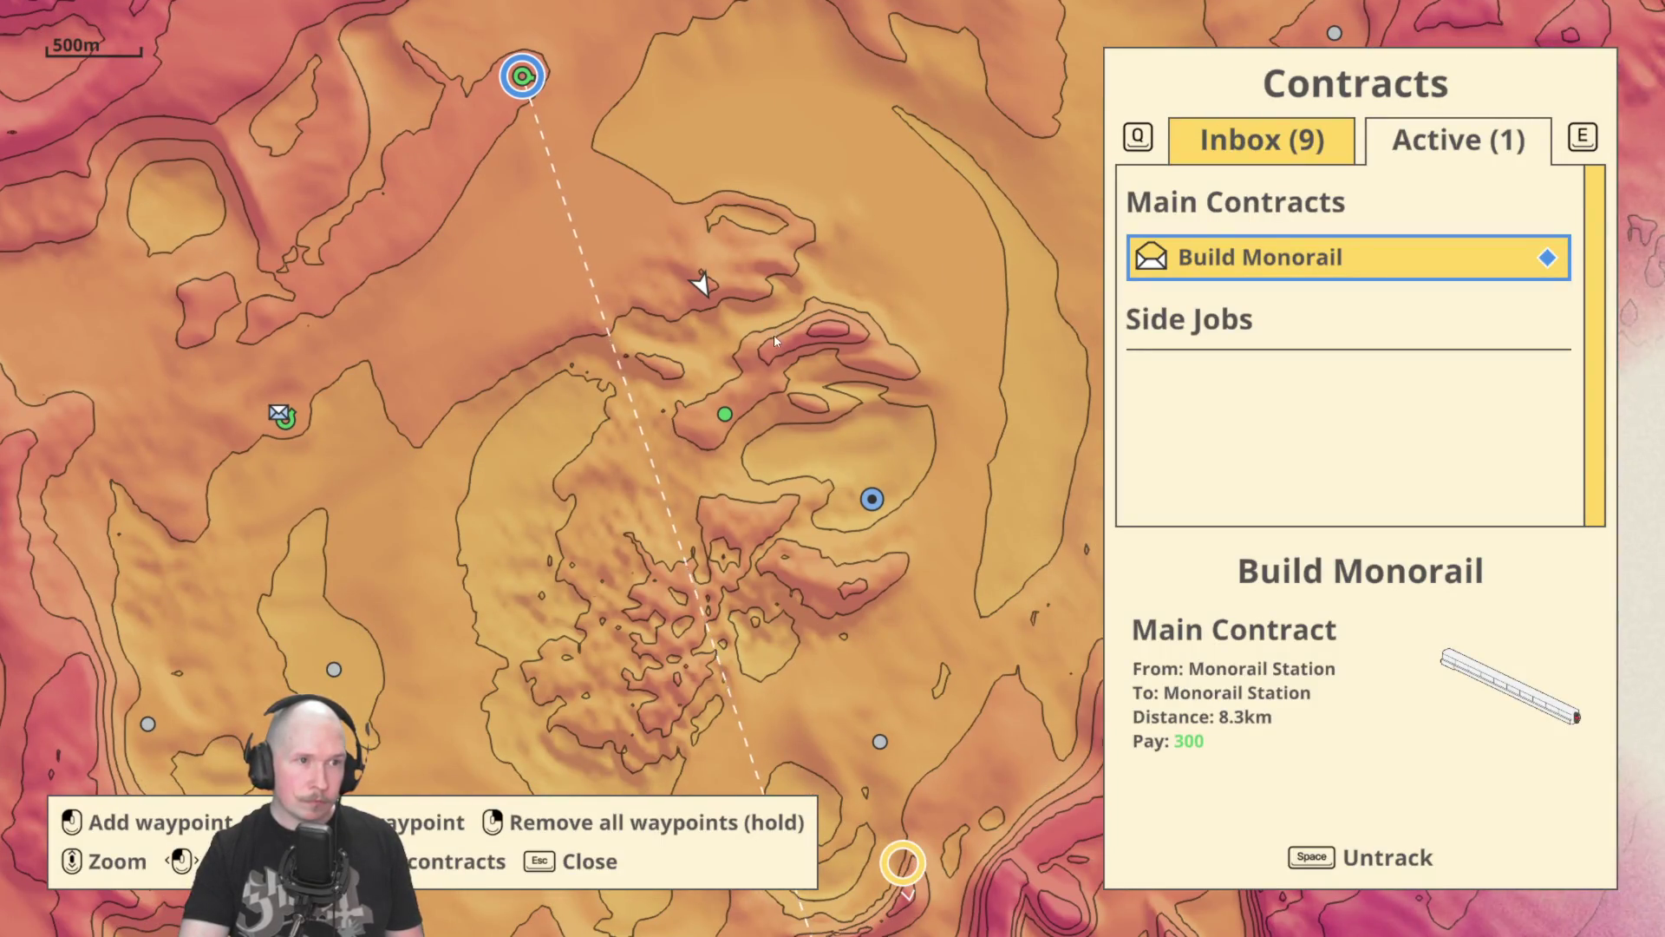
pyautogui.moveTo(717, 165); pyautogui.dragTo(387, 80)
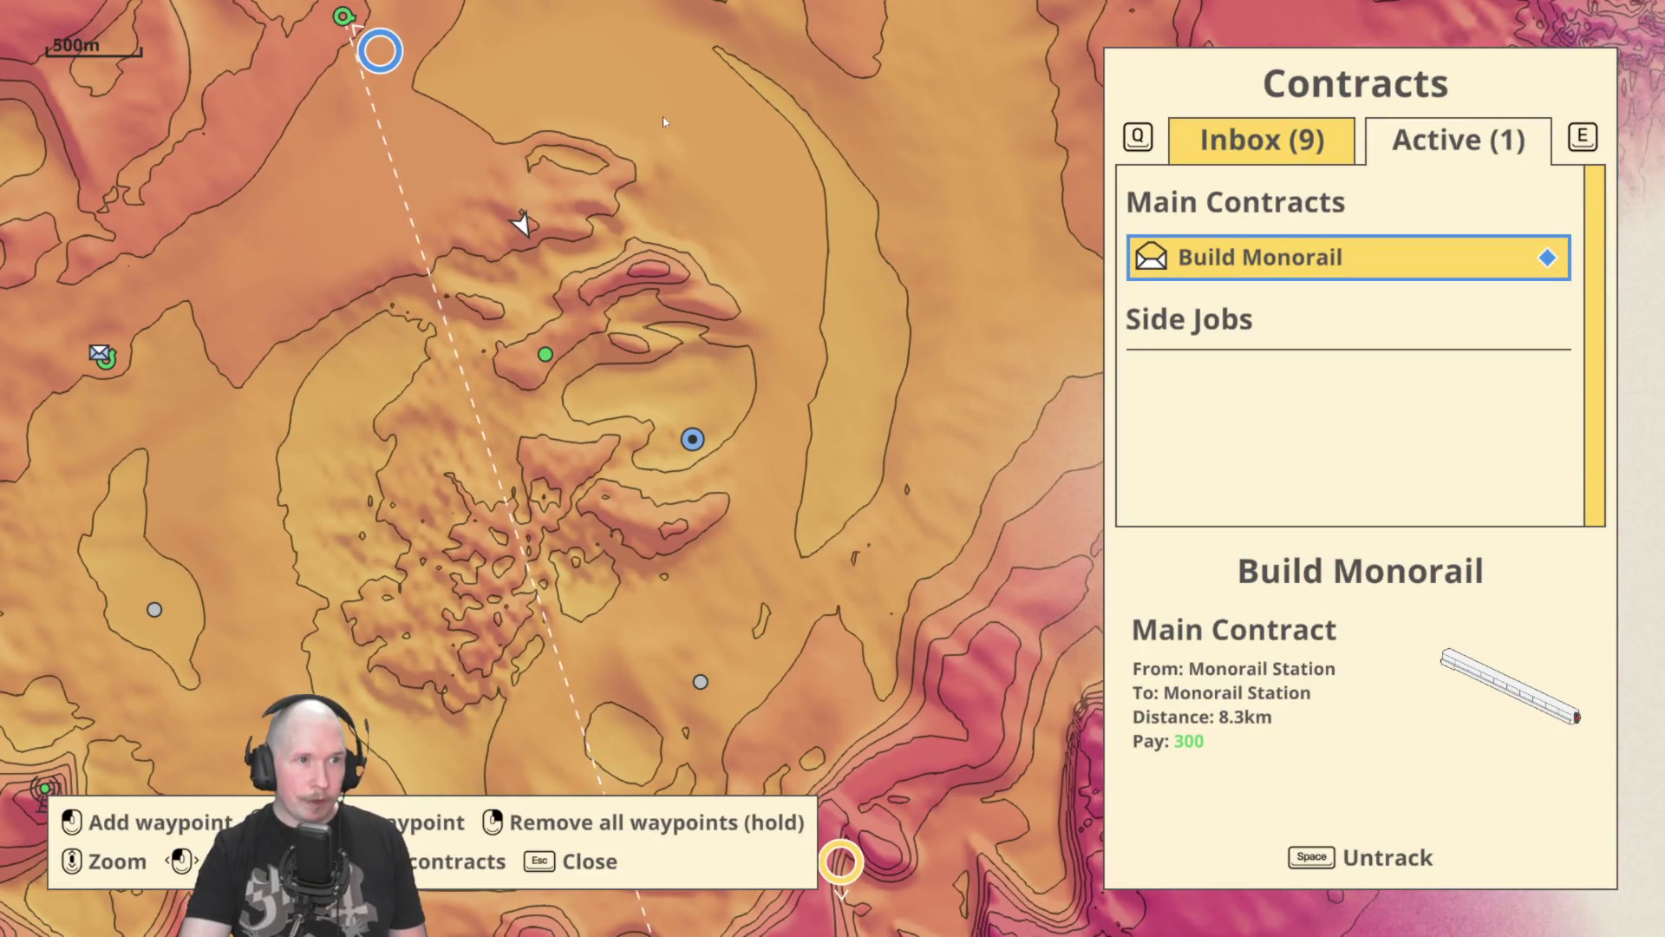
pyautogui.moveTo(744, 459); pyautogui.dragTo(765, 270)
pyautogui.scroll(3, 687, 364)
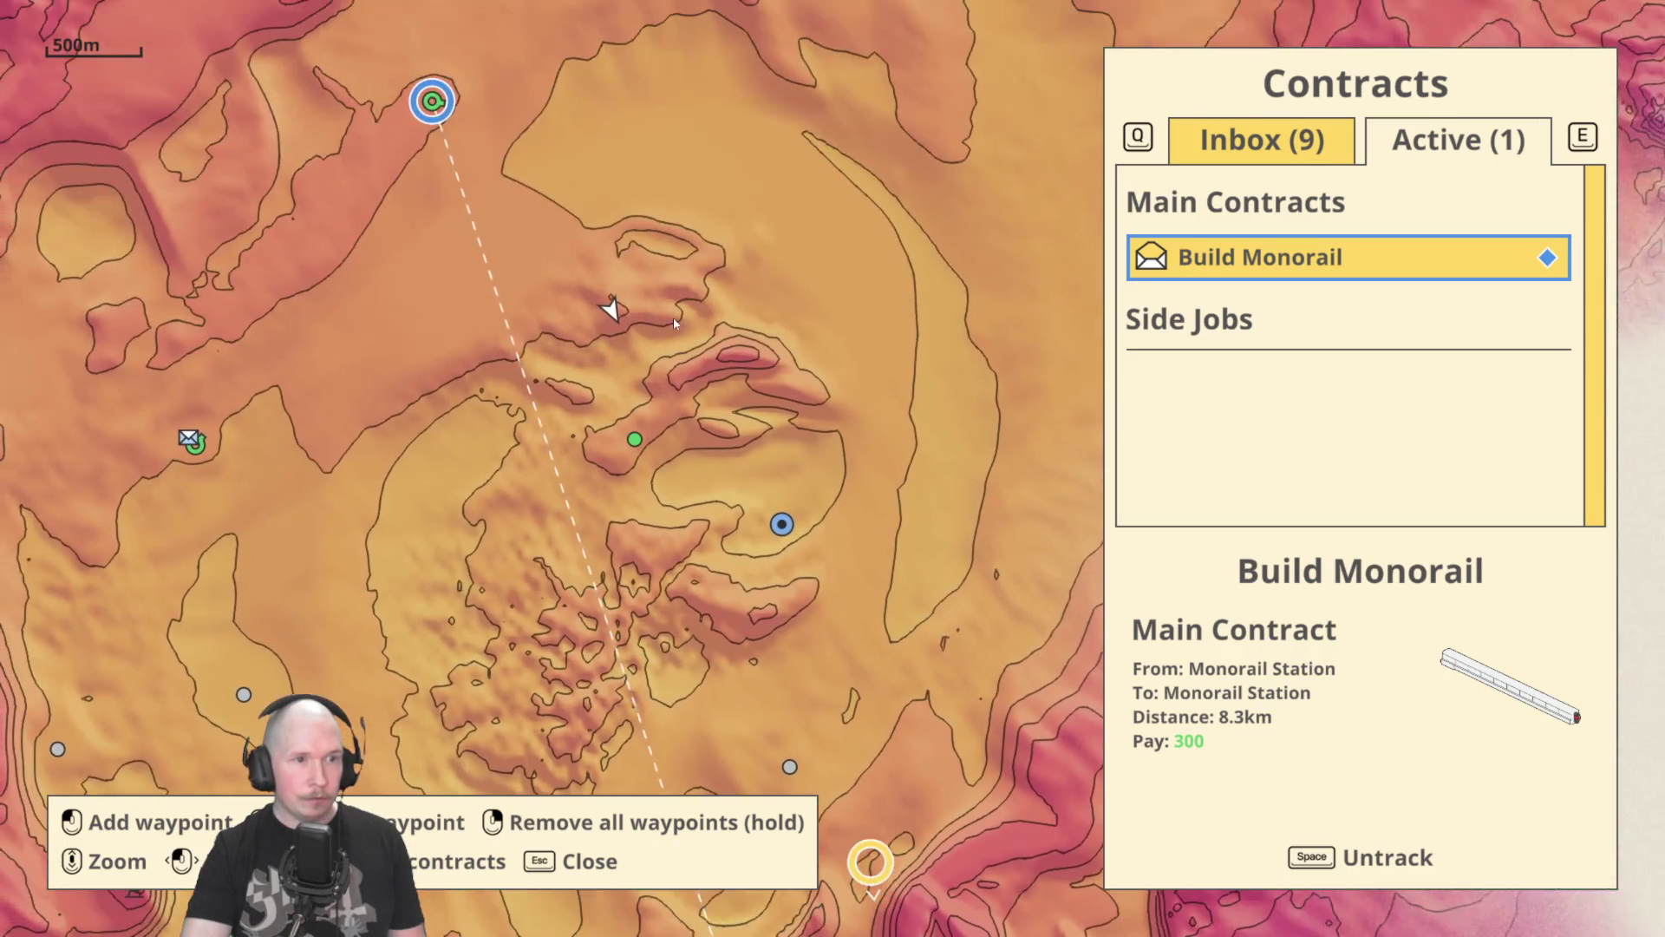
pyautogui.scroll(3, 636, 279)
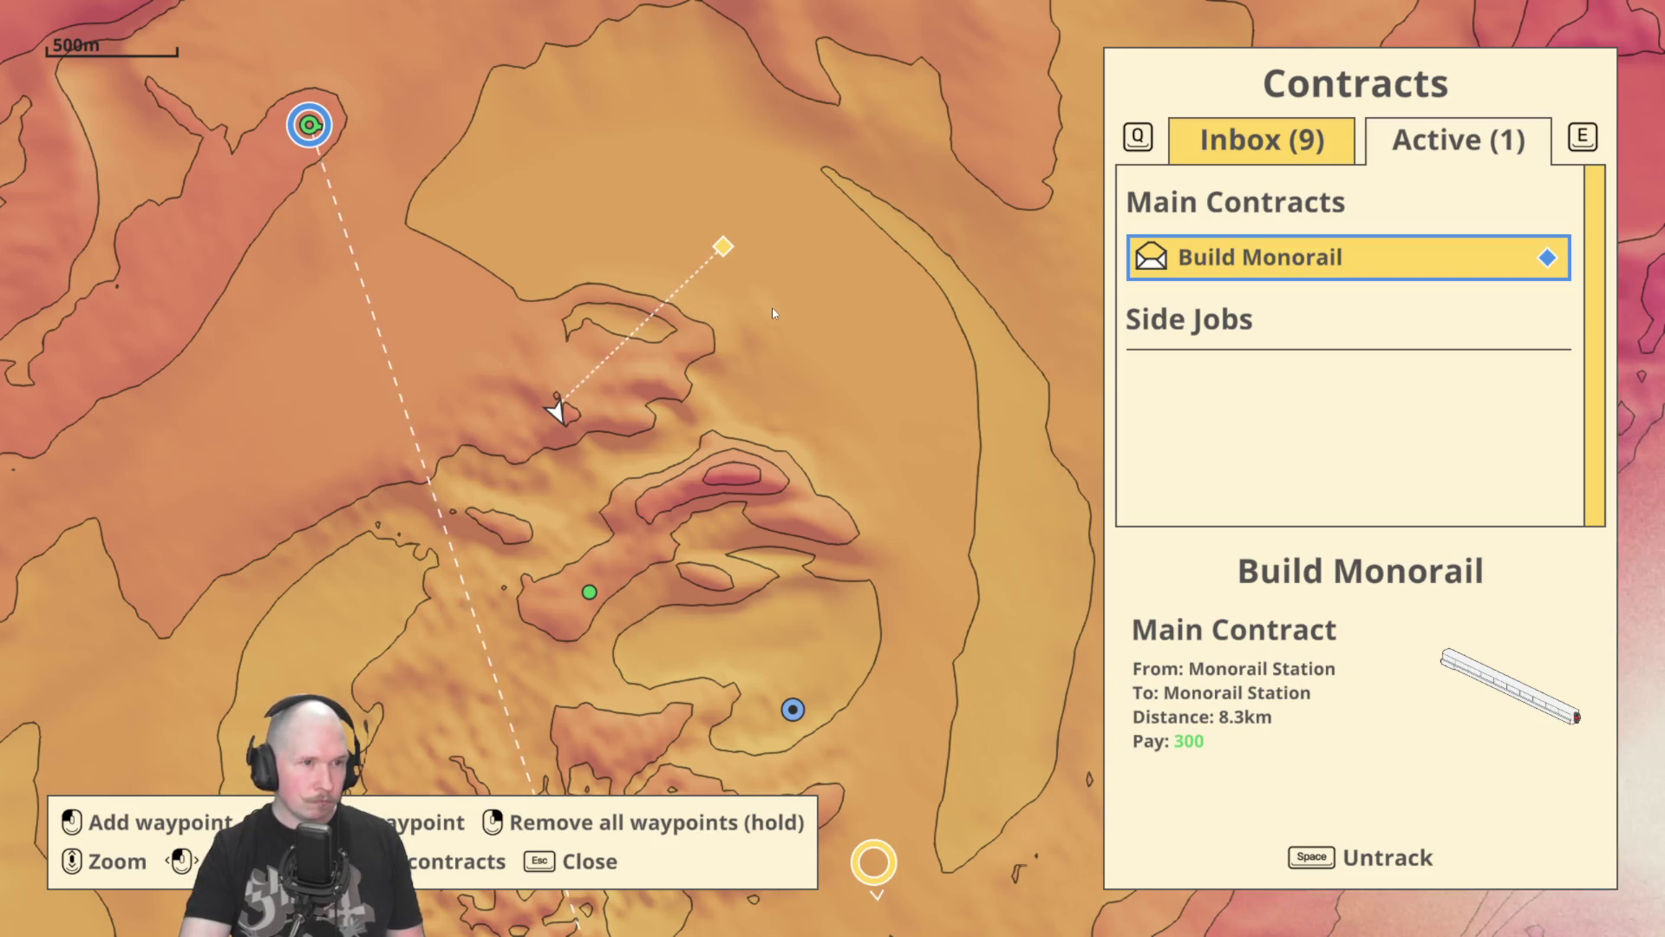
pyautogui.press('Escape')
# Drive the rover off the slope and zigzag up the purple hills toward the new waypoint.
pyautogui.press('w')
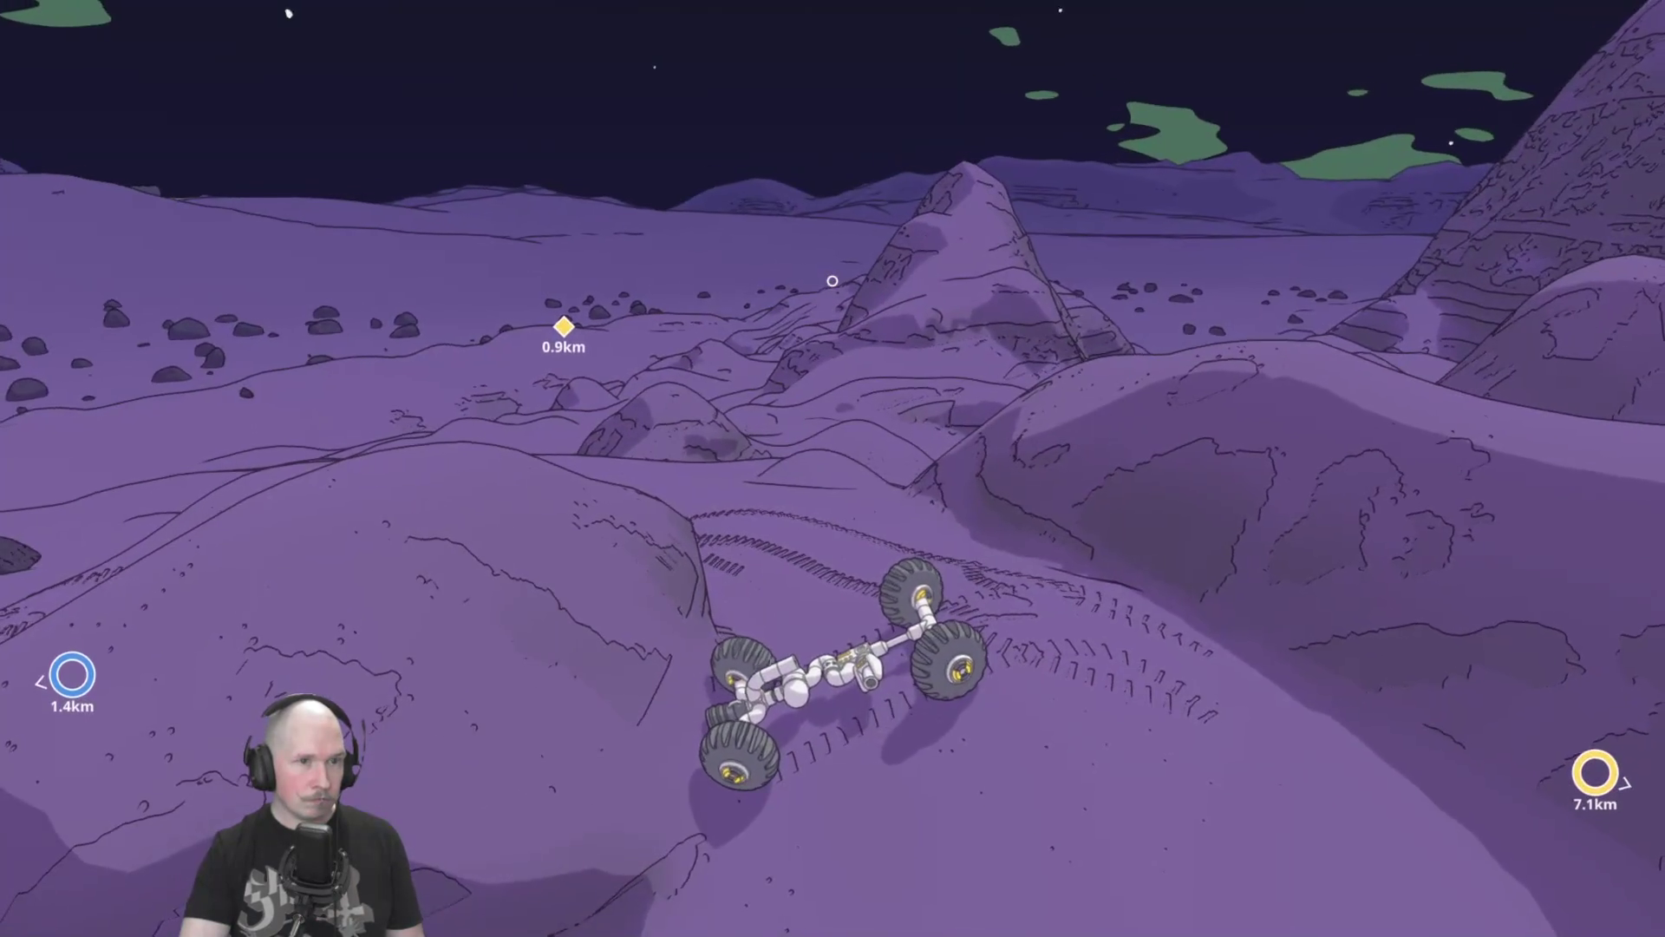
pyautogui.press('a')
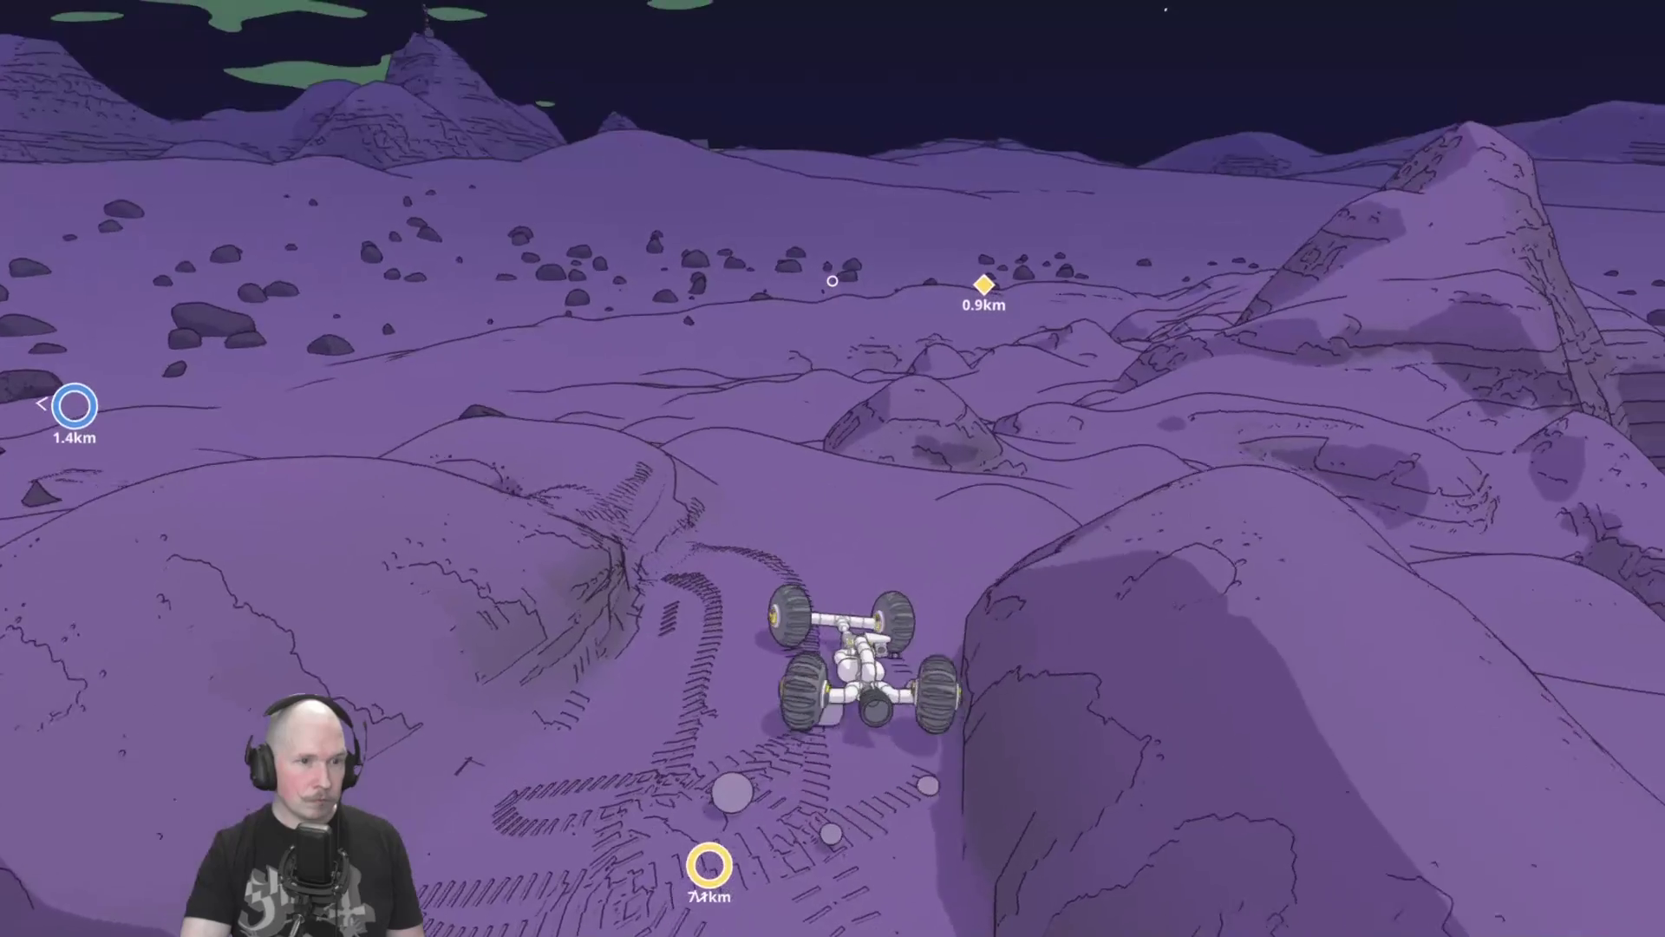
pyautogui.press('w')
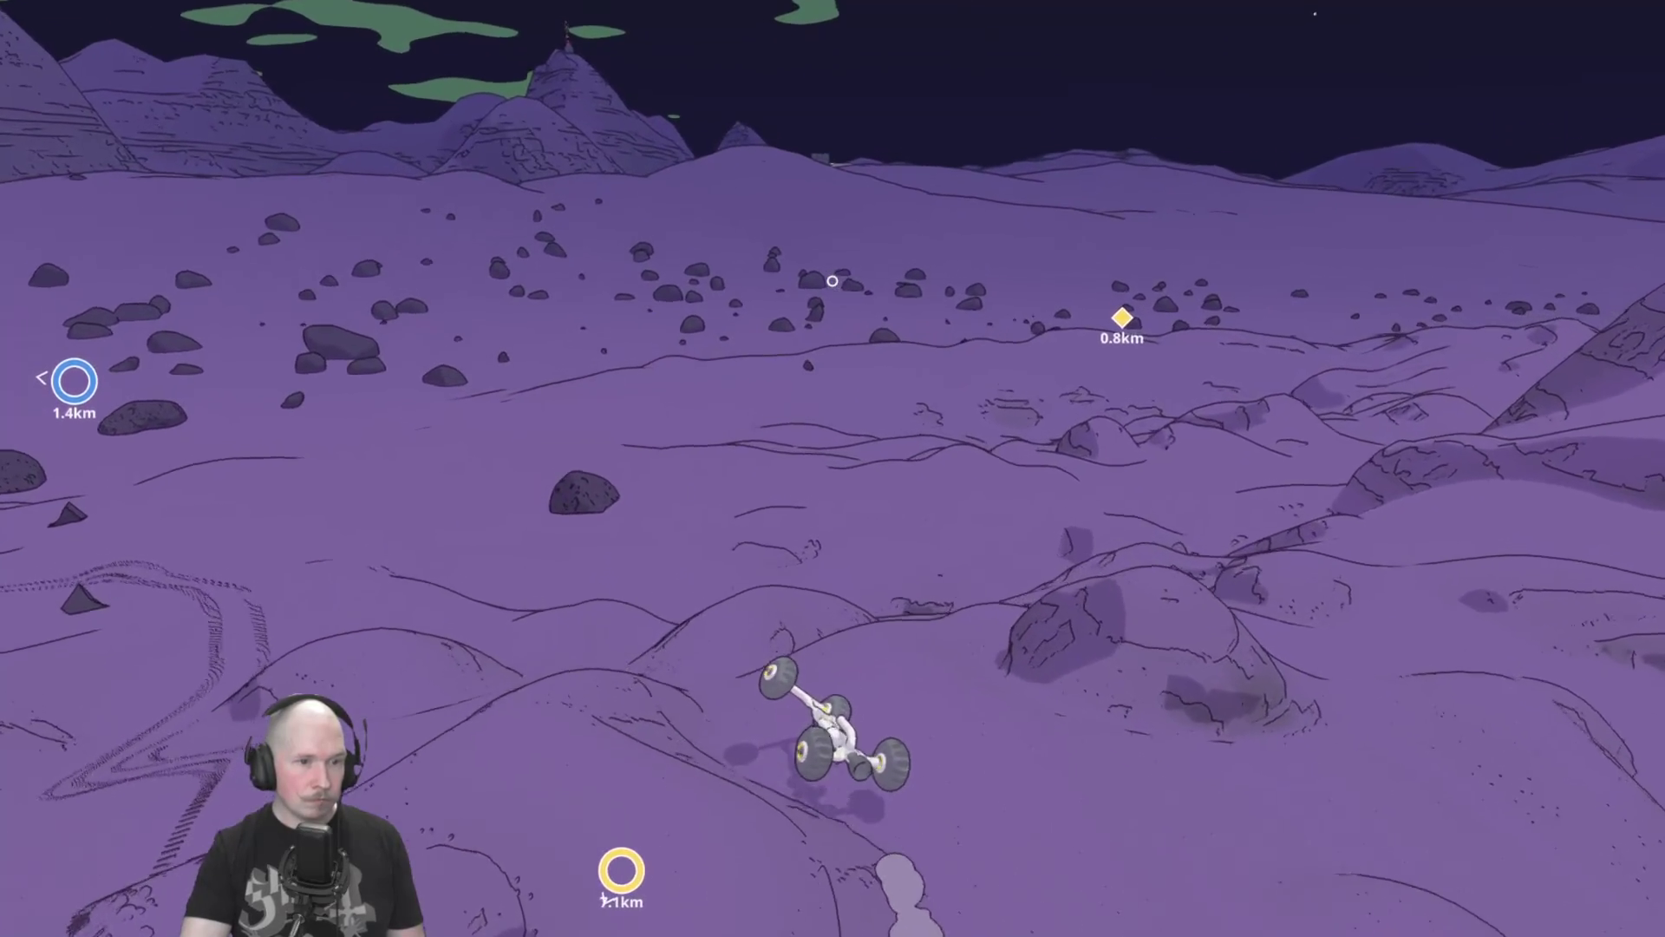
pyautogui.press('d')
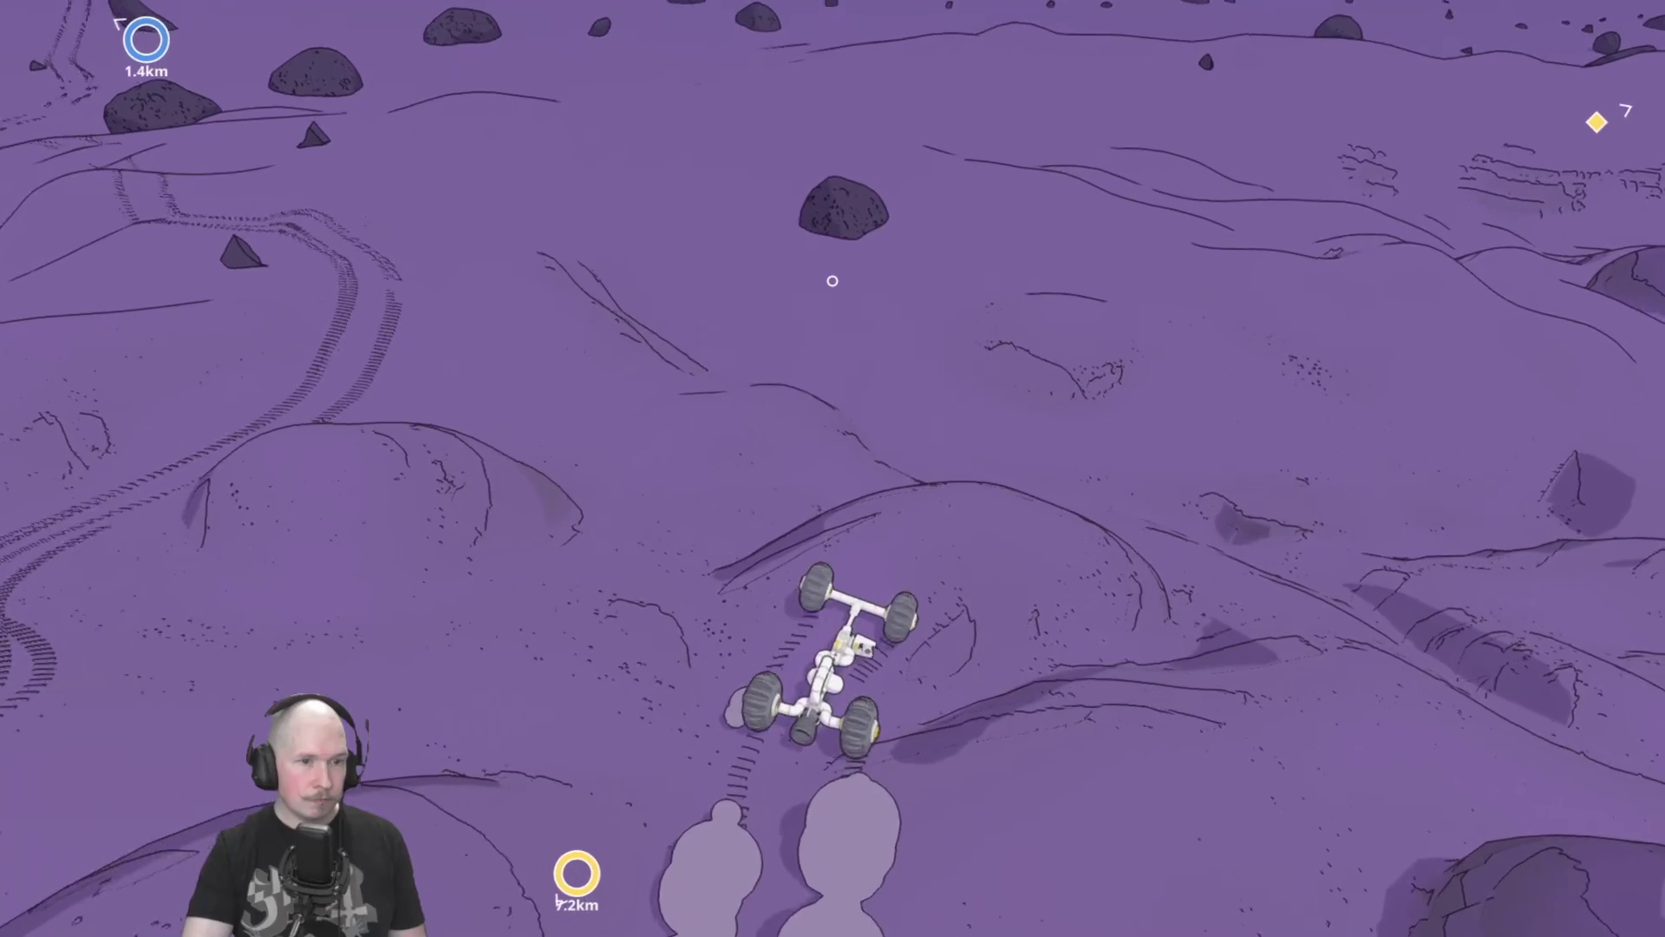
pyautogui.press('a')
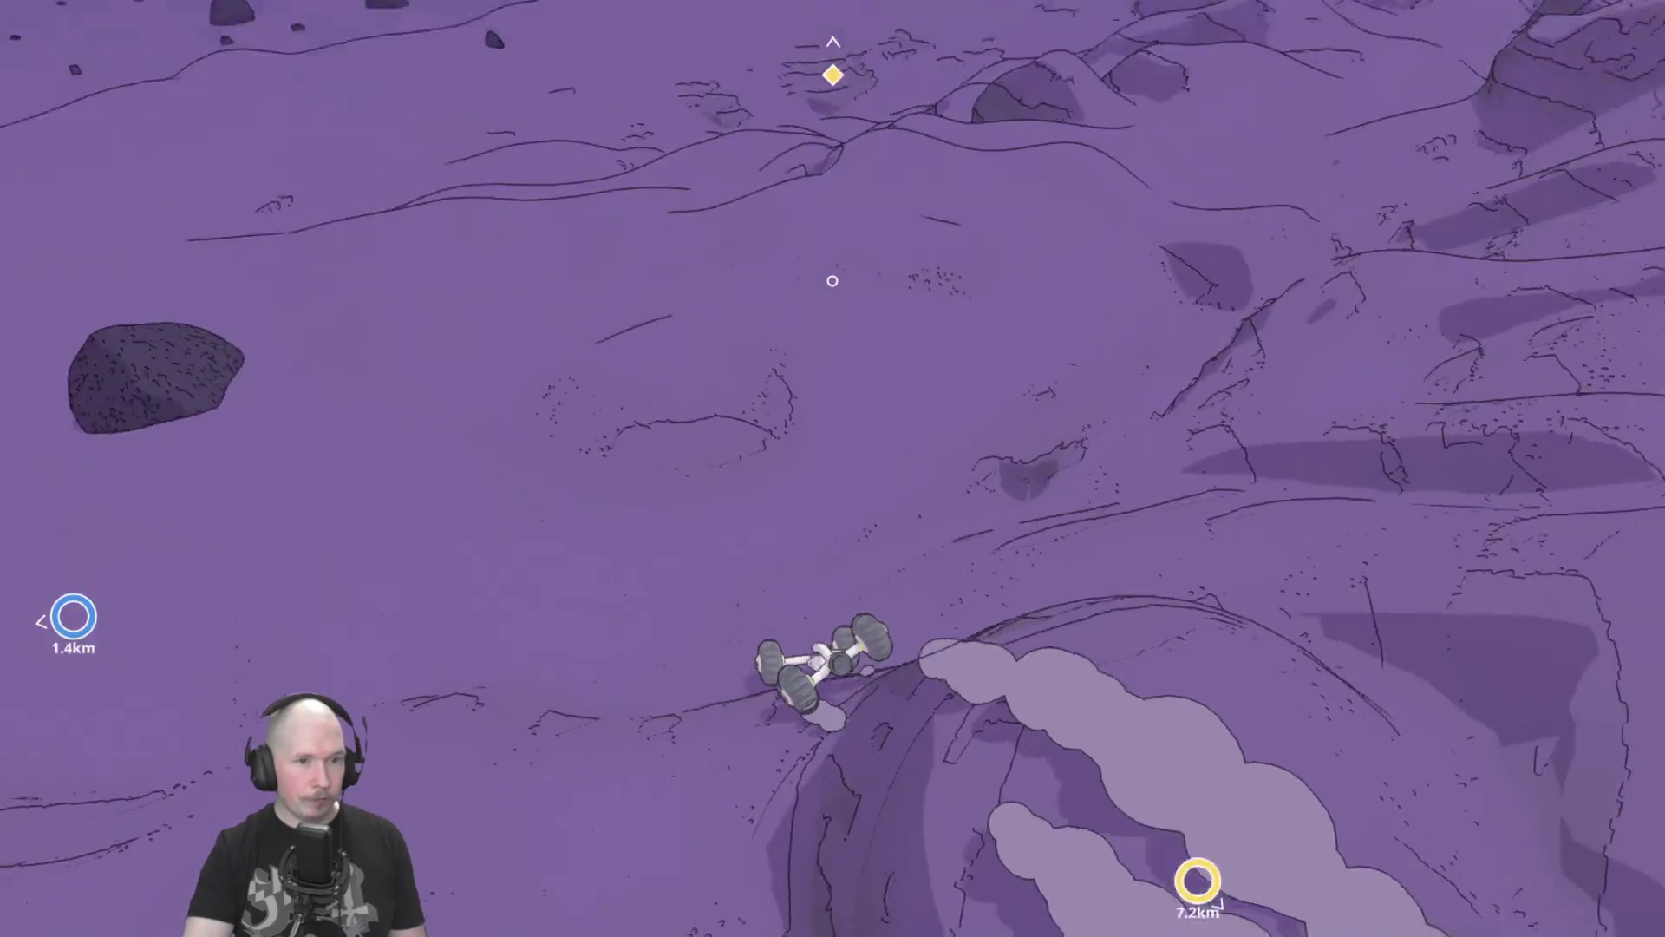
pyautogui.press('d')
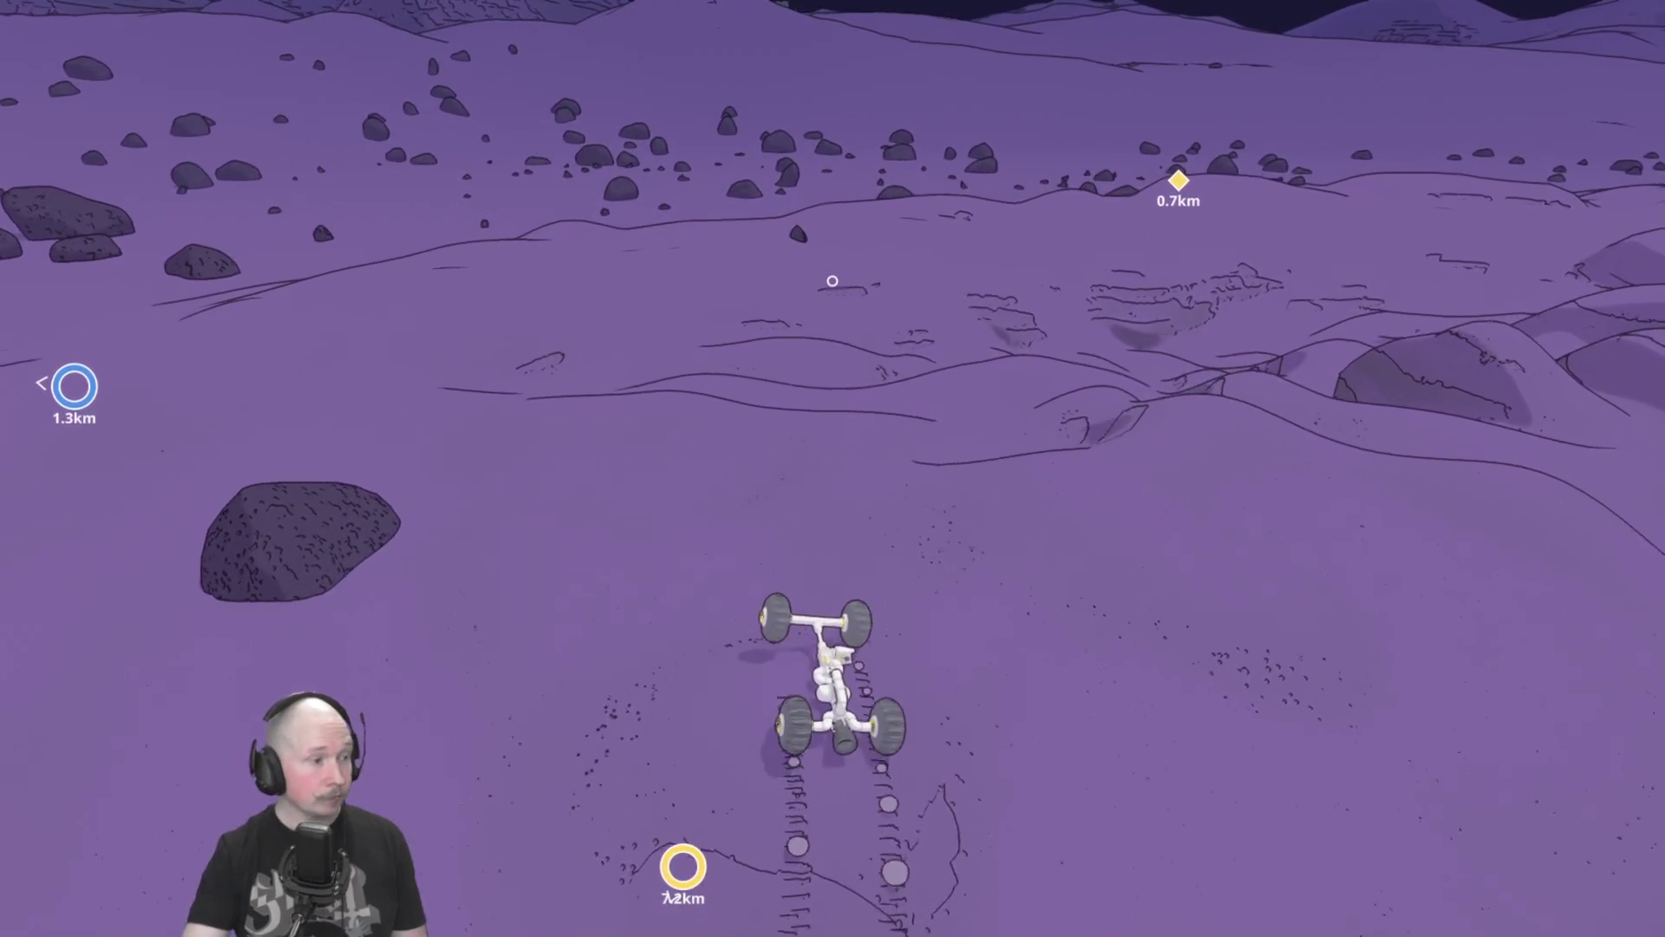
pyautogui.press('a')
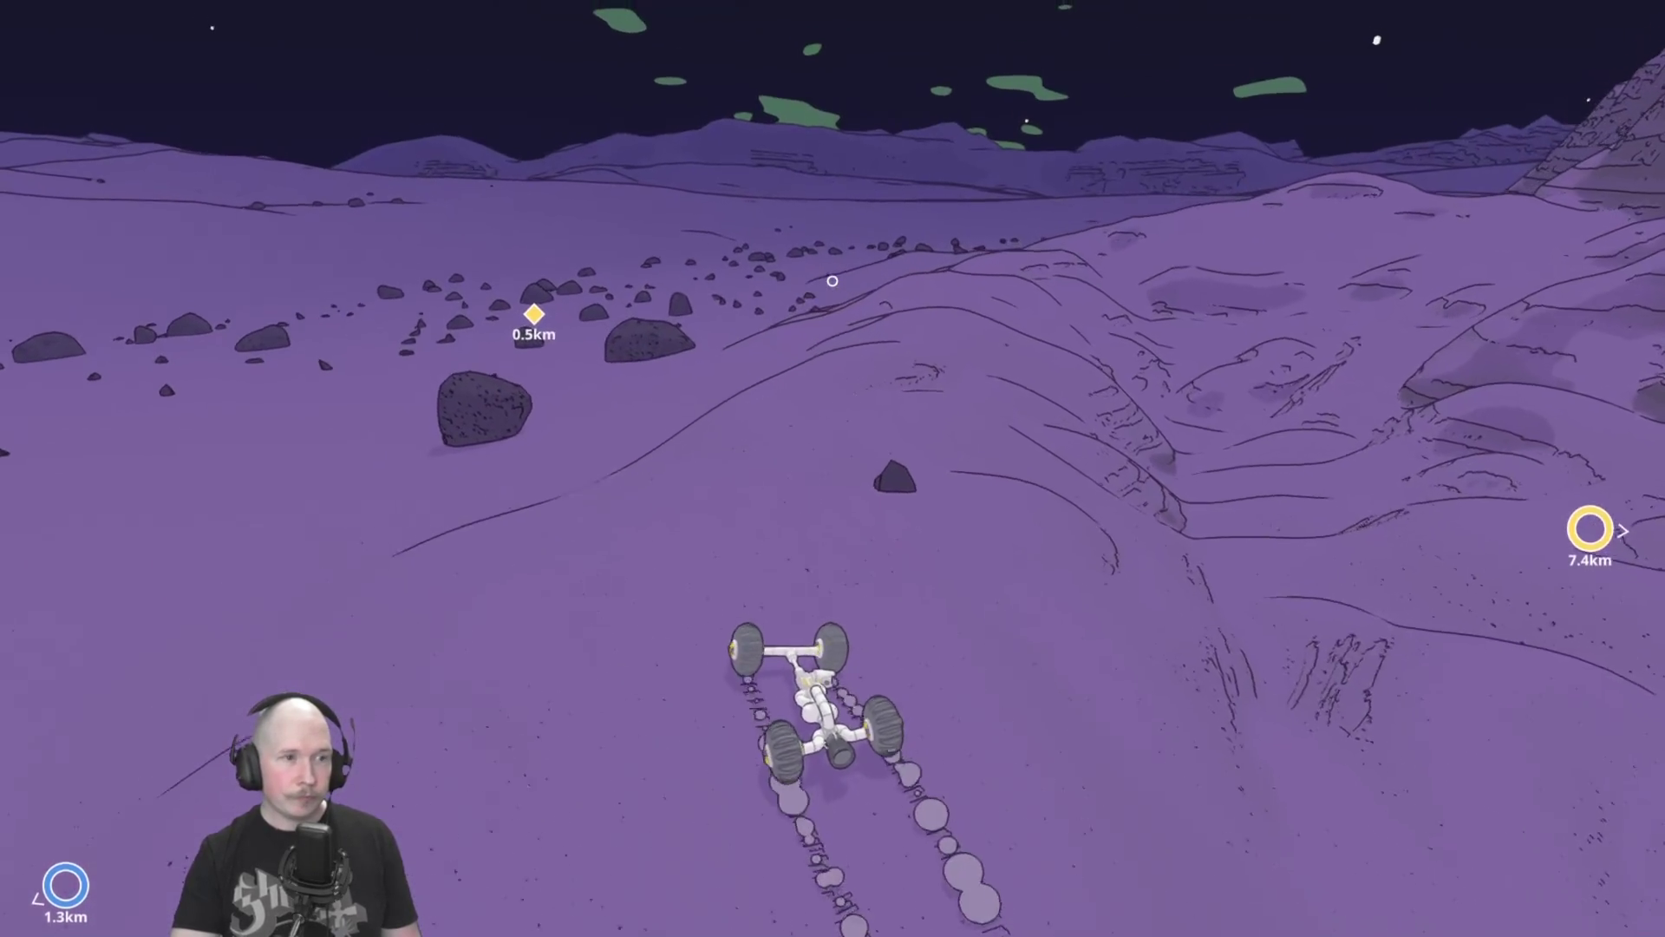
# Climb on toward the 0.4km marker and bring up a monorail segment preview costing 65.
pyautogui.press('w')
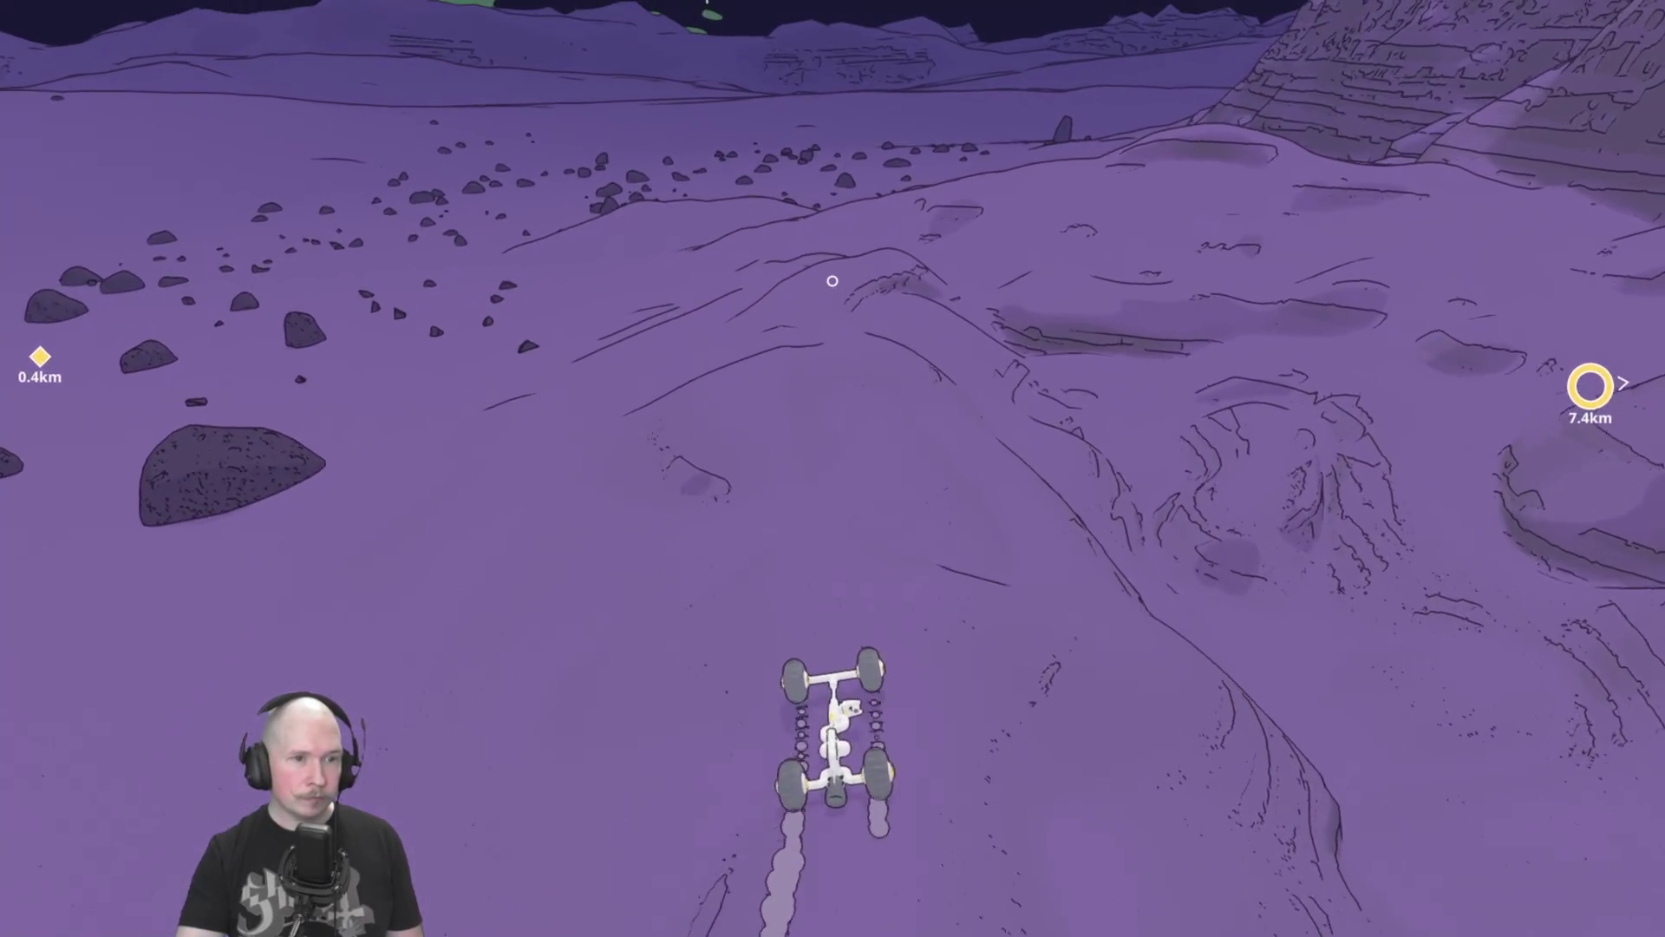
pyautogui.press('w')
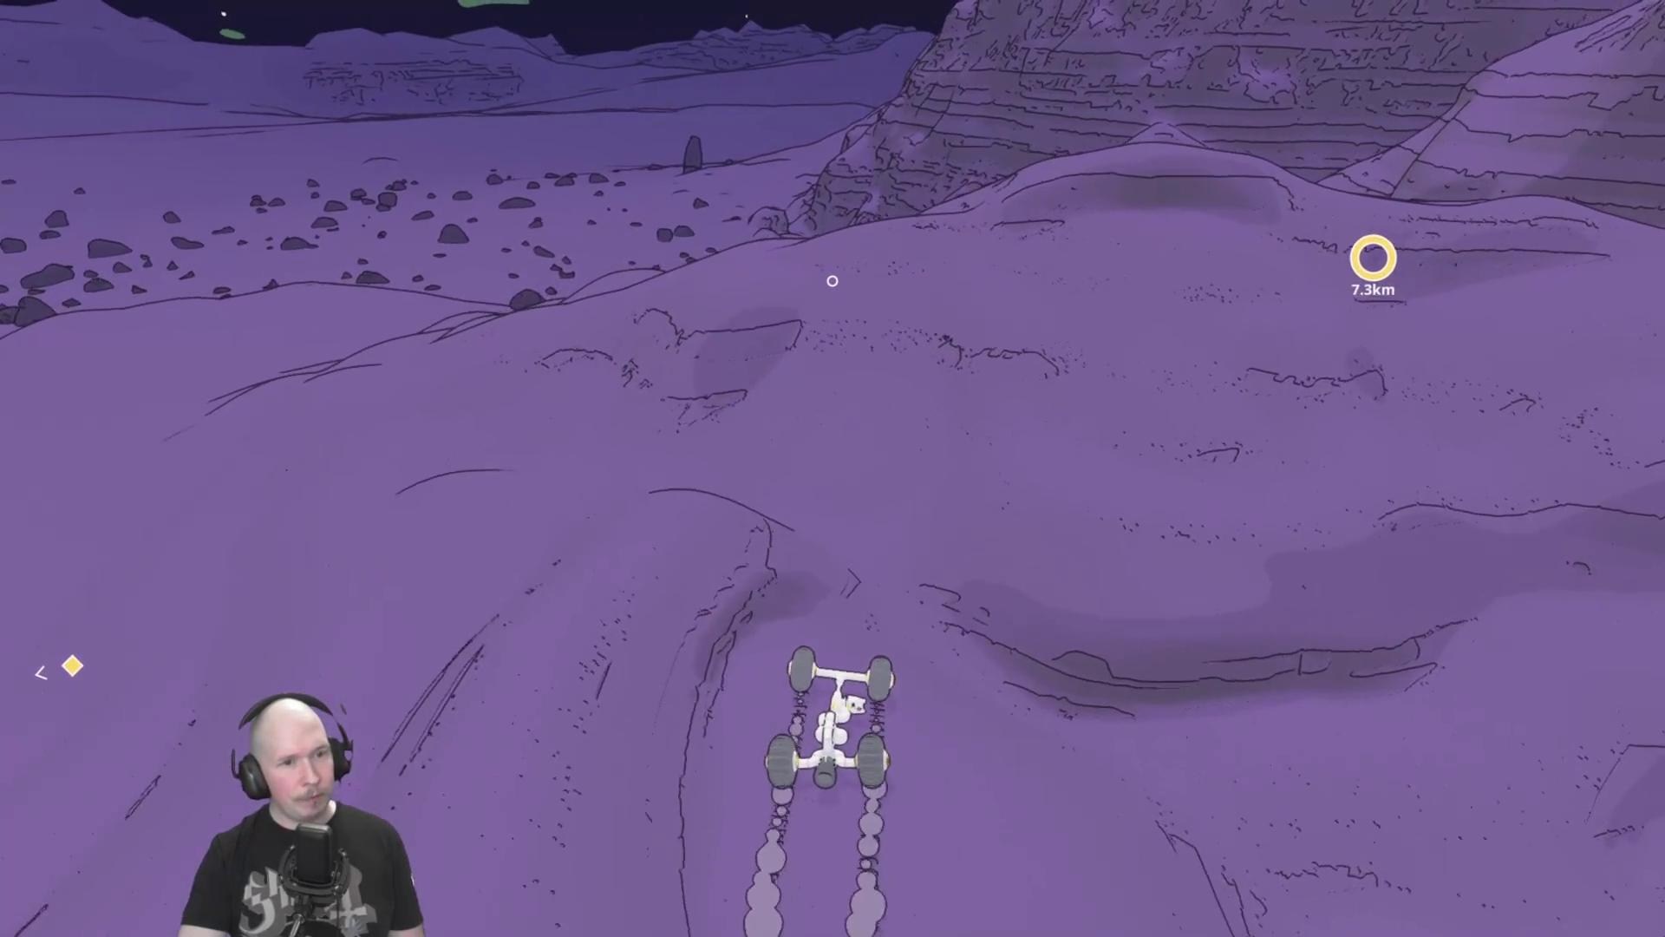
pyautogui.press('w')
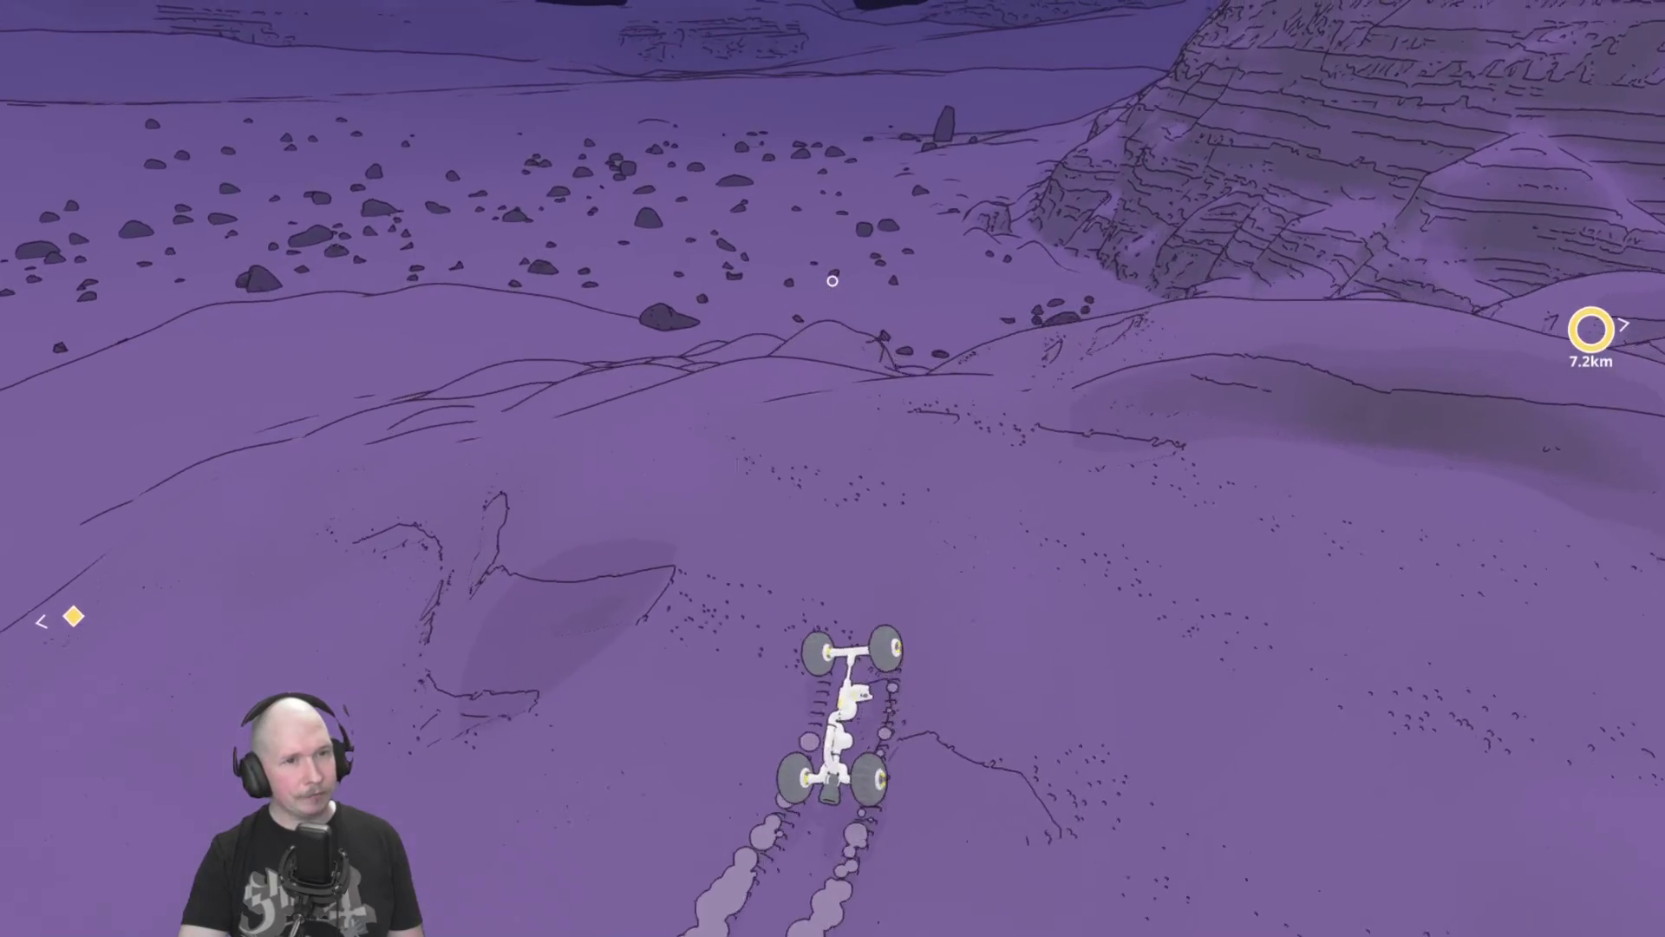
pyautogui.press('w')
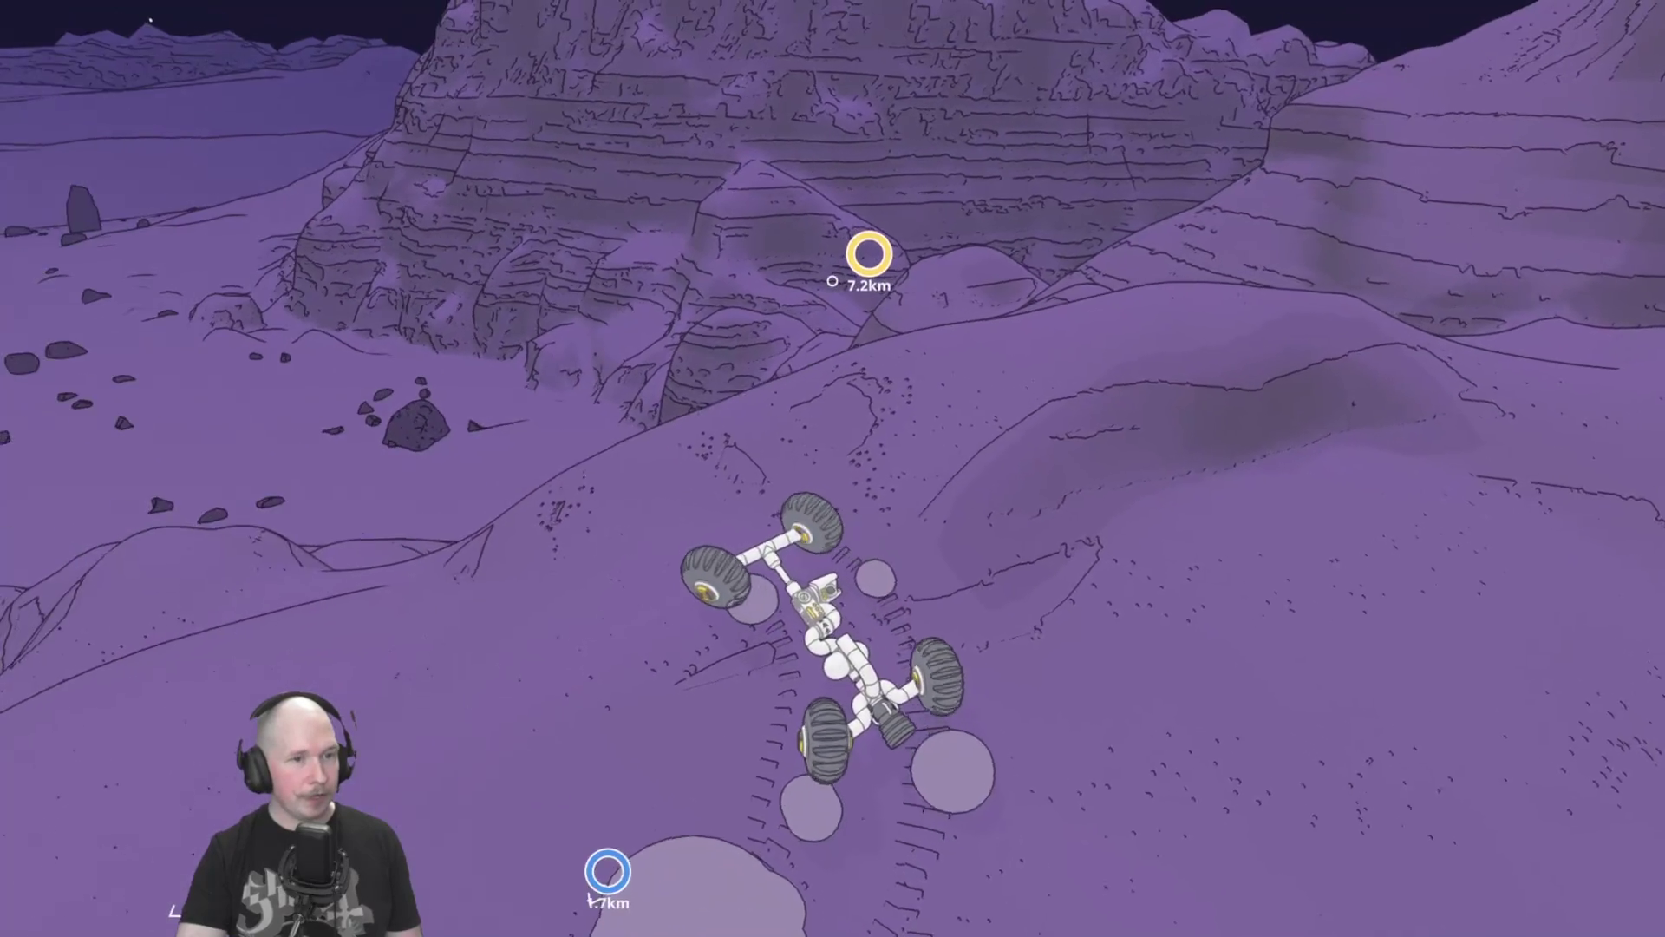
pyautogui.press('a')
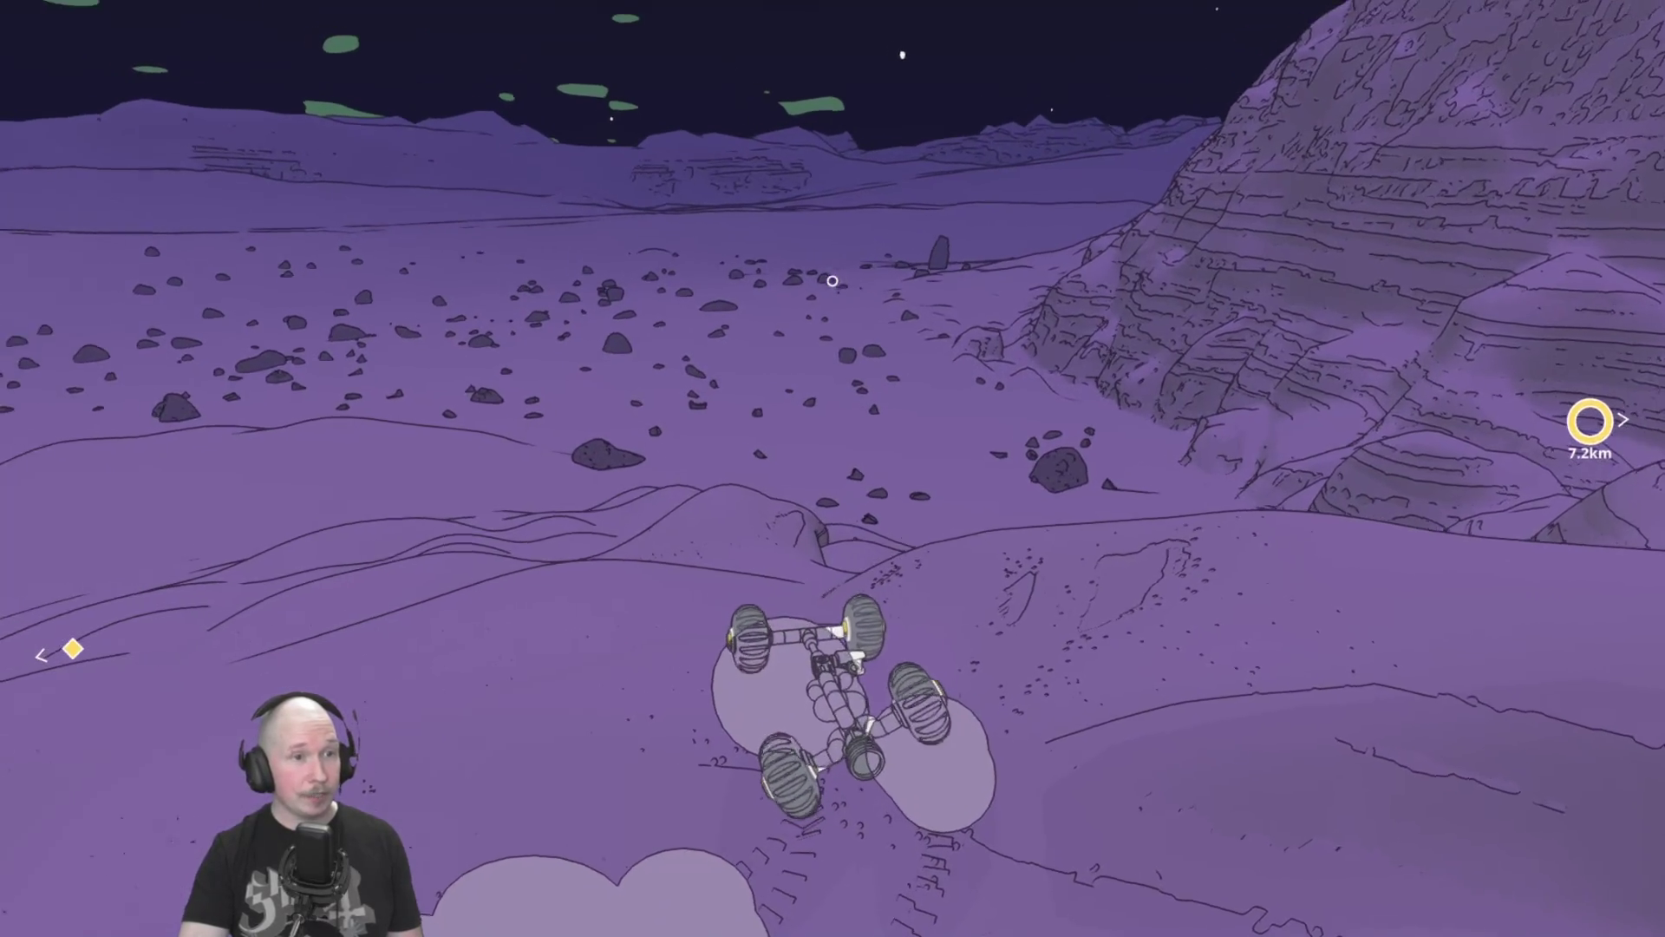
pyautogui.press('d')
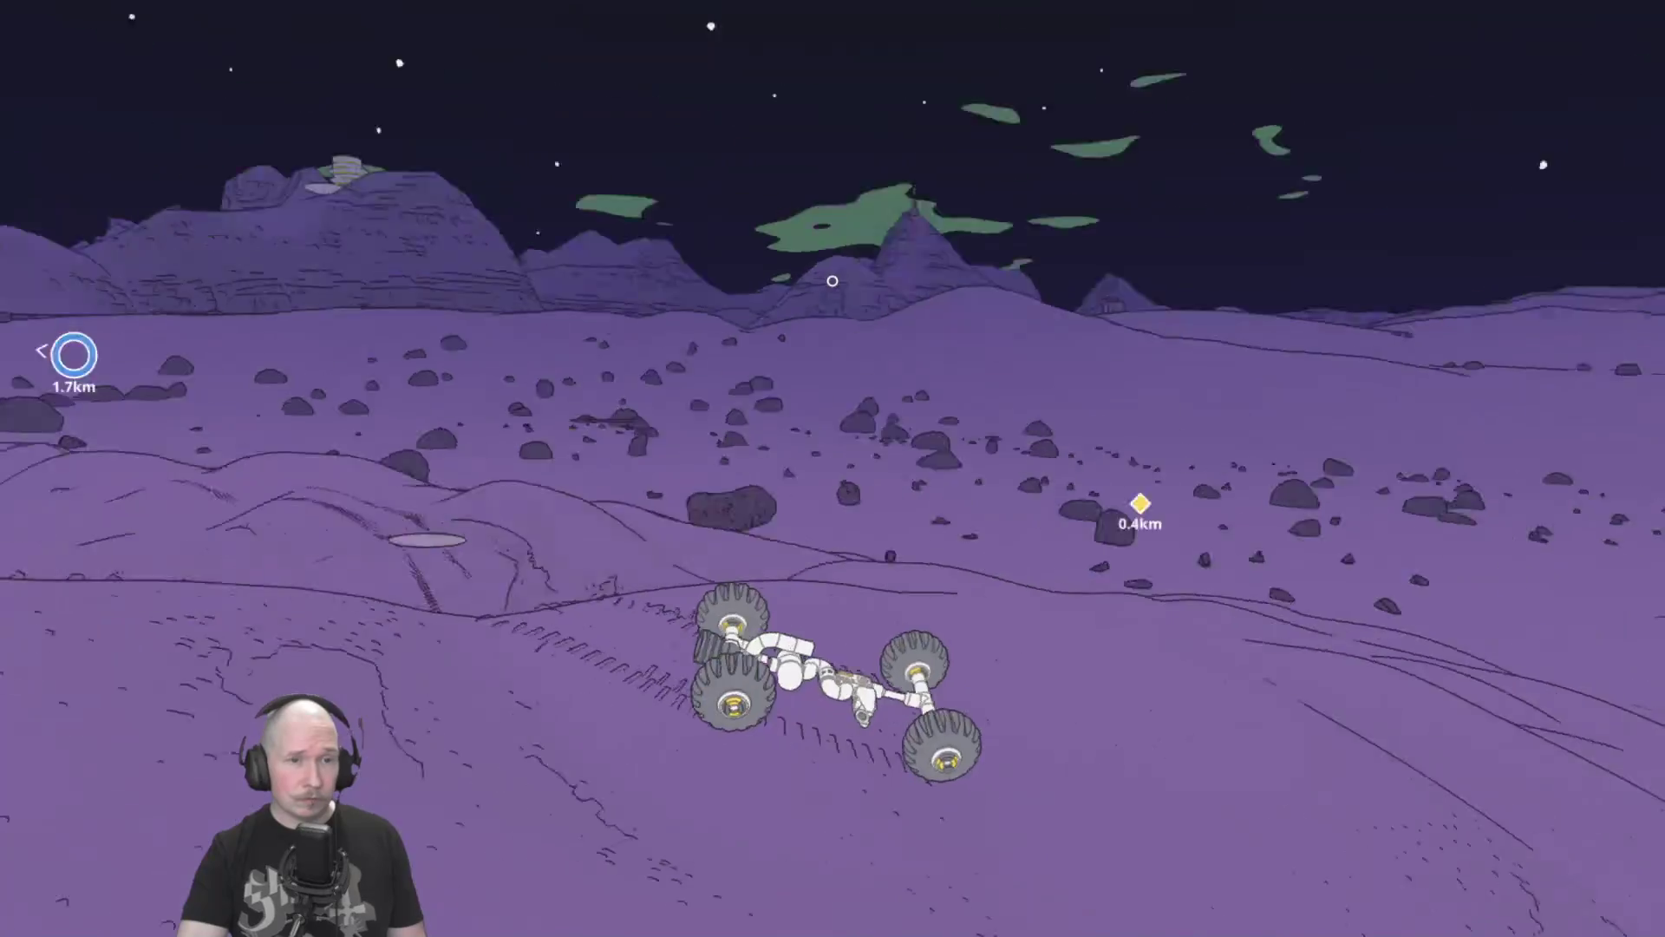
pyautogui.press('b')
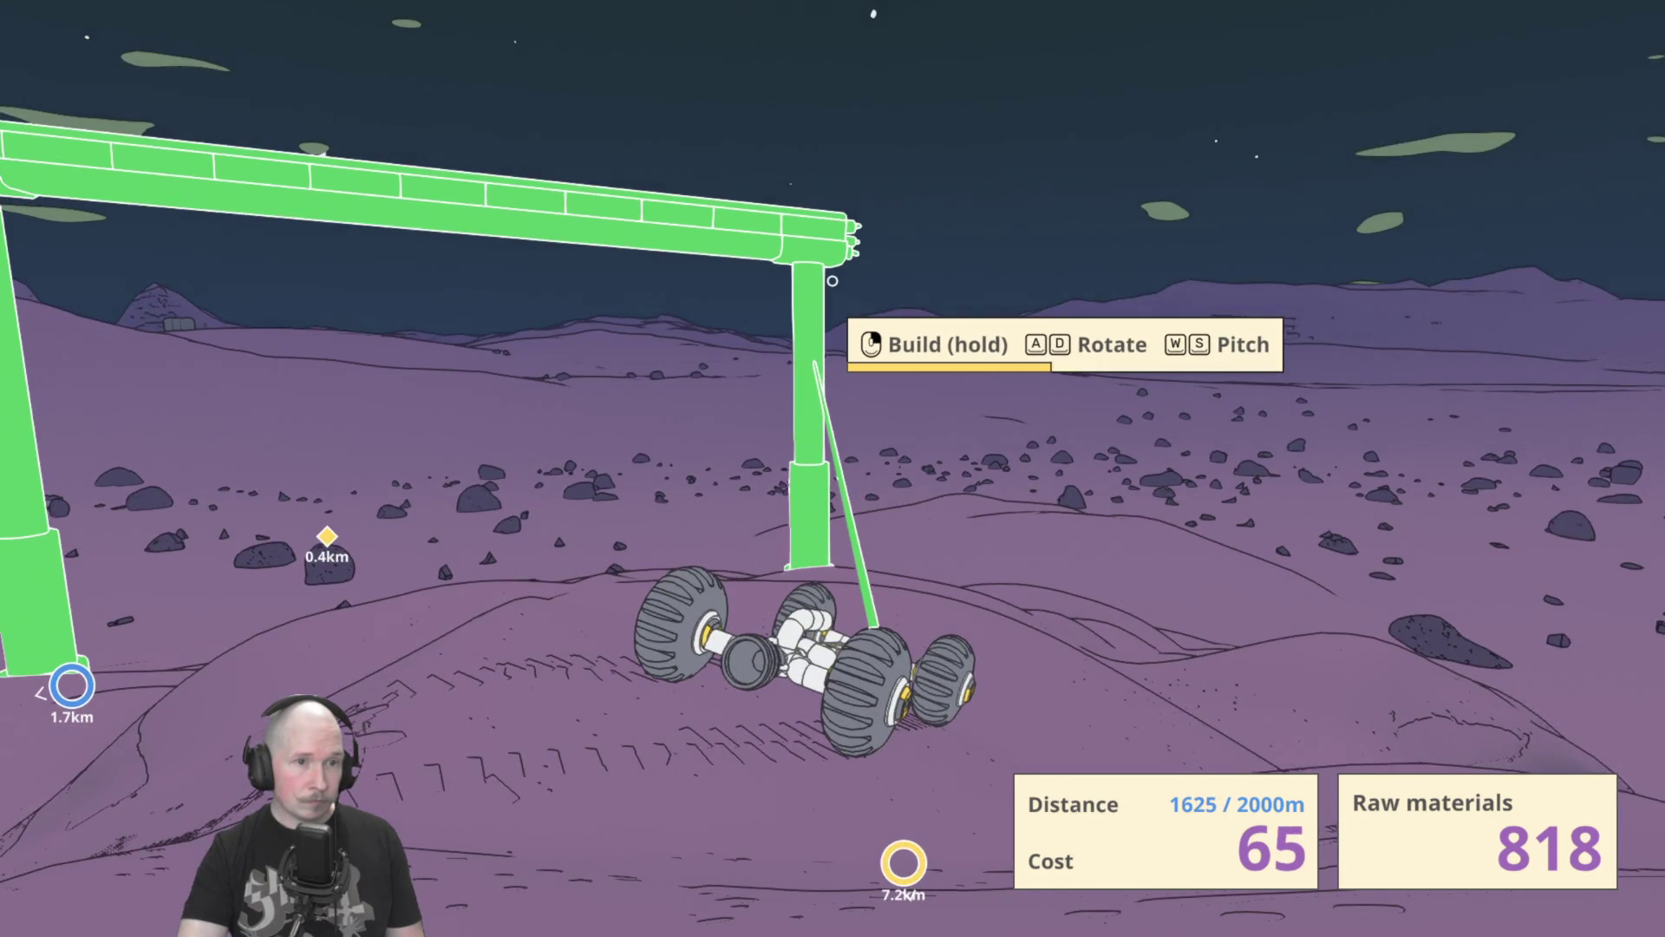
# Build the previewed monorail support and drive on into the ochre desert.
pyautogui.press('w')
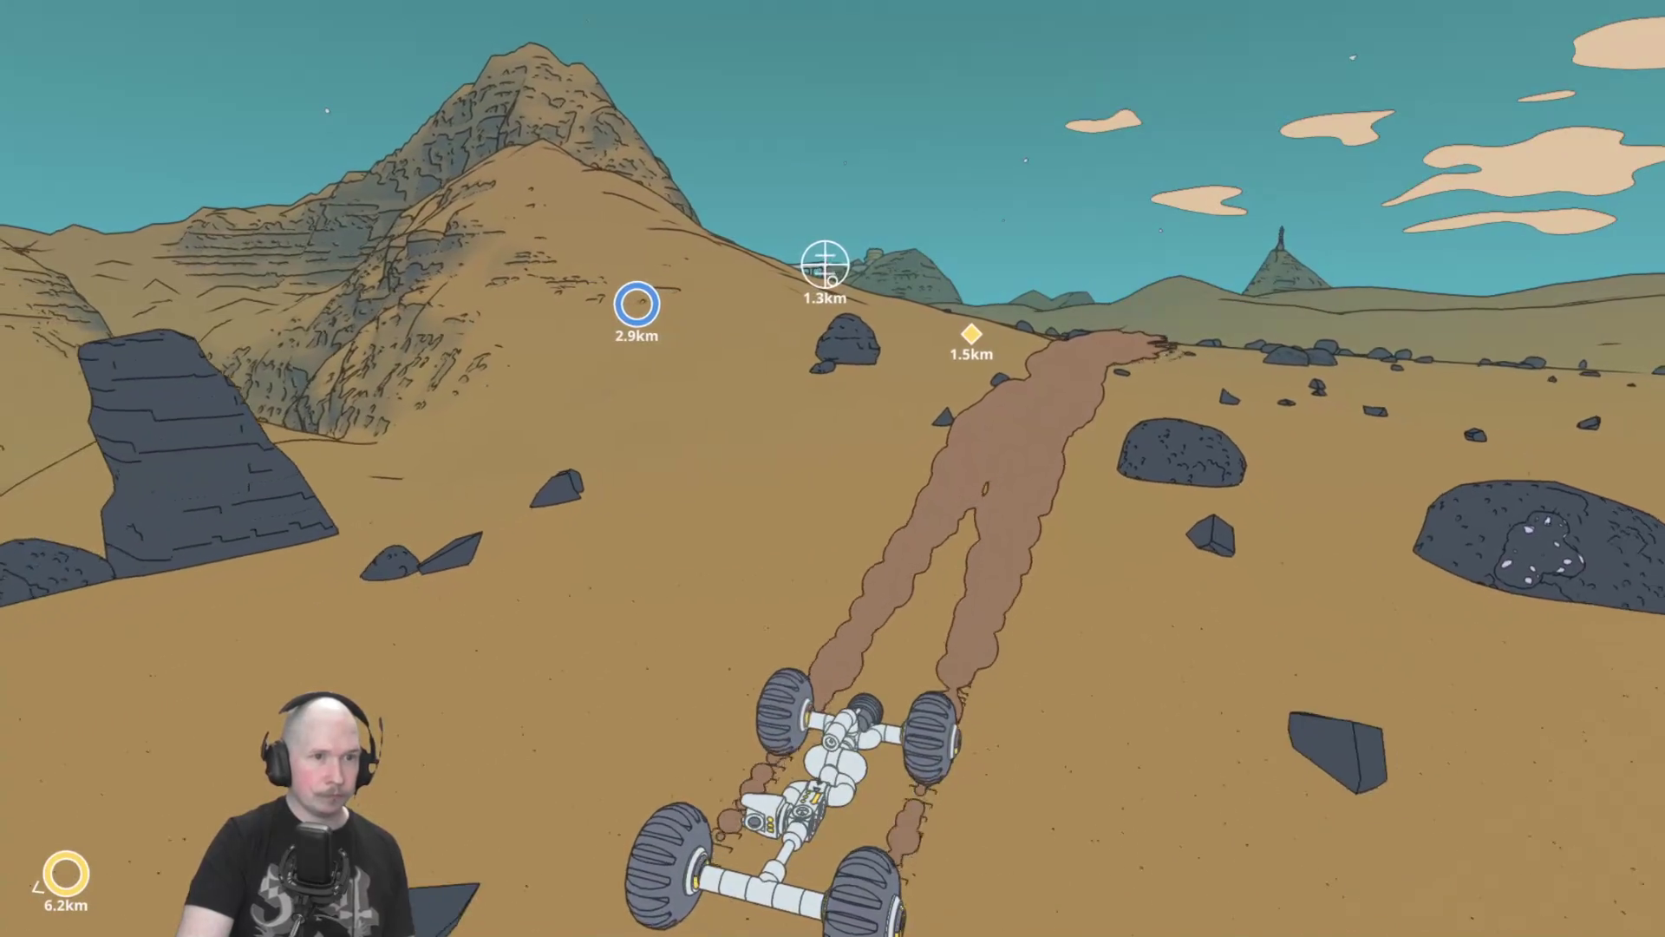
# Place the next monorail pillar at the previewed spot near the red canyon.
pyautogui.press('b')
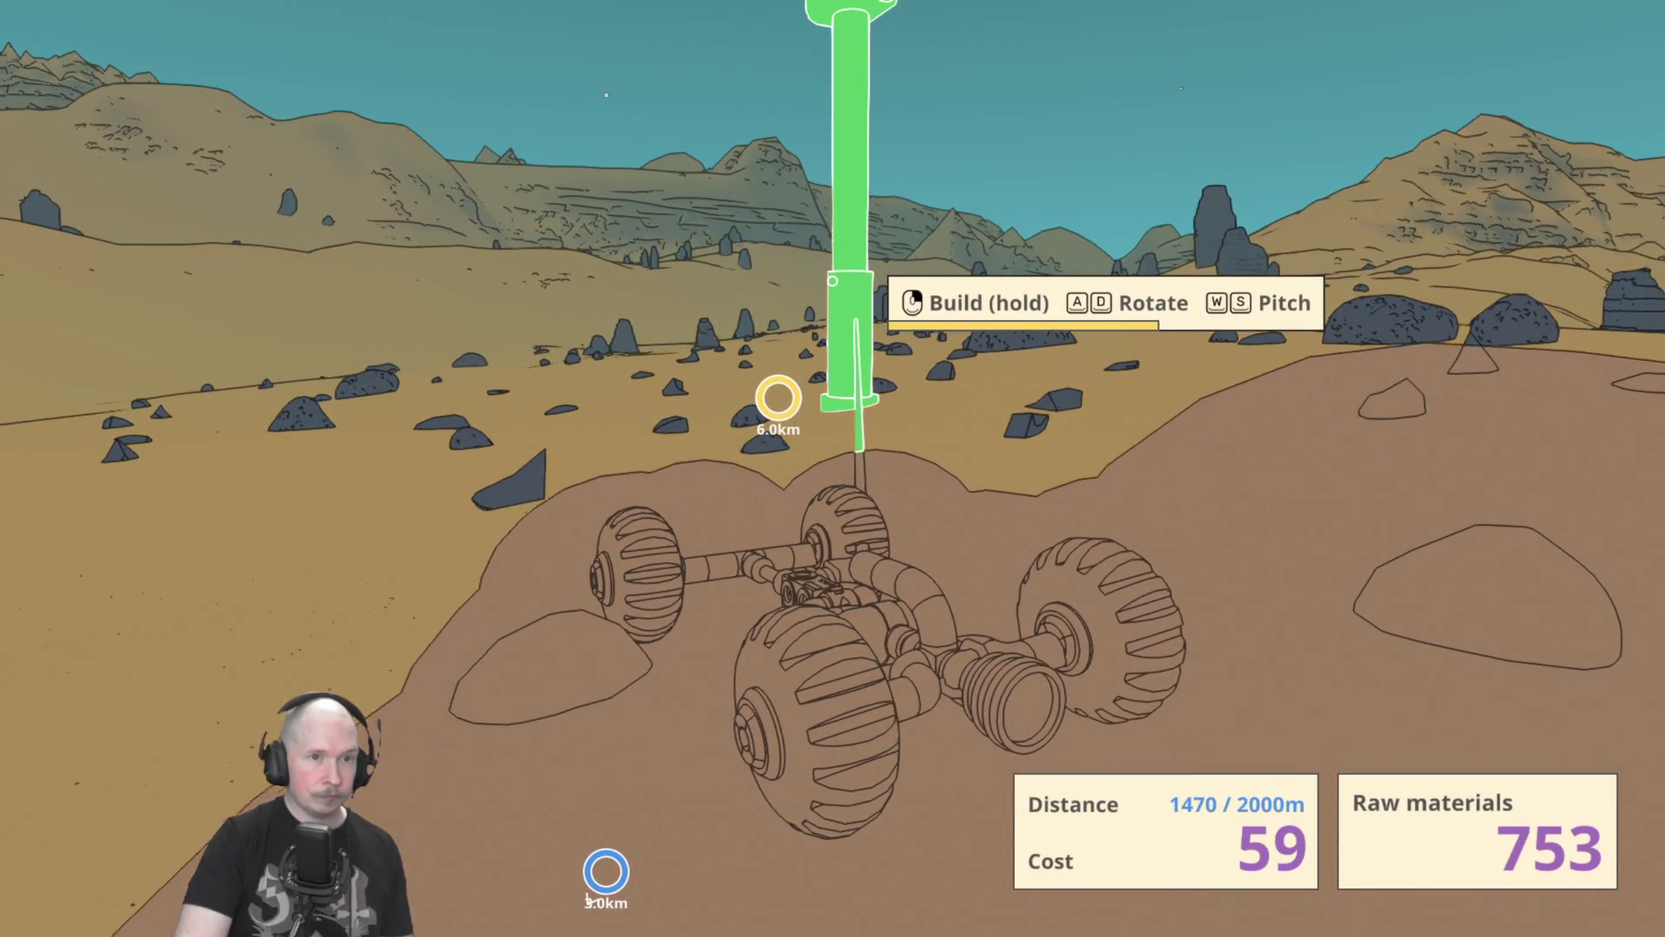
pyautogui.click(832, 280)
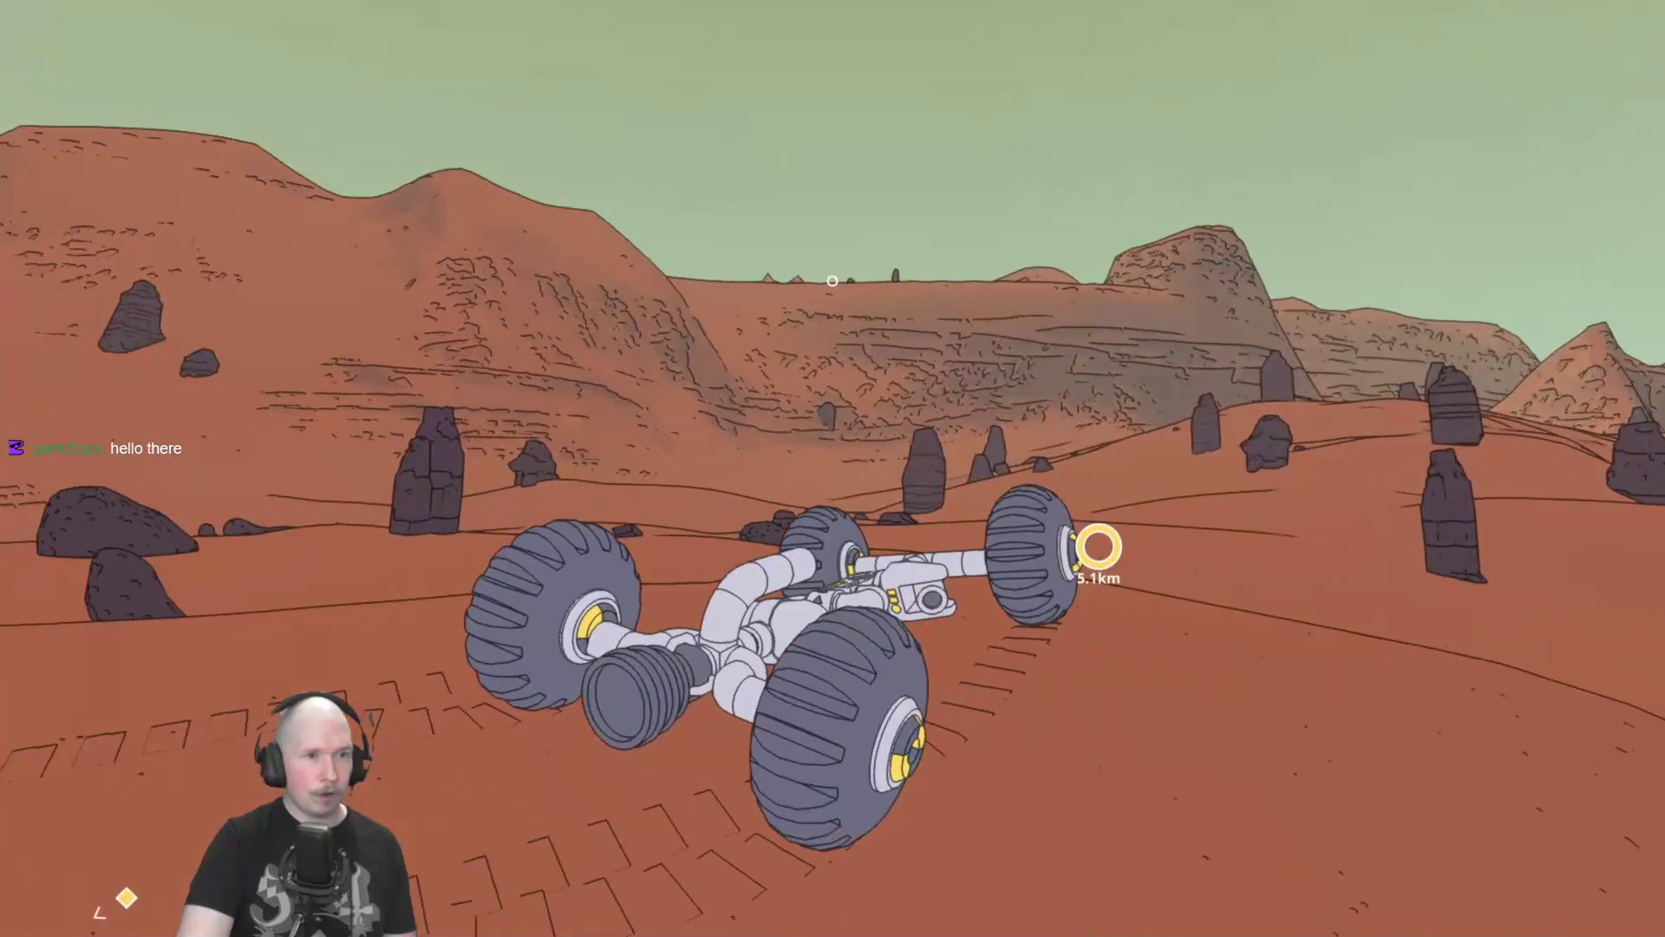
# Zoom the map out and follow the dashed Build Monorail route from the rover.
pyautogui.press('m')
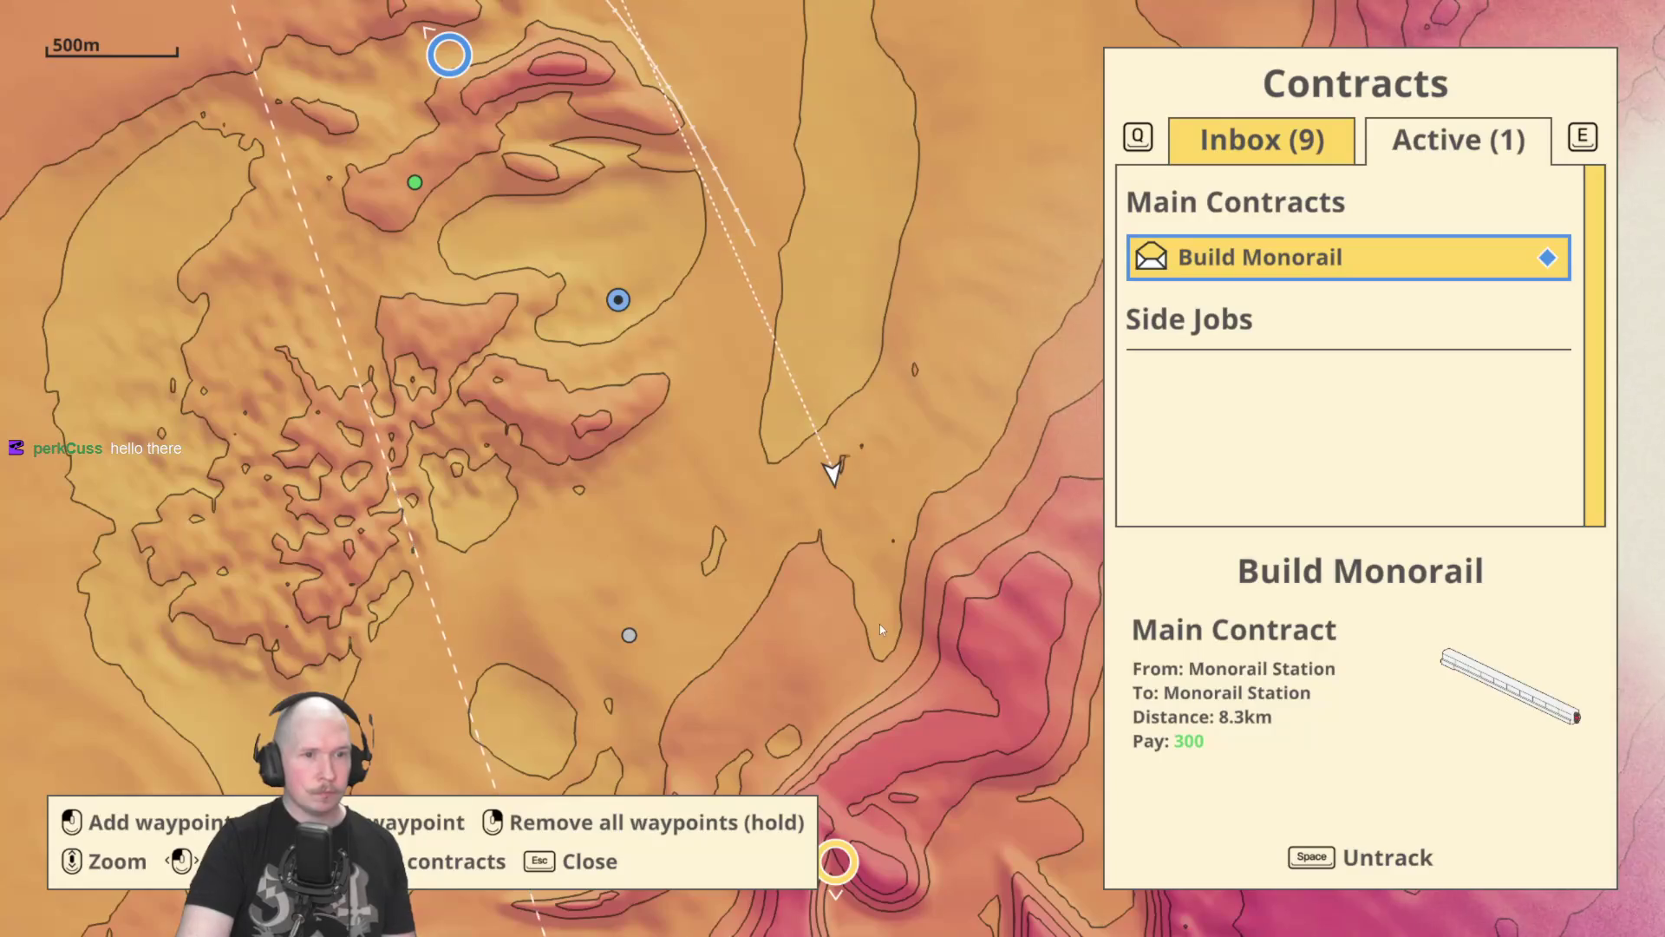
pyautogui.scroll(-3, 877, 617)
pyautogui.moveTo(878, 617)
pyautogui.mouseDown()
pyautogui.moveTo(836, 476)
pyautogui.moveTo(808, 175)
pyautogui.mouseUp()
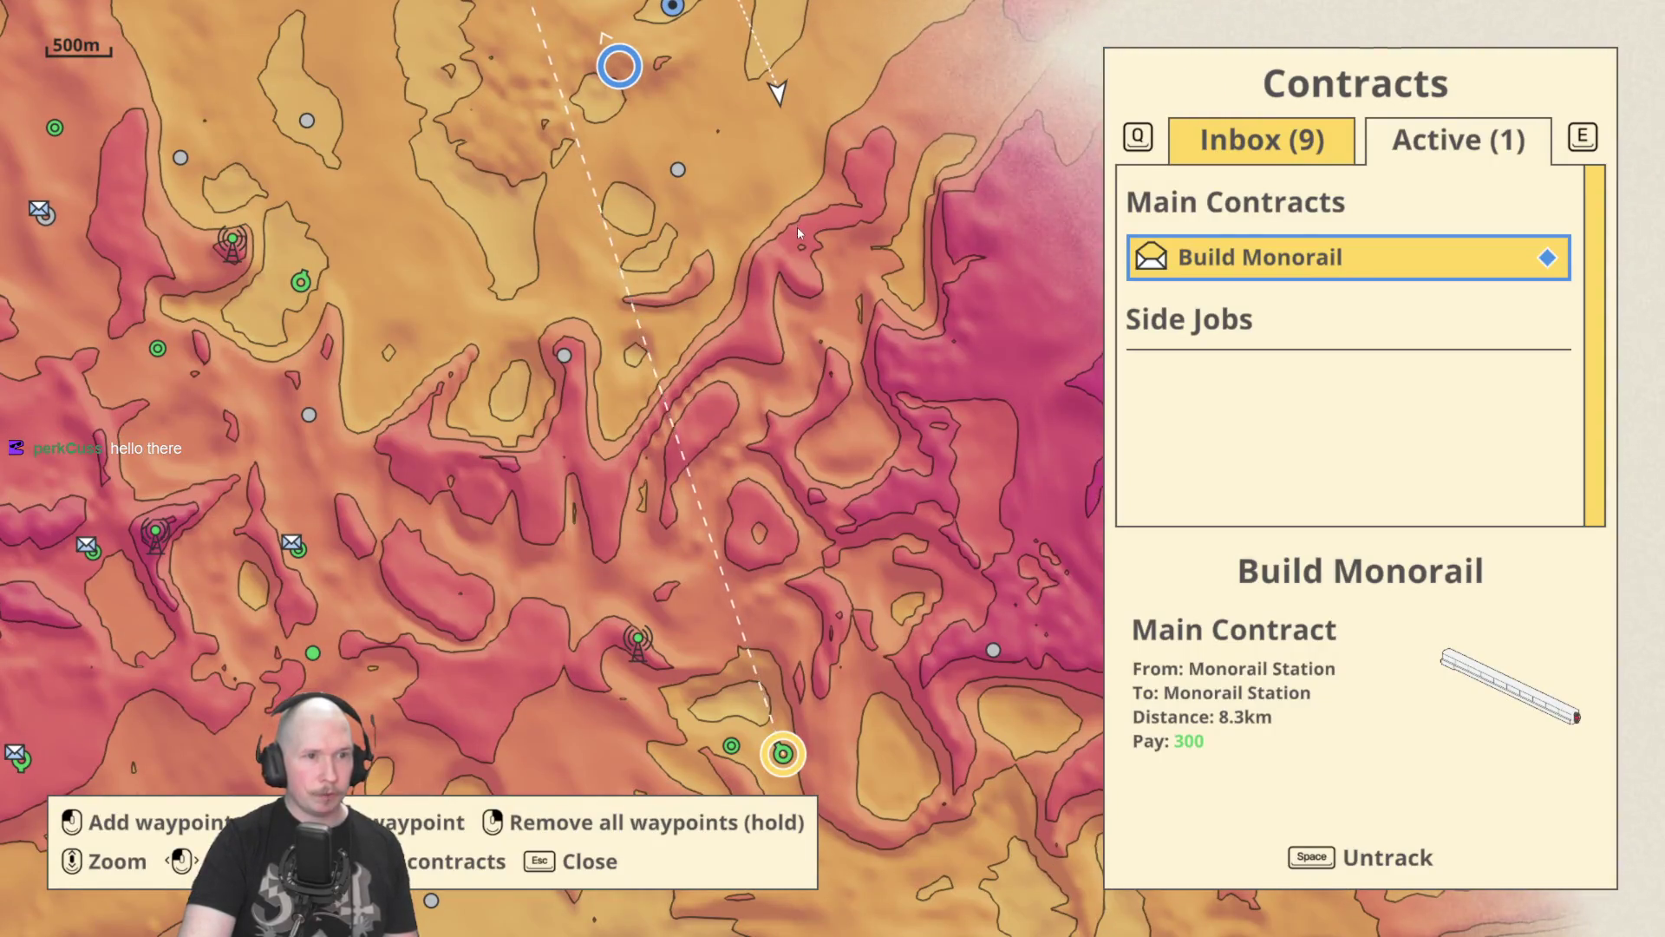
pyautogui.moveTo(769, 77)
pyautogui.mouseDown()
pyautogui.moveTo(764, 196)
pyautogui.moveTo(578, 272)
pyautogui.mouseUp()
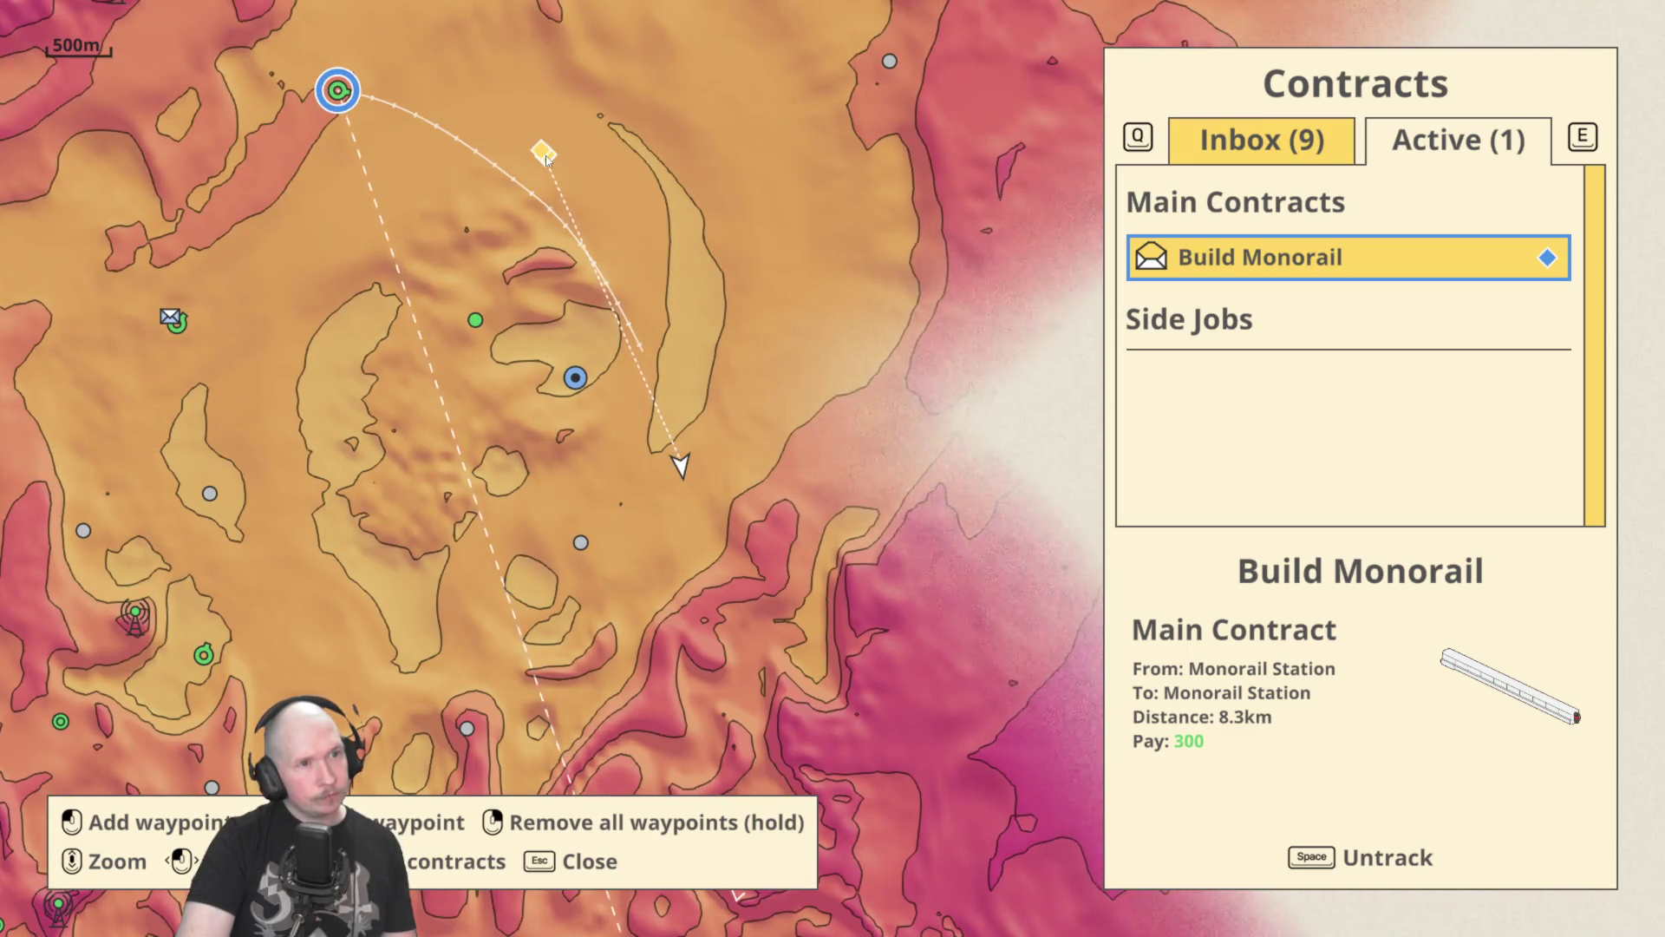
pyautogui.moveTo(619, 350); pyautogui.dragTo(637, 83)
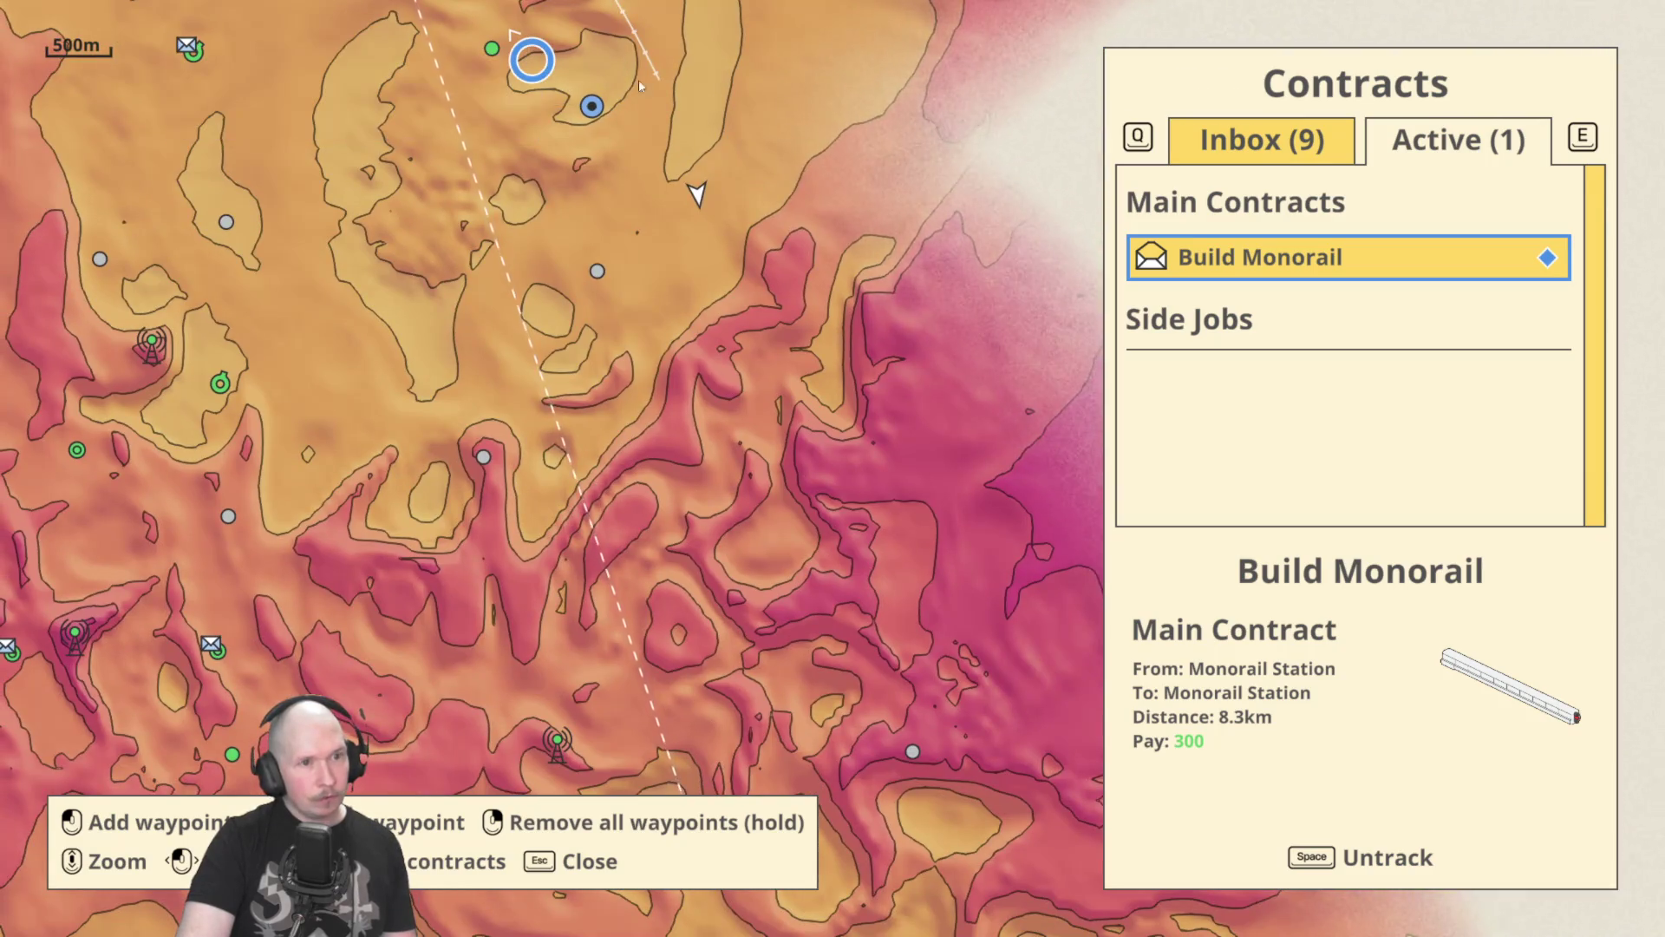
pyautogui.moveTo(649, 341); pyautogui.dragTo(635, 85)
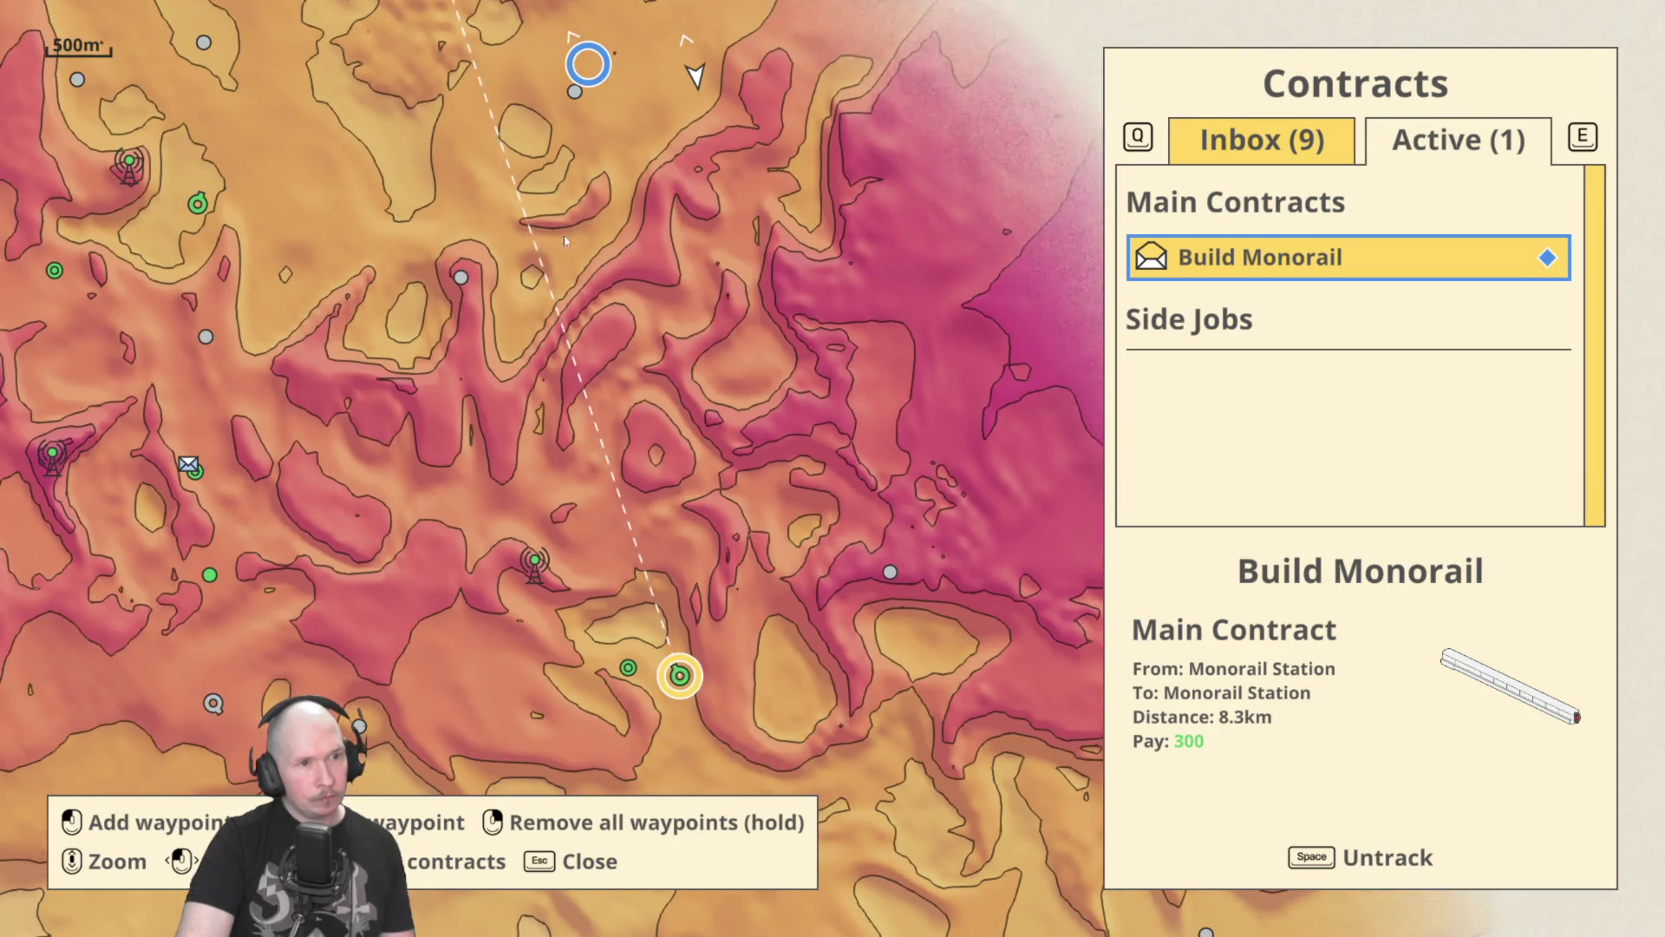
# Trace the route to the monorail station waypoint, recentre on the rover, and close the map.
pyautogui.scroll(3, 610, 331)
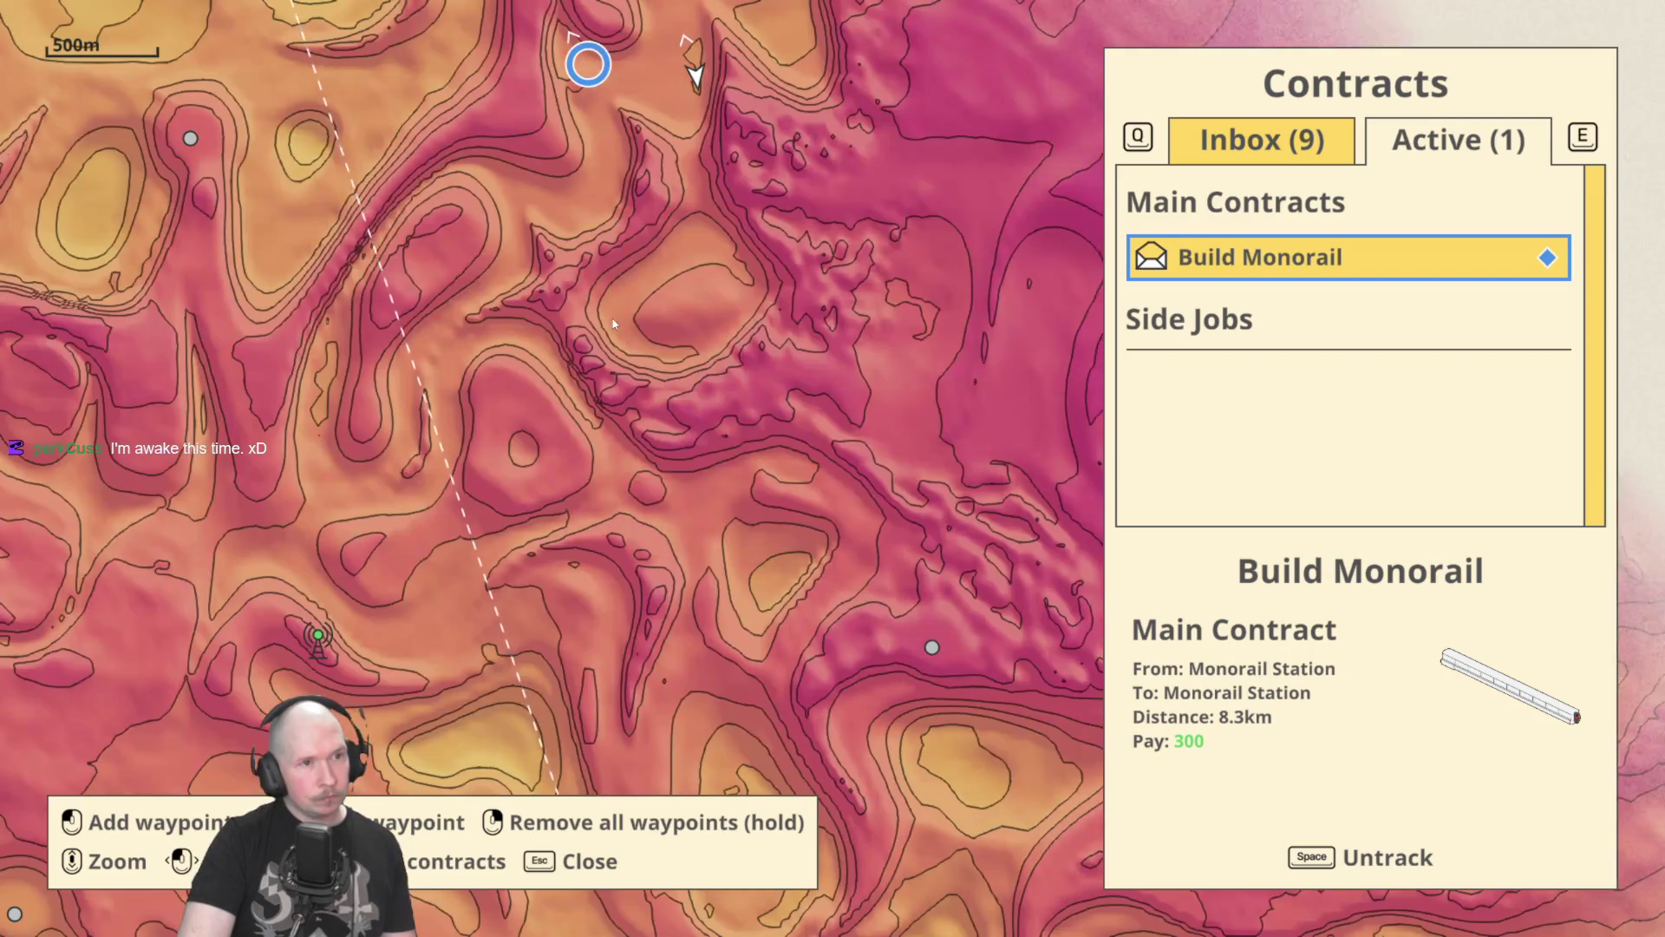
pyautogui.moveTo(784, 582); pyautogui.dragTo(798, 730)
pyautogui.scroll(-1, 764, 586)
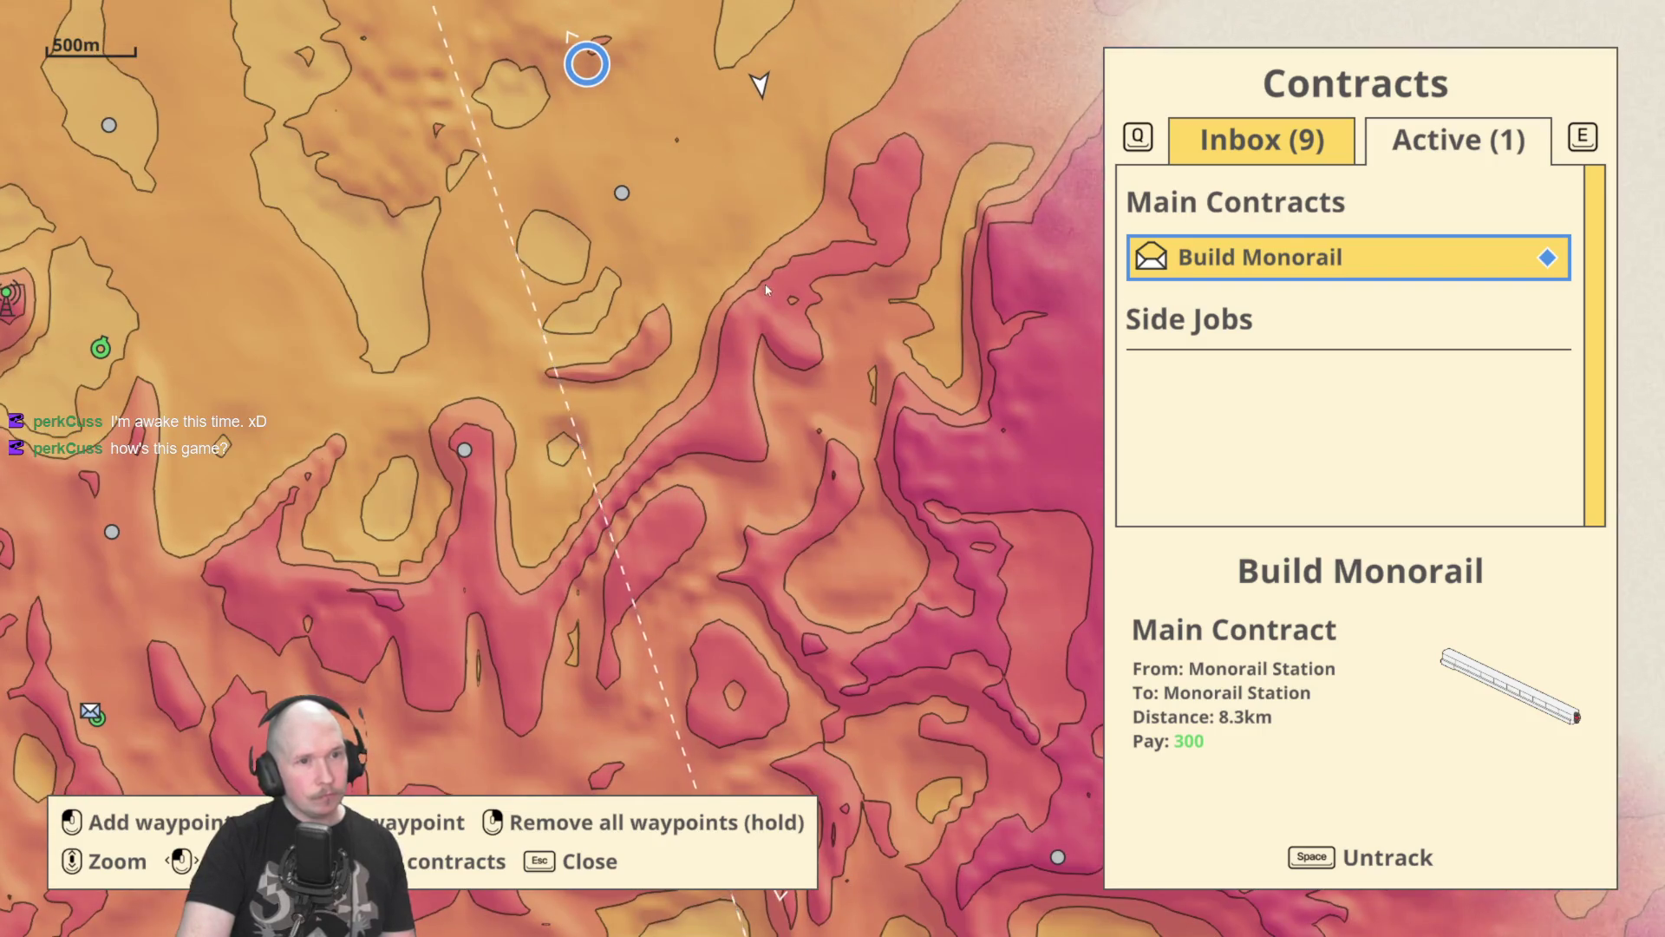
pyautogui.scroll(2, 765, 283)
pyautogui.scroll(-2, 705, 239)
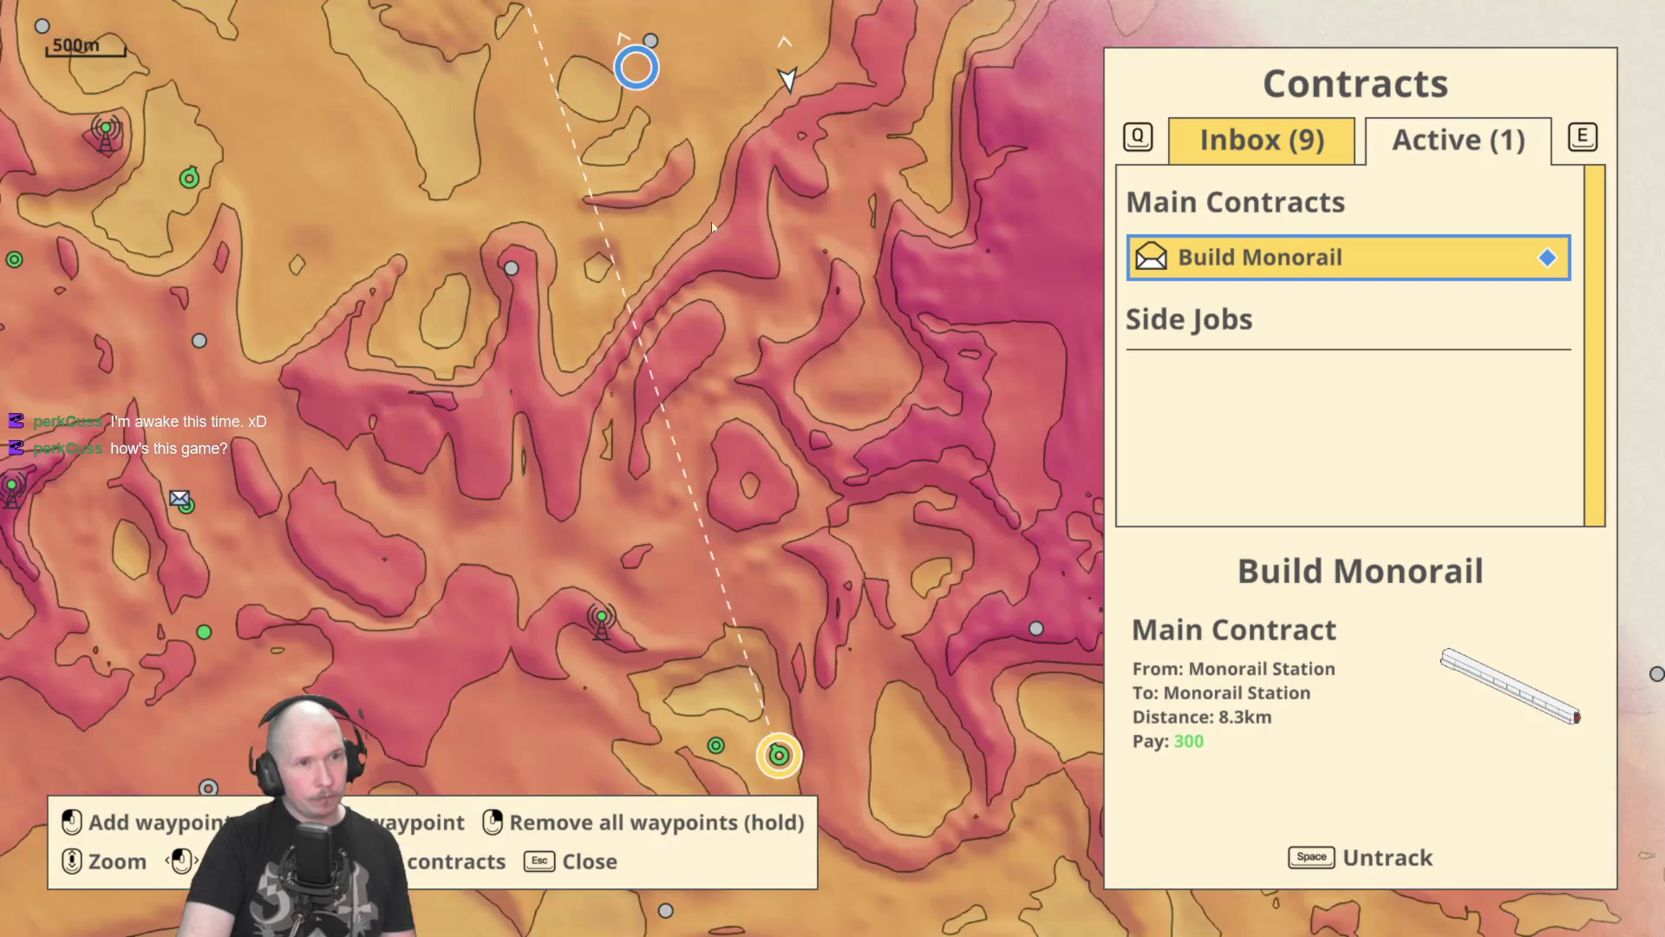
pyautogui.moveTo(727, 338); pyautogui.dragTo(718, 245)
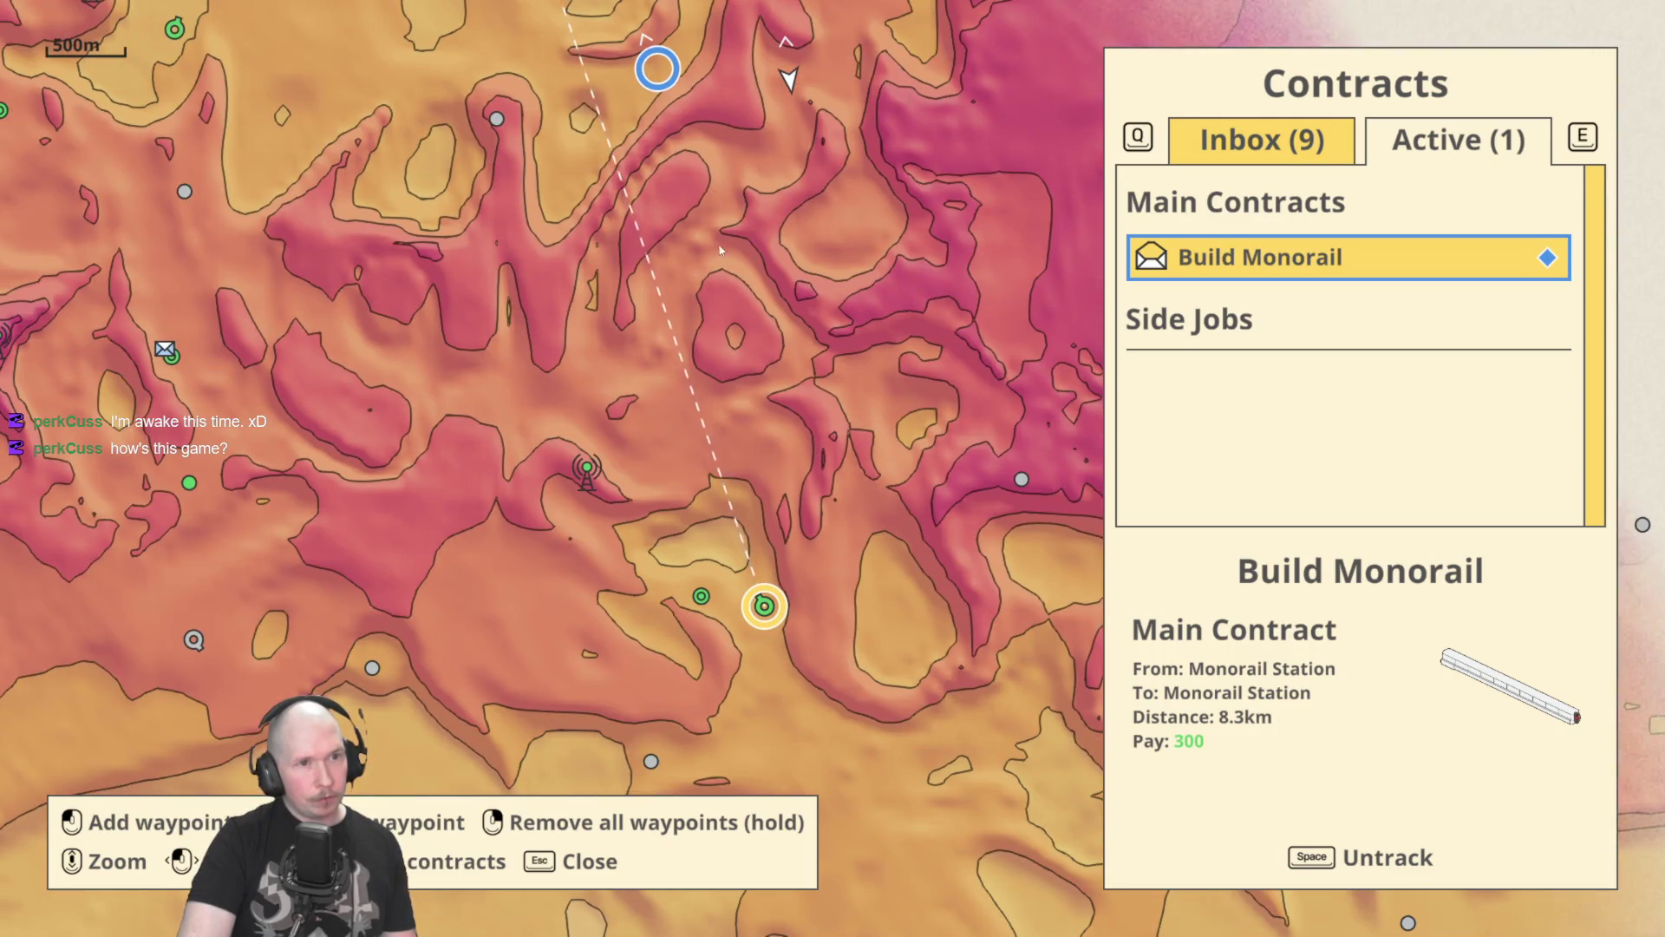
pyautogui.moveTo(691, 461); pyautogui.dragTo(718, 553)
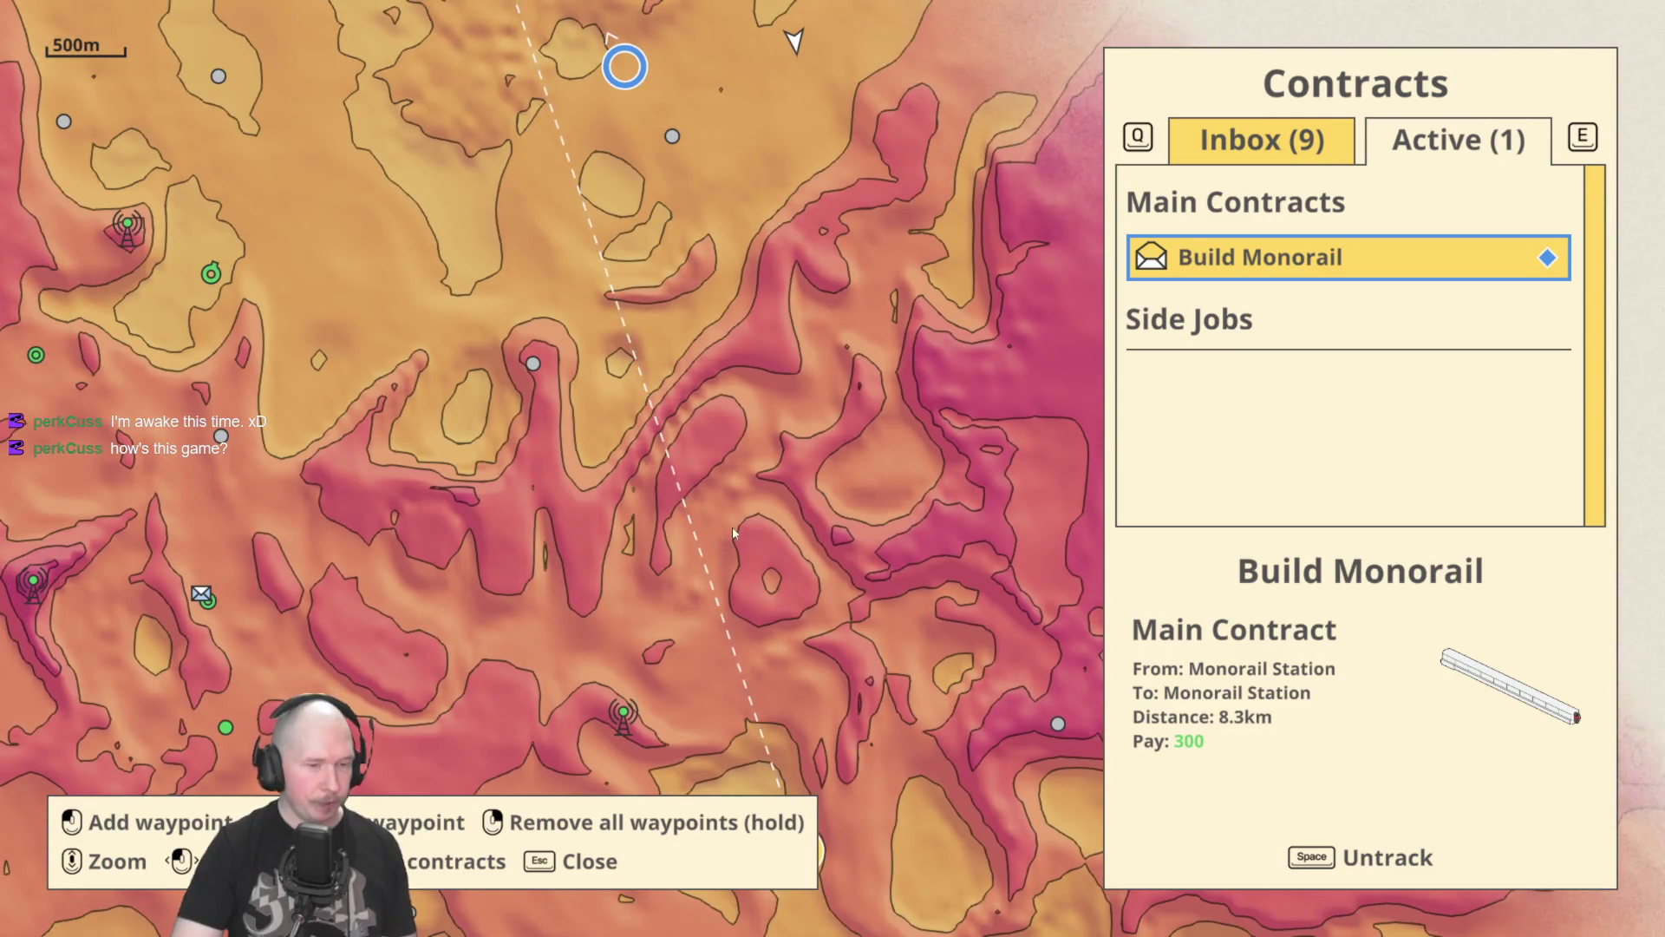
pyautogui.press('Escape')
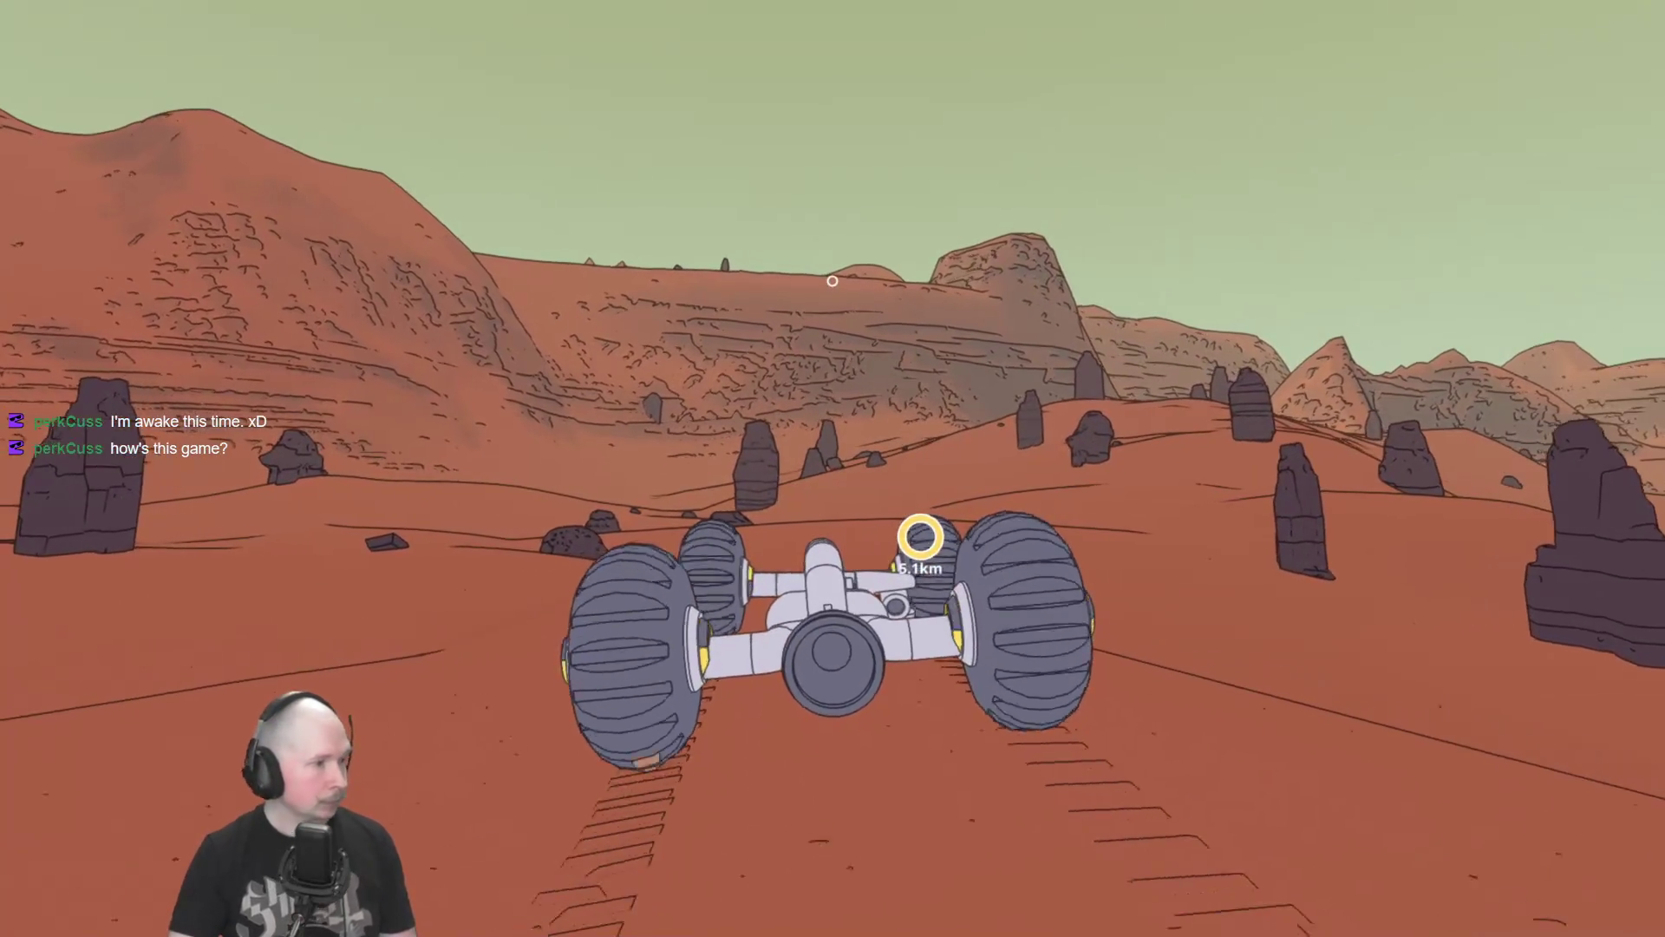
# Drive the rover over the crest and across the red plain toward the yellow marker.
pyautogui.press('w')
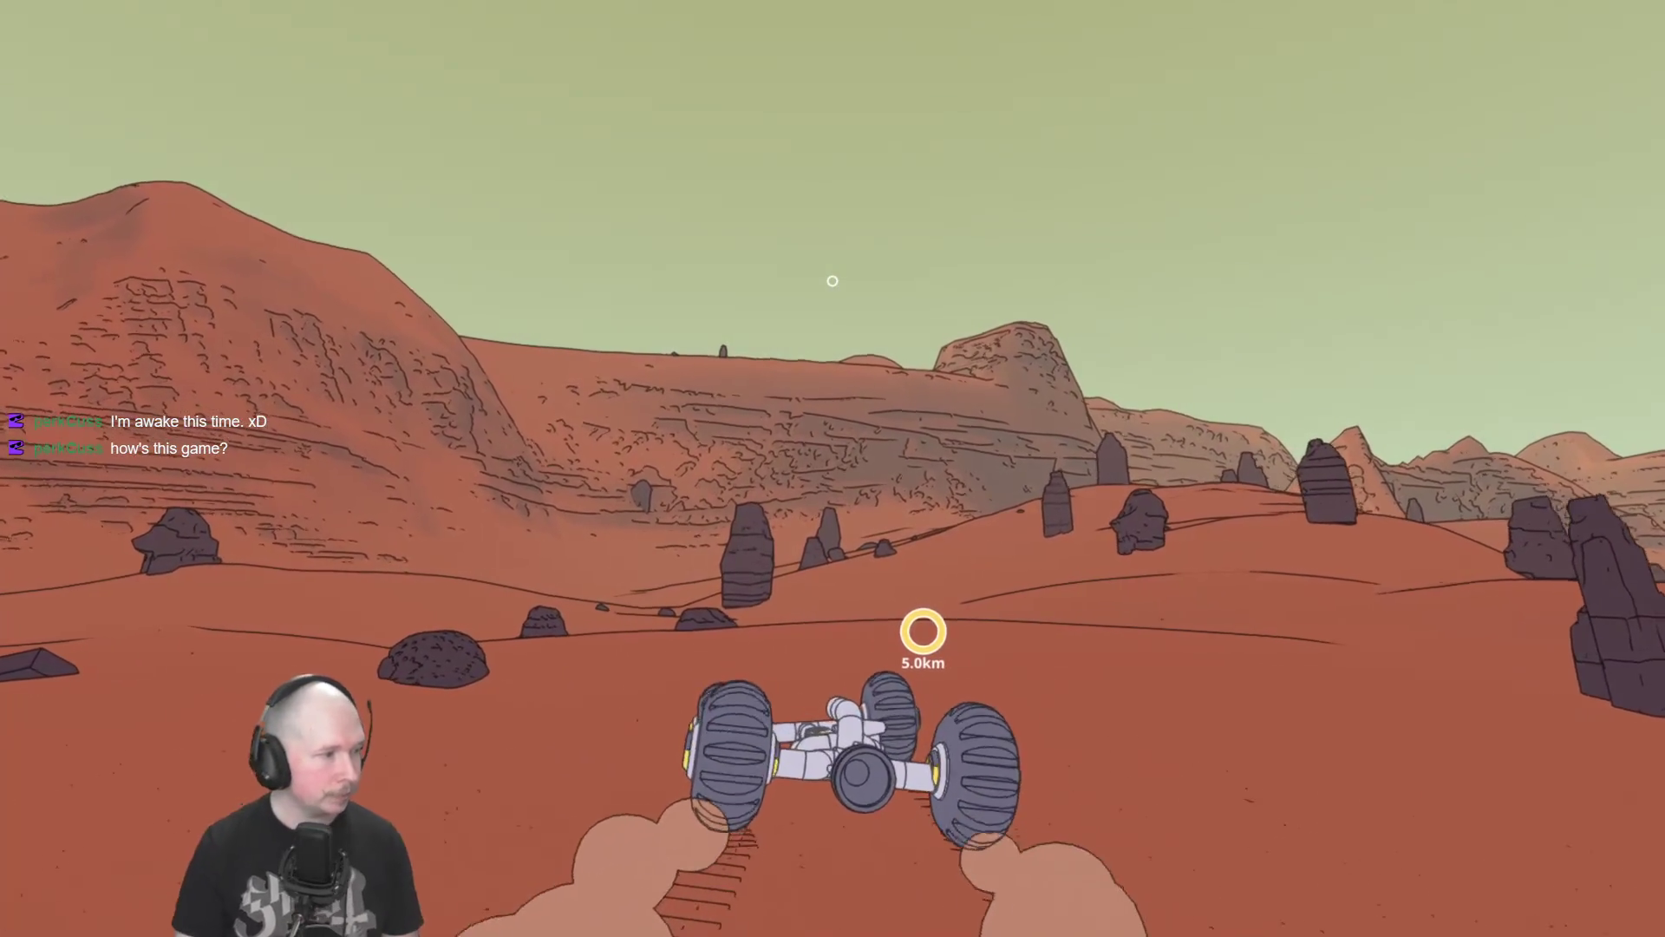
pyautogui.press('a')
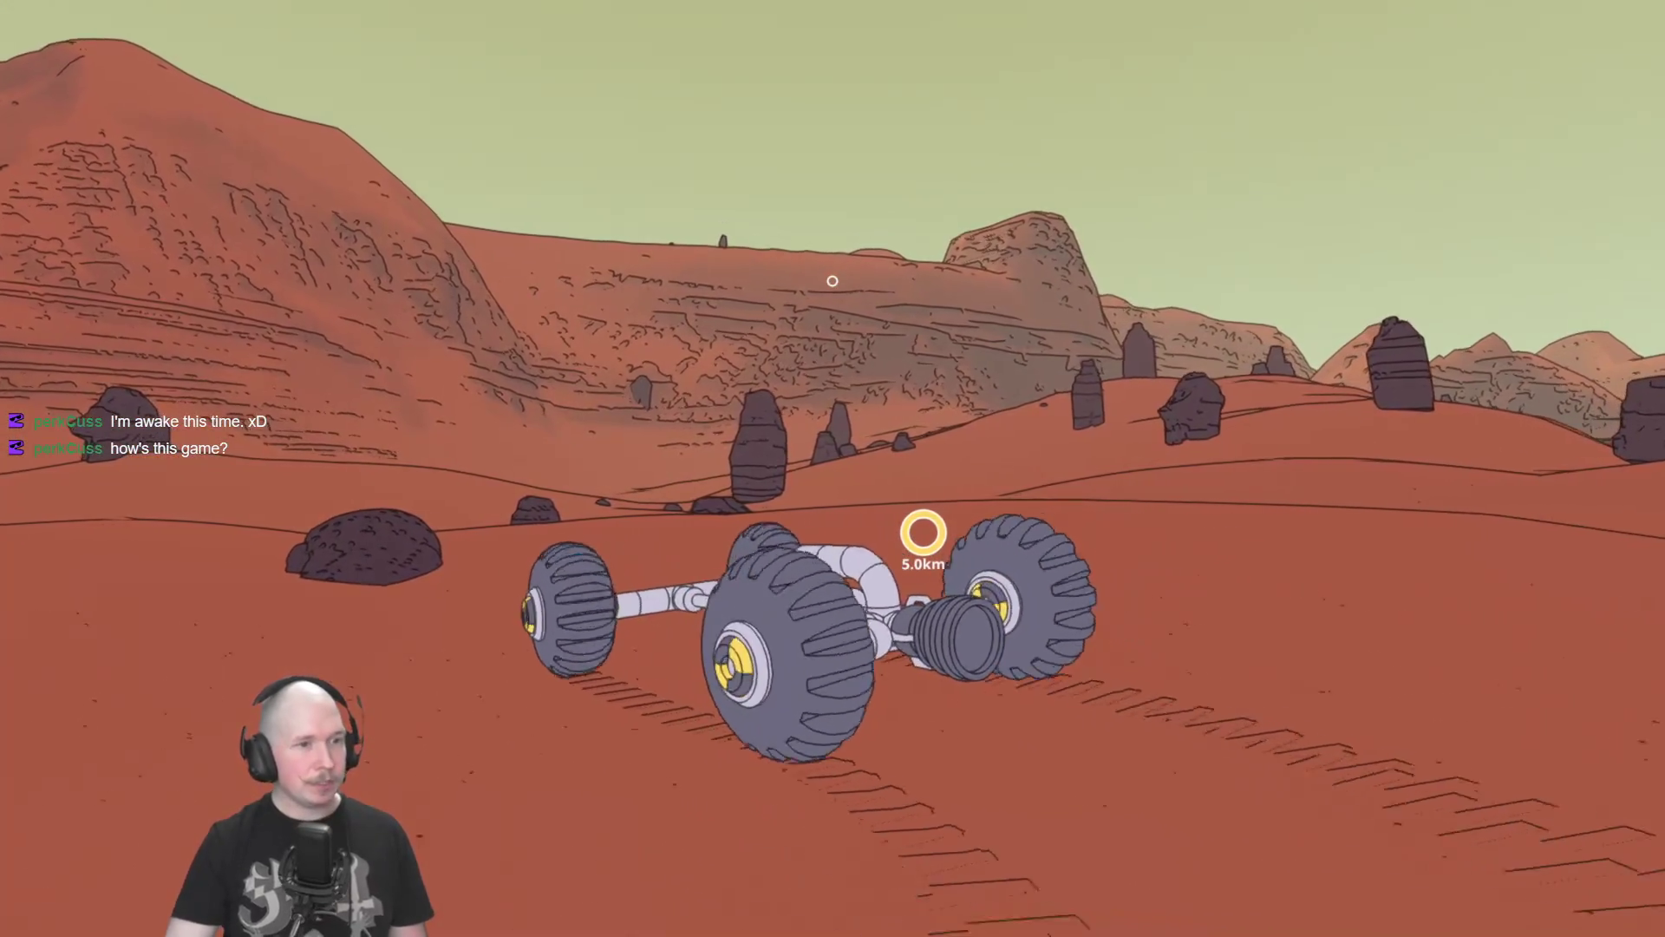
pyautogui.press('w')
pyautogui.press('d')
pyautogui.press('a')
pyautogui.press('w')
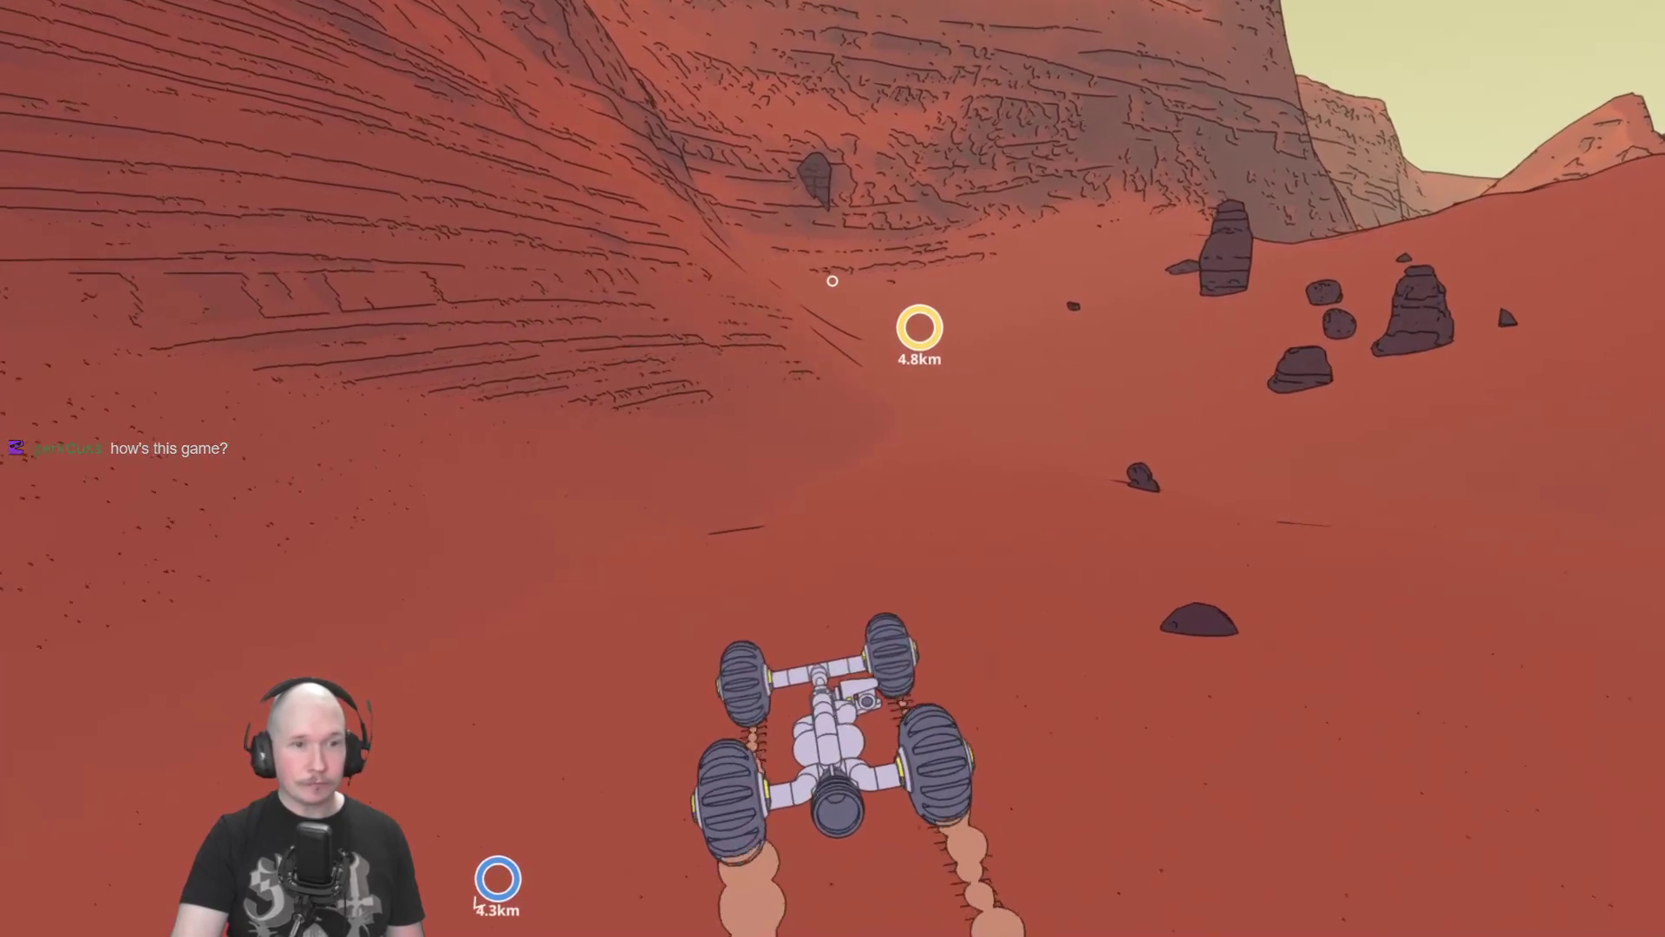
pyautogui.press('d')
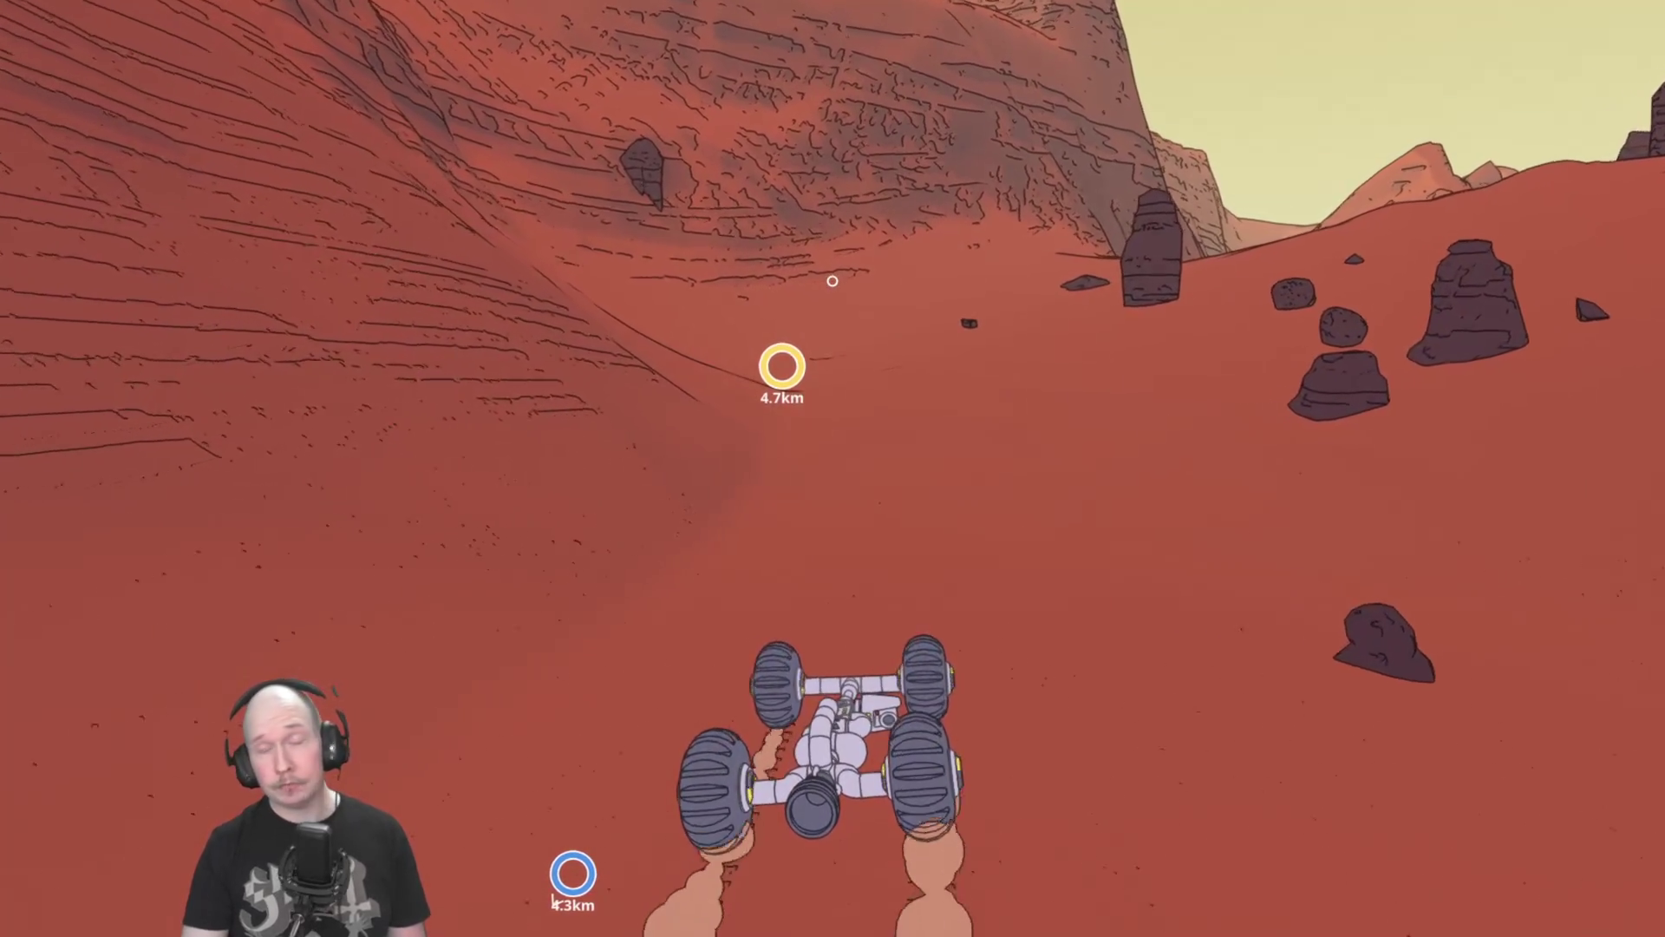
pyautogui.press('a')
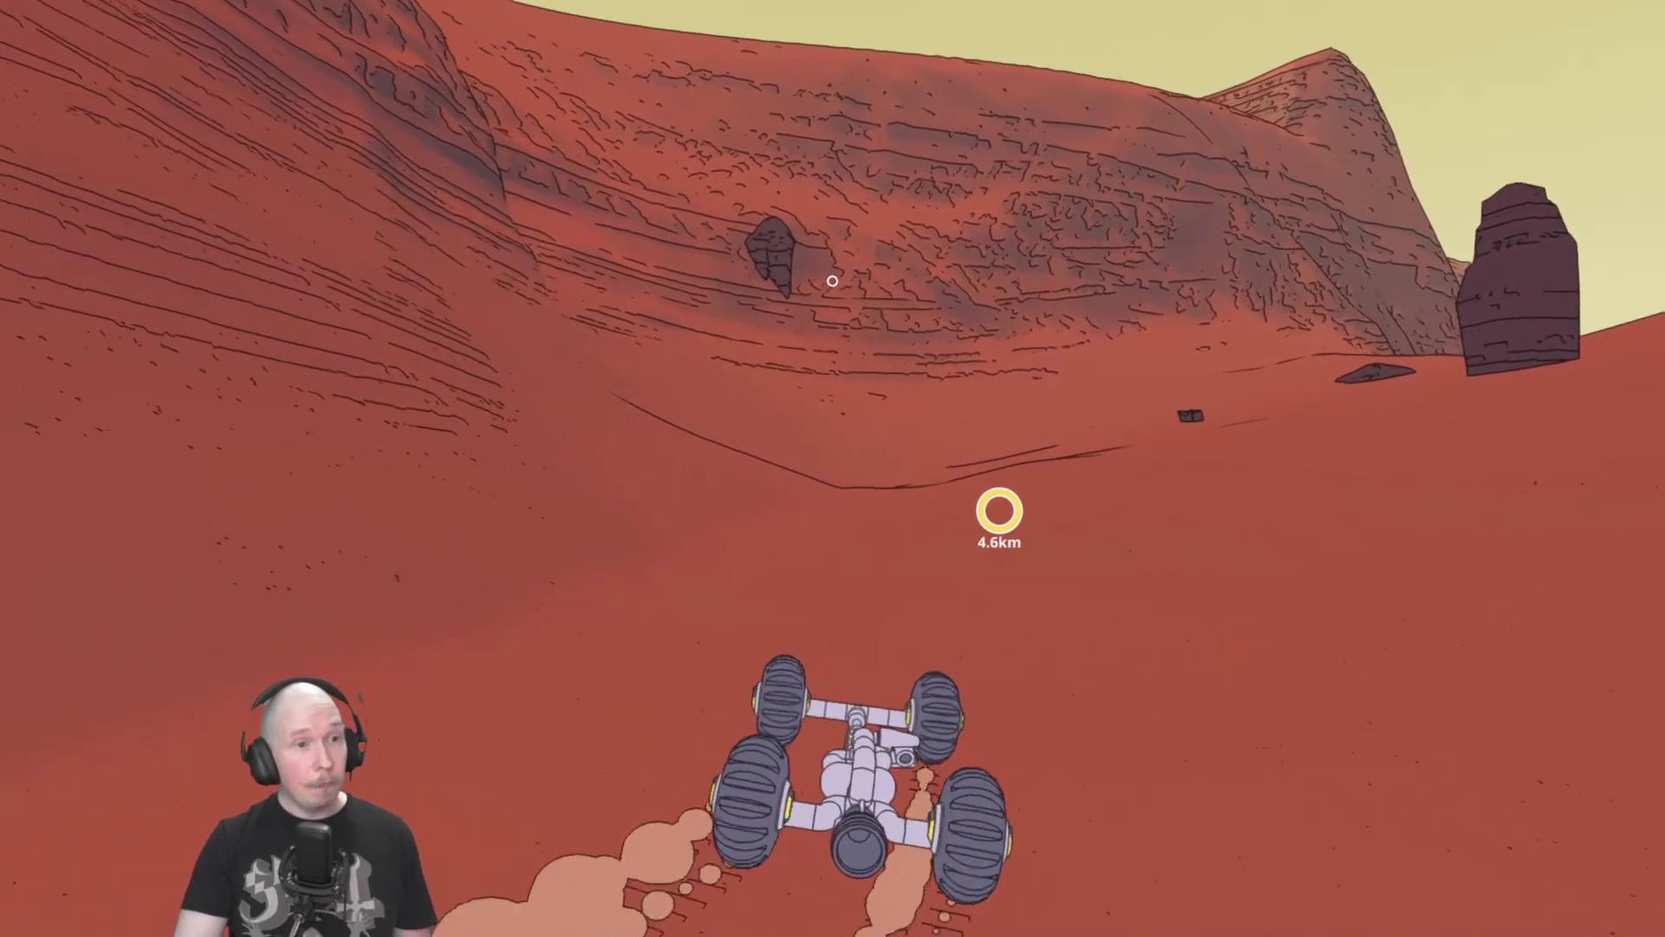
# Reach 4.1km from the marker and preview a support pillar costing 80 of 694 materials.
pyautogui.press('a')
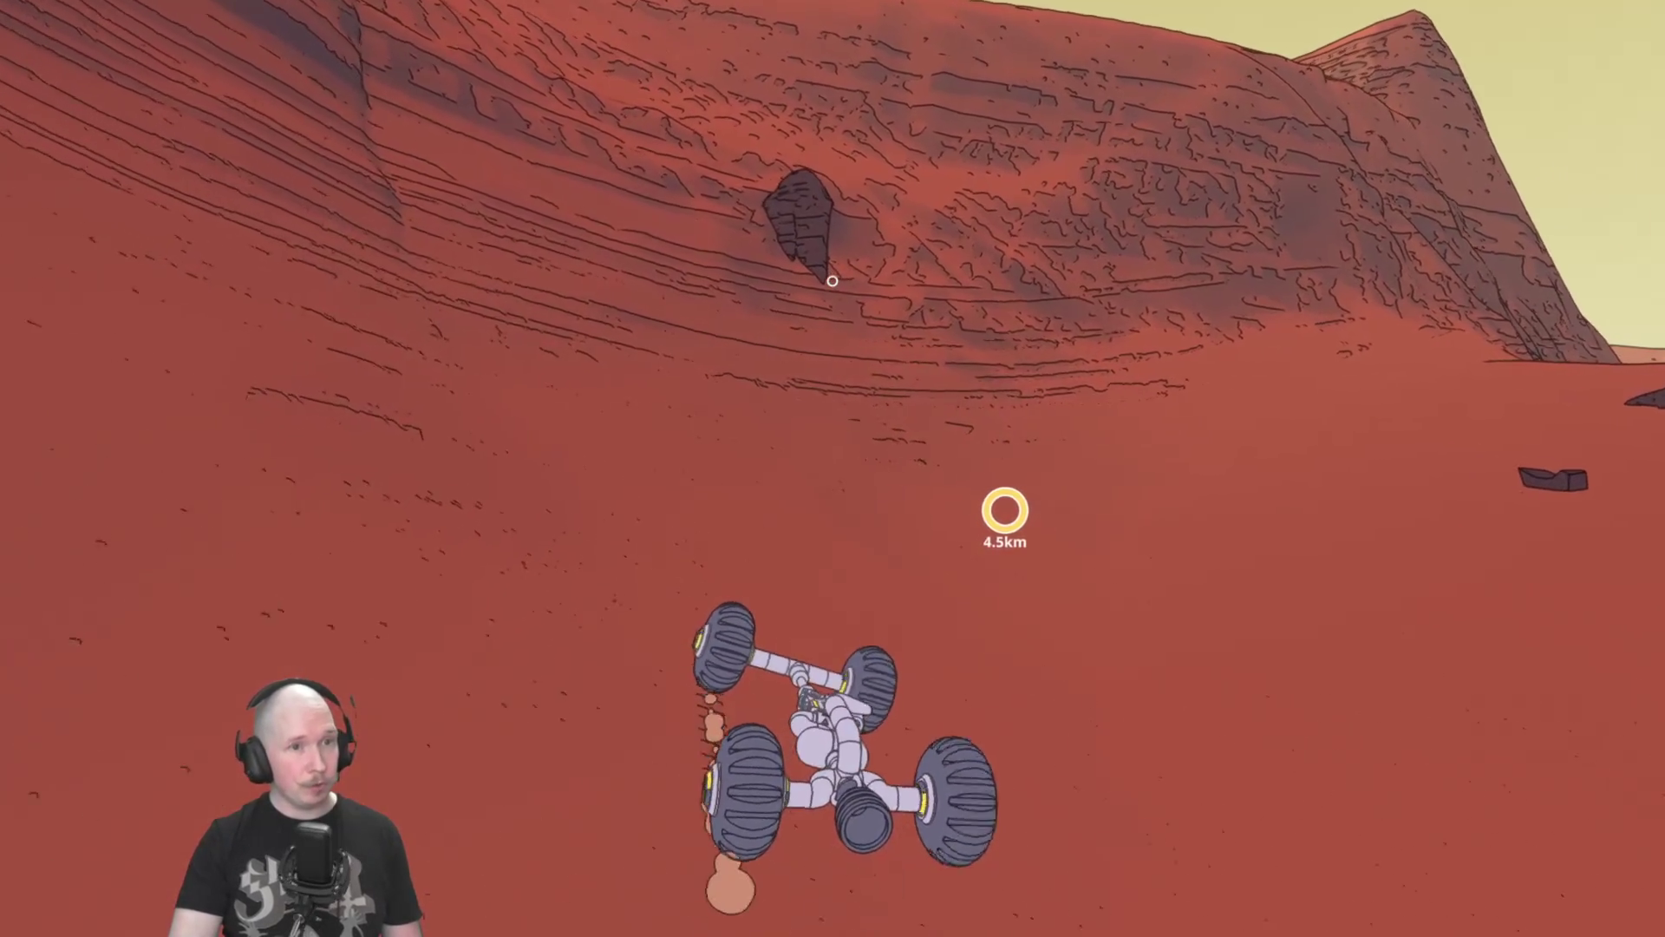
pyautogui.press('a')
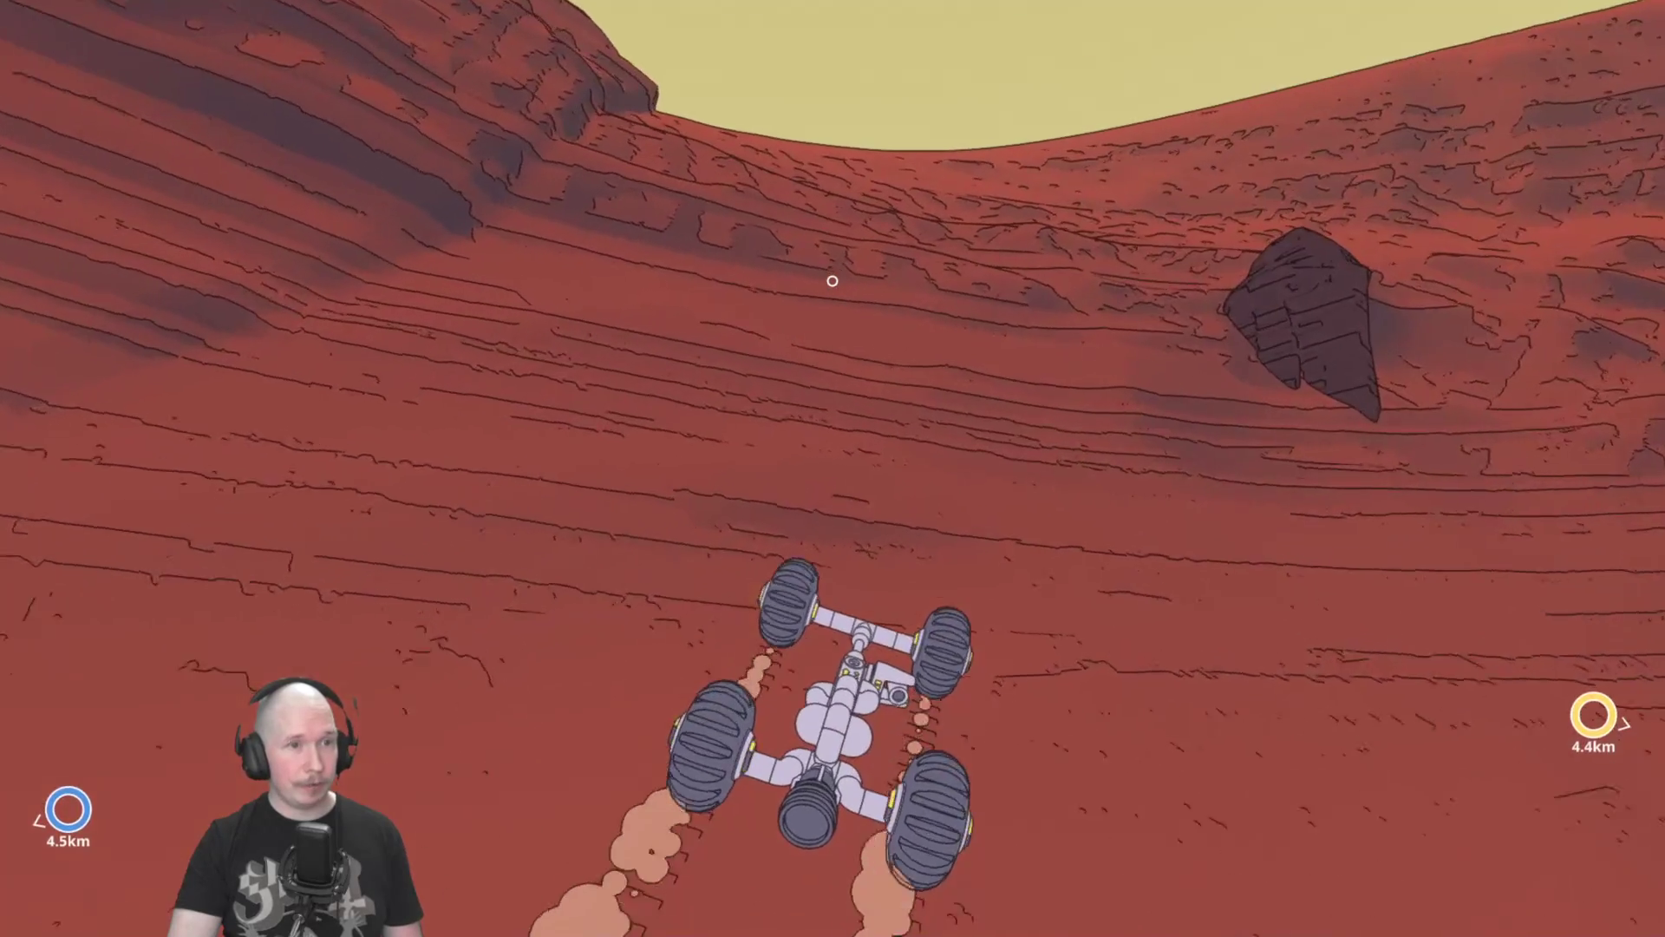
pyautogui.press('d')
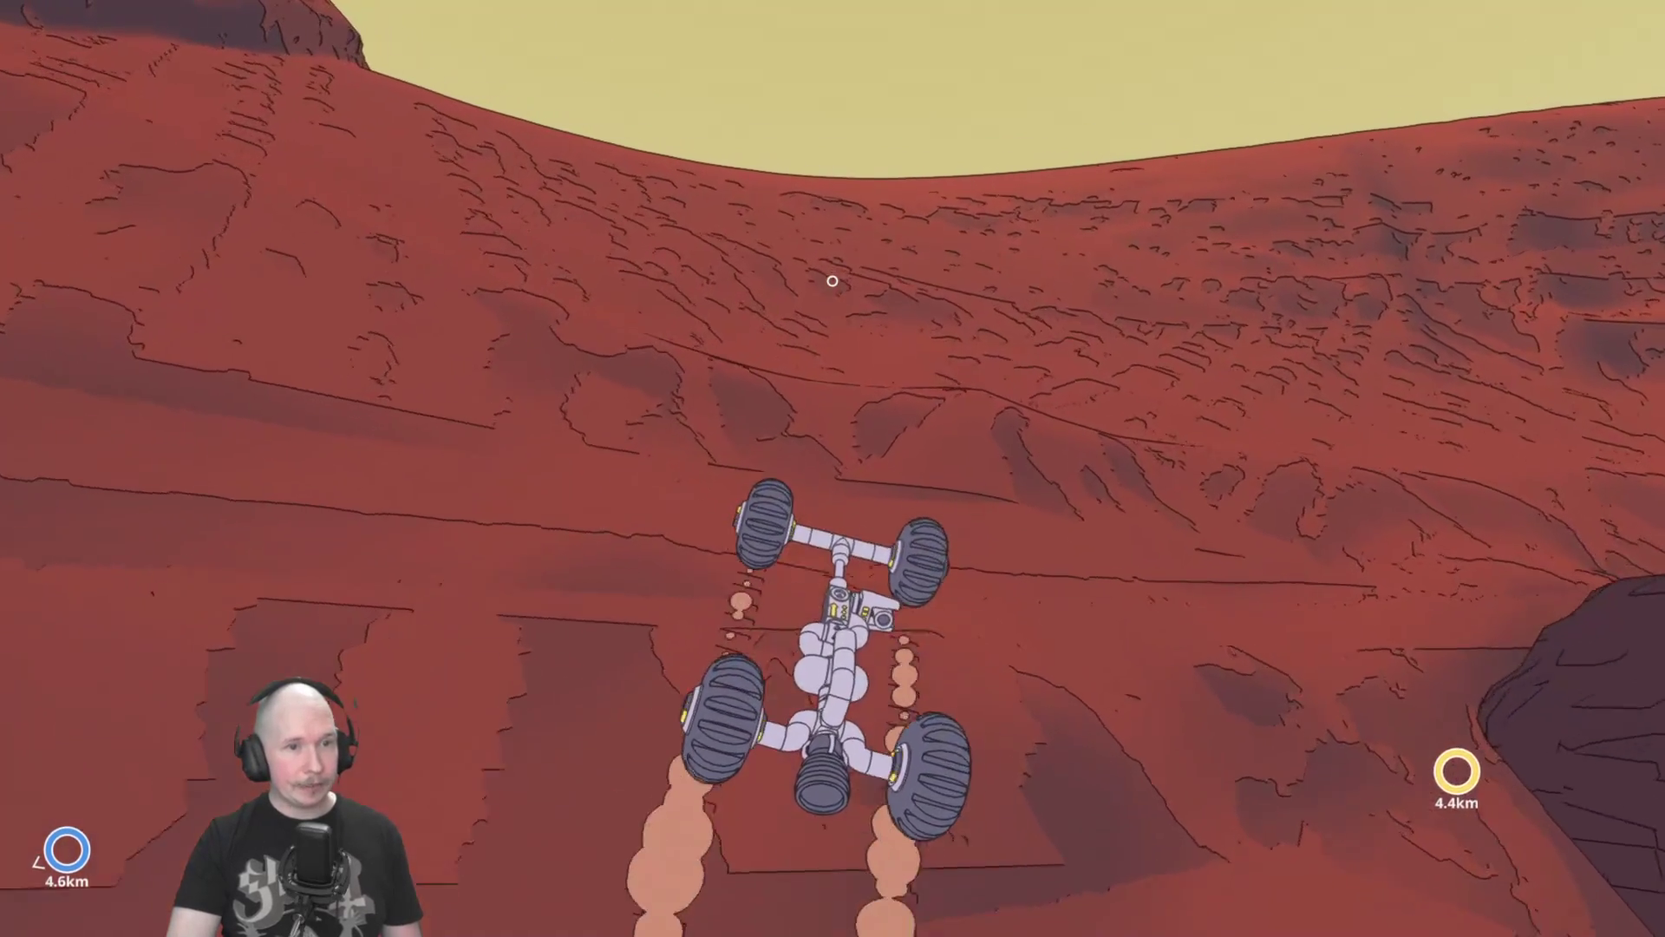
pyautogui.press('w')
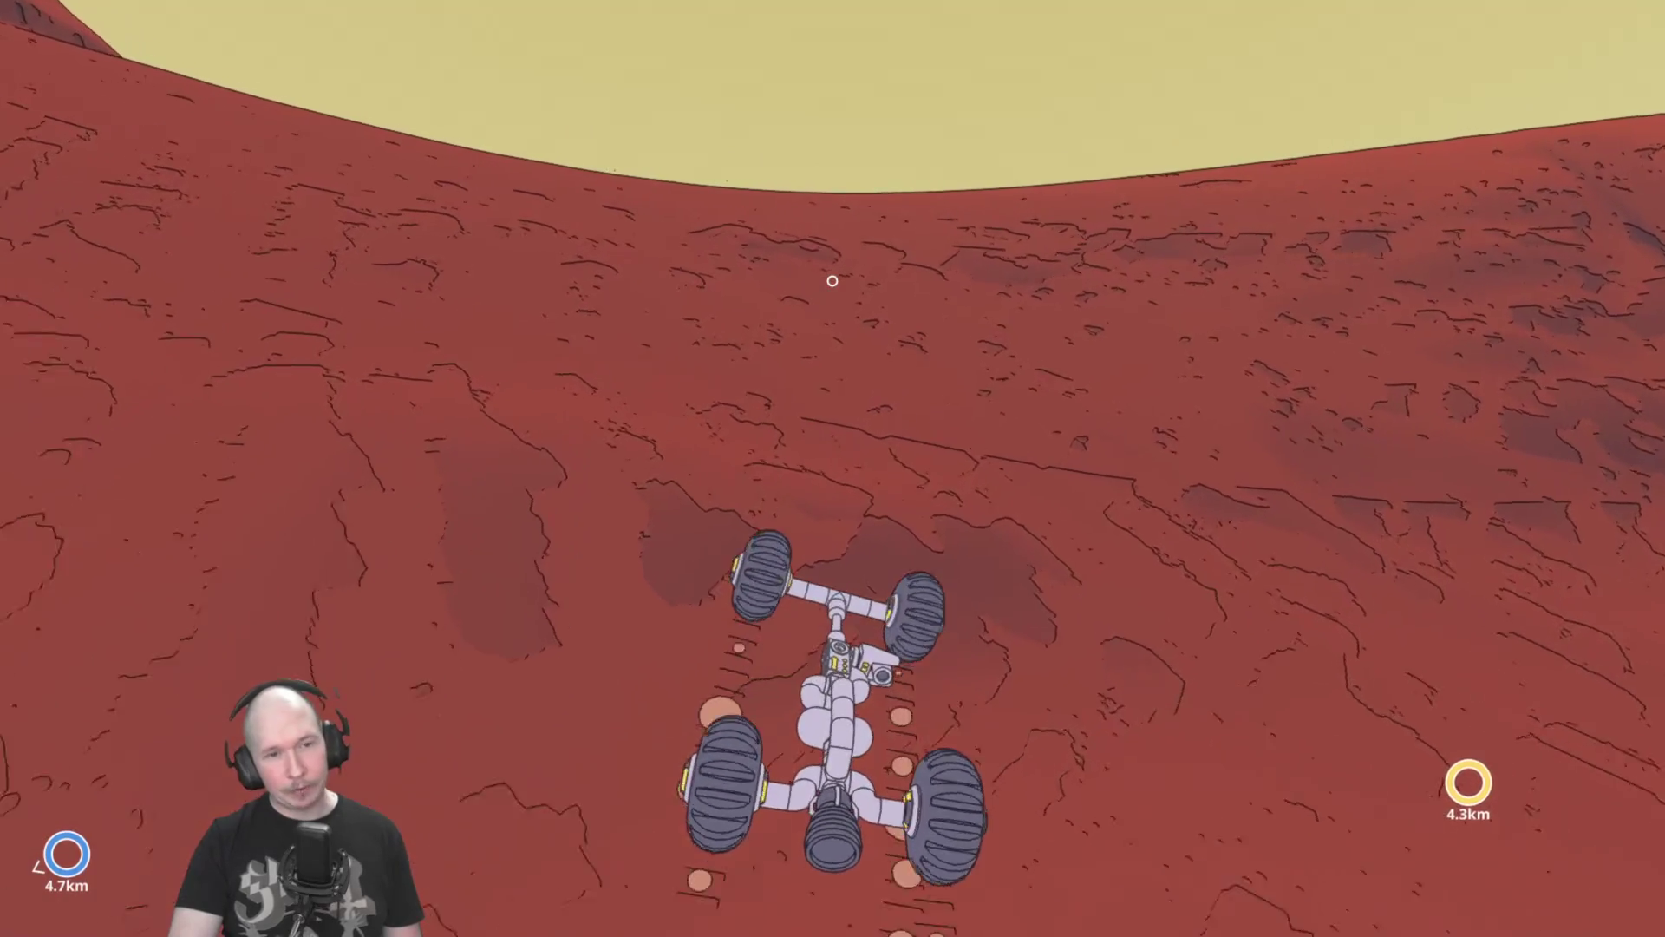
pyautogui.press('d')
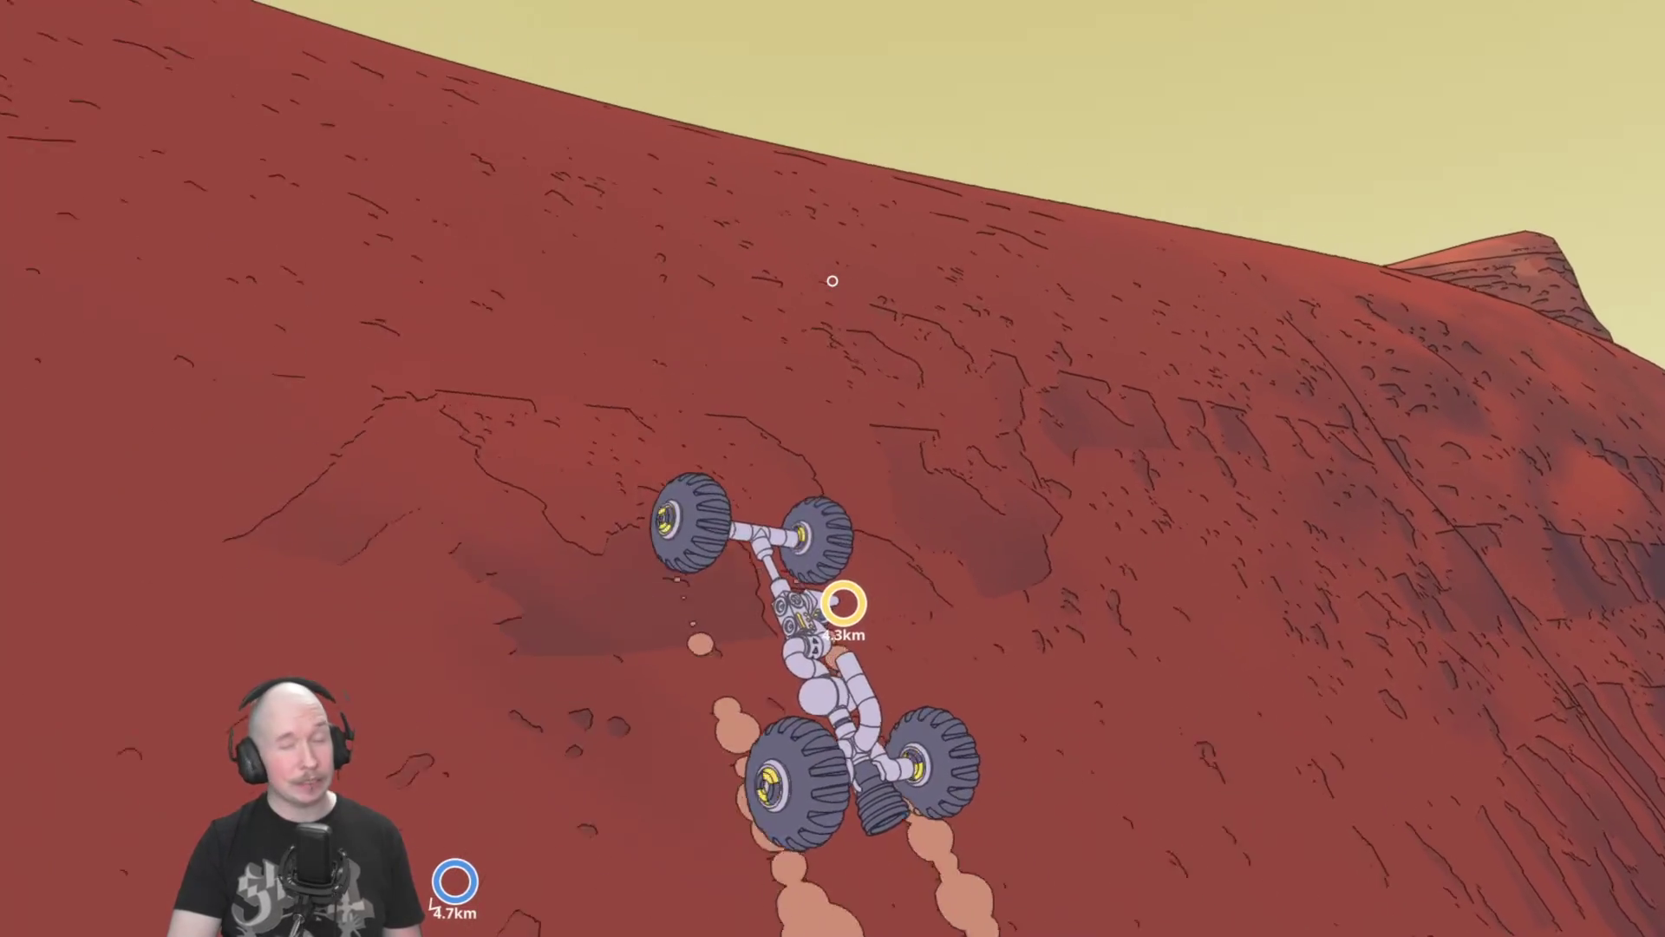
pyautogui.press('w')
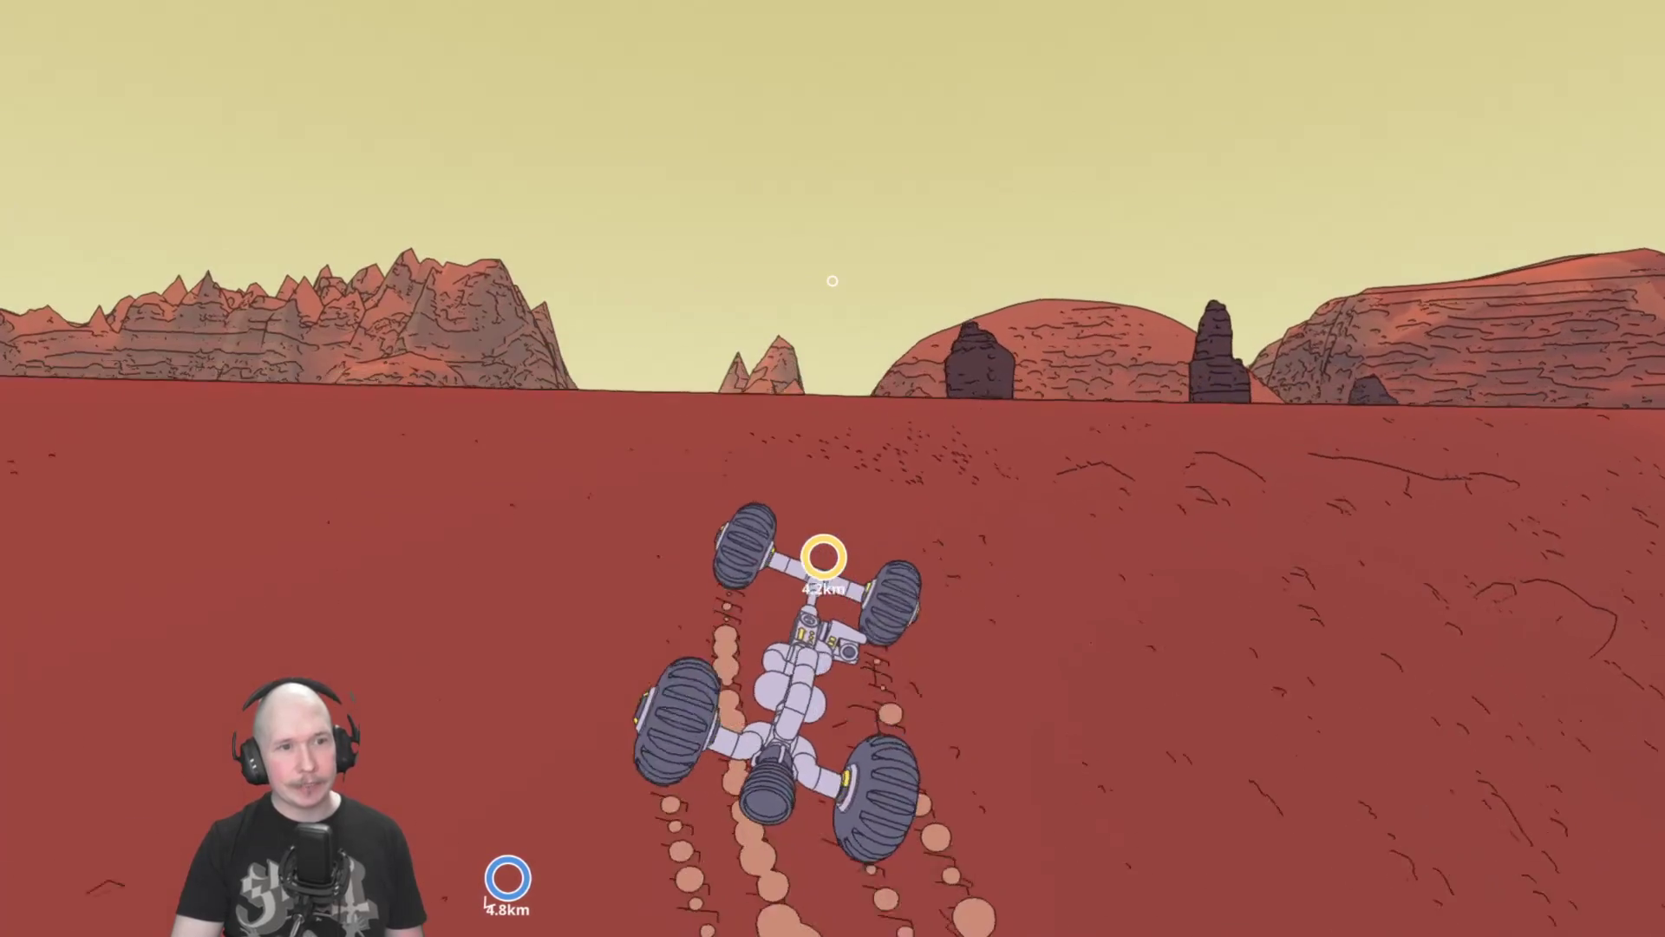
pyautogui.press('d')
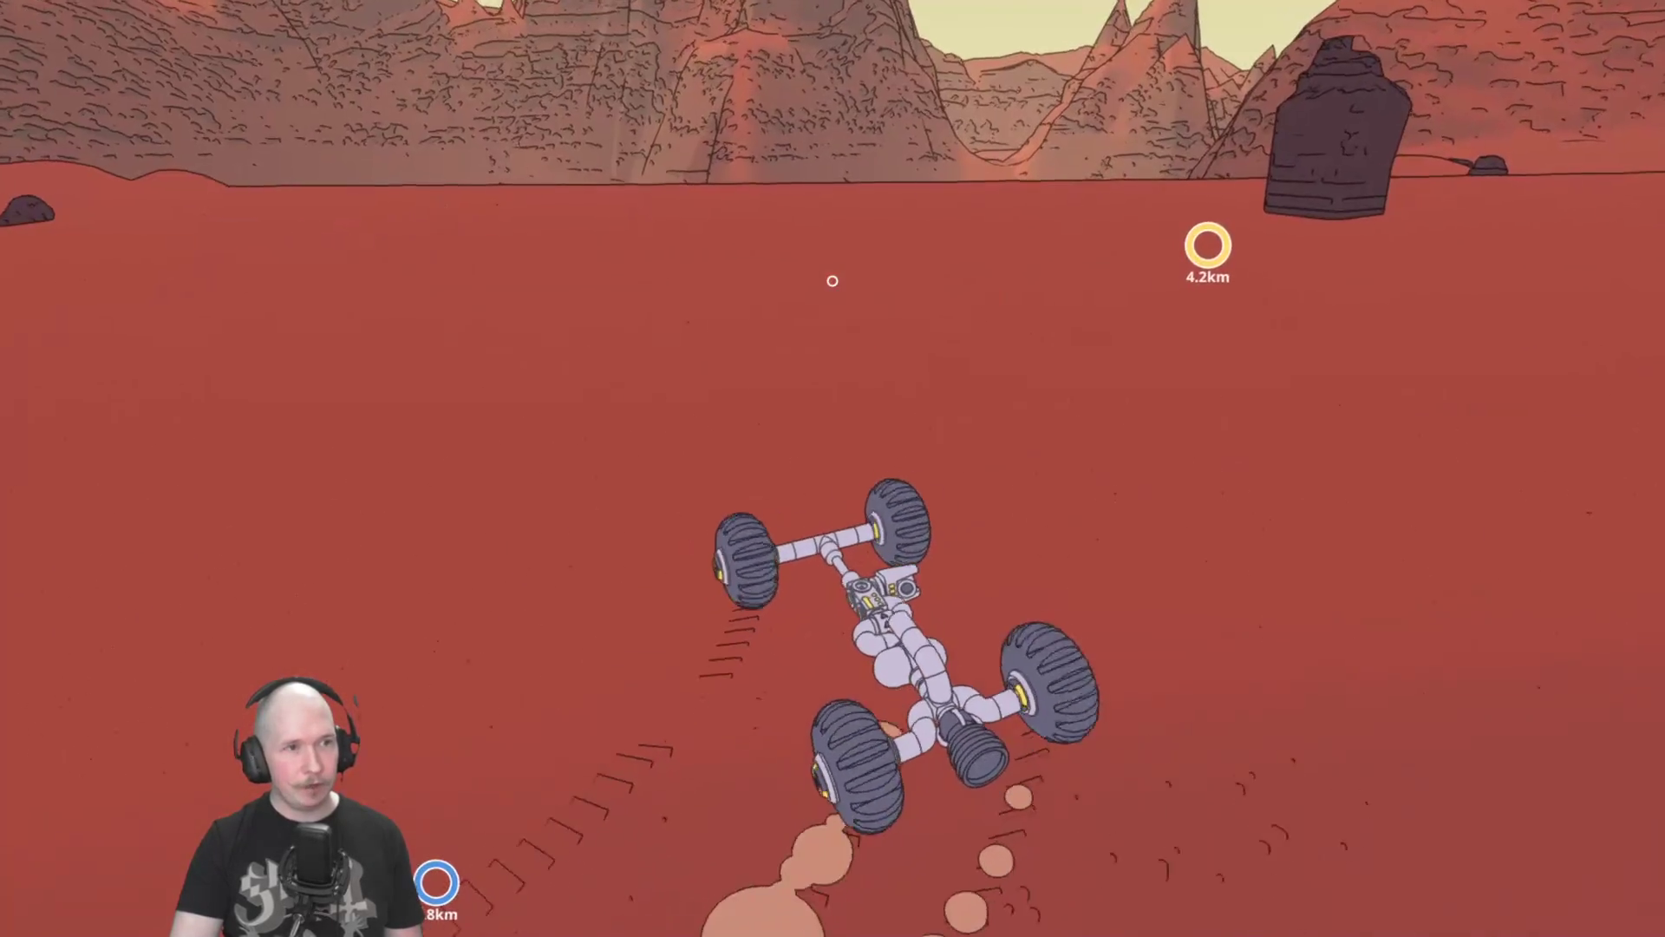
pyautogui.press('a')
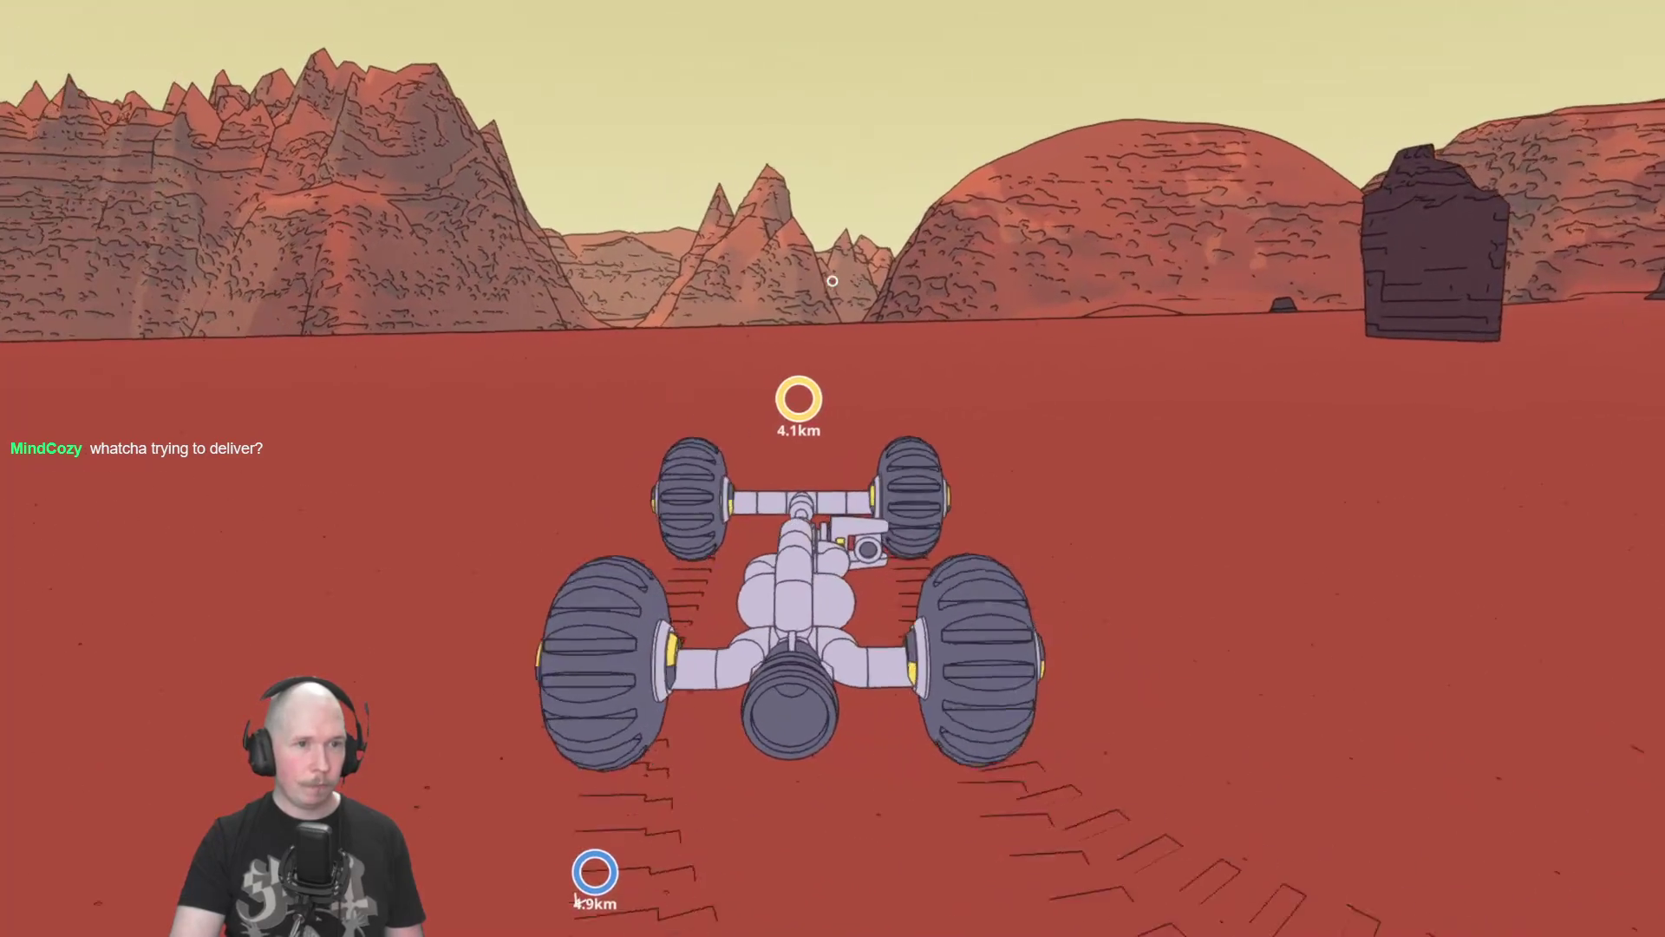
pyautogui.press('b')
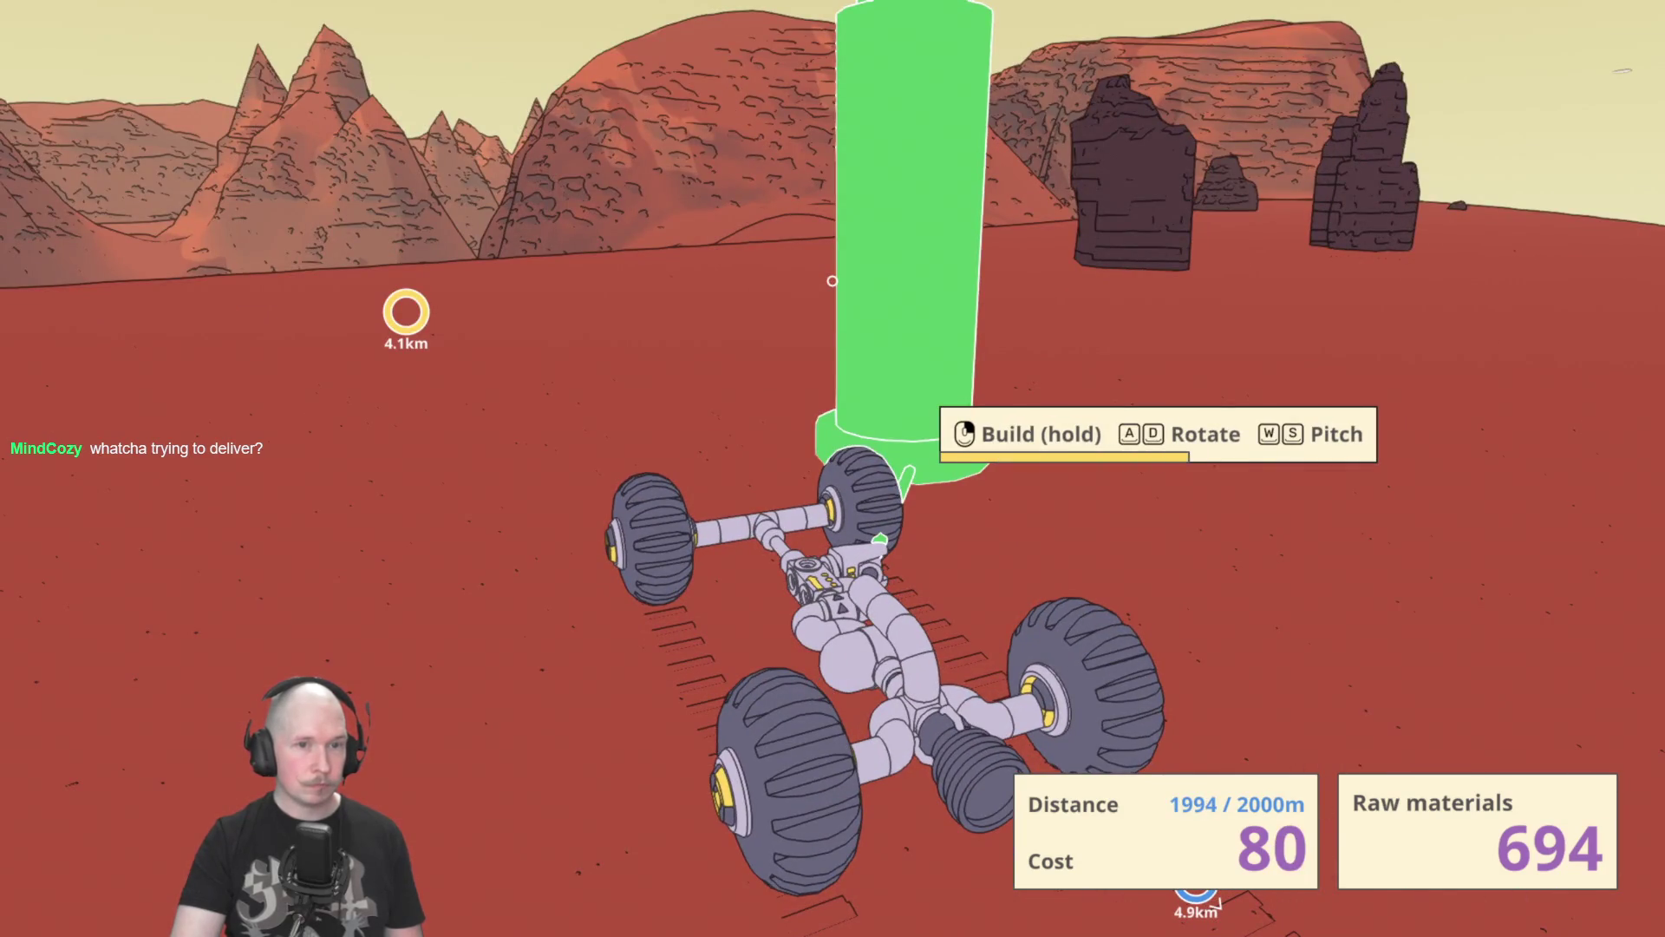
# Build the white pillar on the plain and drive on up to the ridge.
pyautogui.click(832, 281)
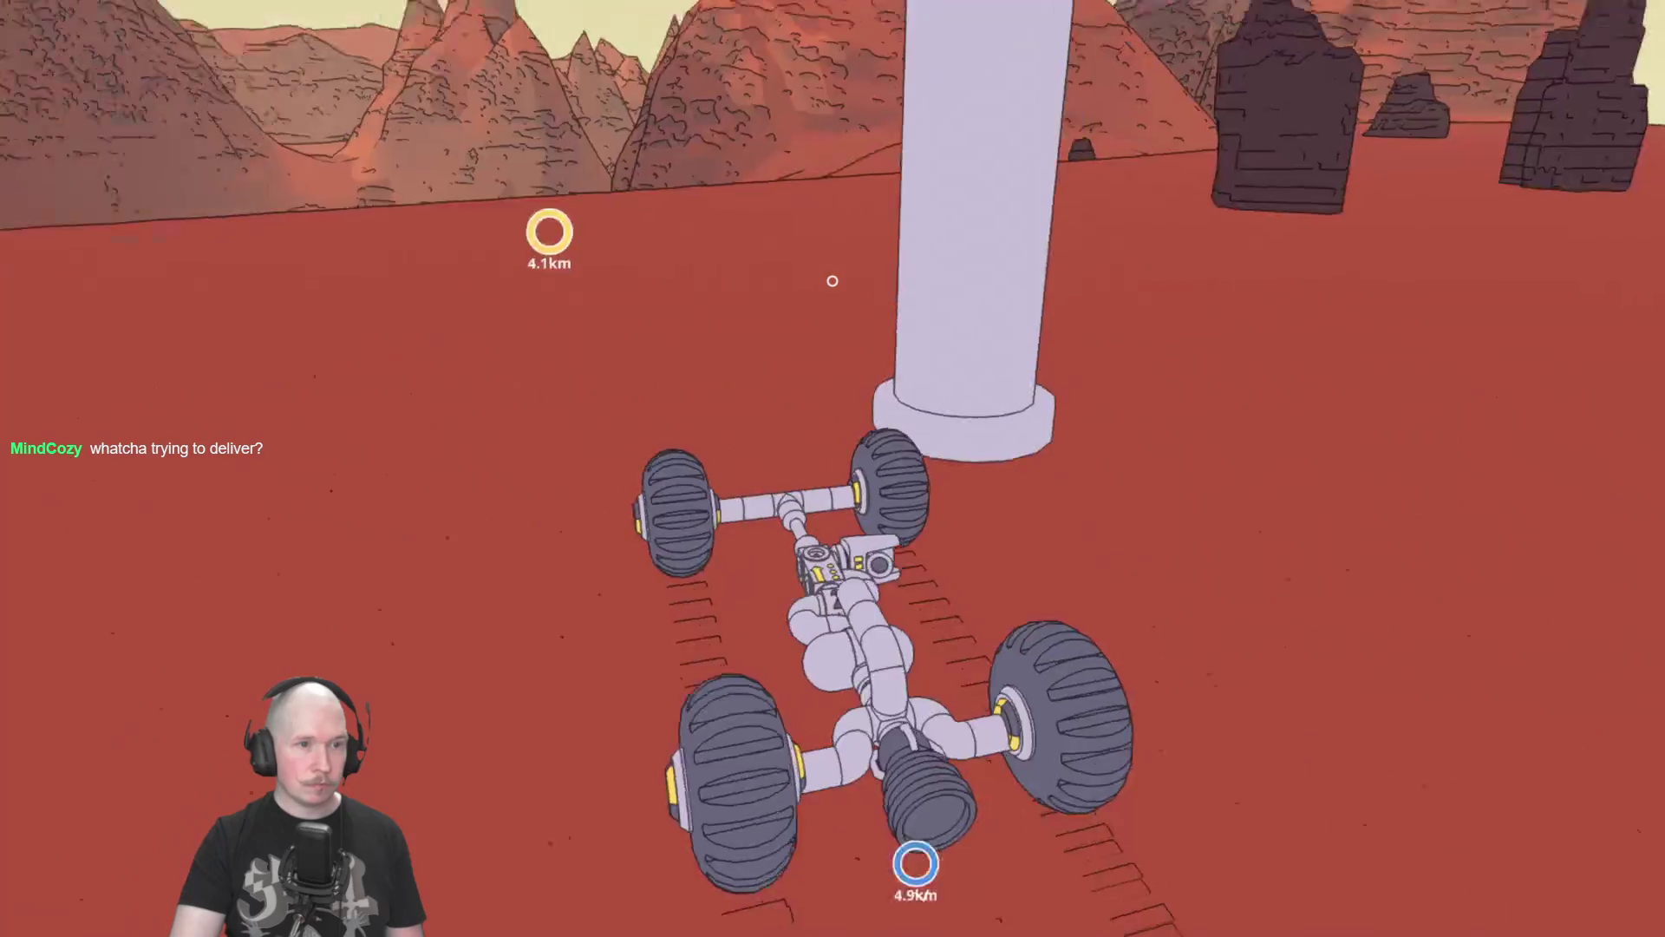
pyautogui.press('w')
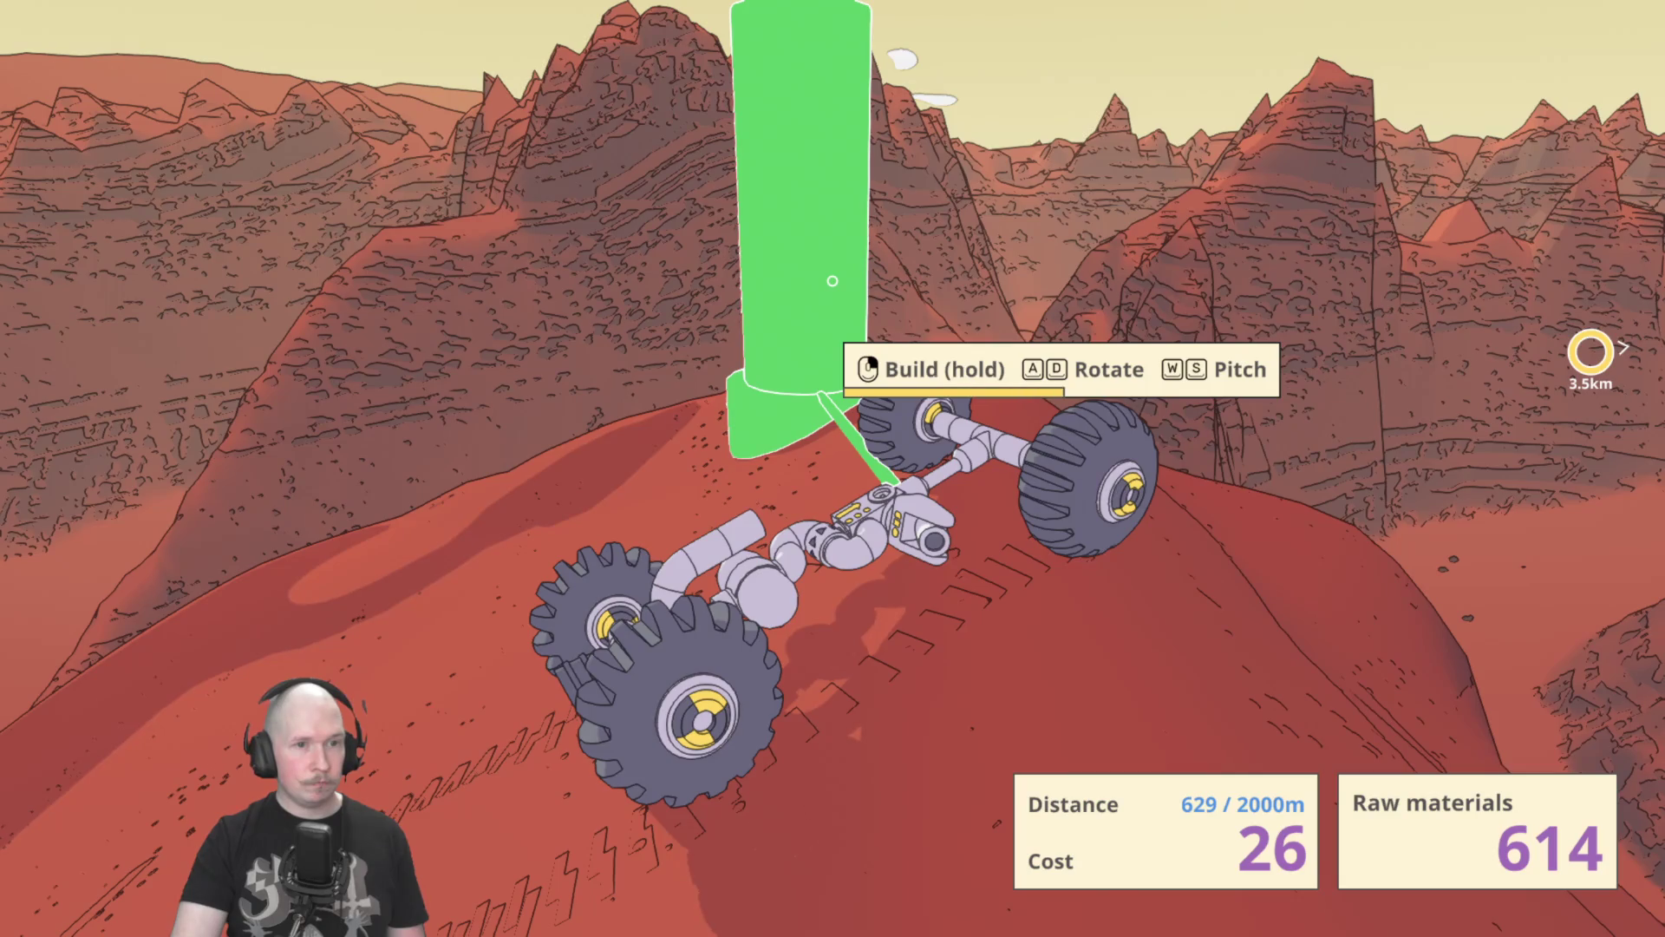
# Build the second support pillar on the ridge, 3.6km from the yellow marker.
pyautogui.click(832, 280)
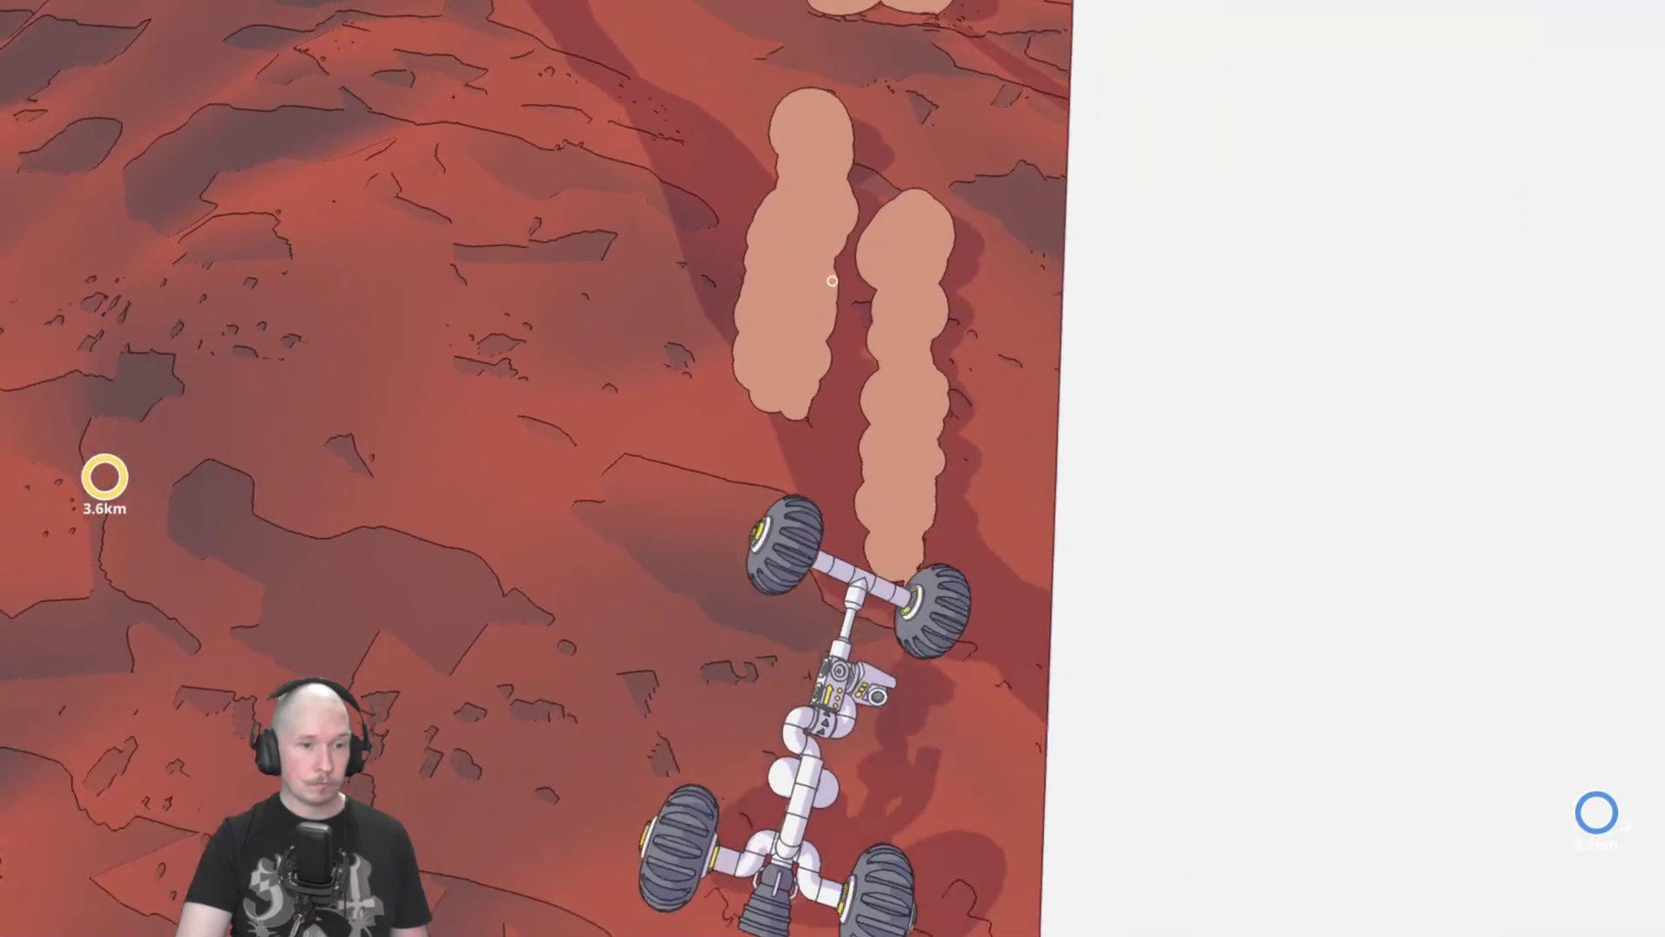
# Switch the rover's control channels and flip the overturned rover back upright.
pyautogui.press('e')
pyautogui.press('q')
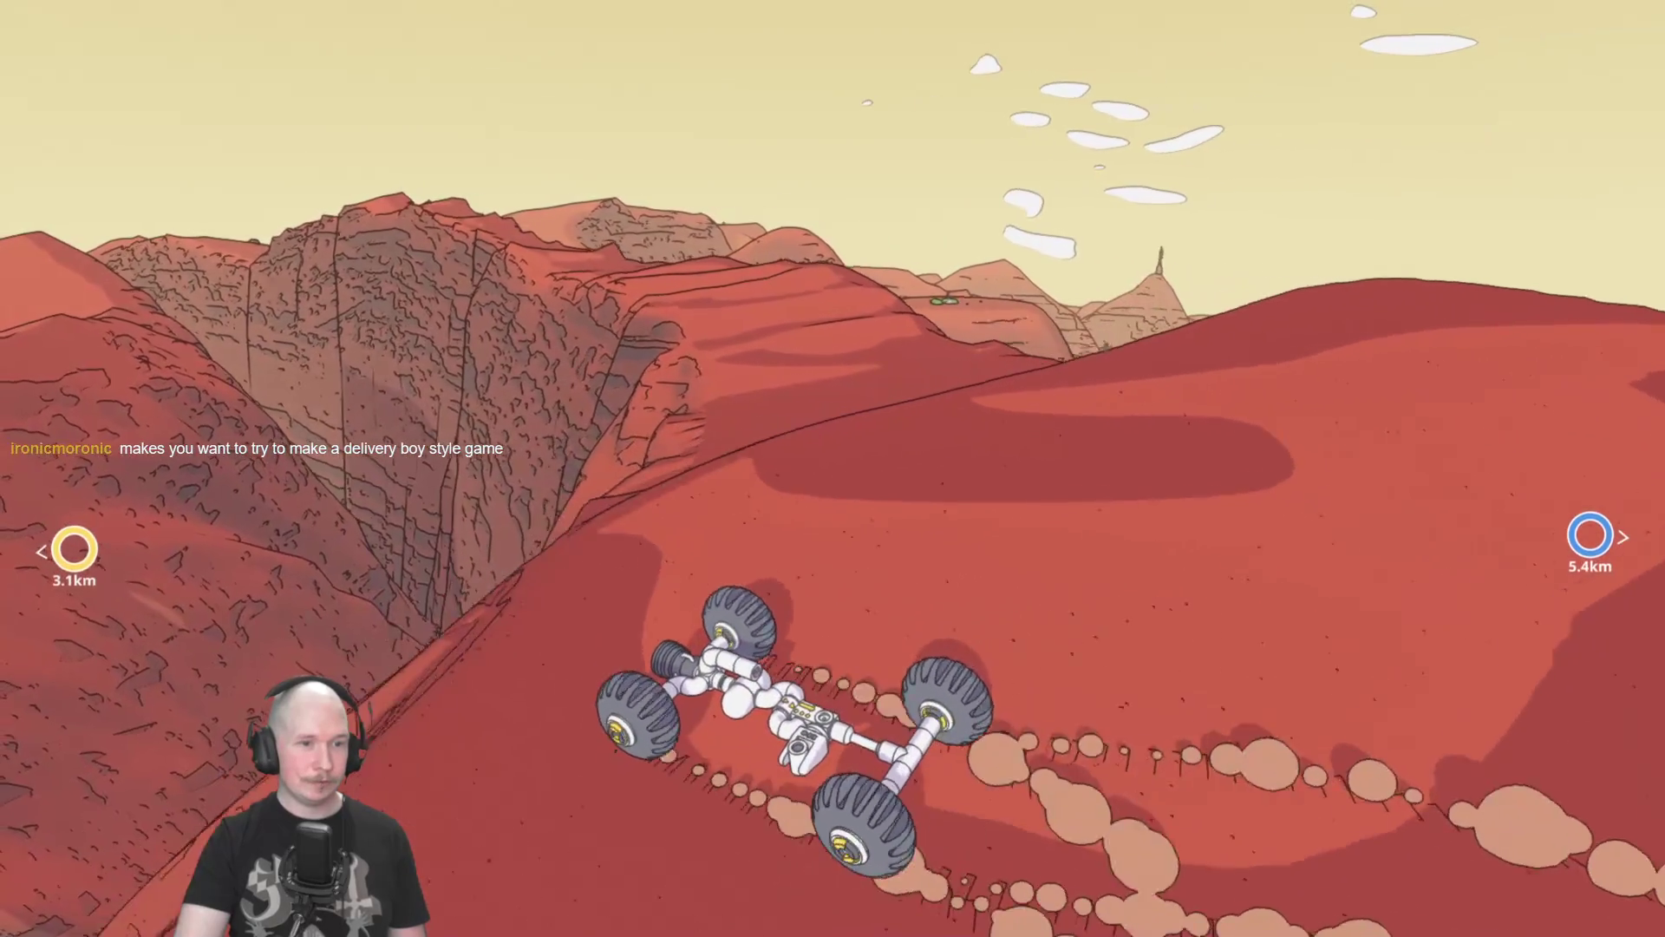
pyautogui.press('w')
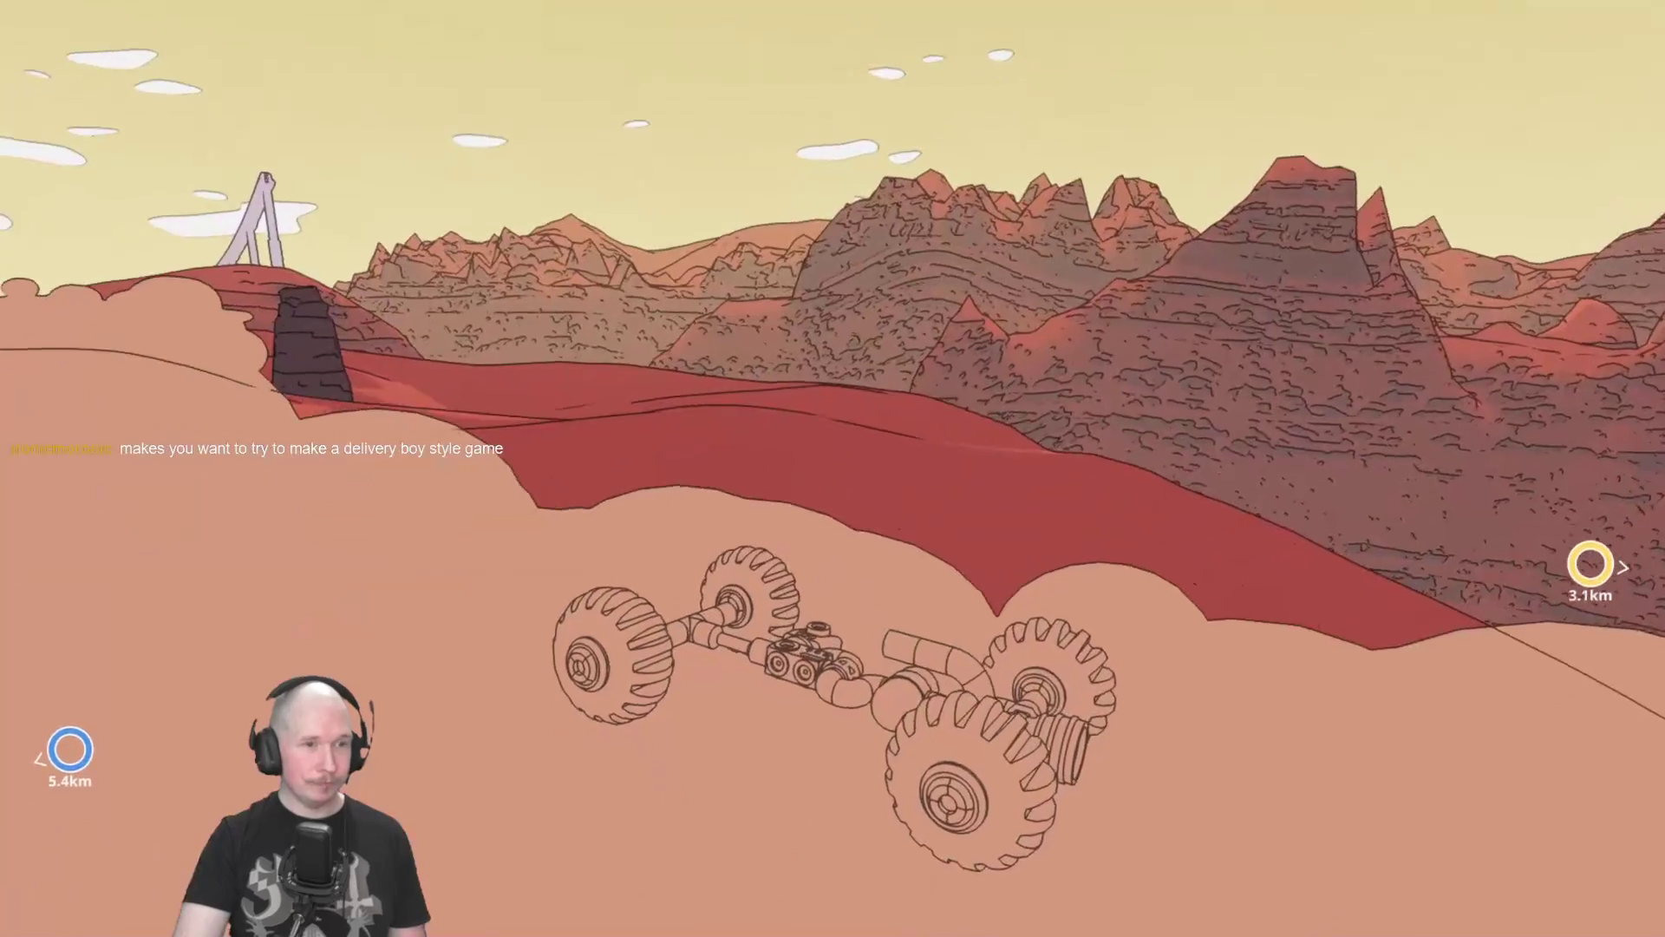
pyautogui.press('r')
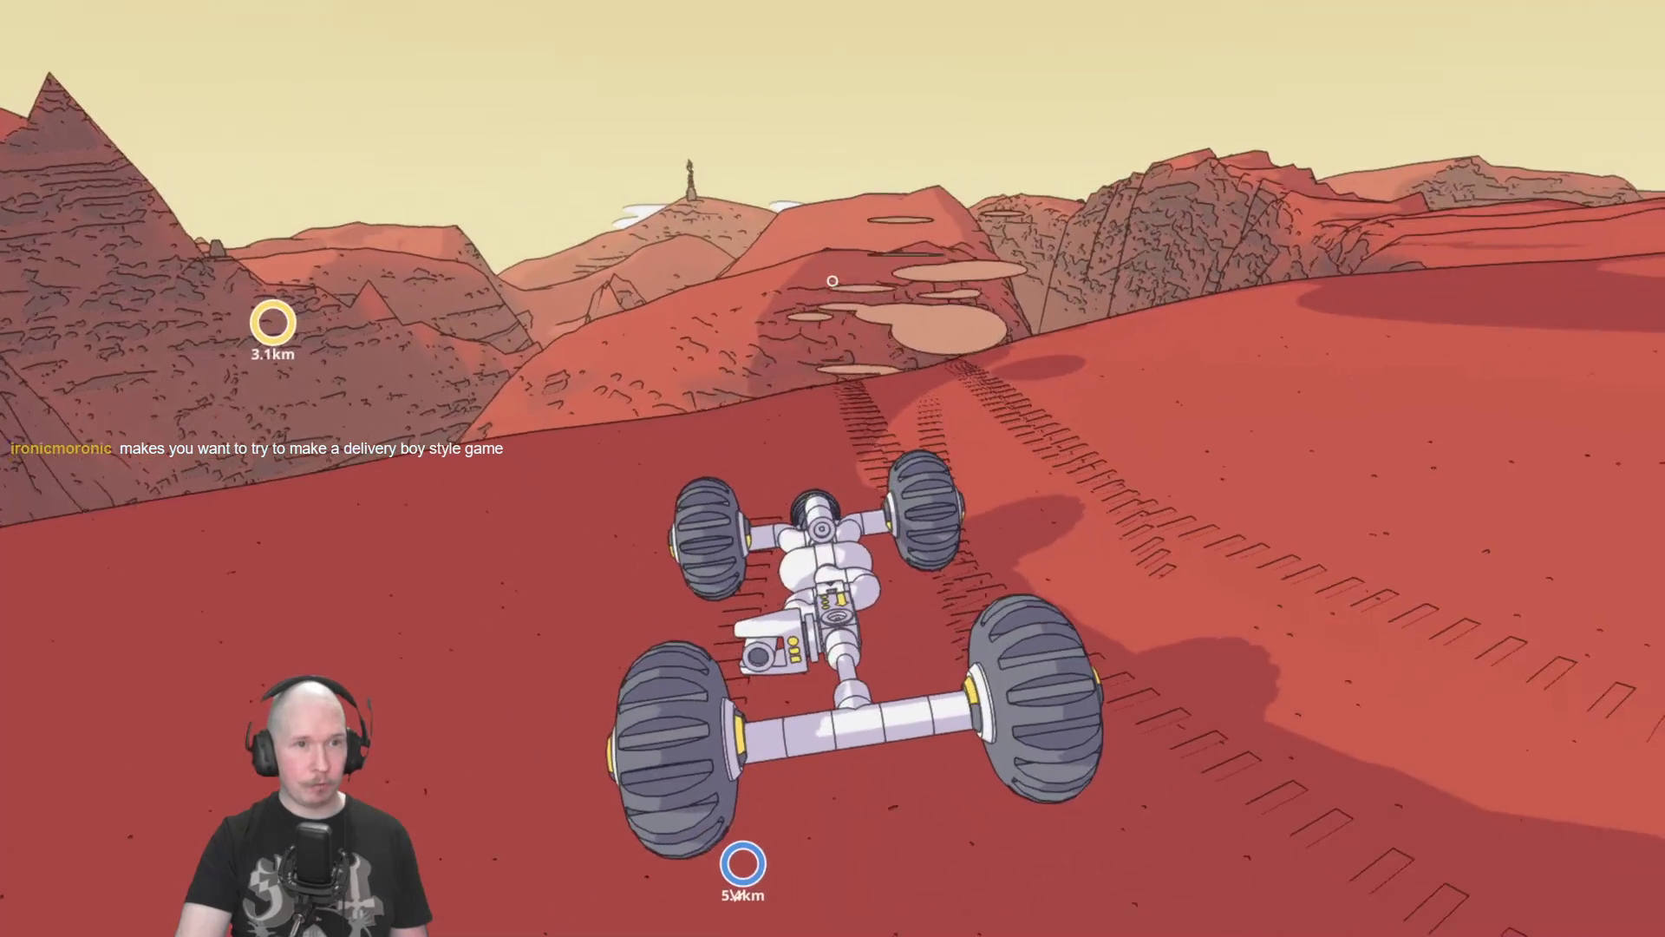
# Steer toward the yellow waypoint, boosting up the red rock slope to 2.9km out.
pyautogui.press('d')
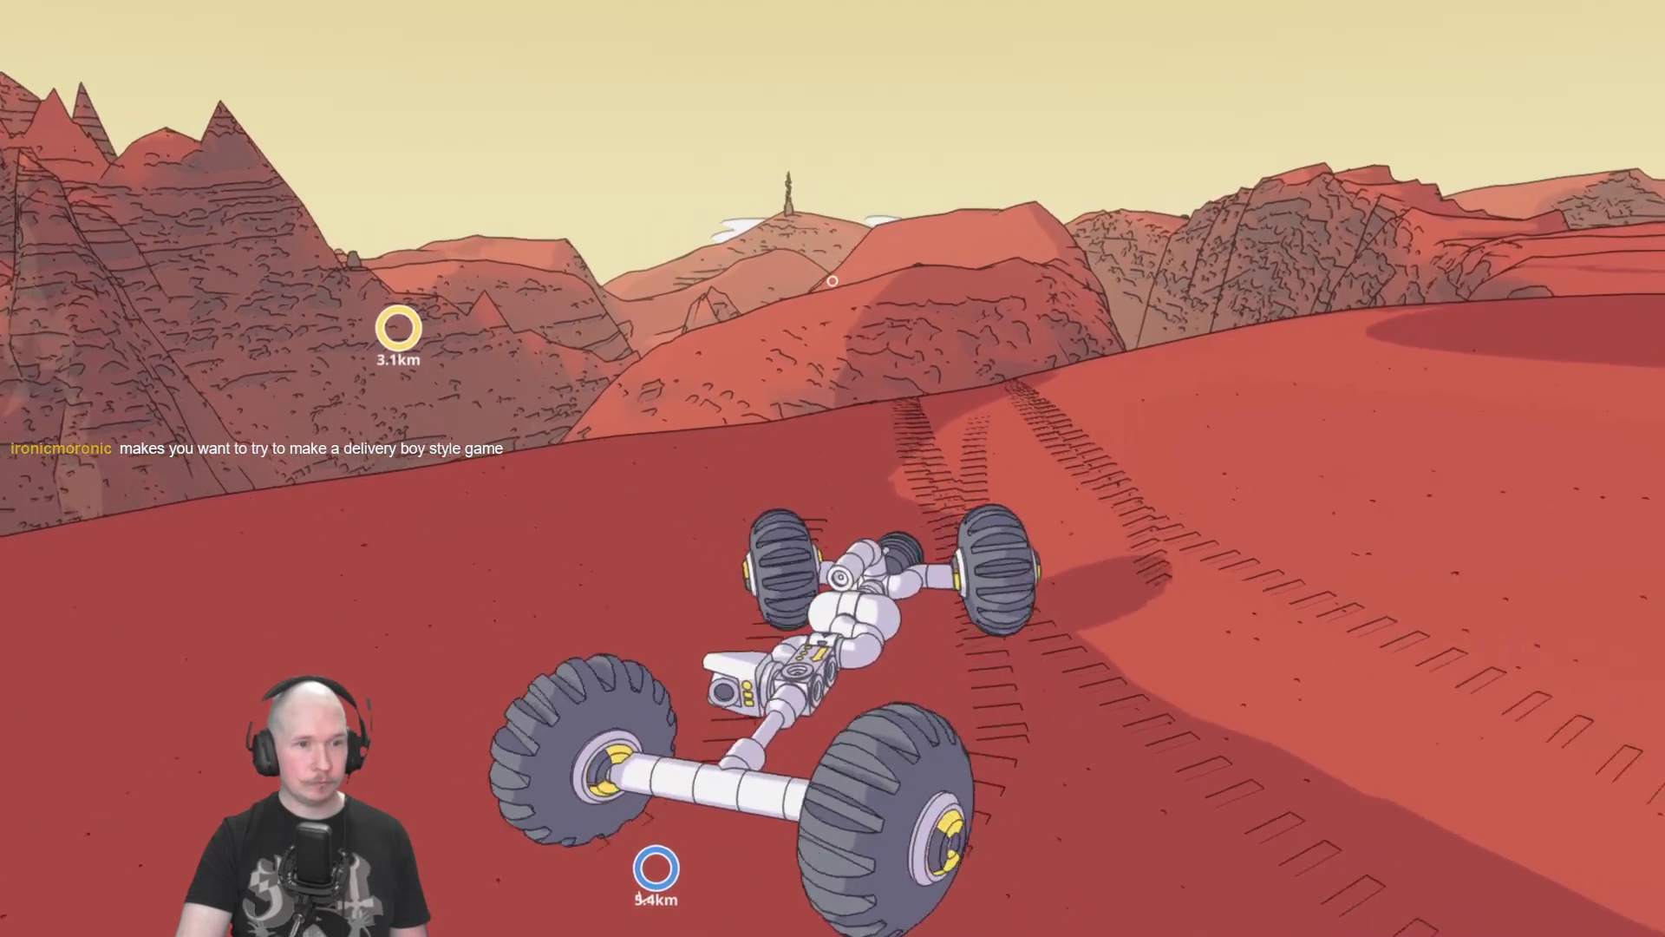
pyautogui.press('w')
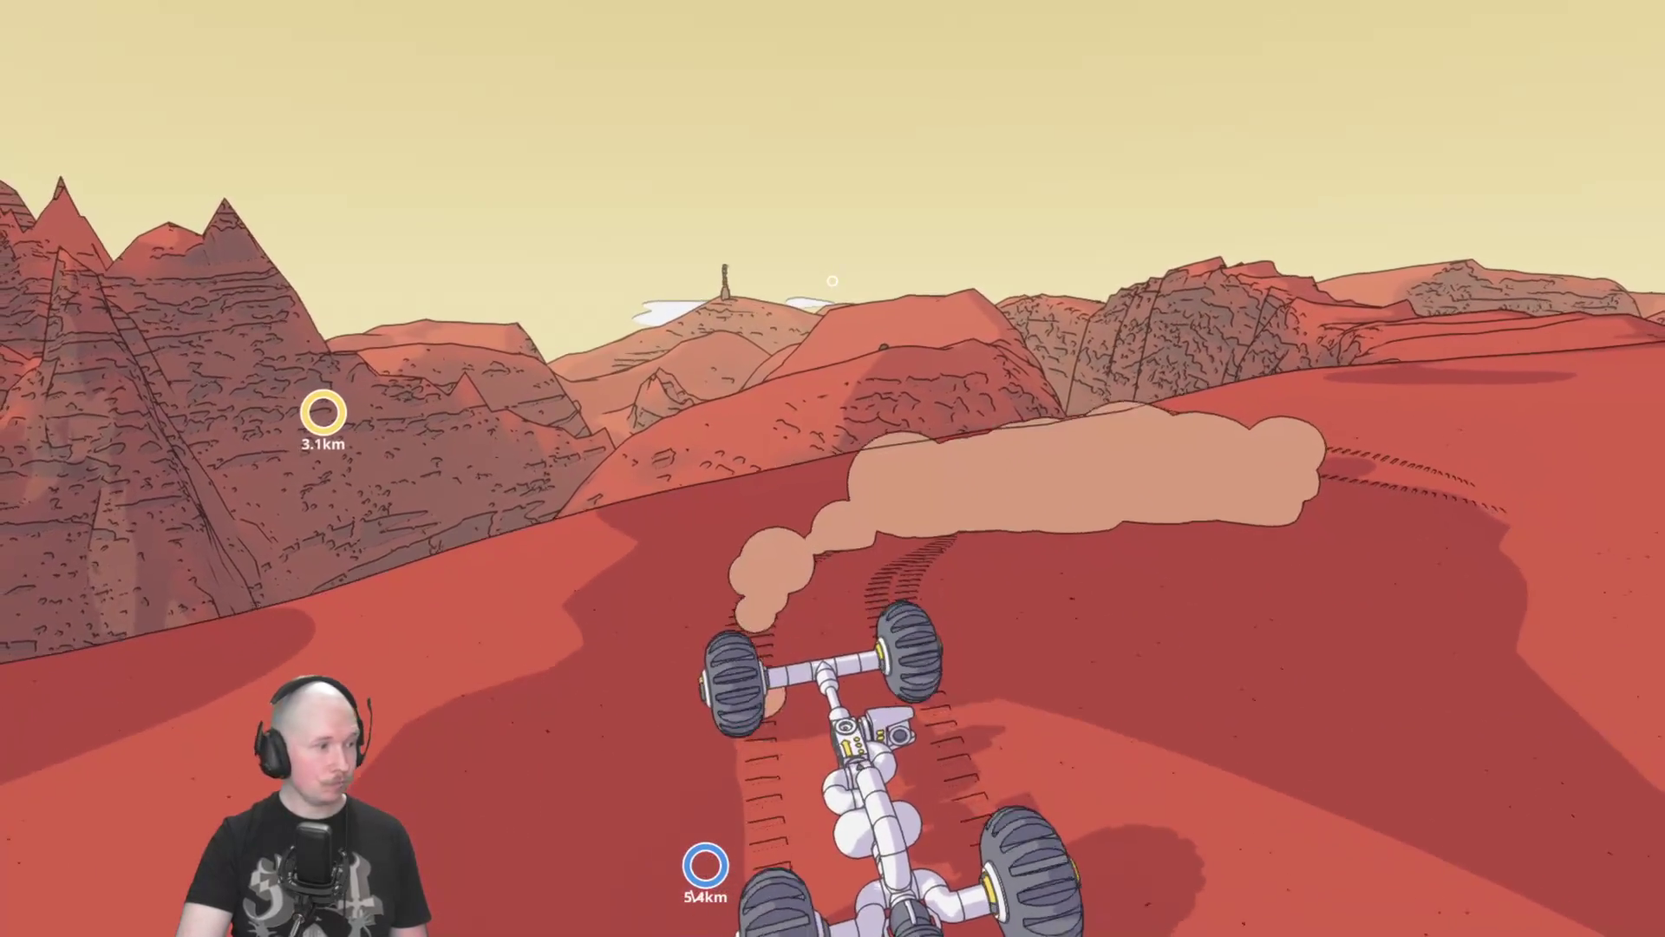
pyautogui.press('d')
pyautogui.press('a')
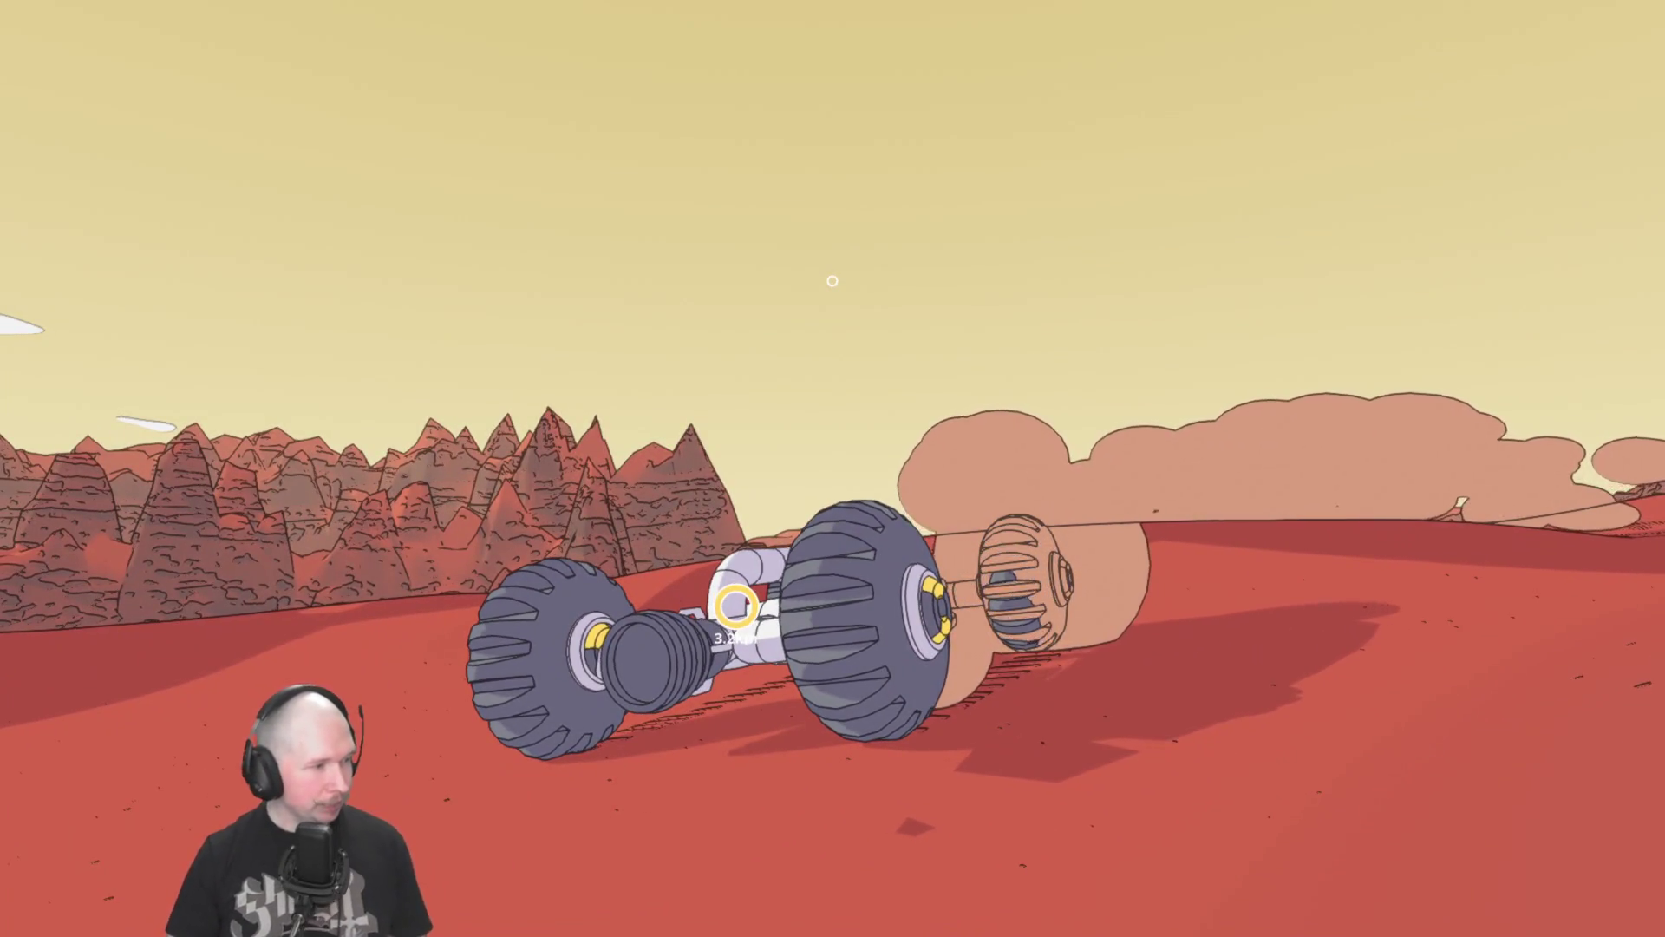
pyautogui.press('w')
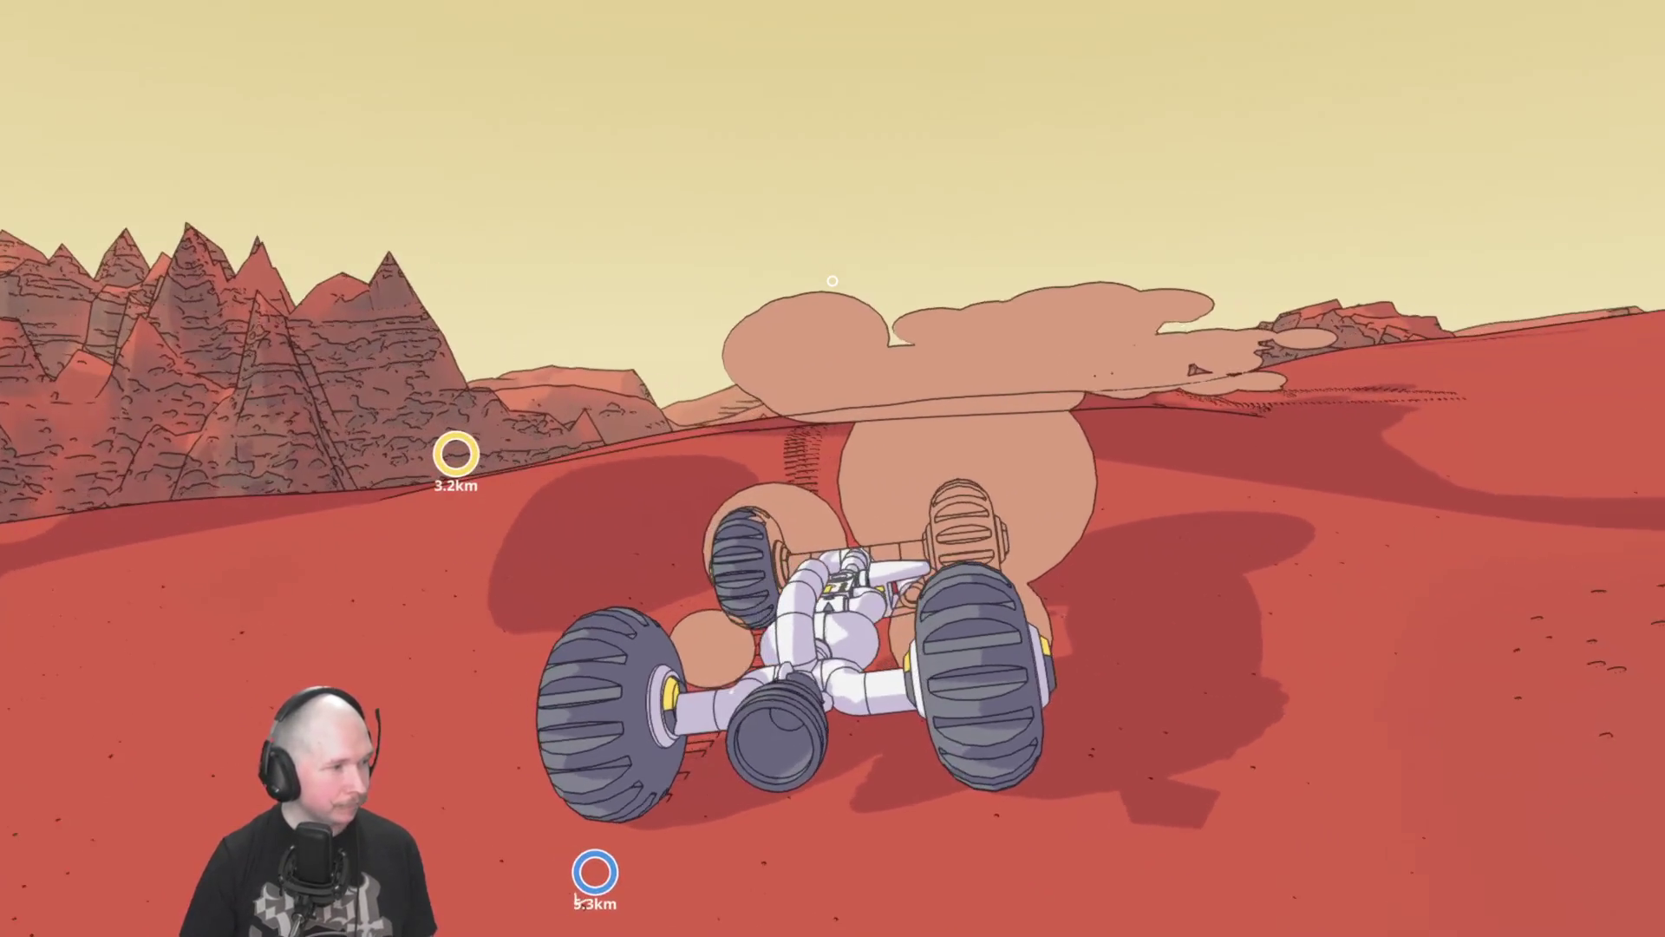
pyautogui.press('w')
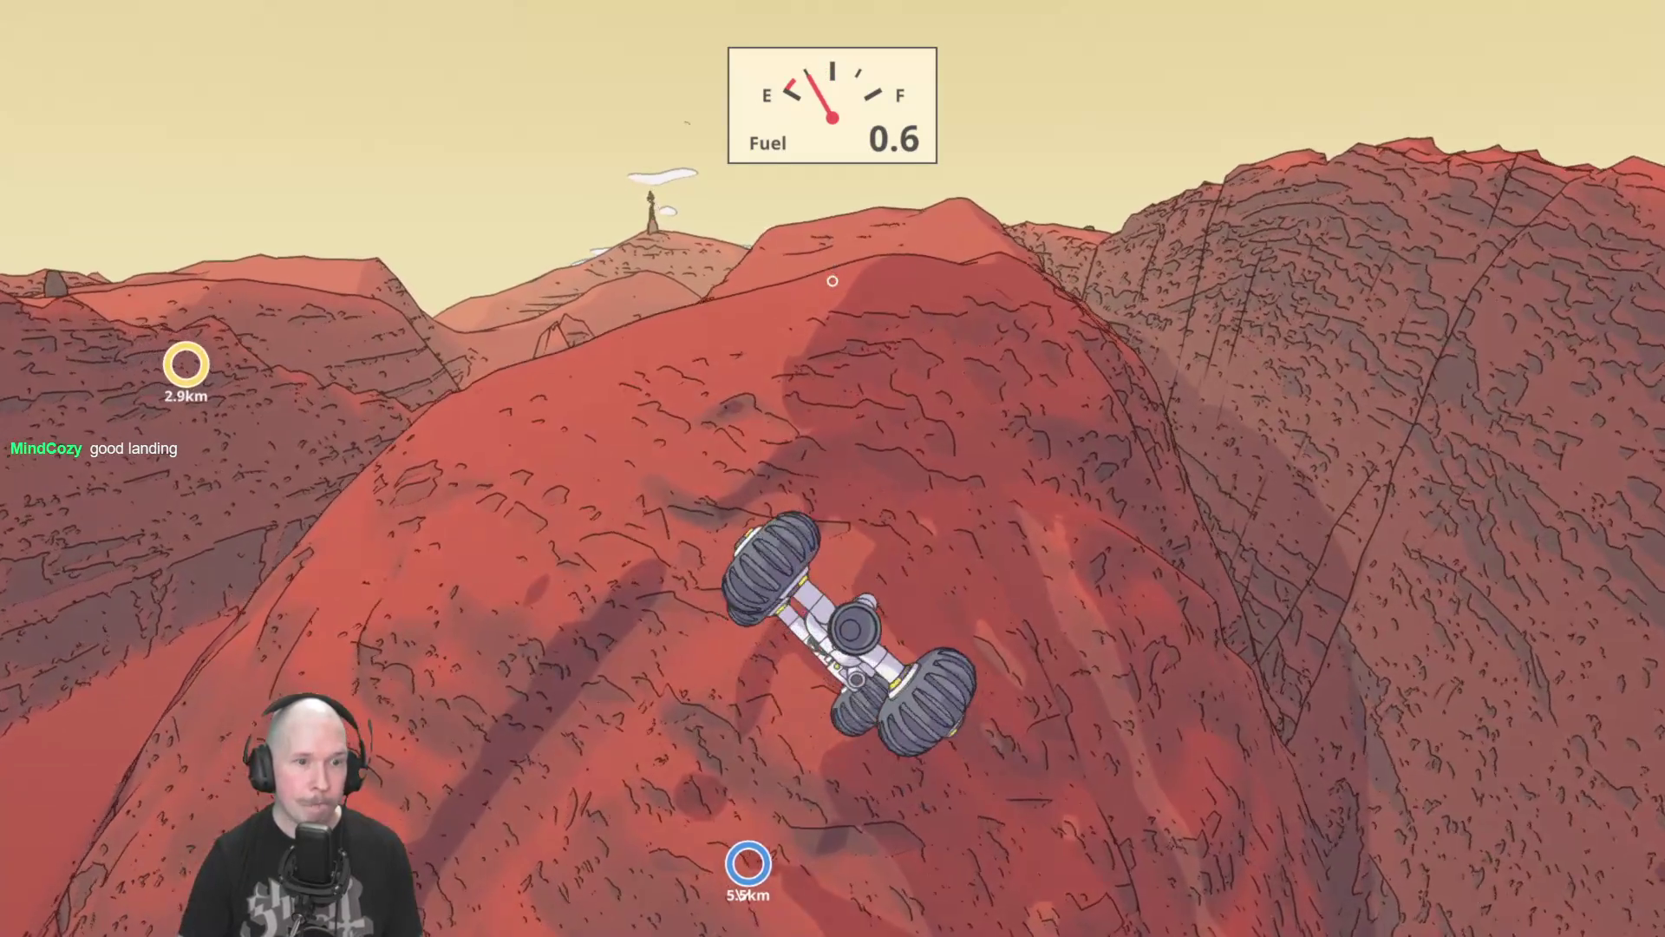
# Fire the thruster to right the rover and climb the red slope to 2.8km.
pyautogui.press('space')
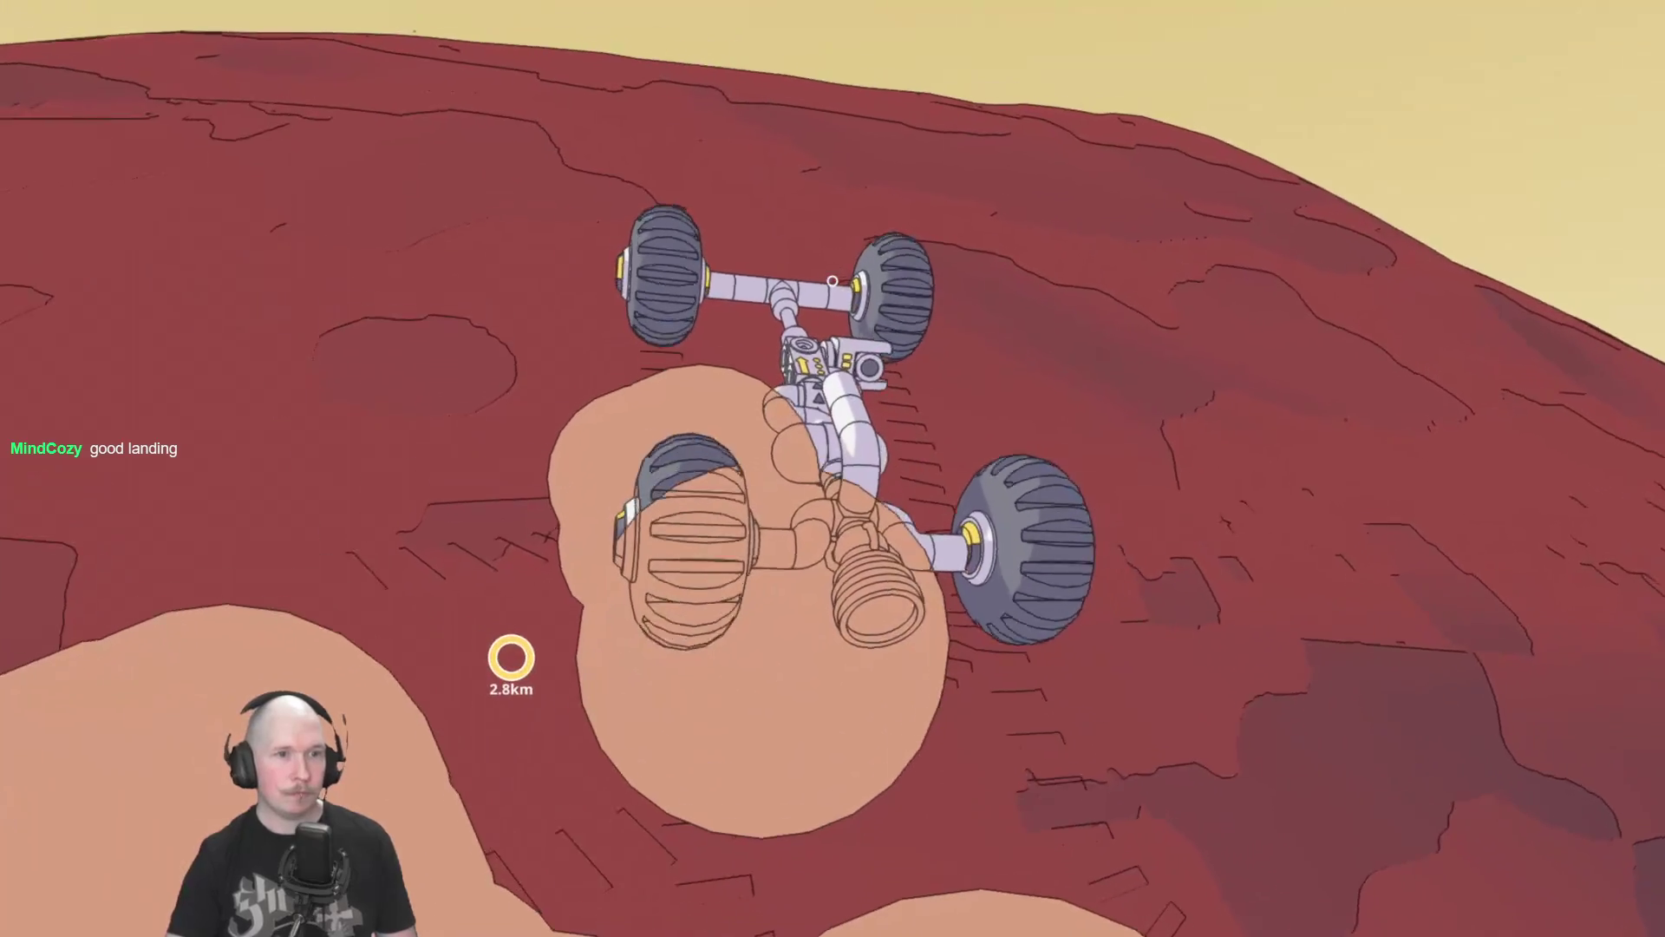
pyautogui.press('w')
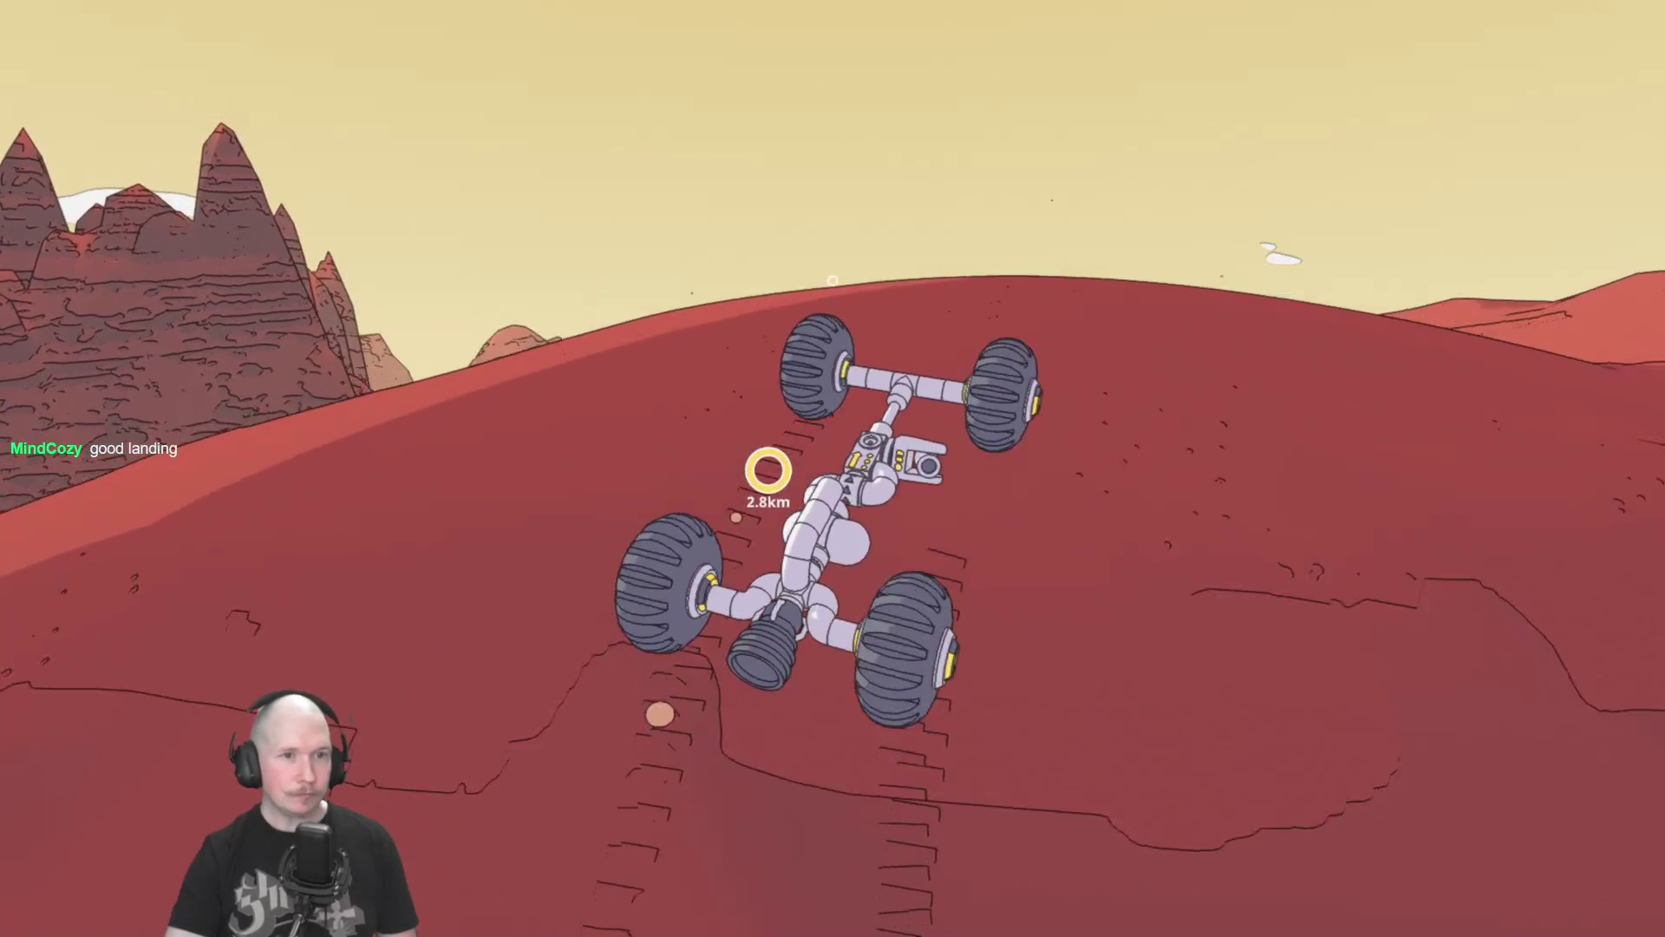
pyautogui.press('w')
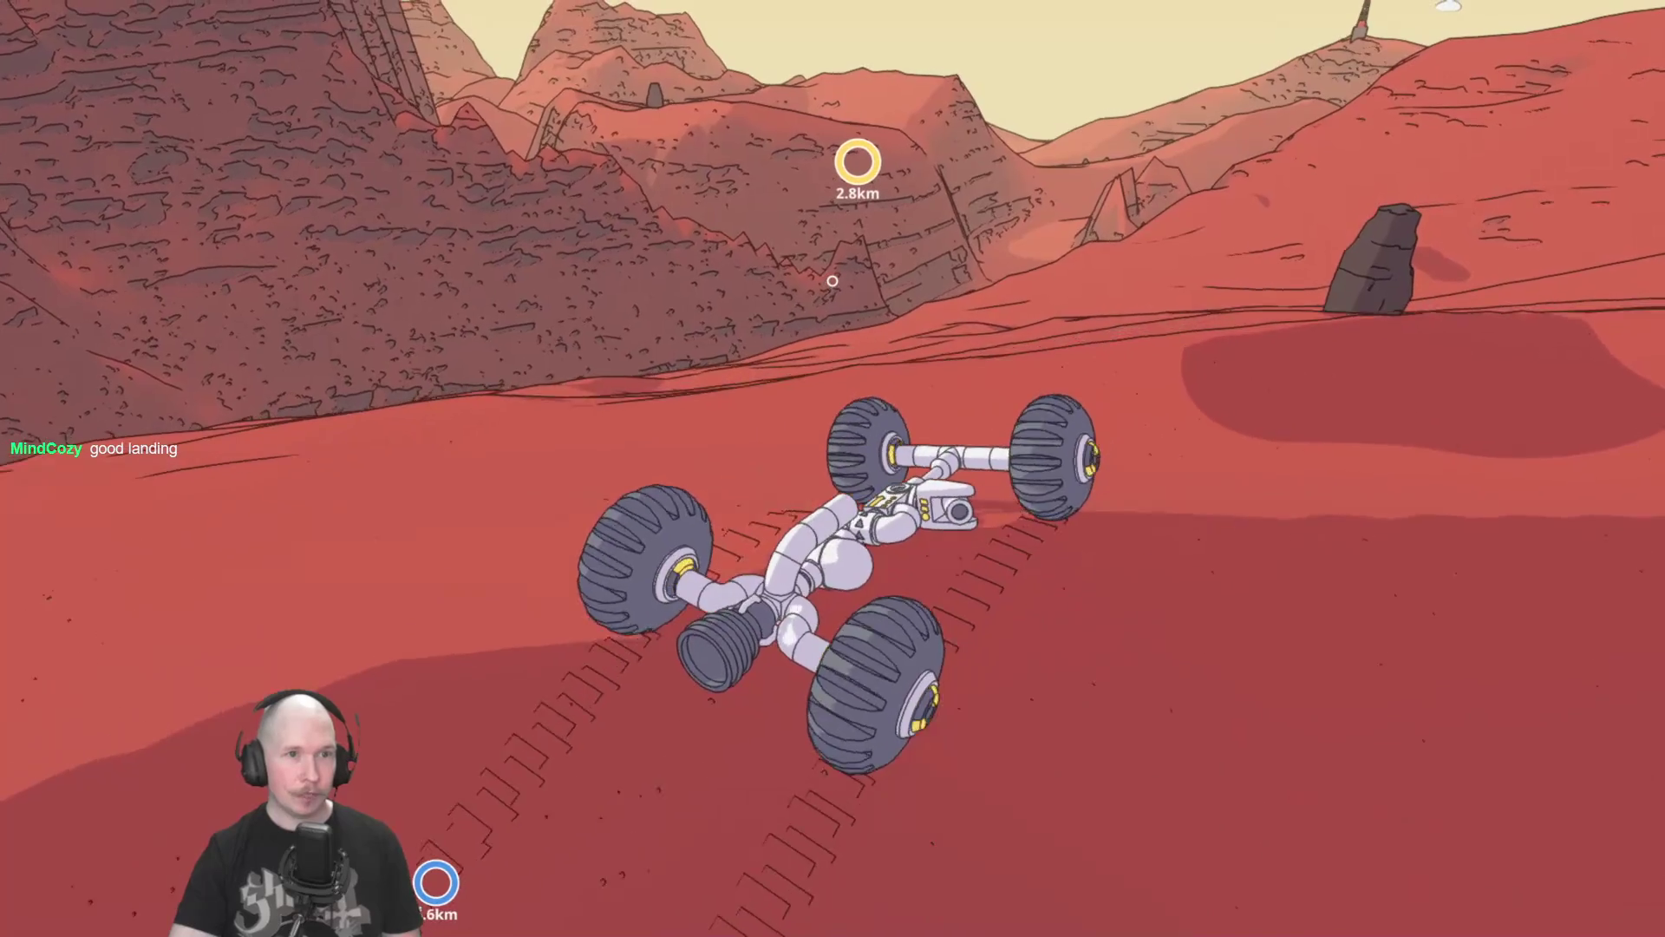
pyautogui.press('w')
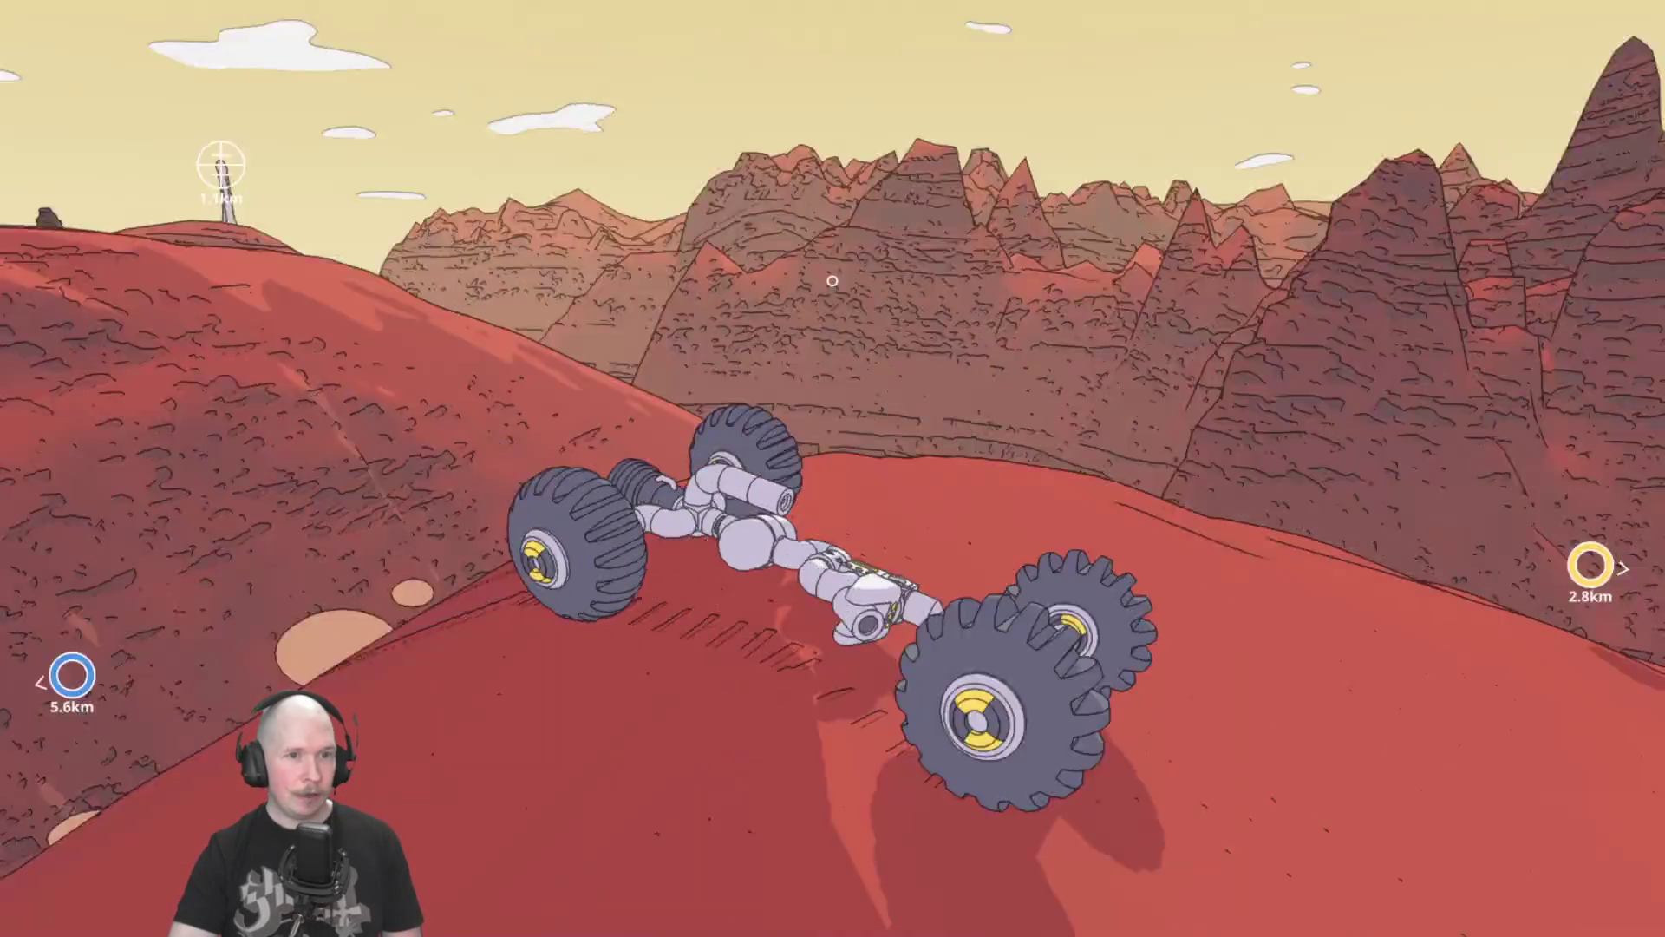
# Check the Build Monorail route on the zoomed map, then resume driving up the red slope.
pyautogui.press('w')
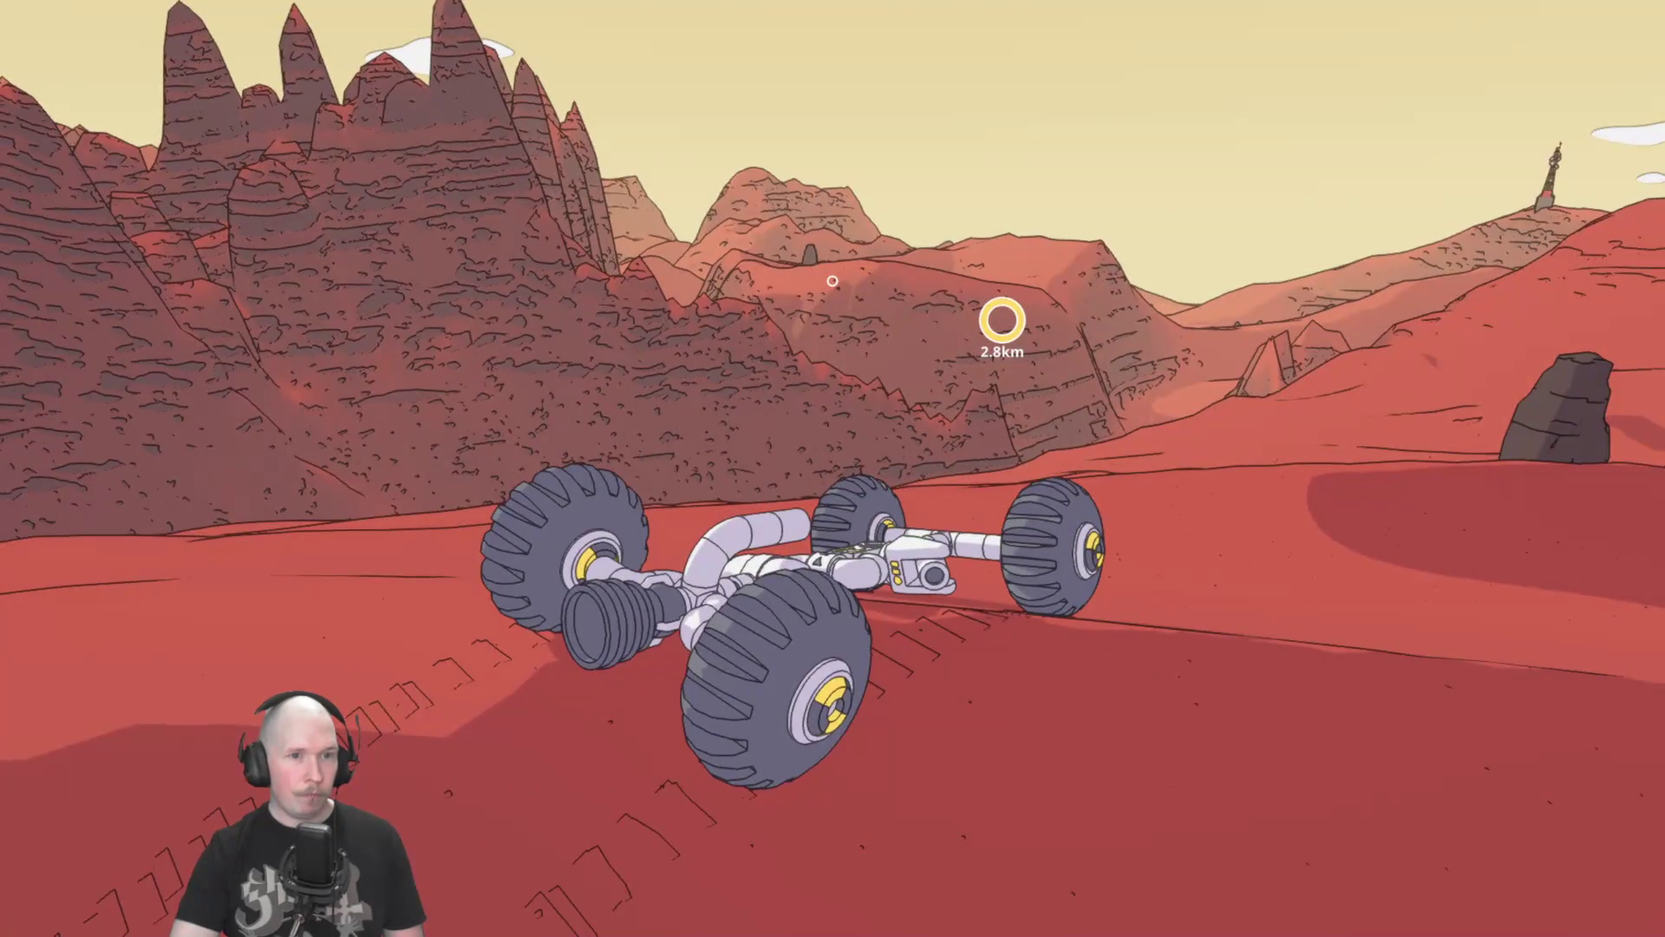
pyautogui.press('m')
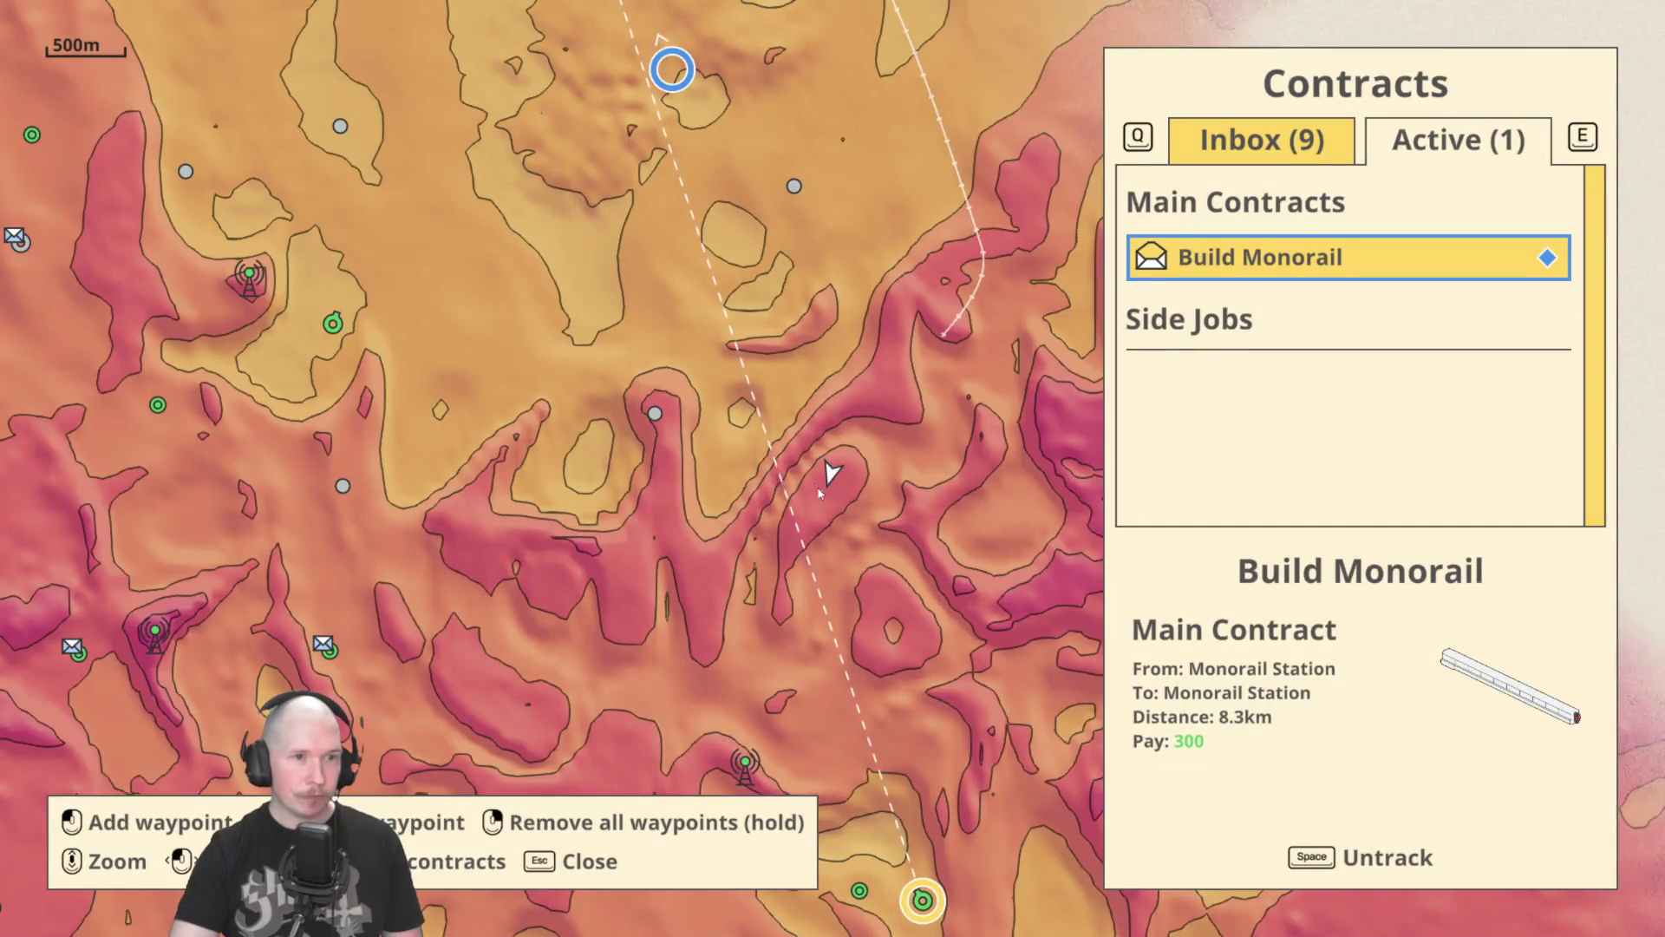
pyautogui.scroll(2, 824, 499)
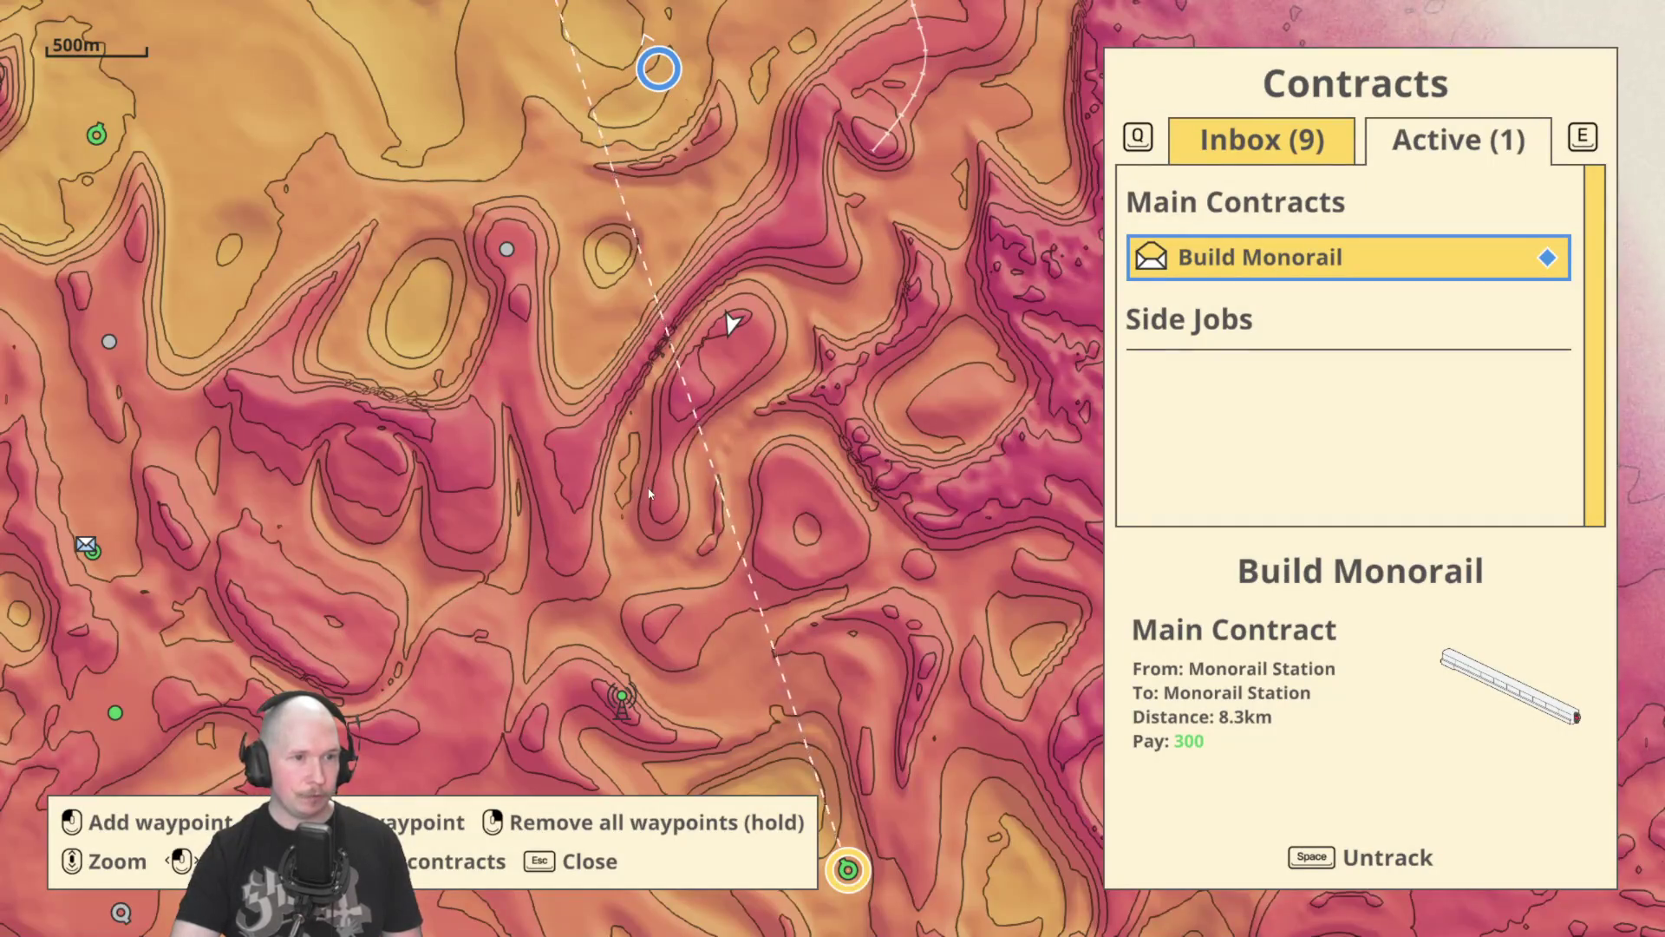
pyautogui.scroll(3, 648, 492)
pyautogui.scroll(-3, 552, 506)
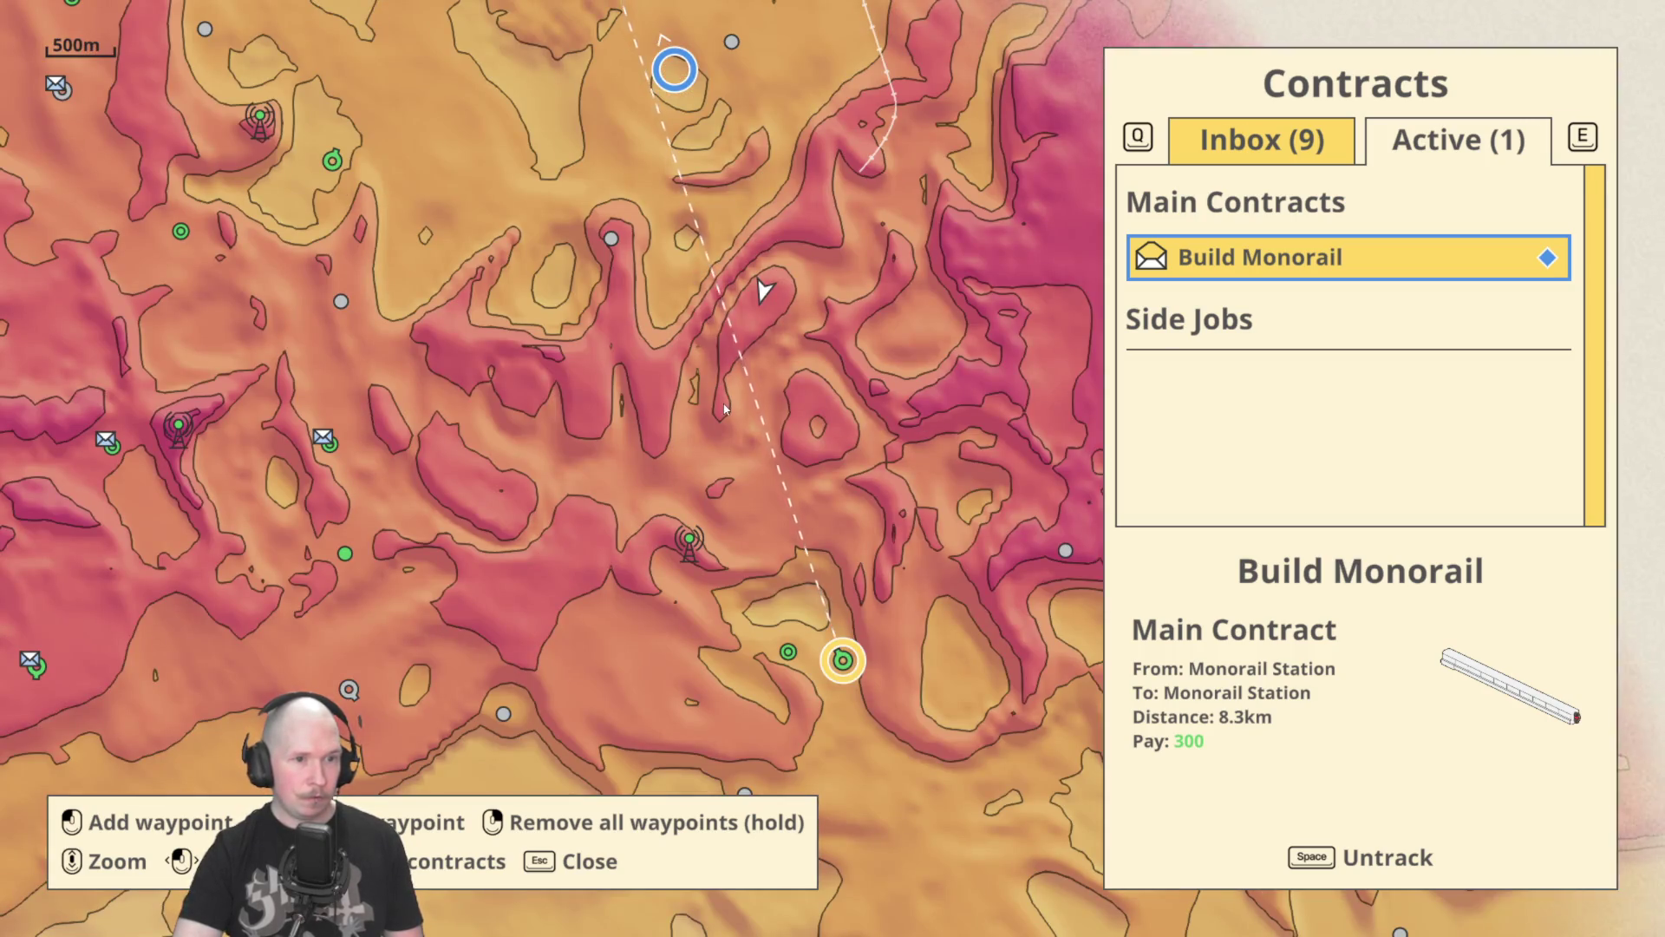
pyautogui.scroll(2, 713, 485)
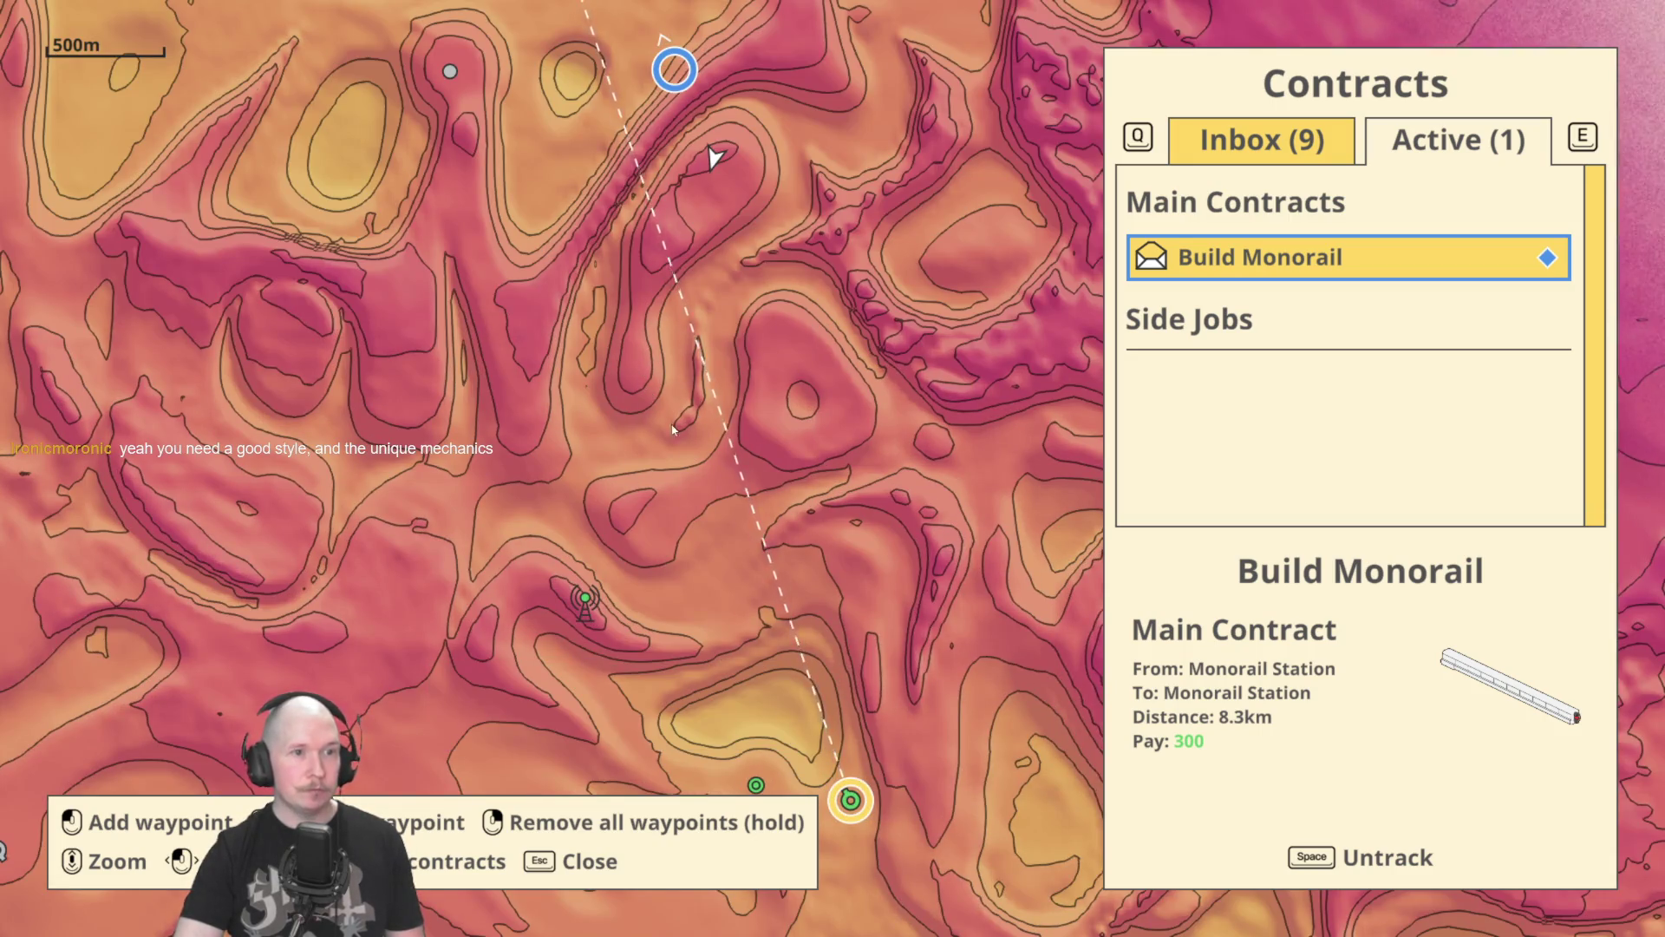
pyautogui.scroll(-2, 731, 459)
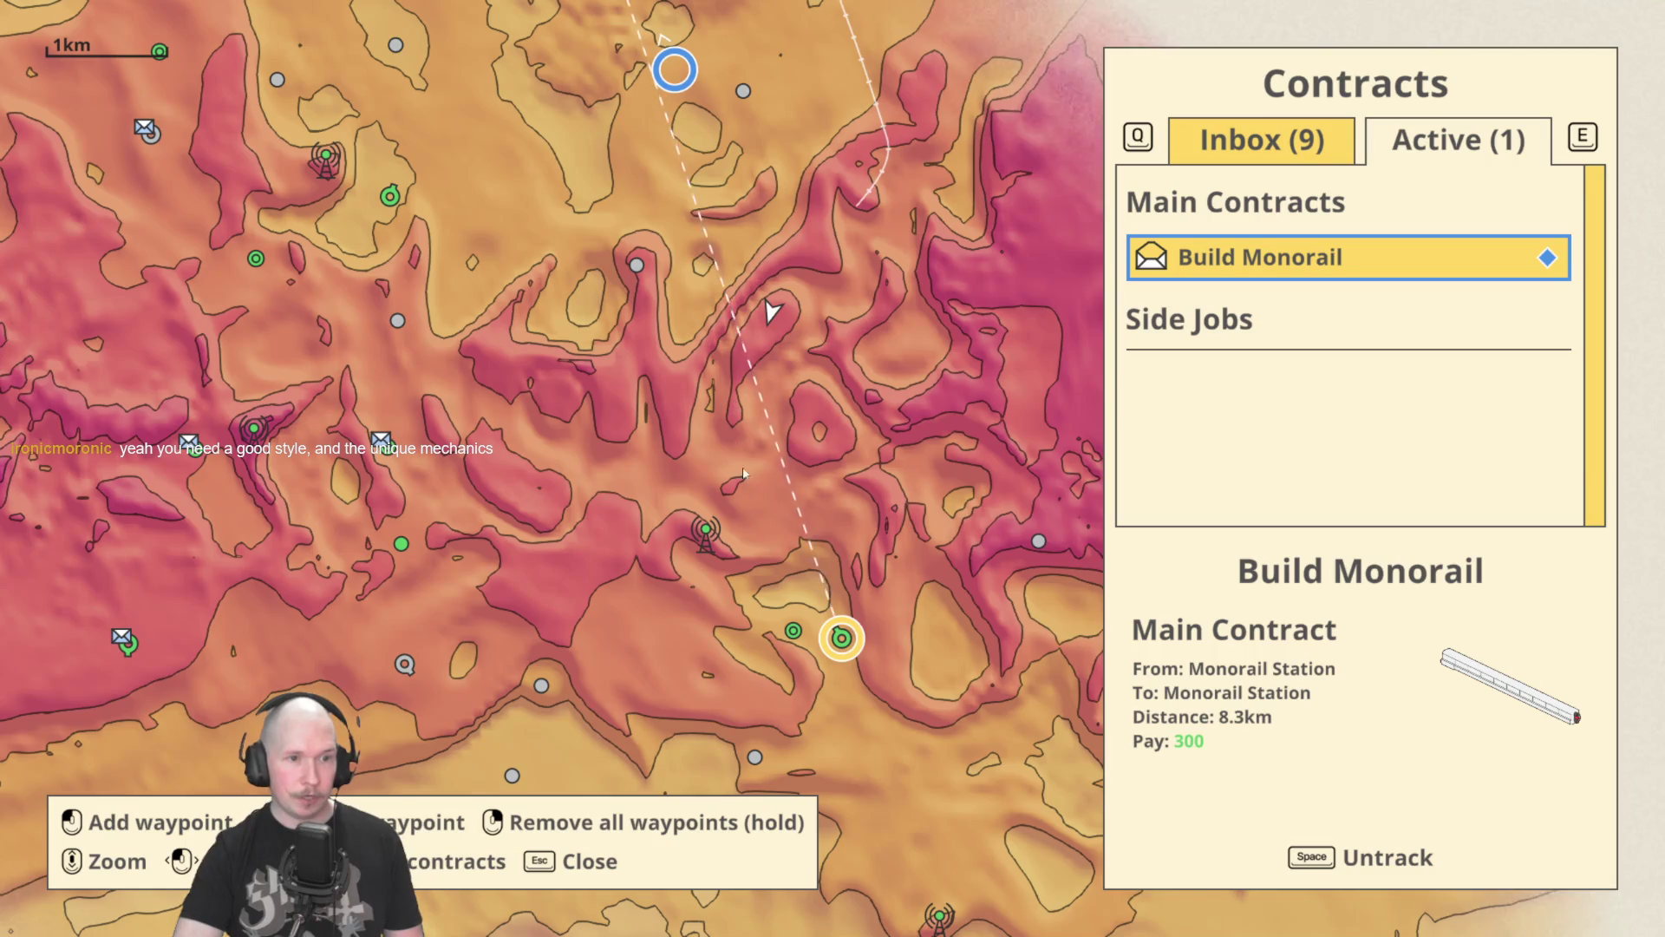
pyautogui.moveTo(805, 503); pyautogui.dragTo(818, 651)
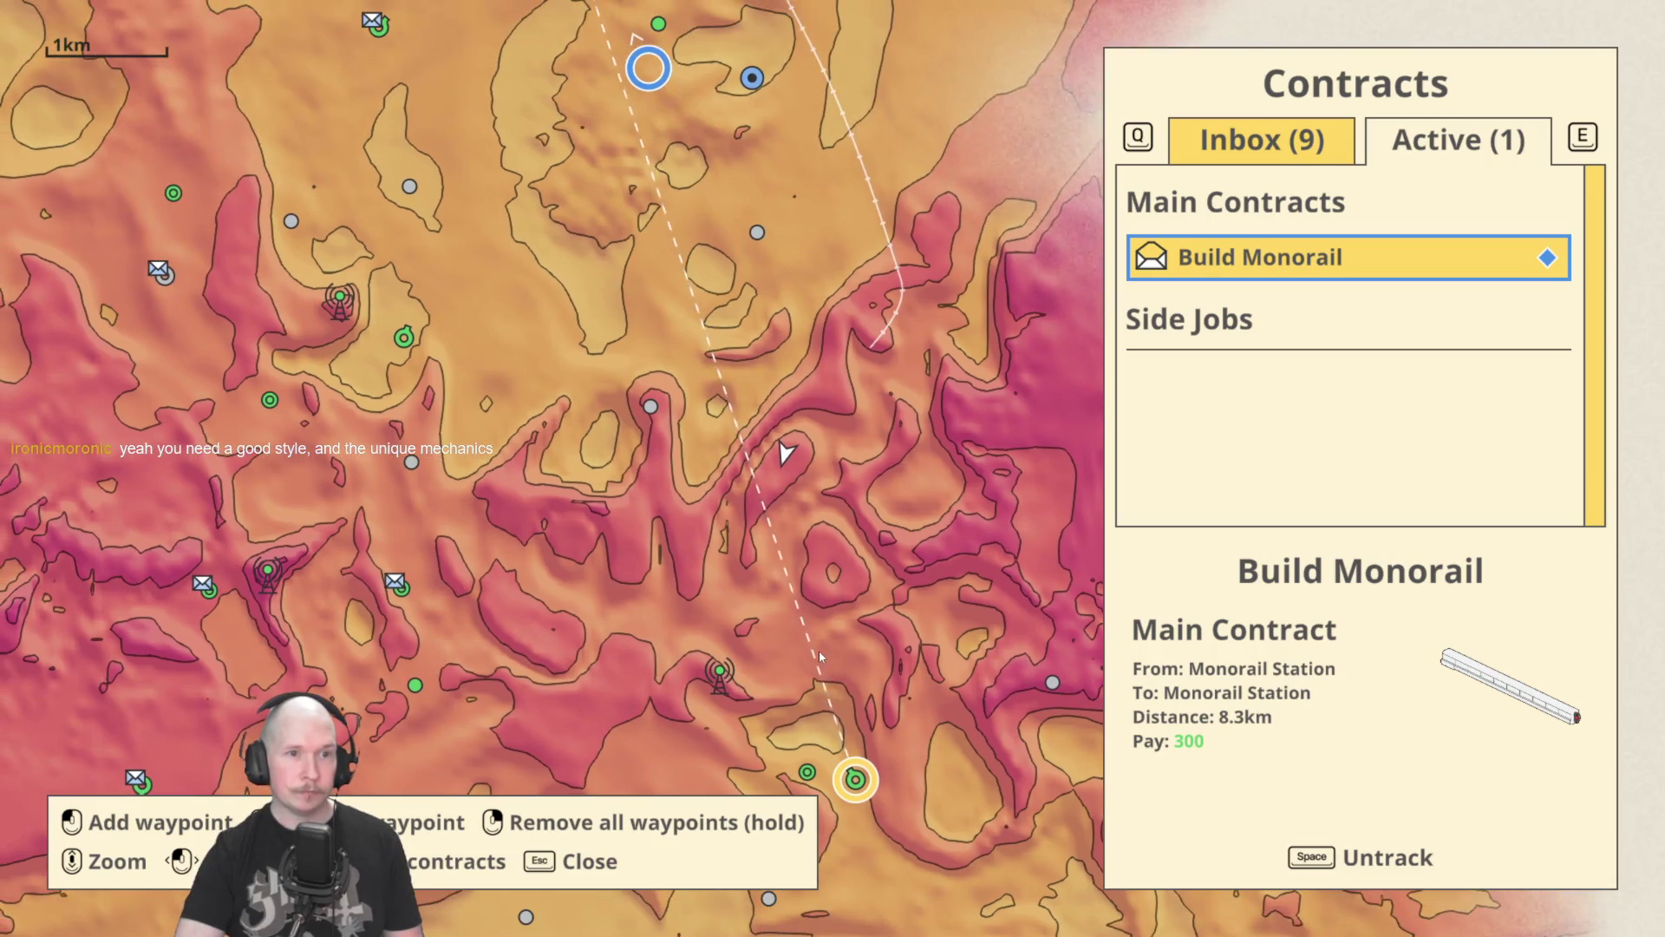
pyautogui.press('Escape')
pyautogui.press('w')
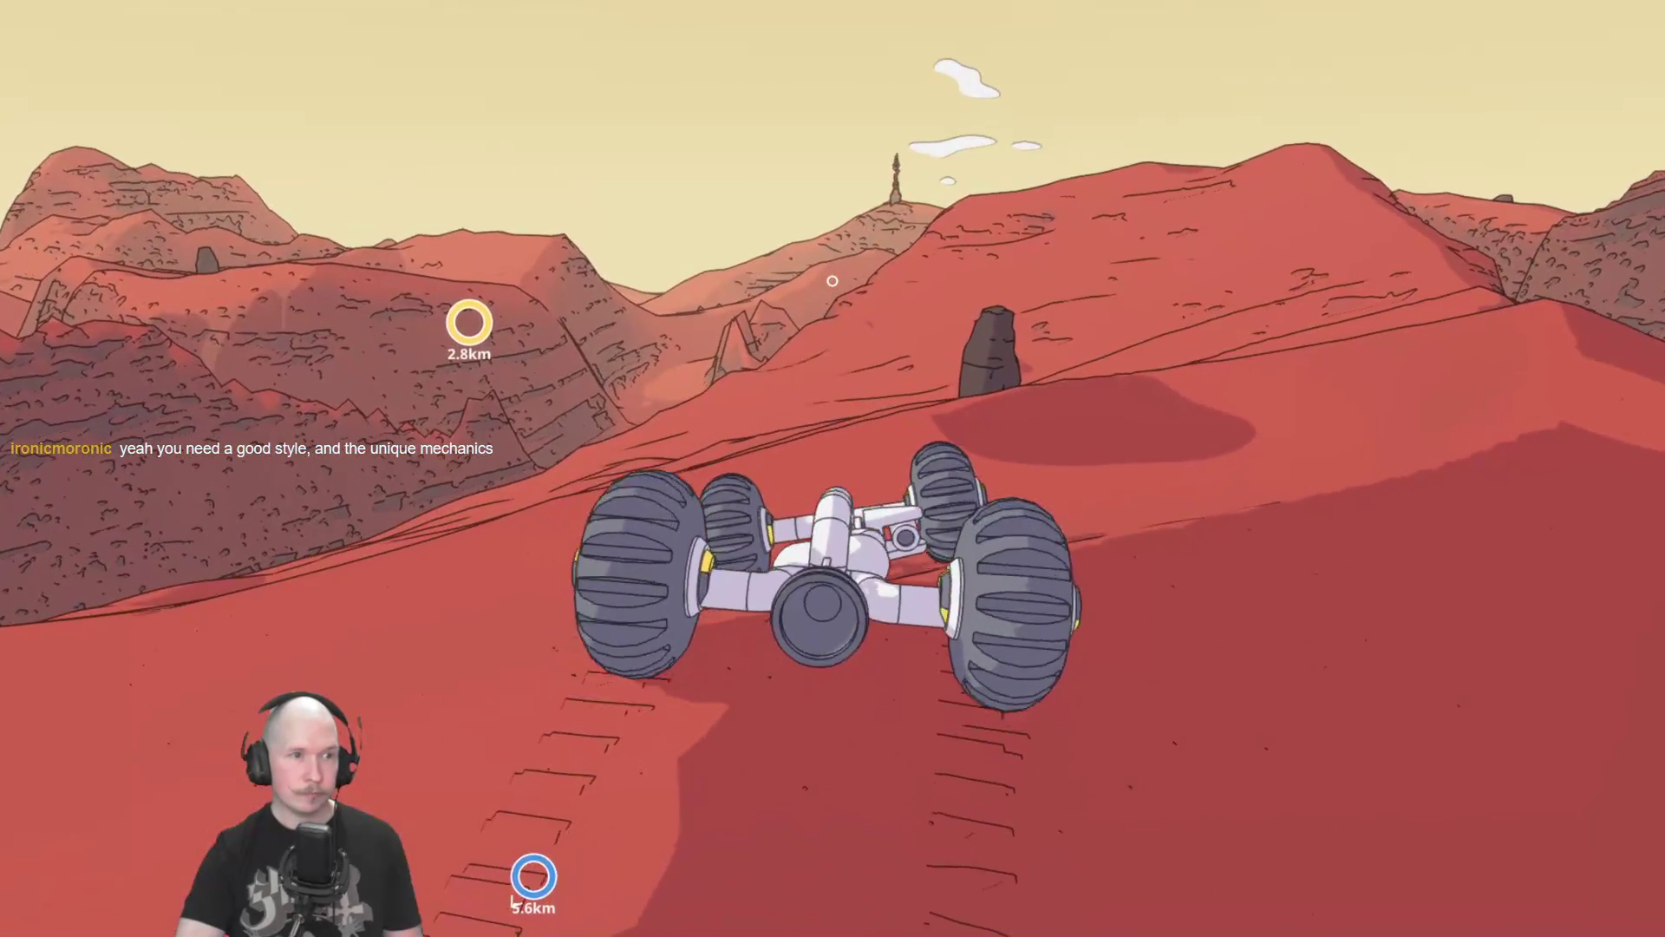
# Steer the rover left up the dune and build a monorail support on the red hilltop.
pyautogui.press('a')
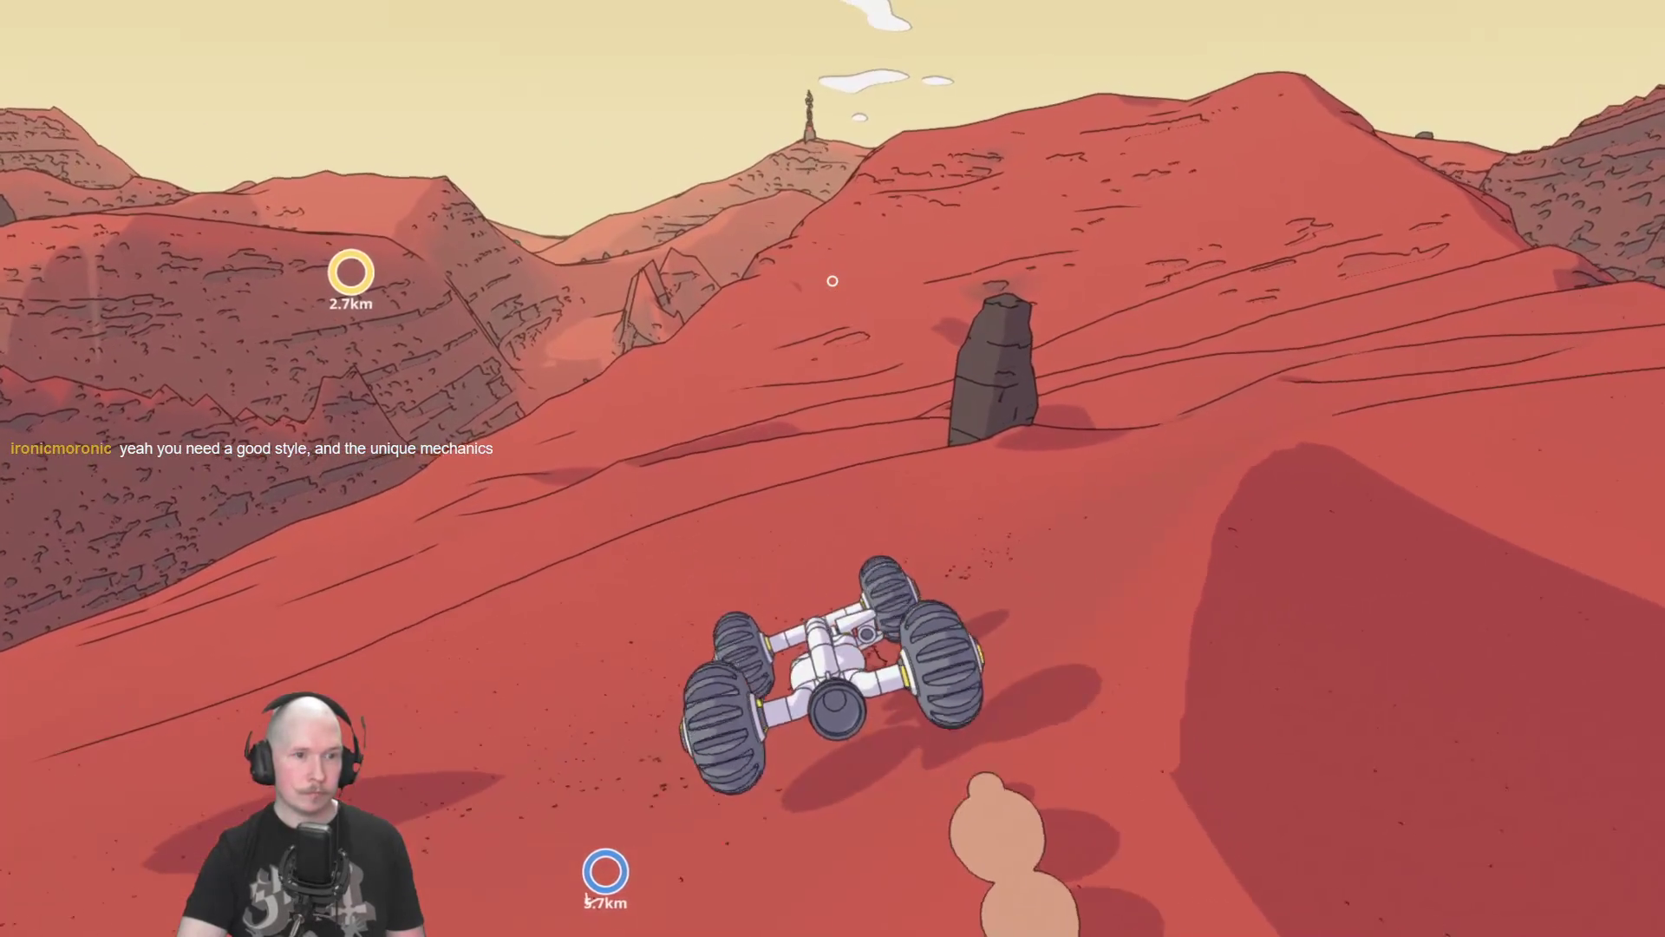
pyautogui.press('a')
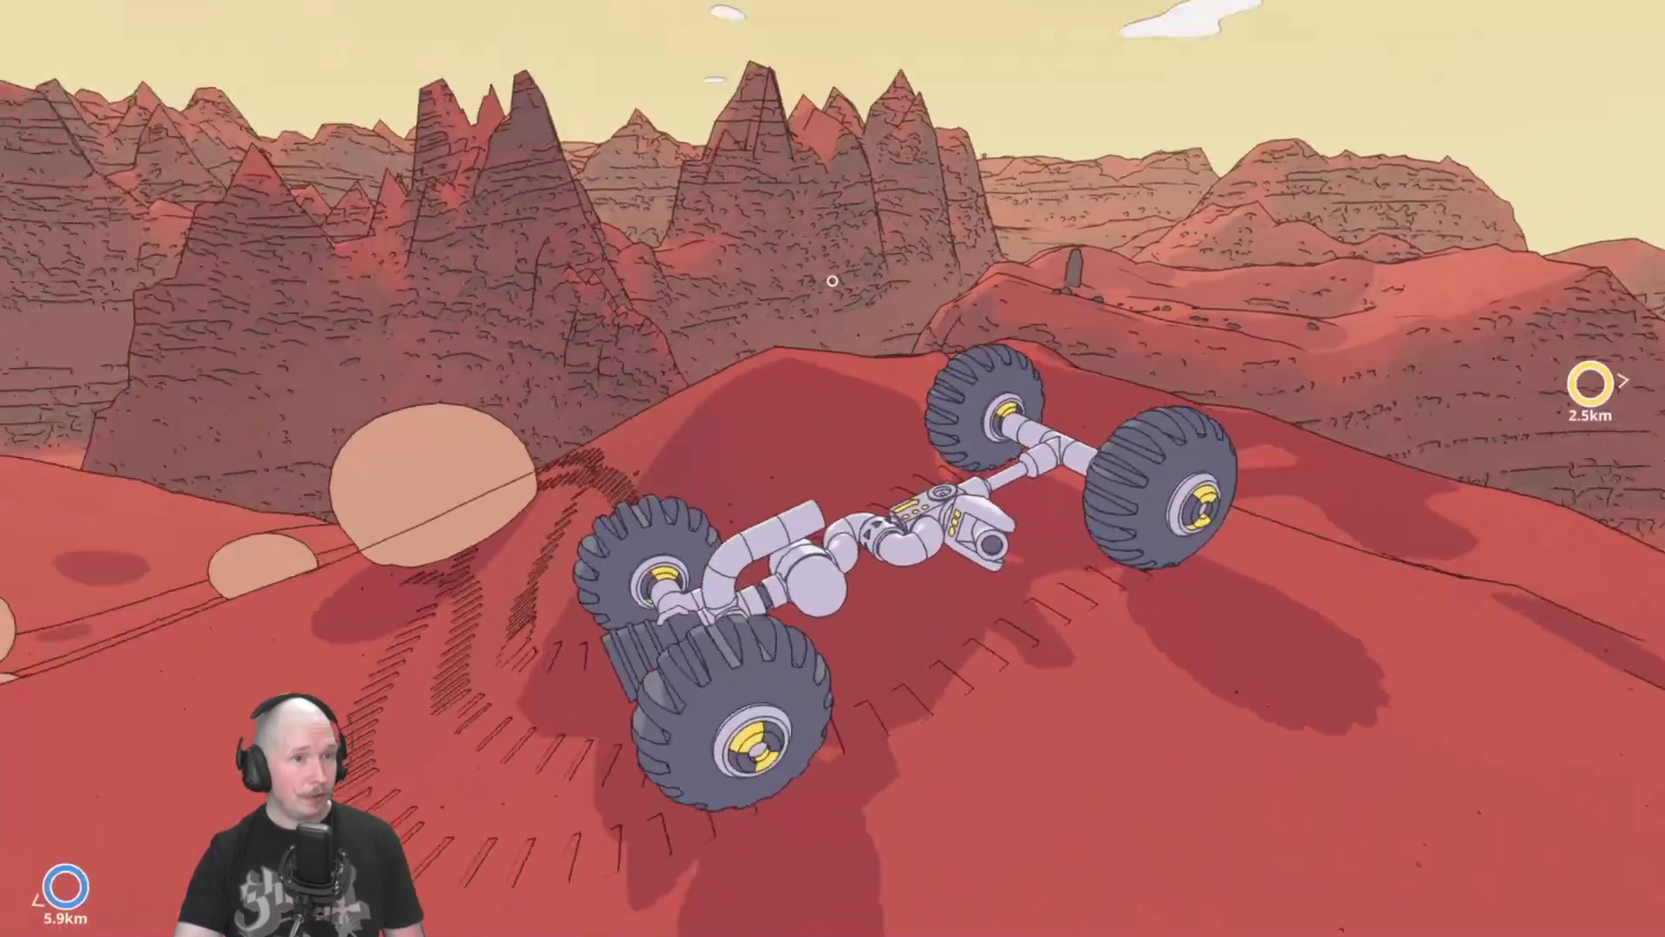
pyautogui.press('b')
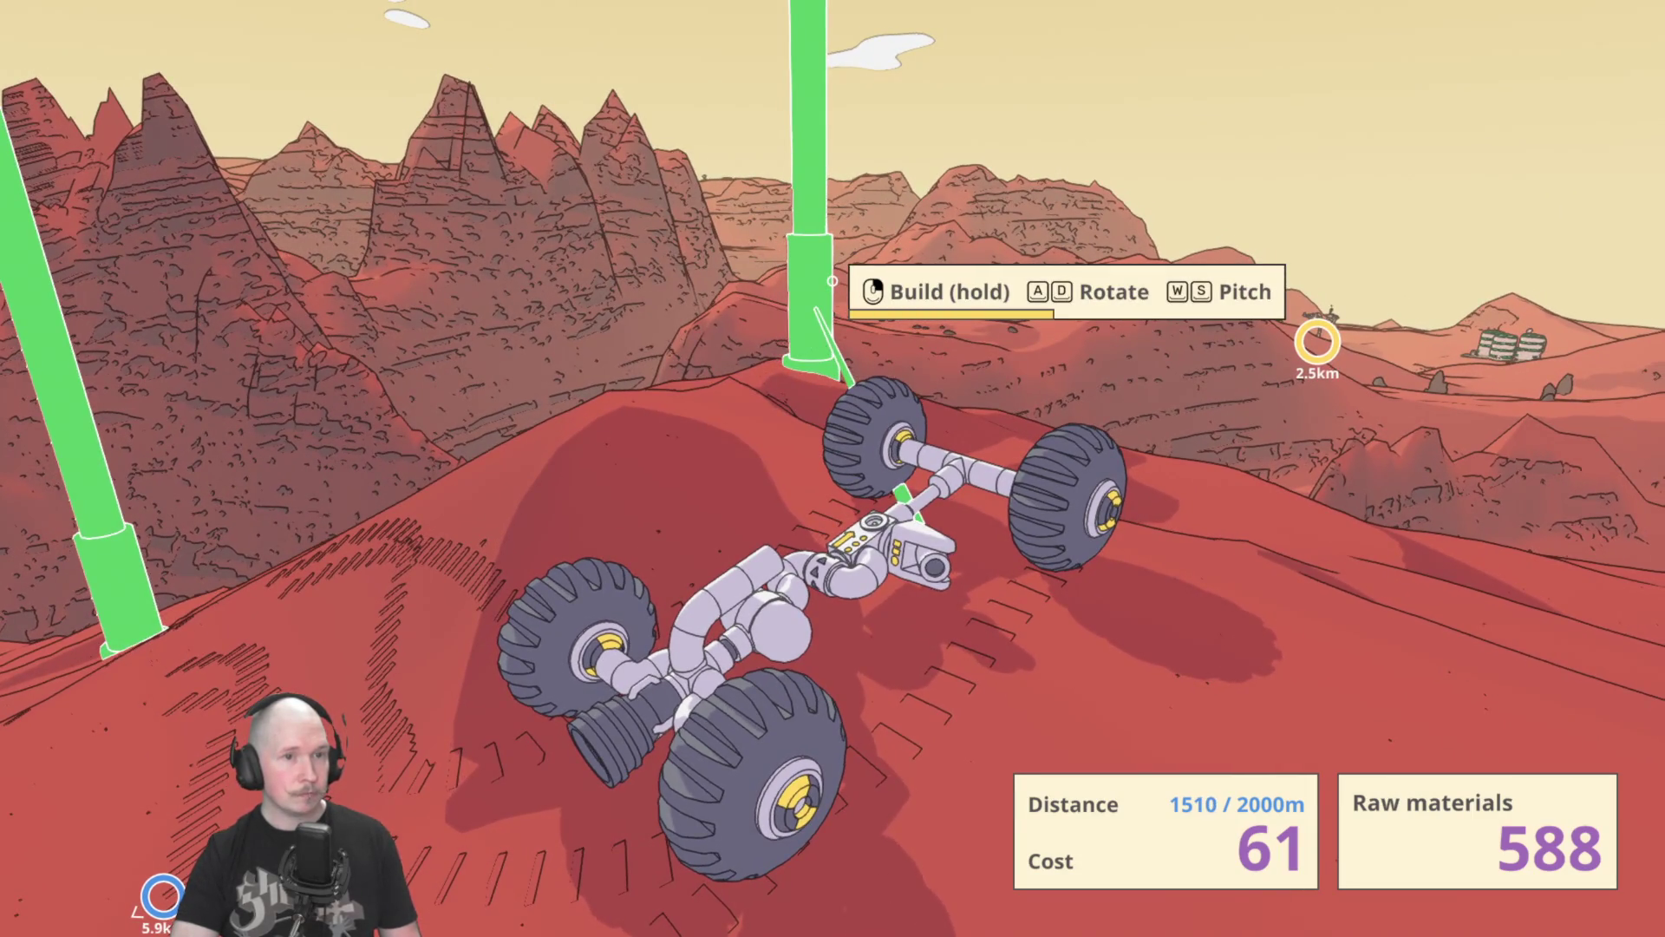
pyautogui.click(832, 280)
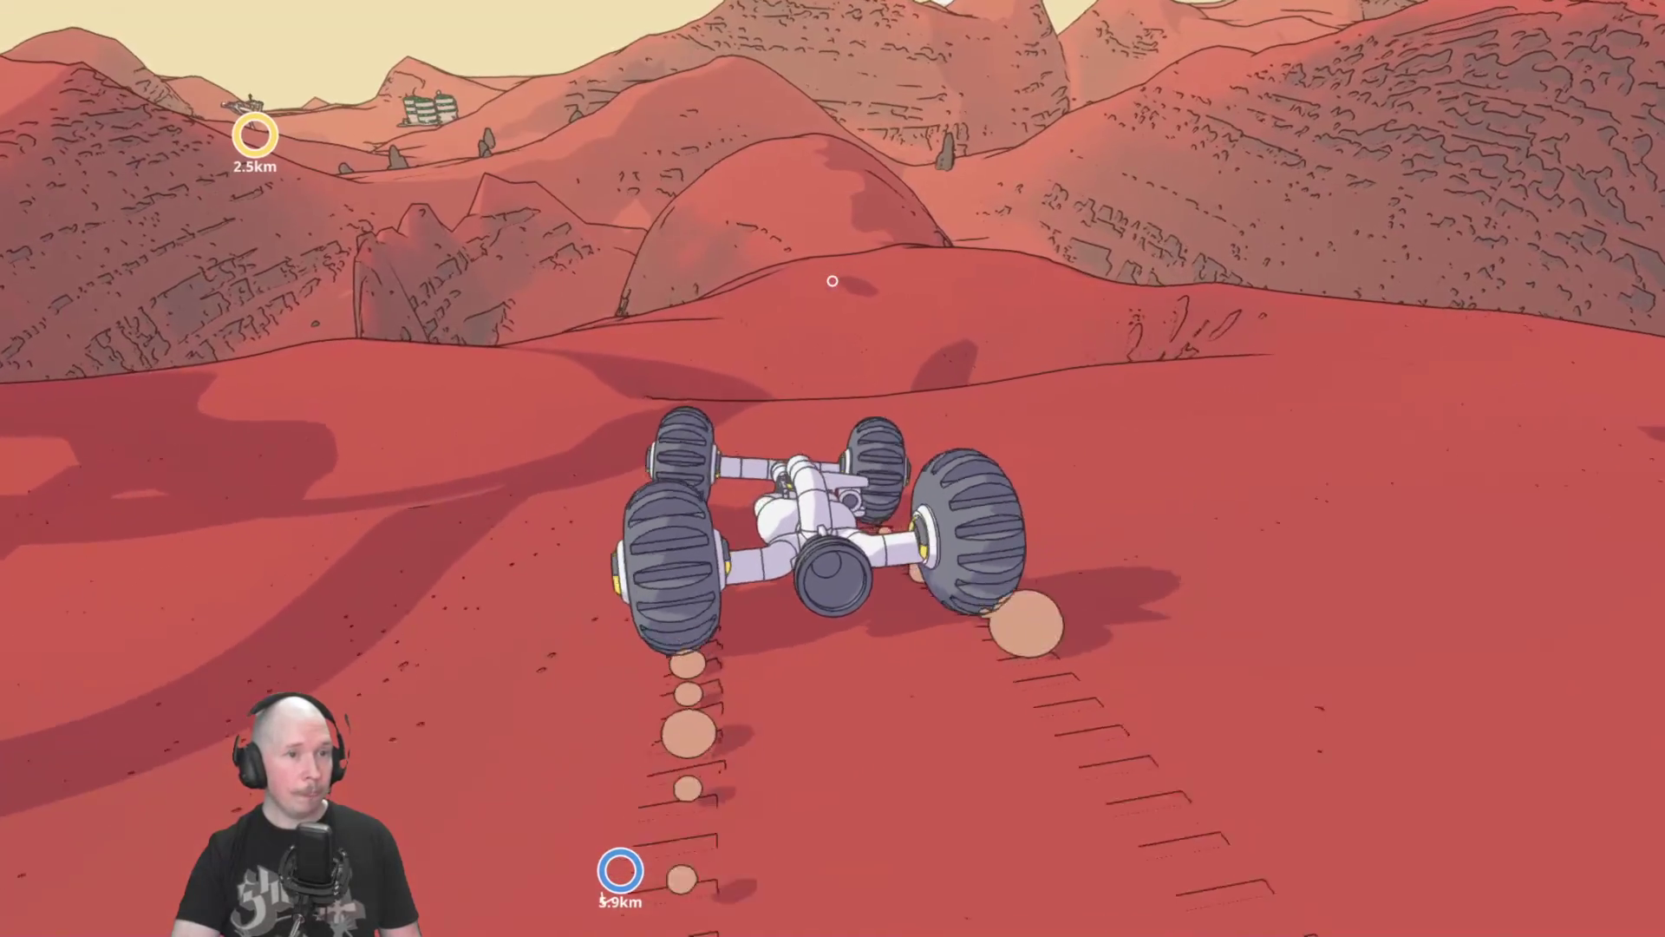
# Drive the rover along the ridge crest toward the yellow marker, now 2.2km away.
pyautogui.press('w')
pyautogui.press('w')
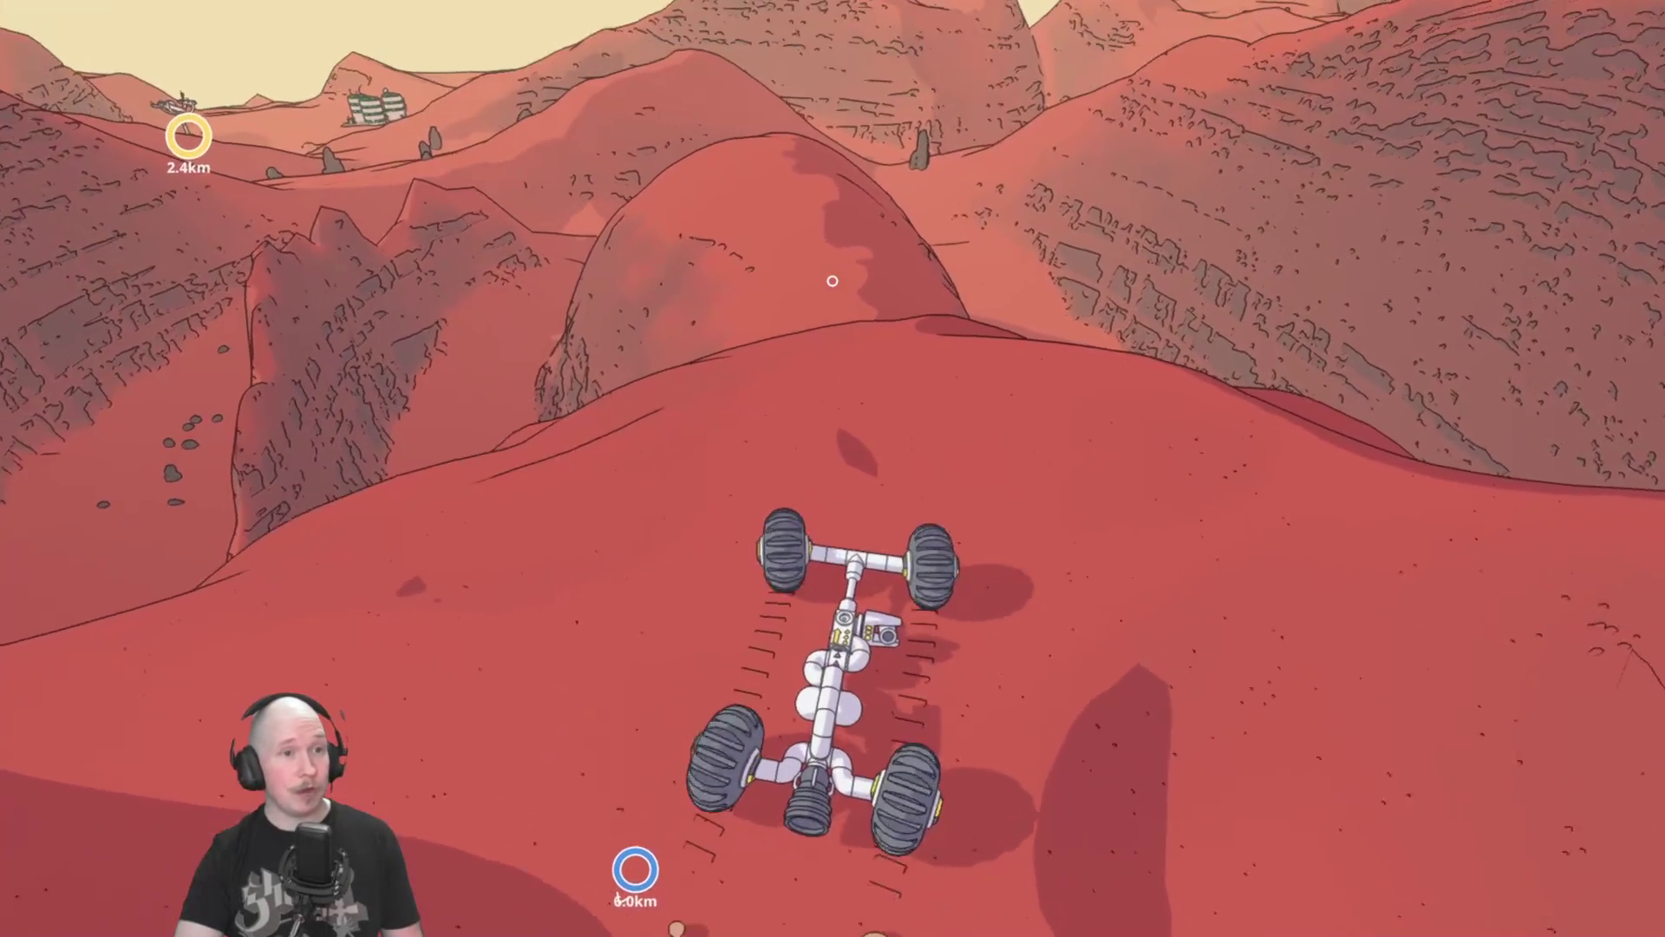
pyautogui.press('a')
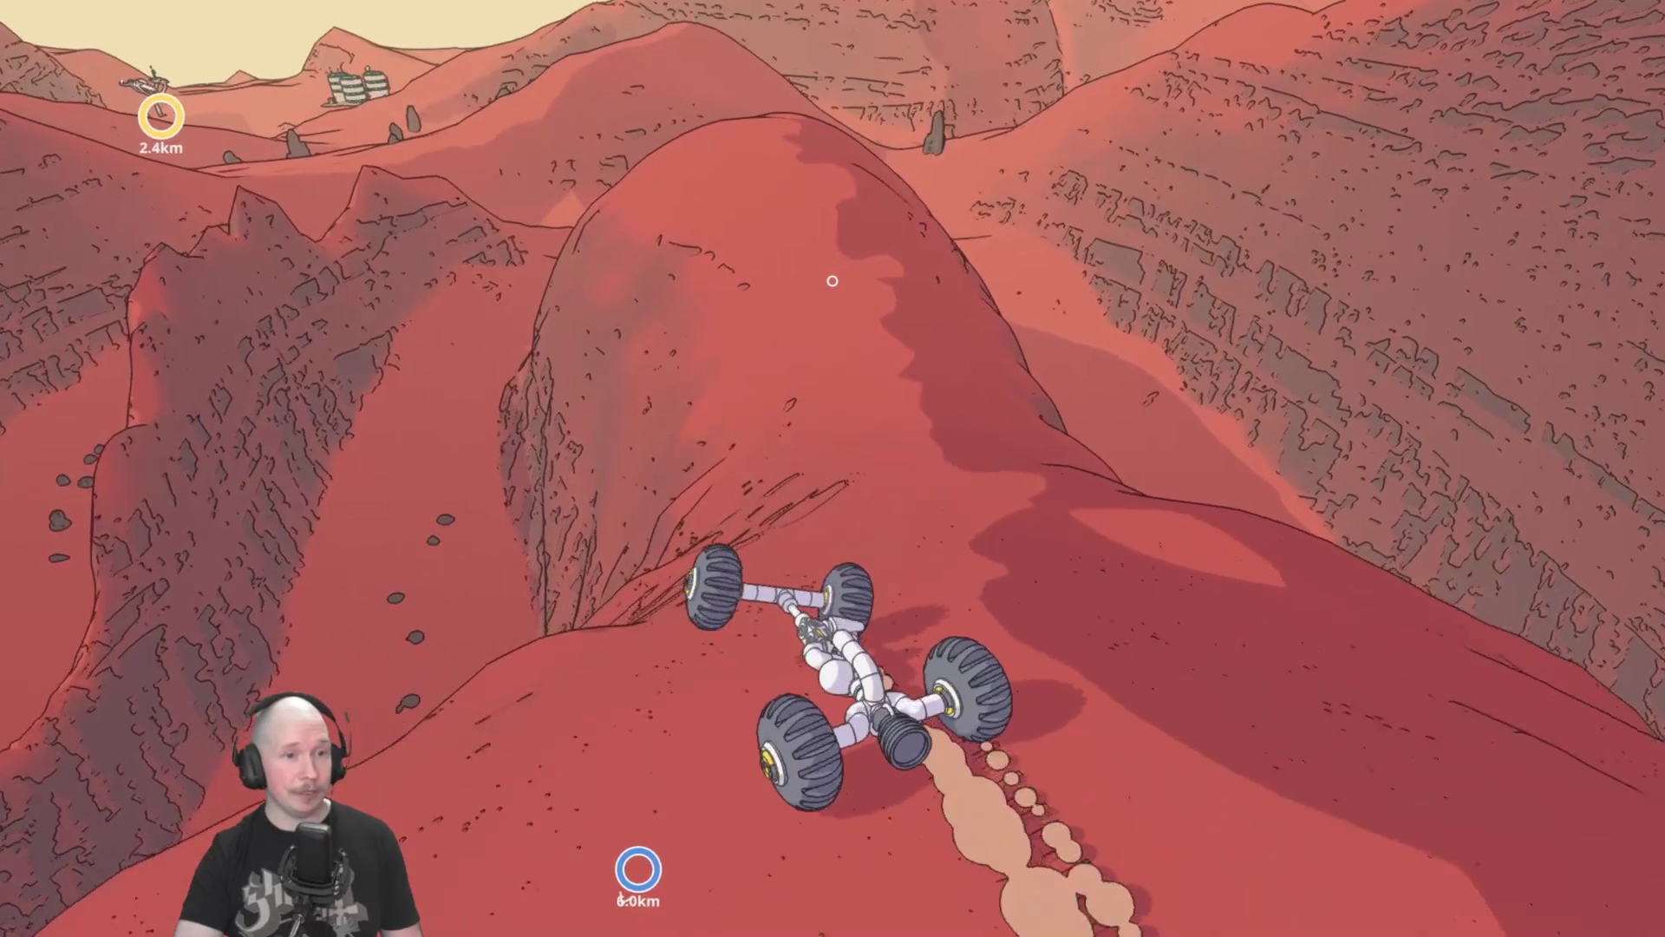
pyautogui.press('d')
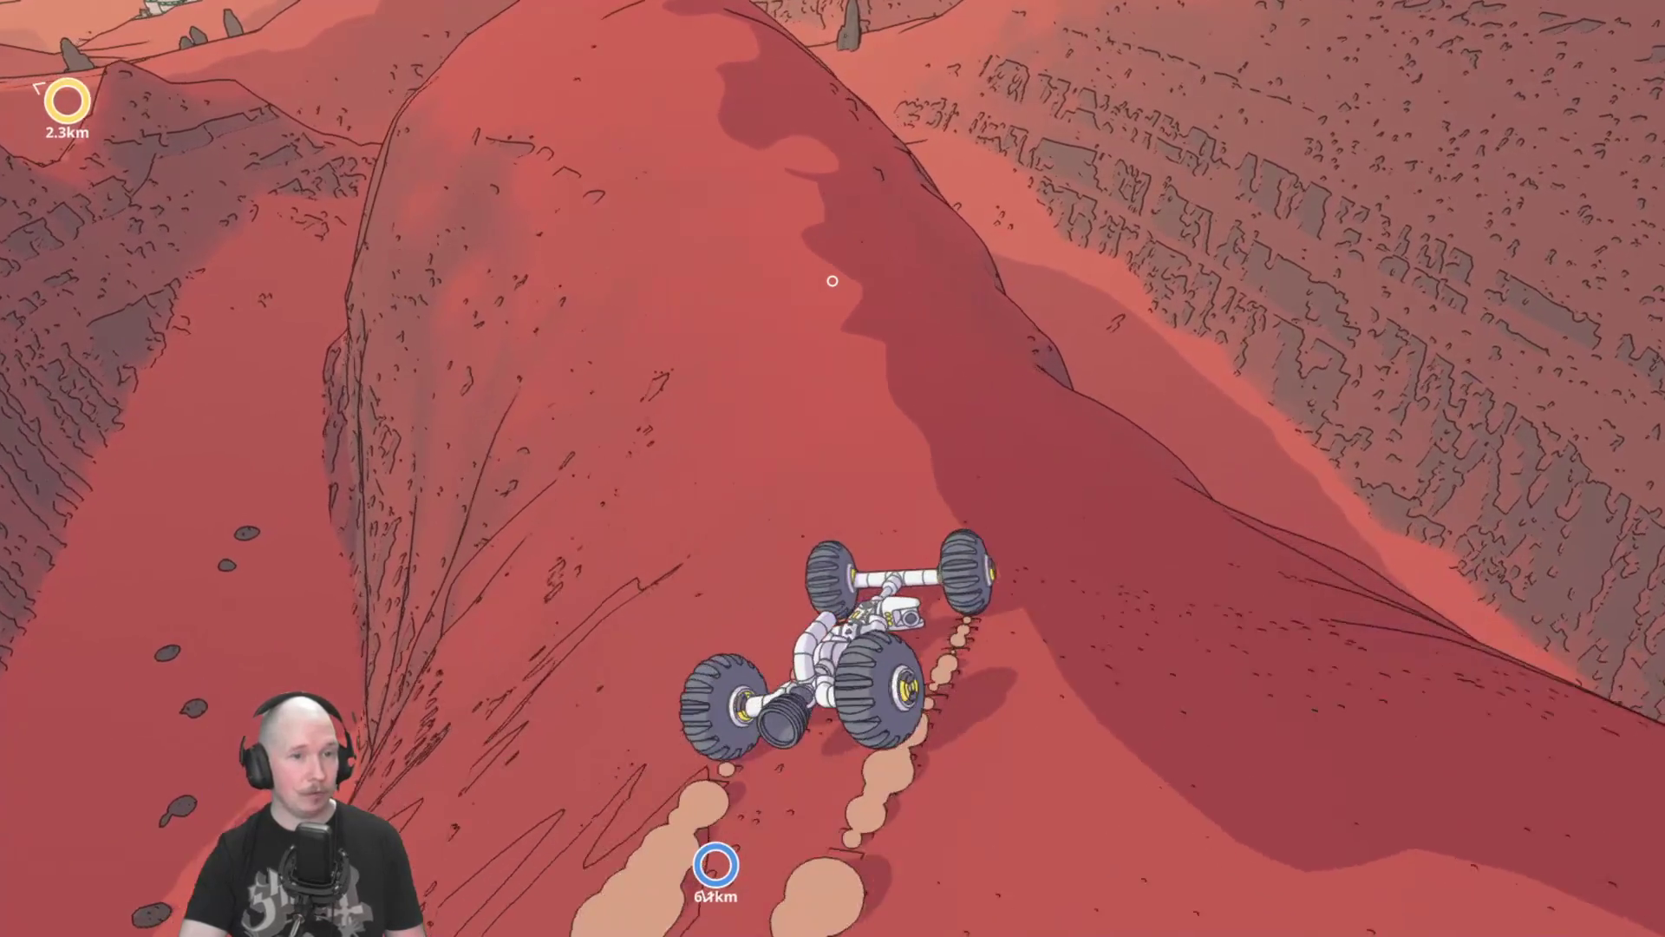
pyautogui.press('w')
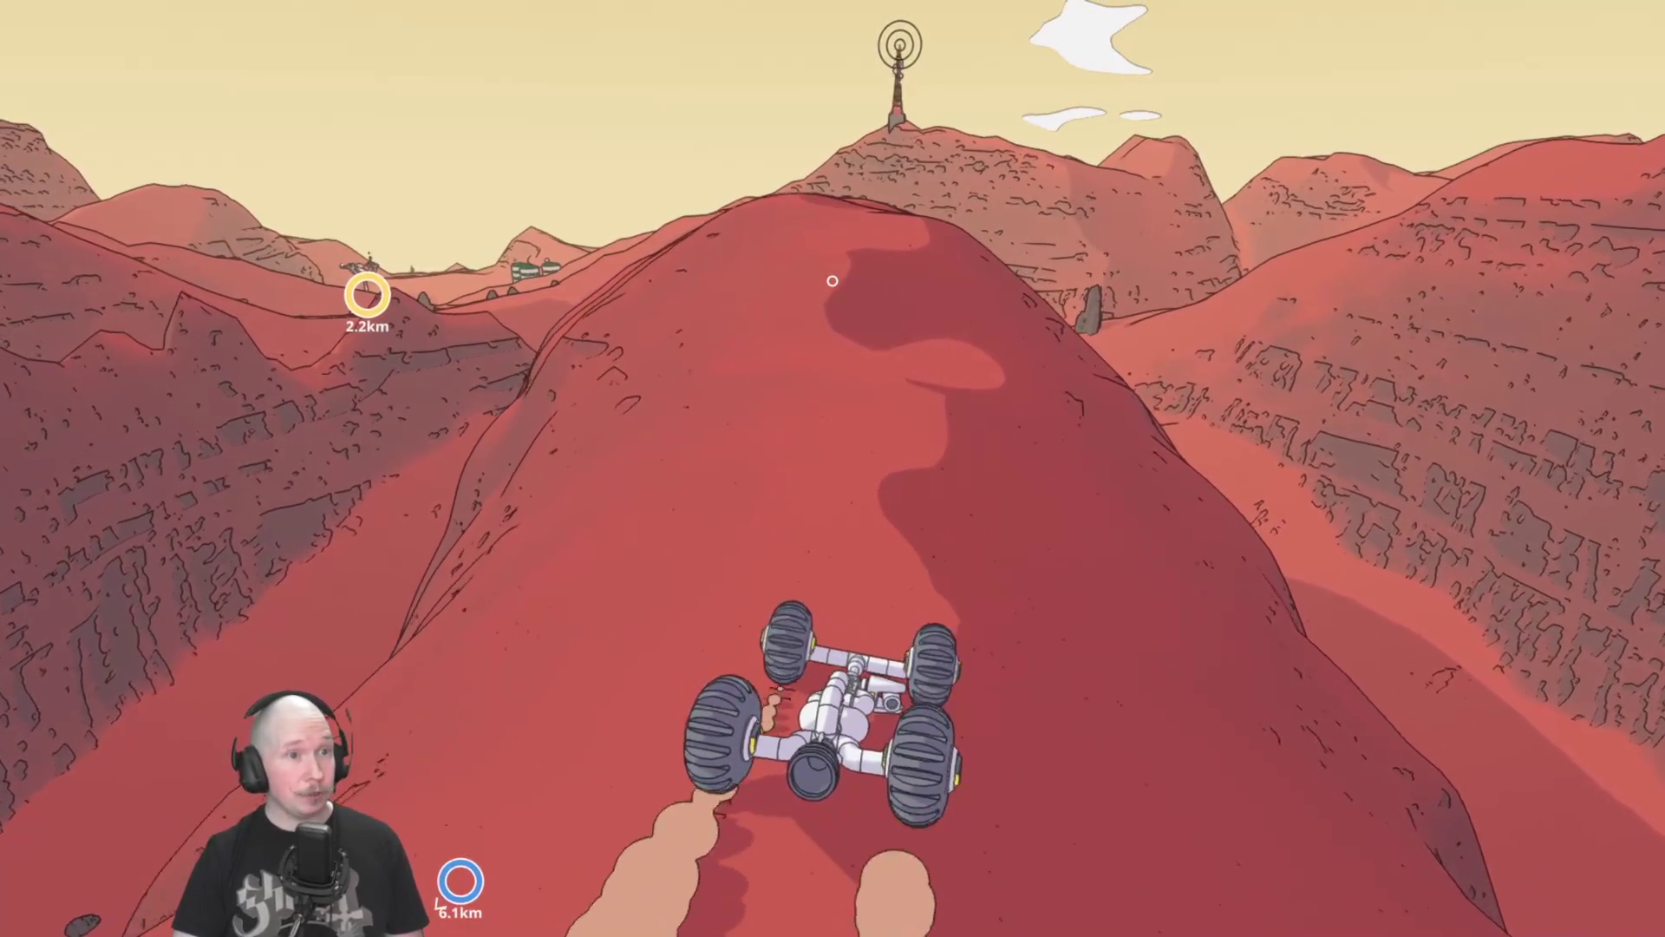
pyautogui.press('w')
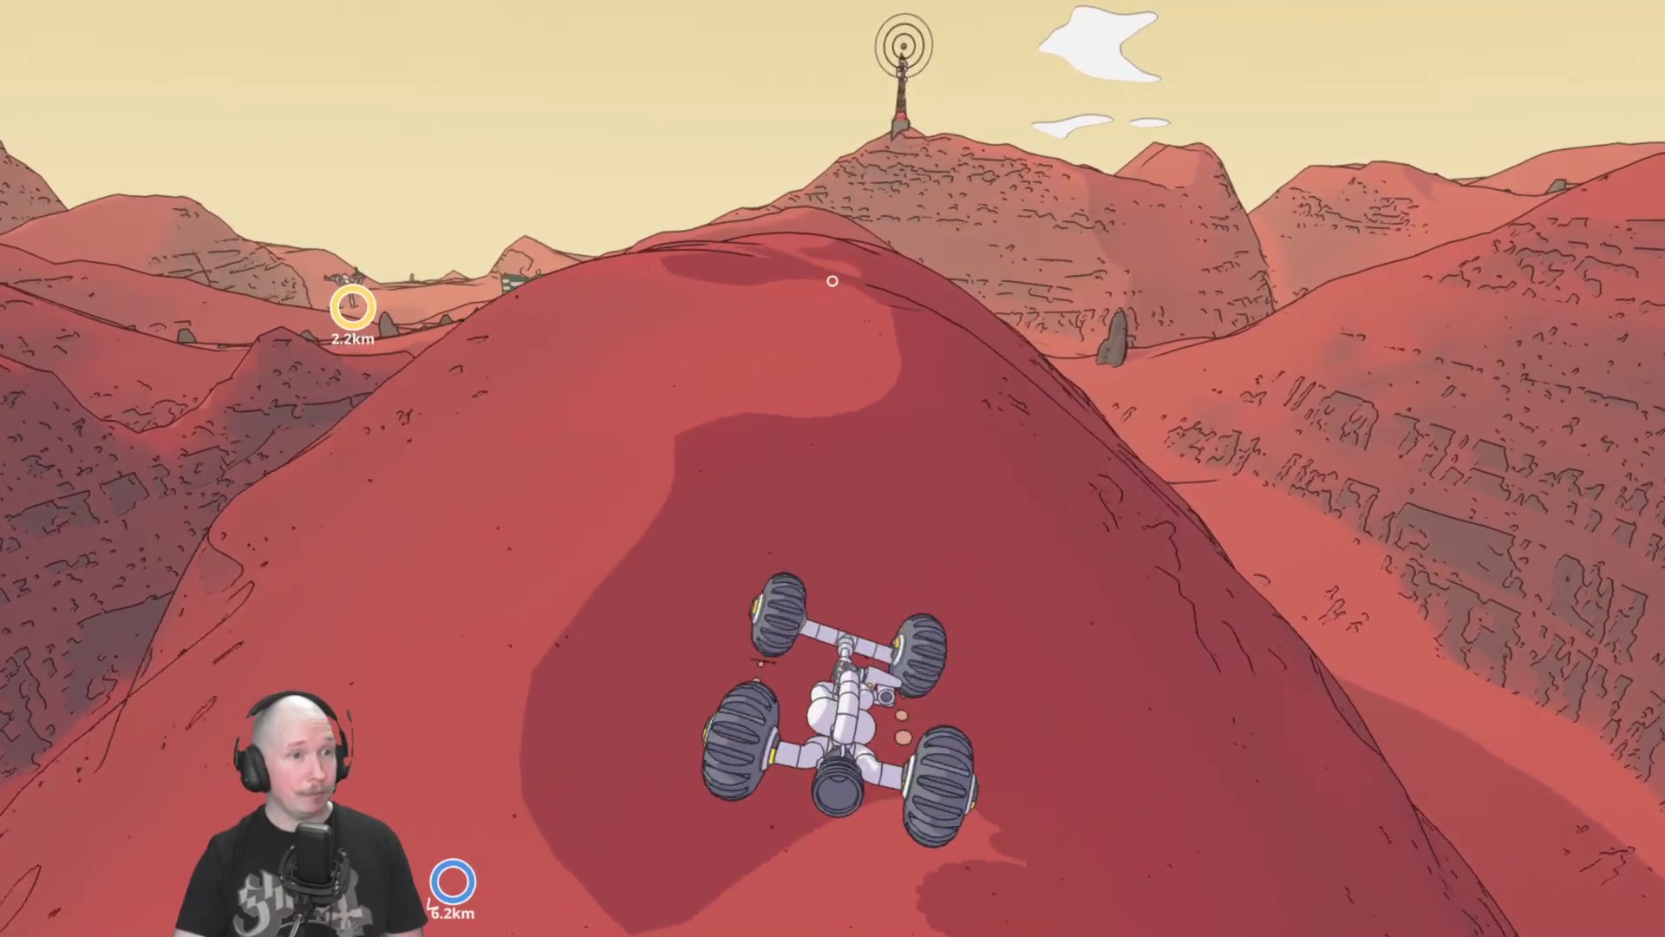
pyautogui.press('w')
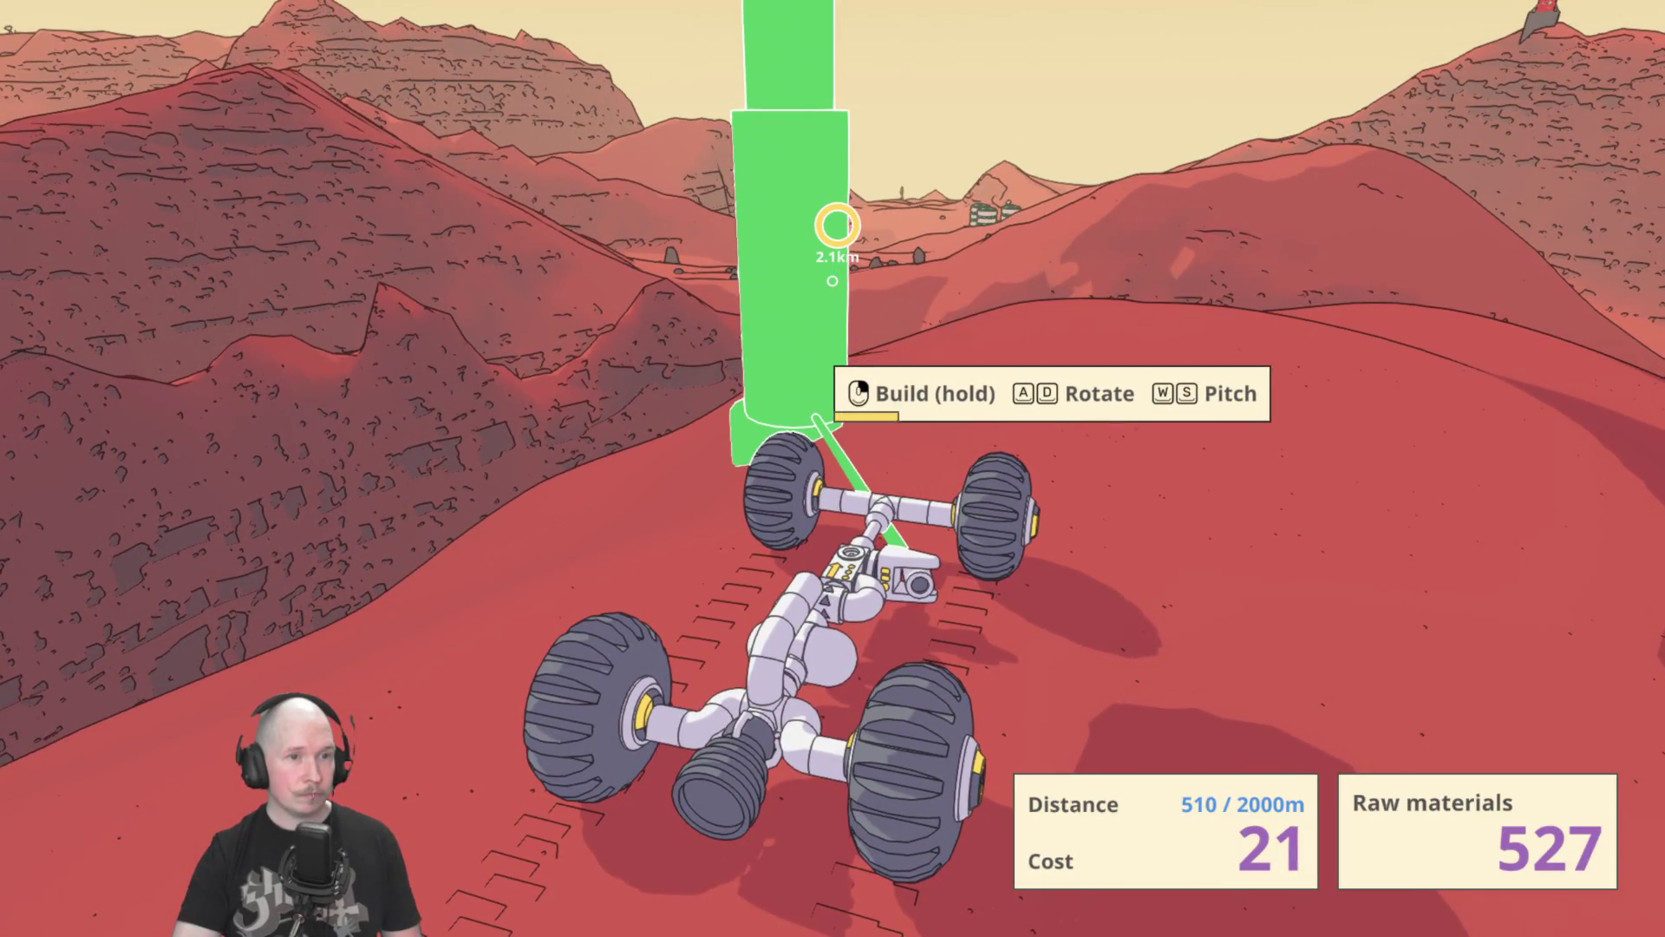
# Build the next monorail support beside the rover near the radio mast outpost.
pyautogui.moveTo(832, 281); pyautogui.dragTo(833, 280)
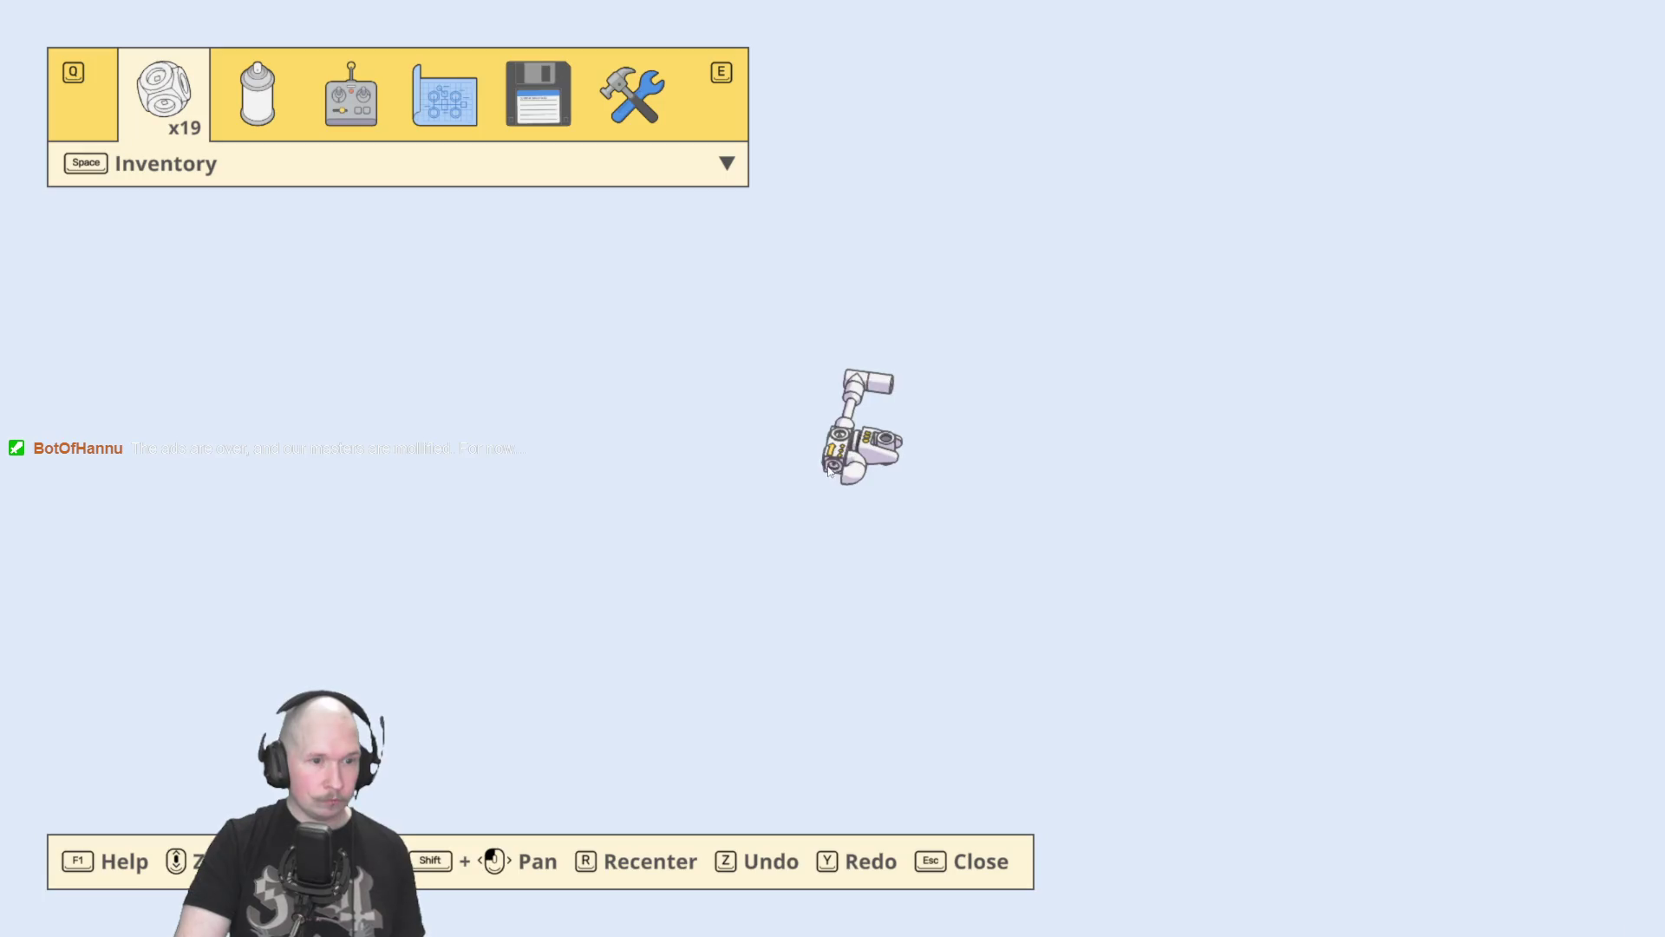
# Add two rear wheels, then replace the rover with saved design 13 and spawn it.
pyautogui.click(724, 548)
pyautogui.click(669, 452)
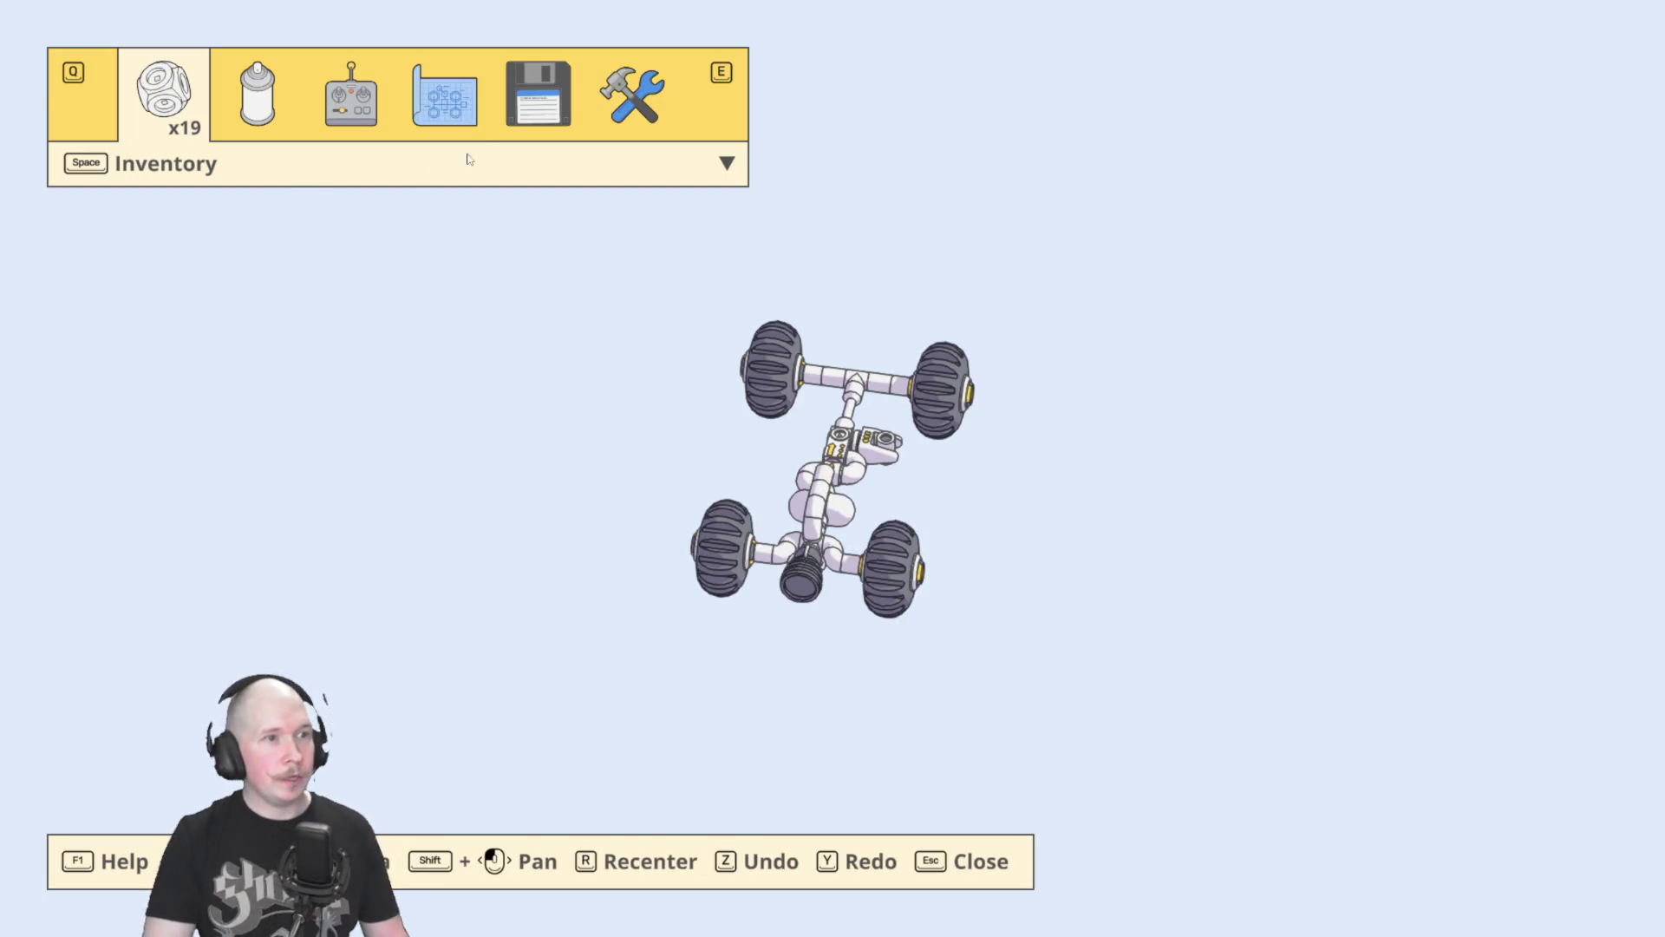
pyautogui.click(521, 120)
pyautogui.scroll(-3, 684, 398)
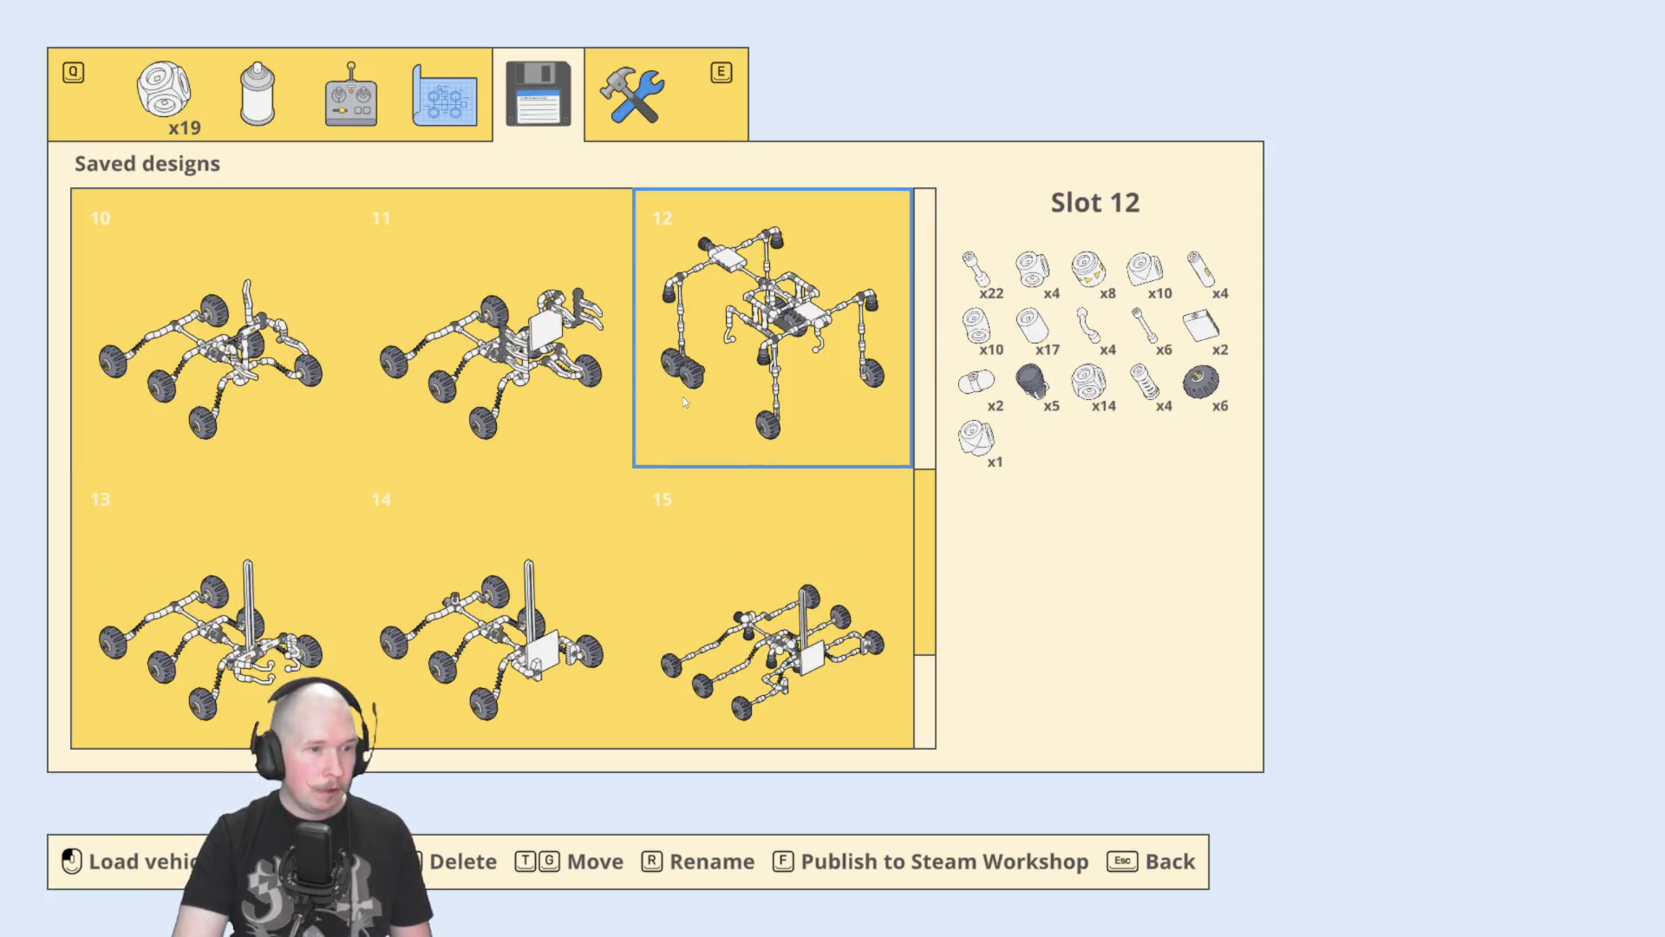
pyautogui.click(303, 640)
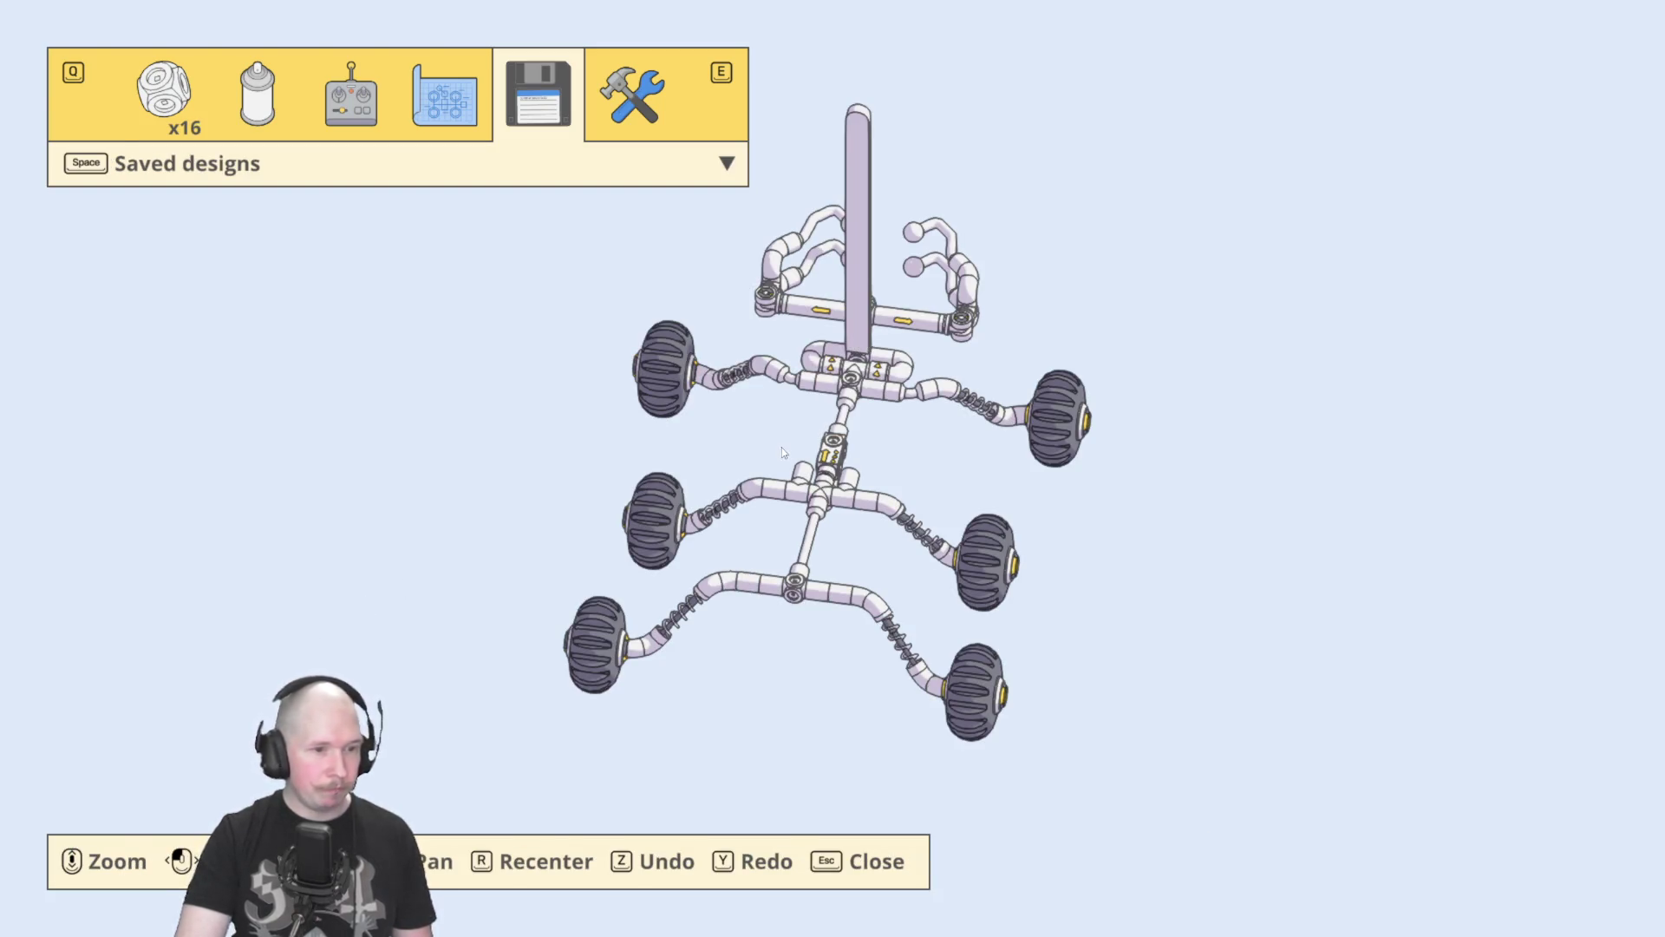
pyautogui.press('Escape')
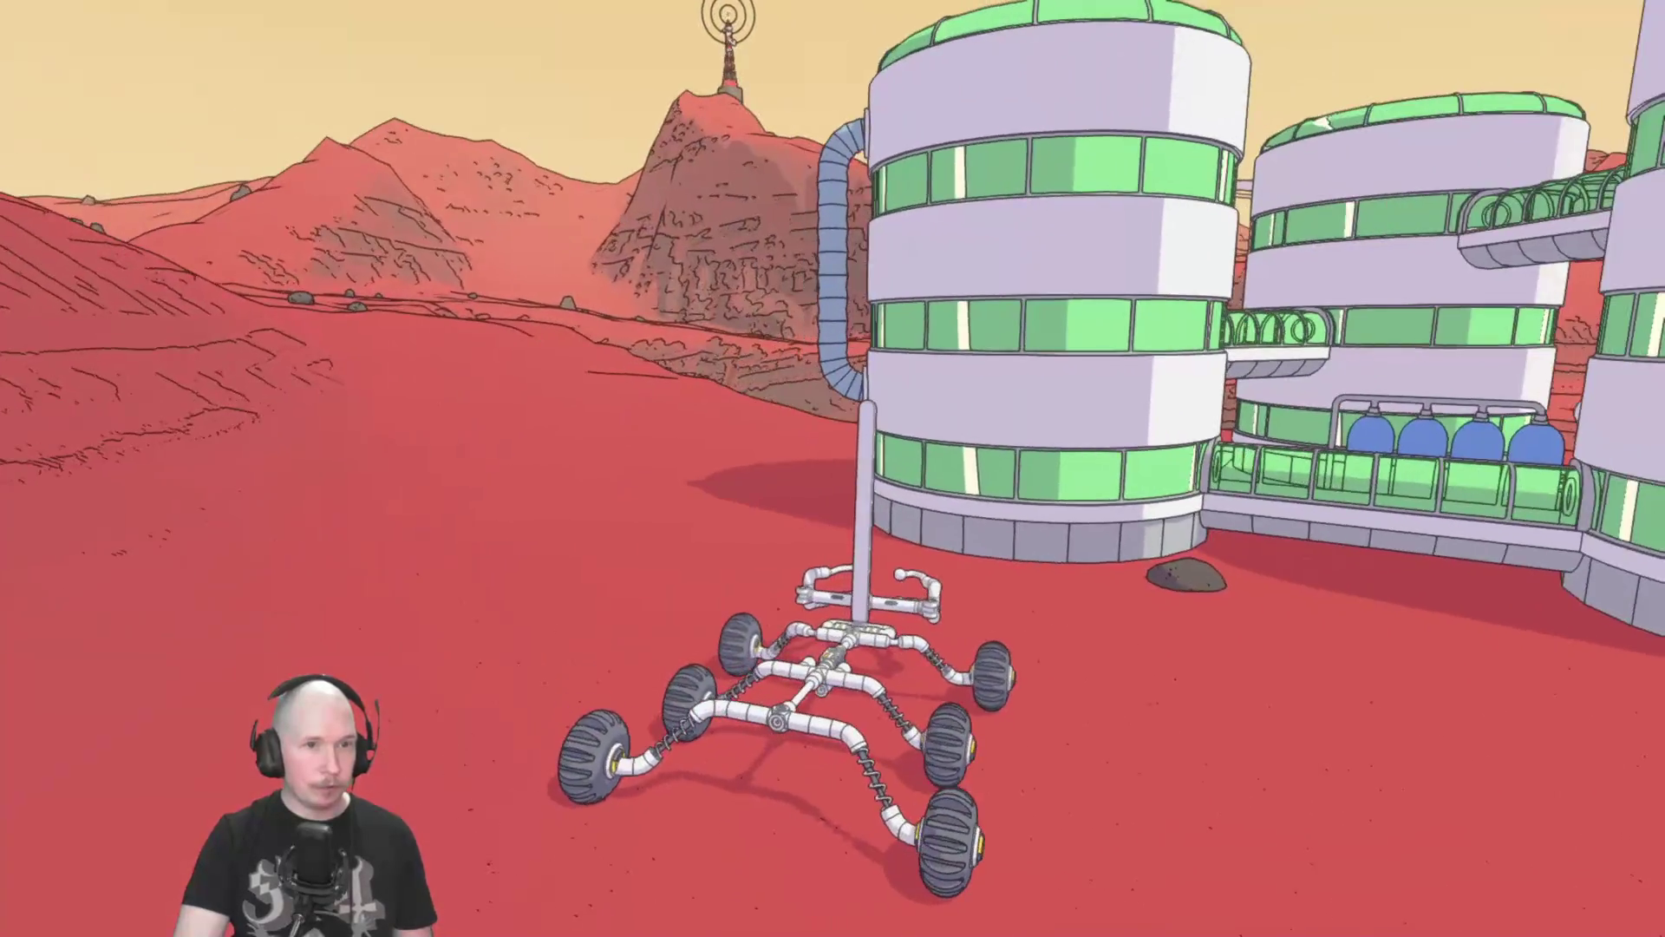
# Accept the Deliver Robot Repair Kit contract on the map.
pyautogui.press('m')
pyautogui.press('space')
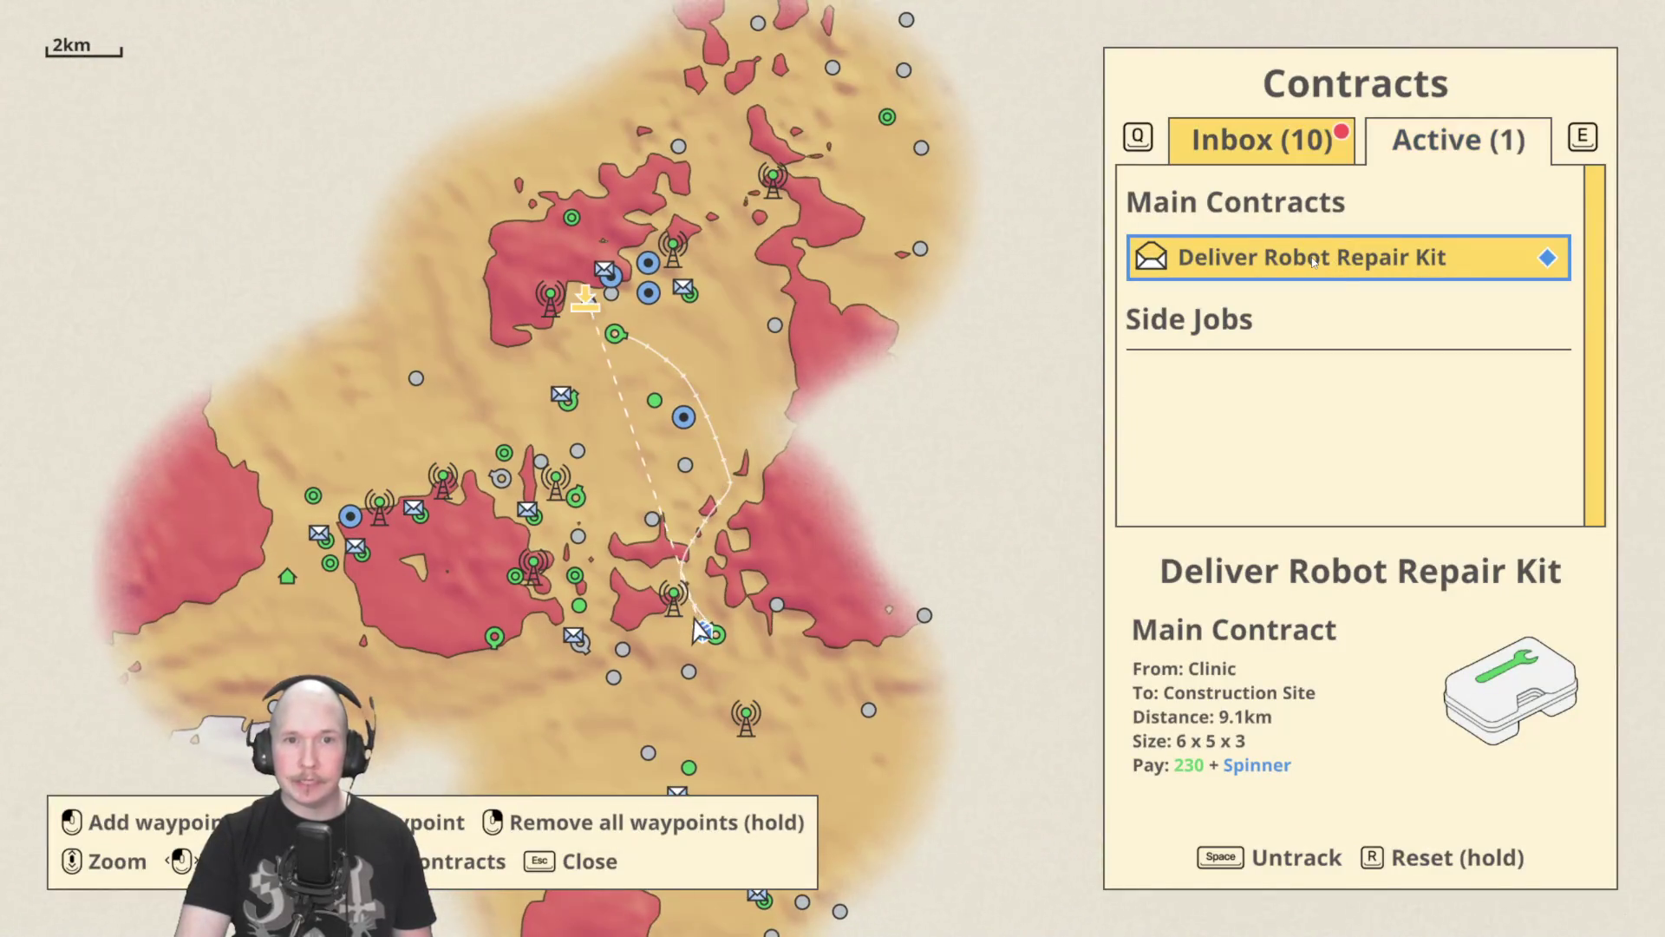
pyautogui.press('Escape')
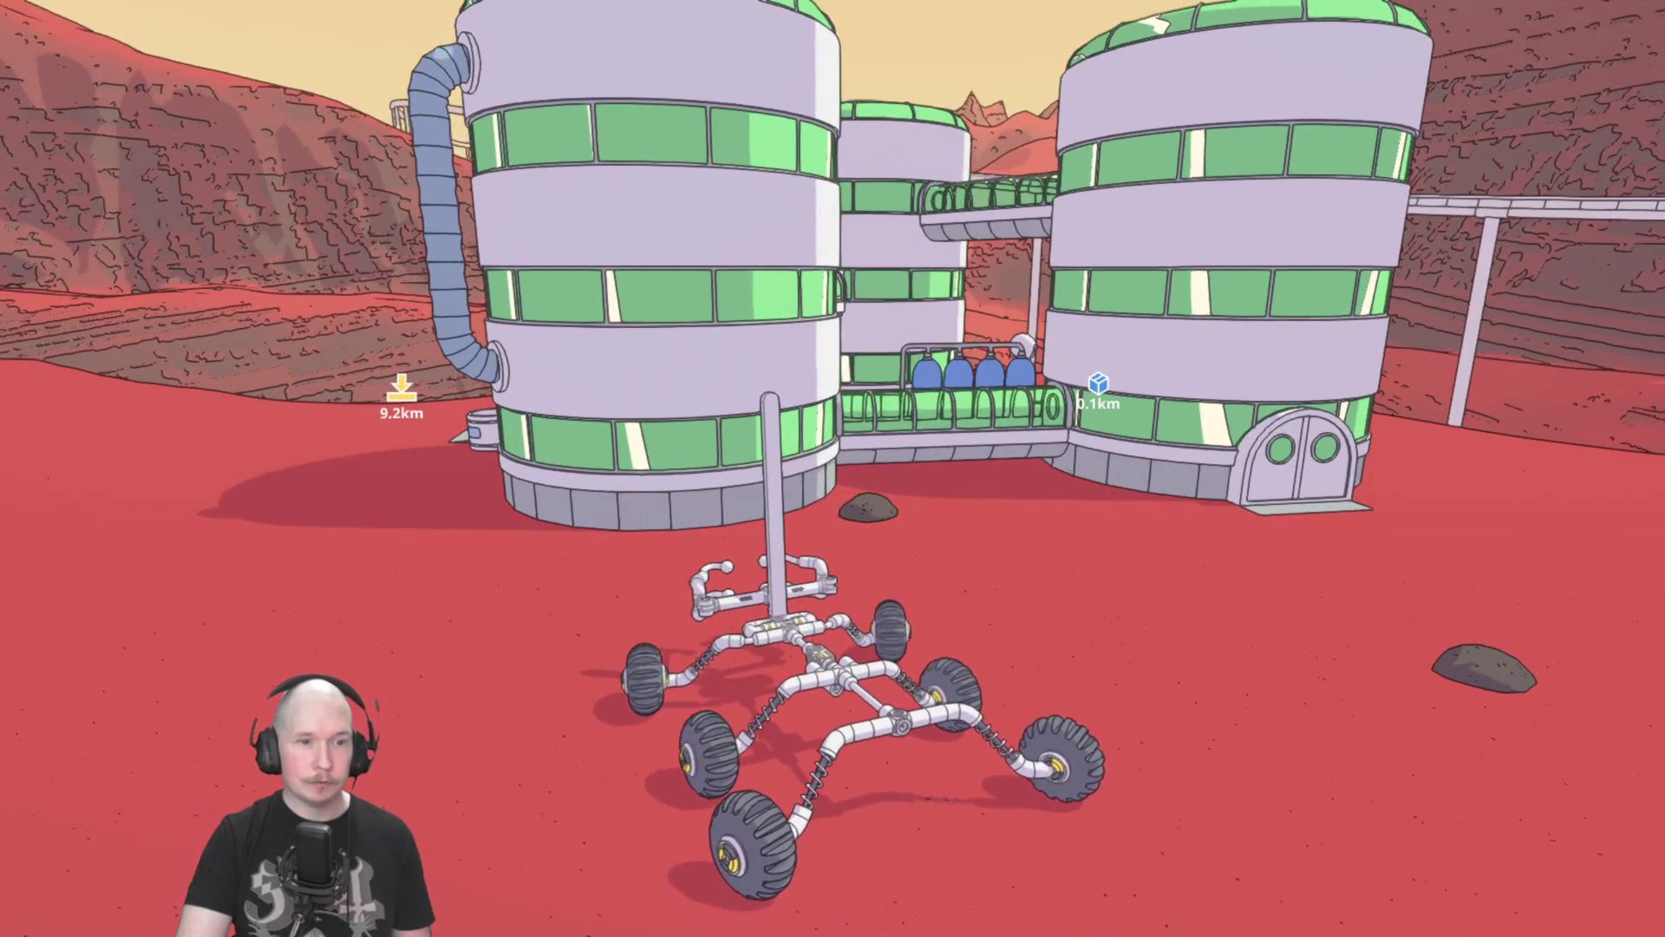
# Drive the rover around the base and onto the repair kit pickup pad.
pyautogui.press('w')
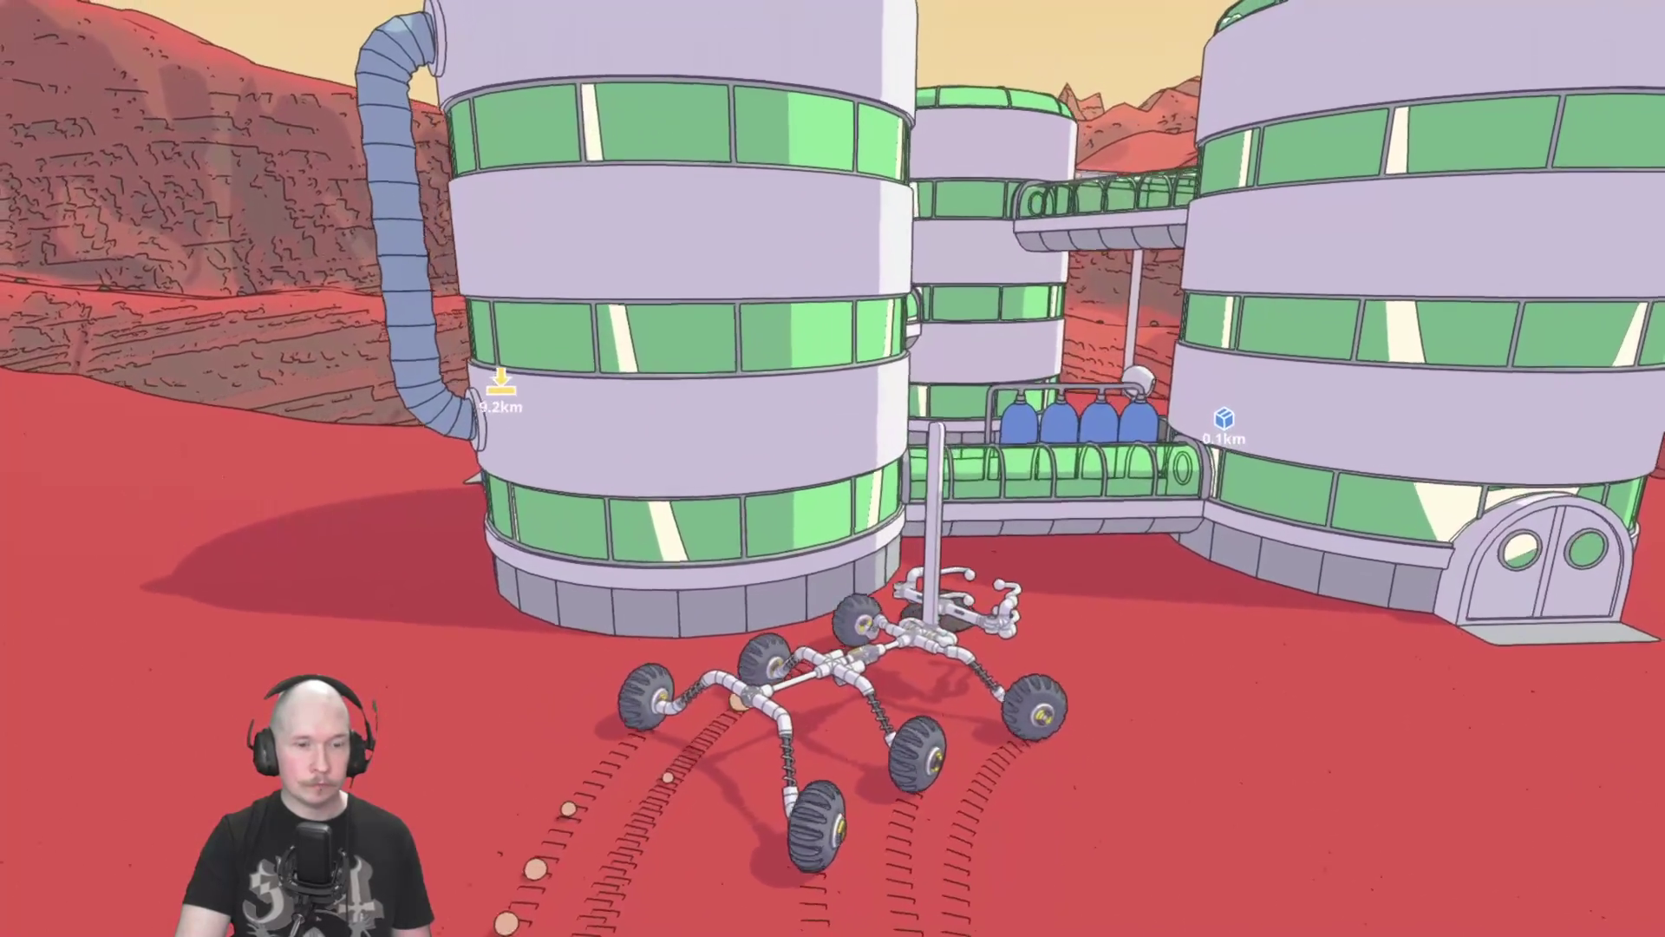
pyautogui.press('d')
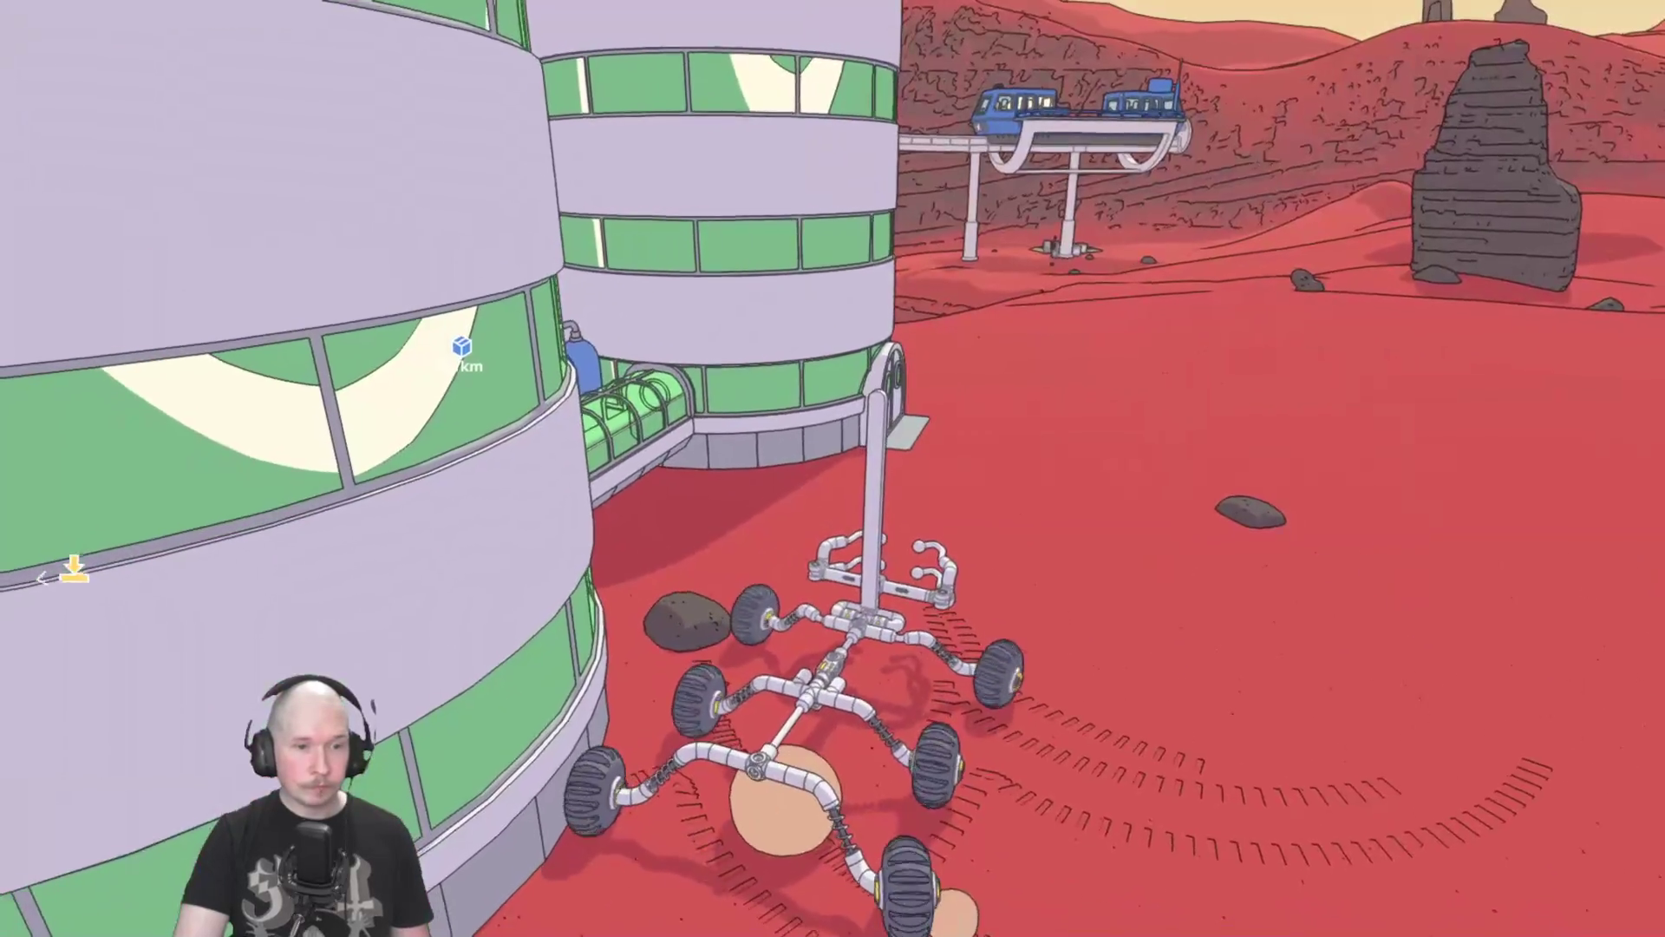
pyautogui.press('a')
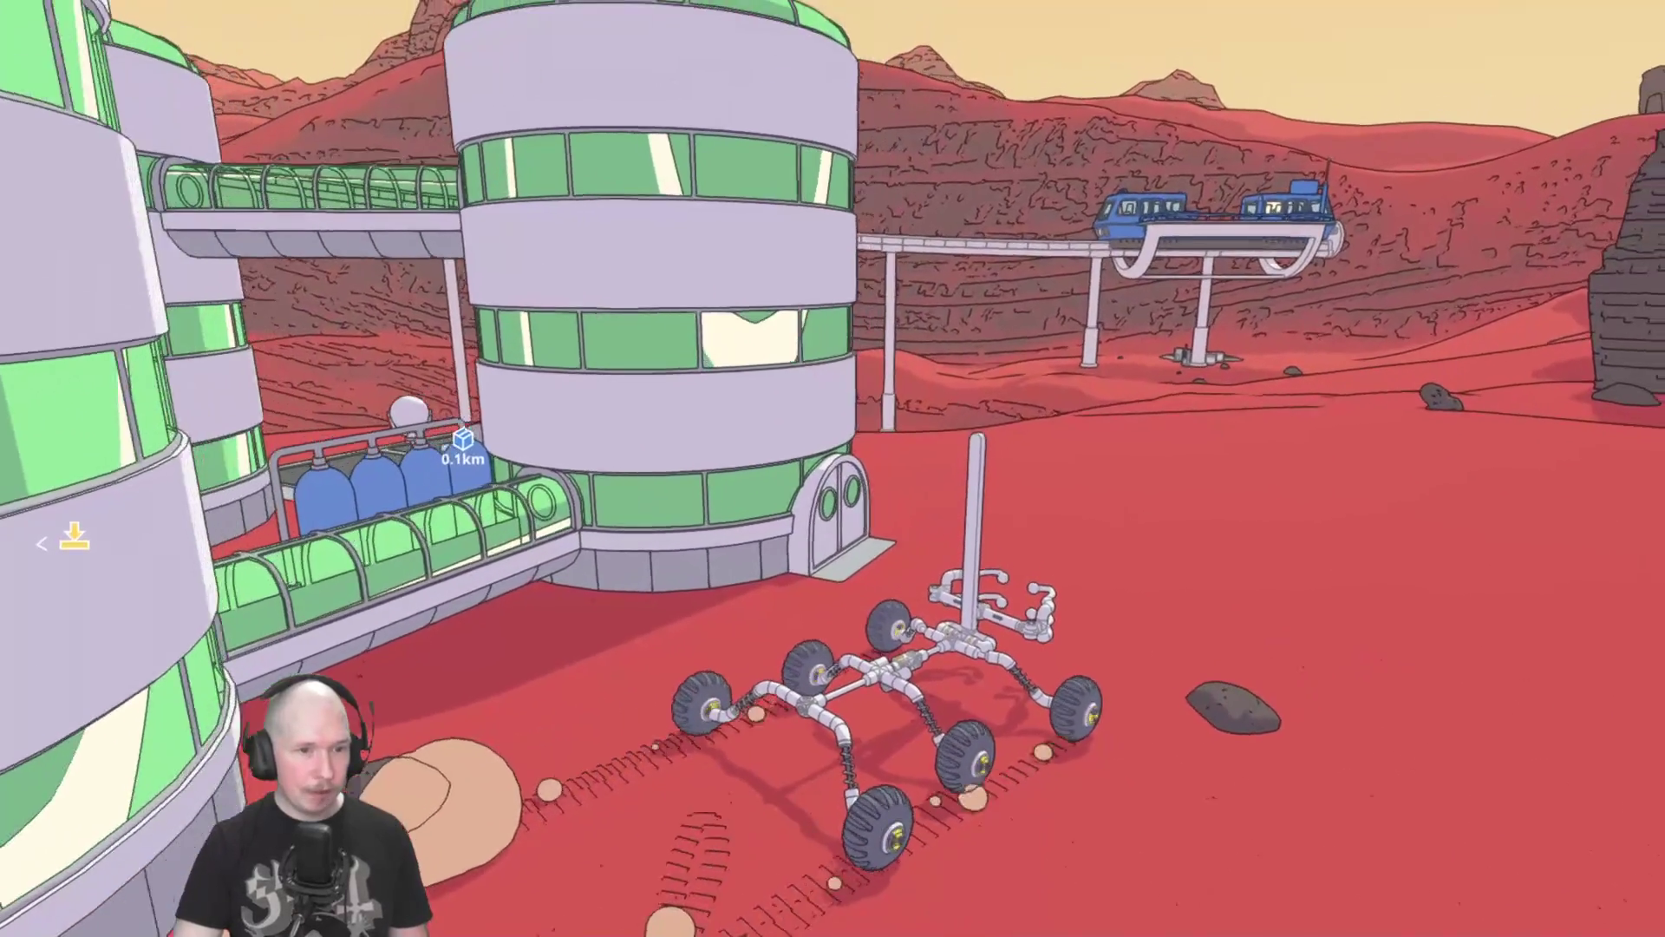
pyautogui.press('w')
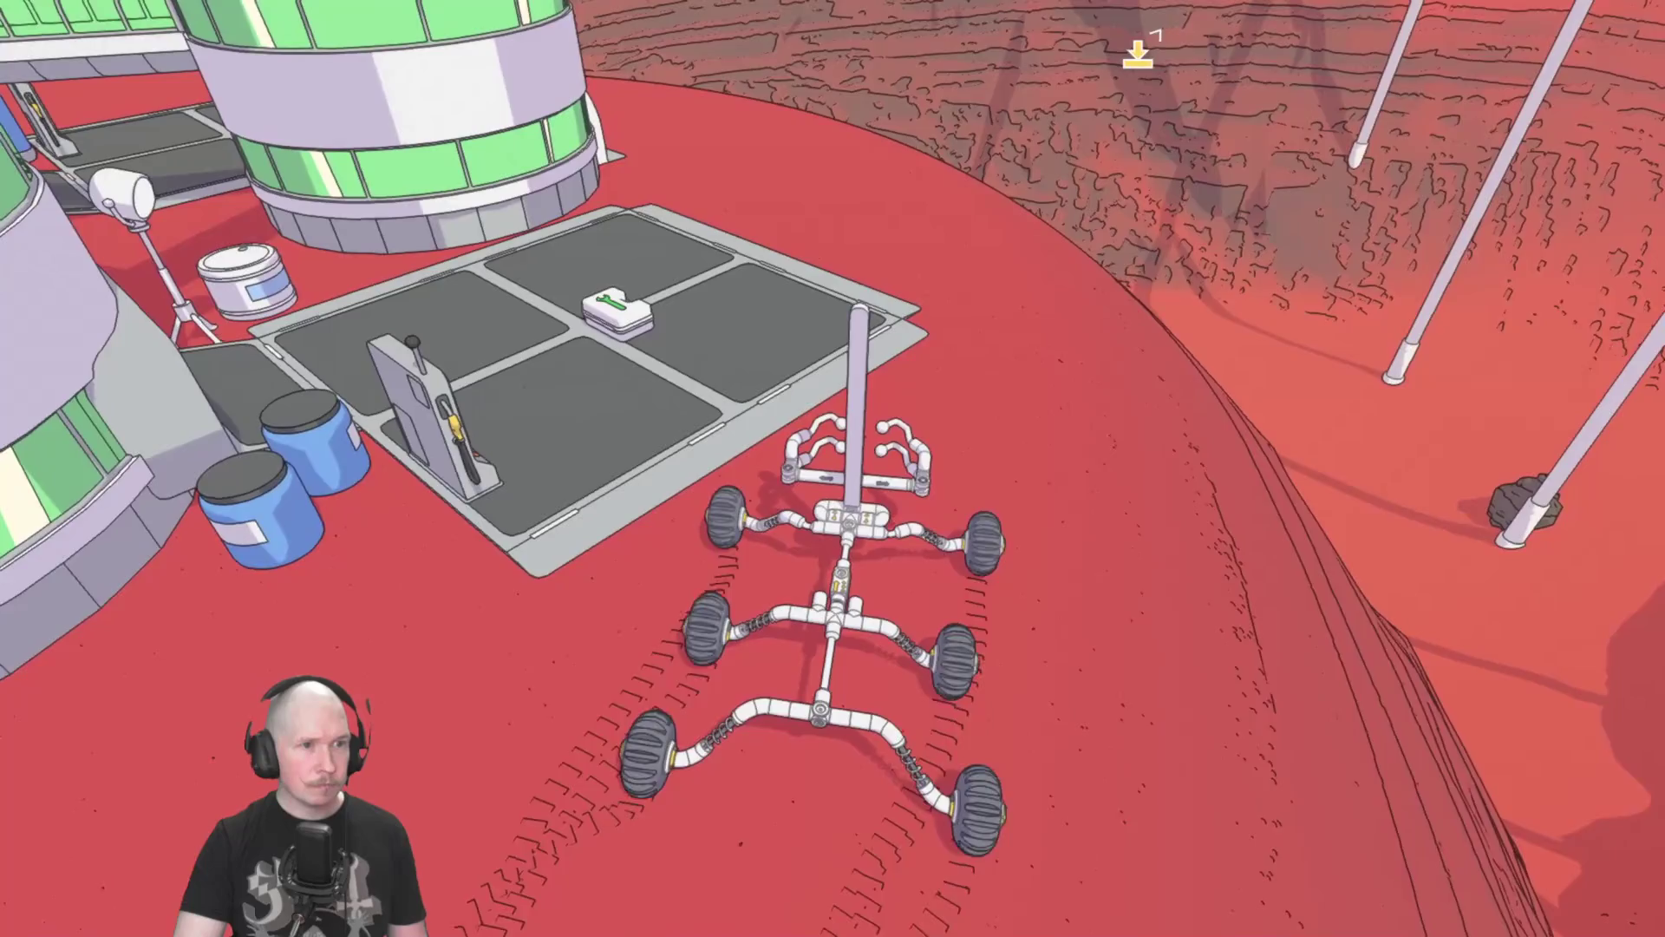
pyautogui.press('w')
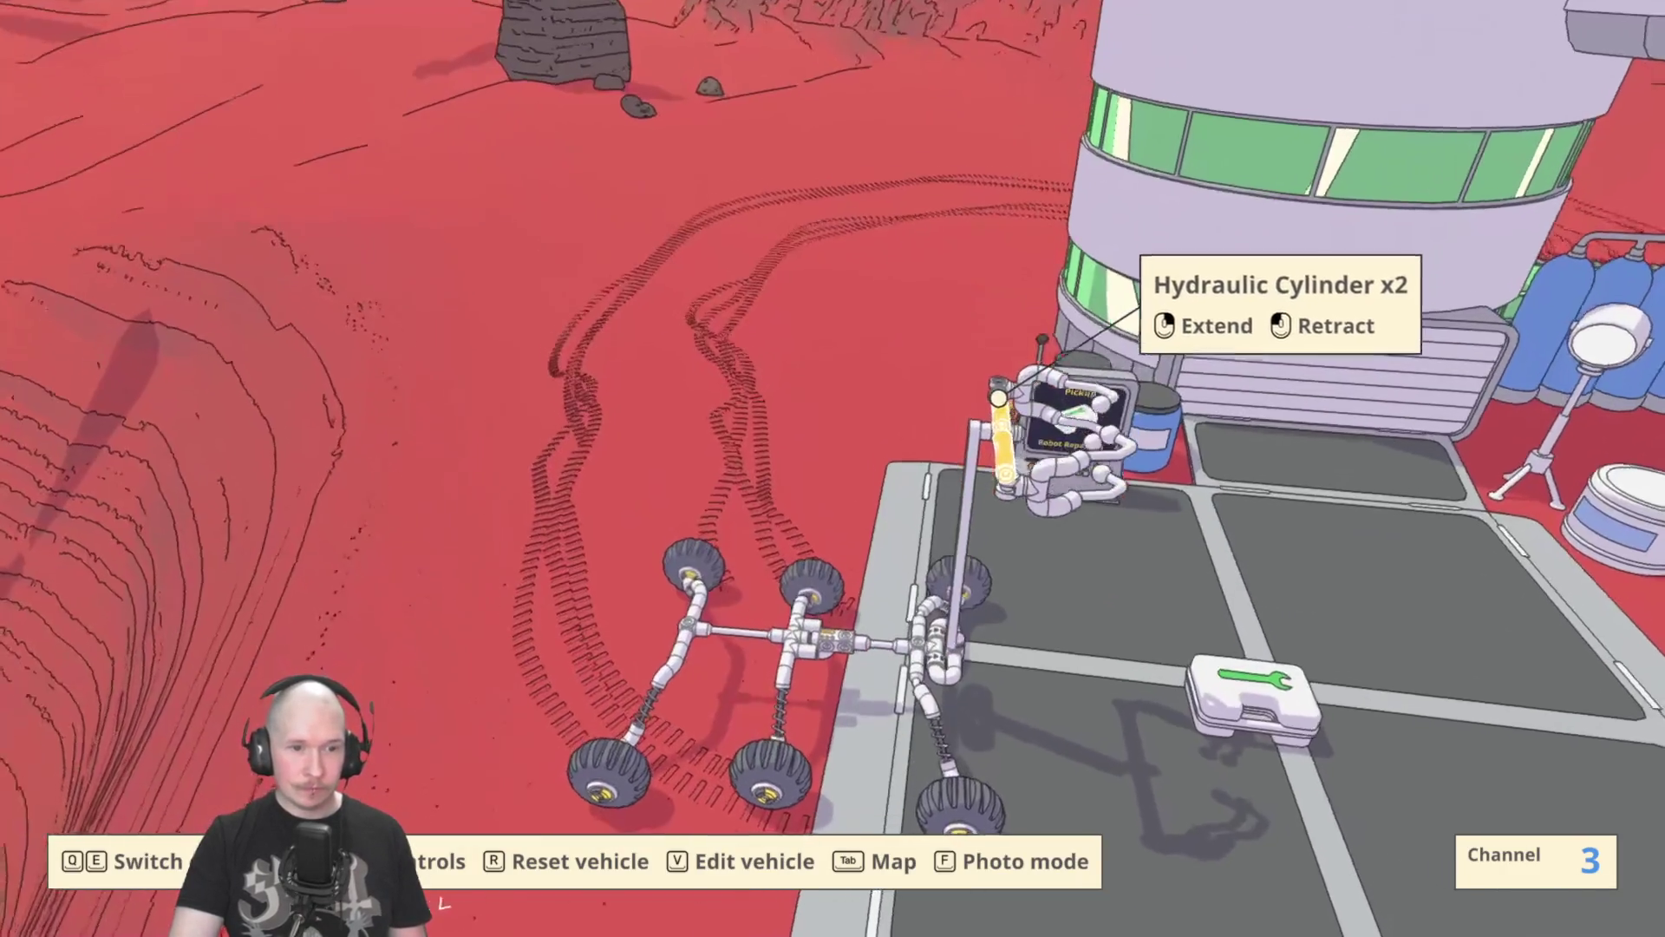
# Select control channel 1 and manoeuvre the rover so the arm sits over the repair kit.
pyautogui.press('1')
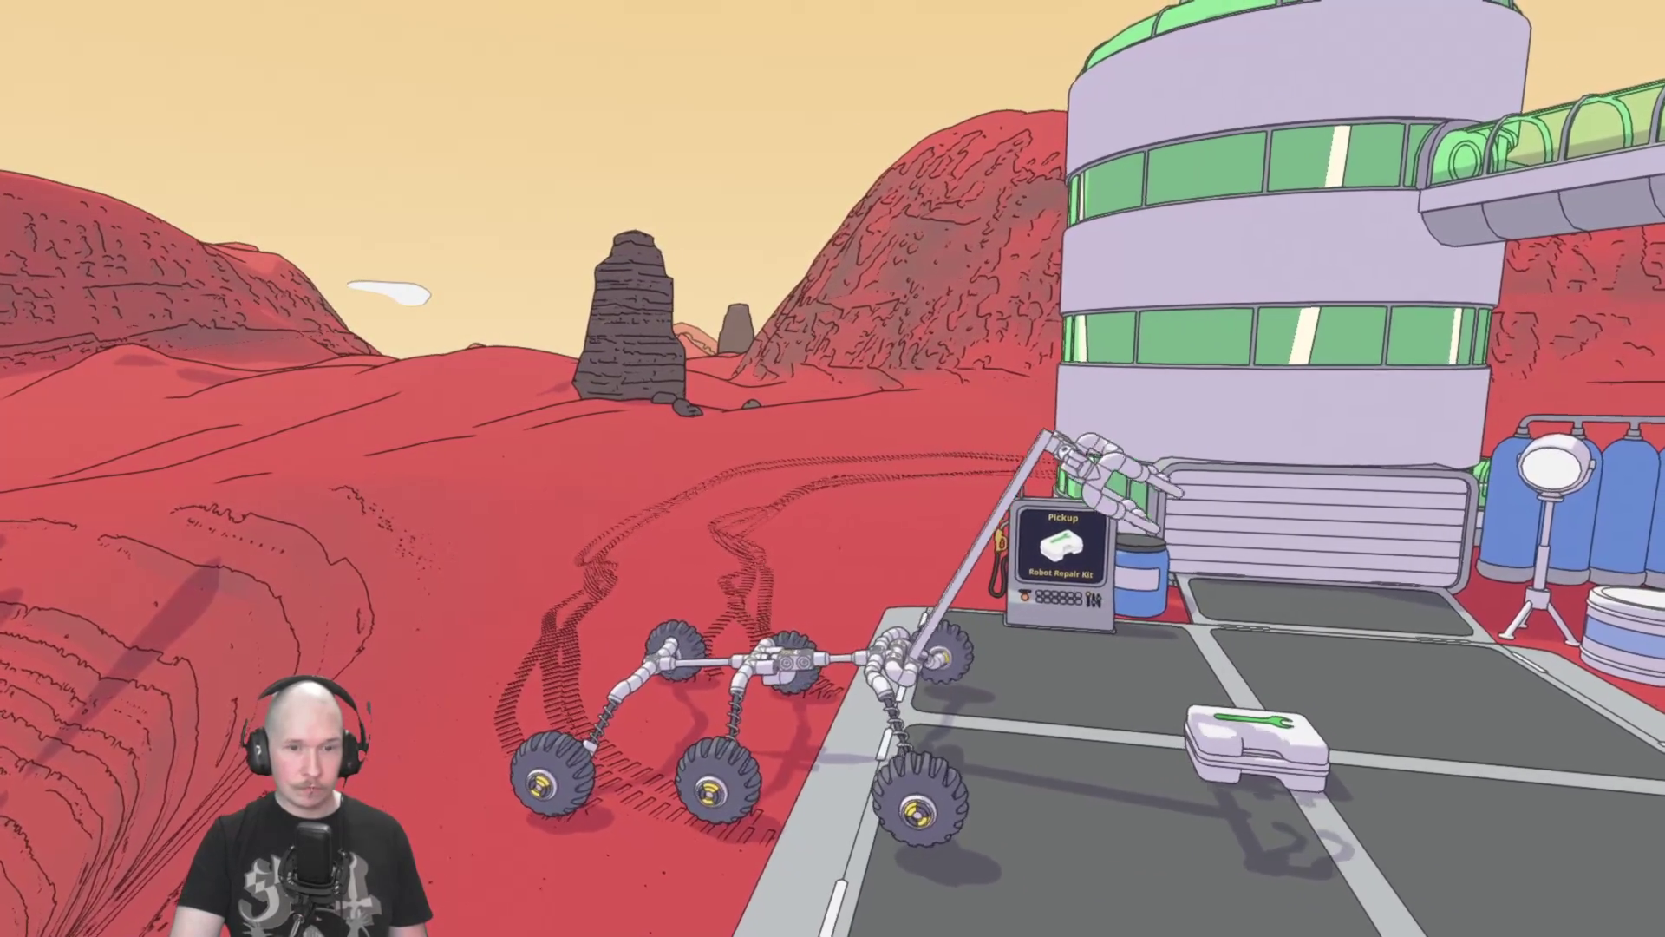
pyautogui.press('f')
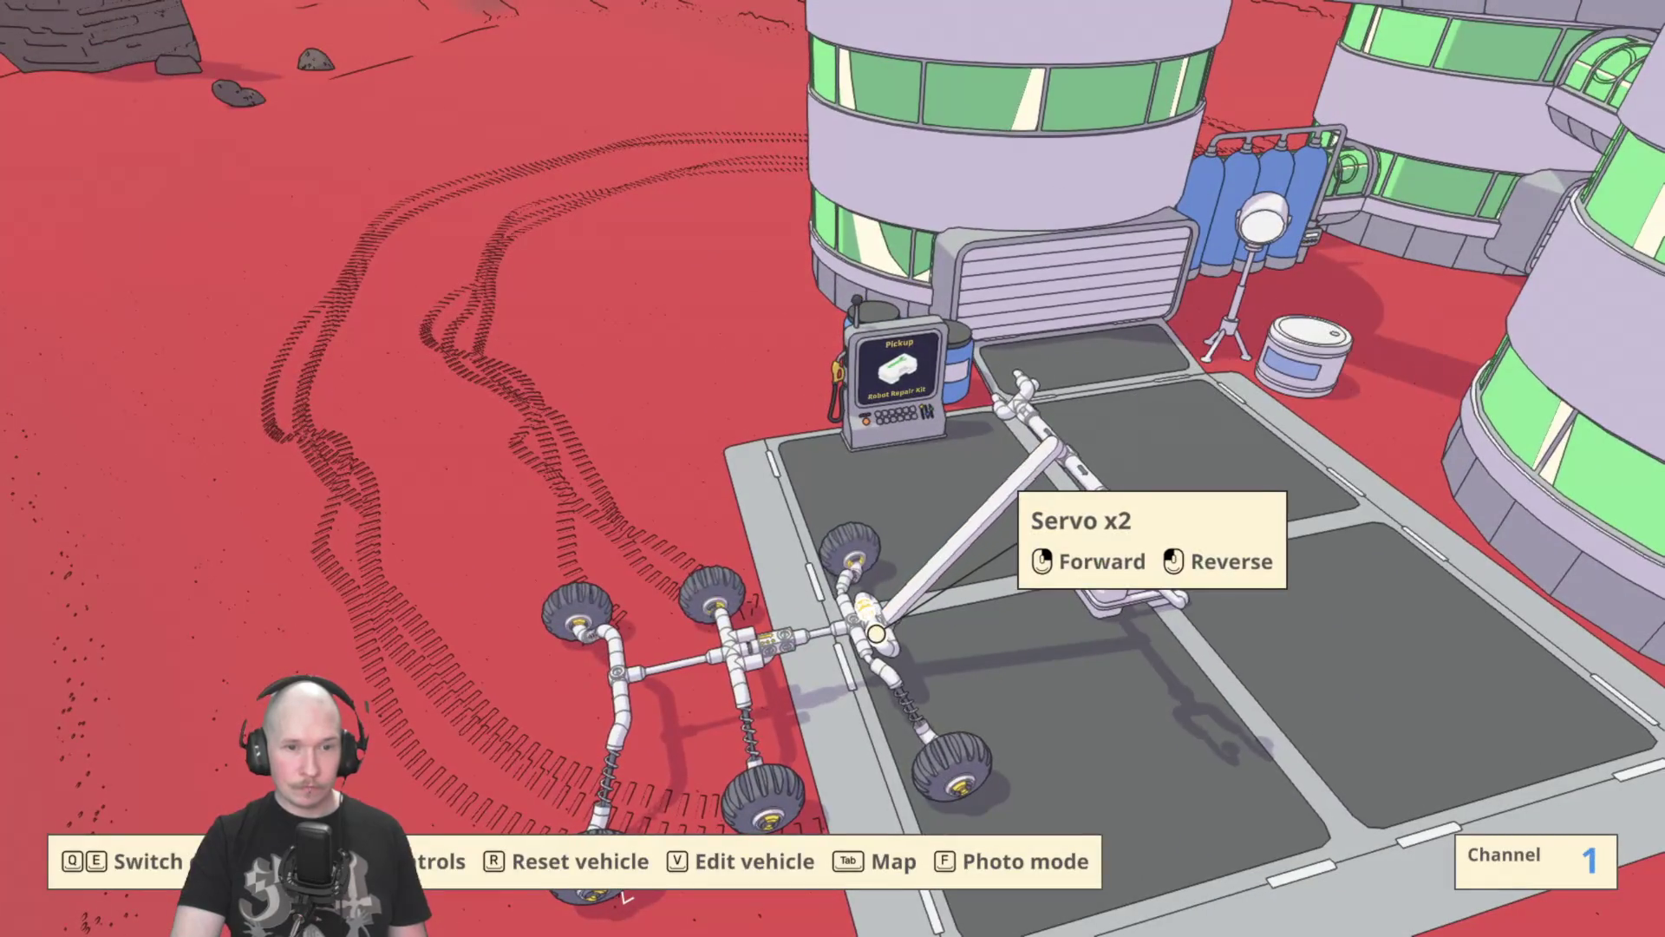
pyautogui.press('f')
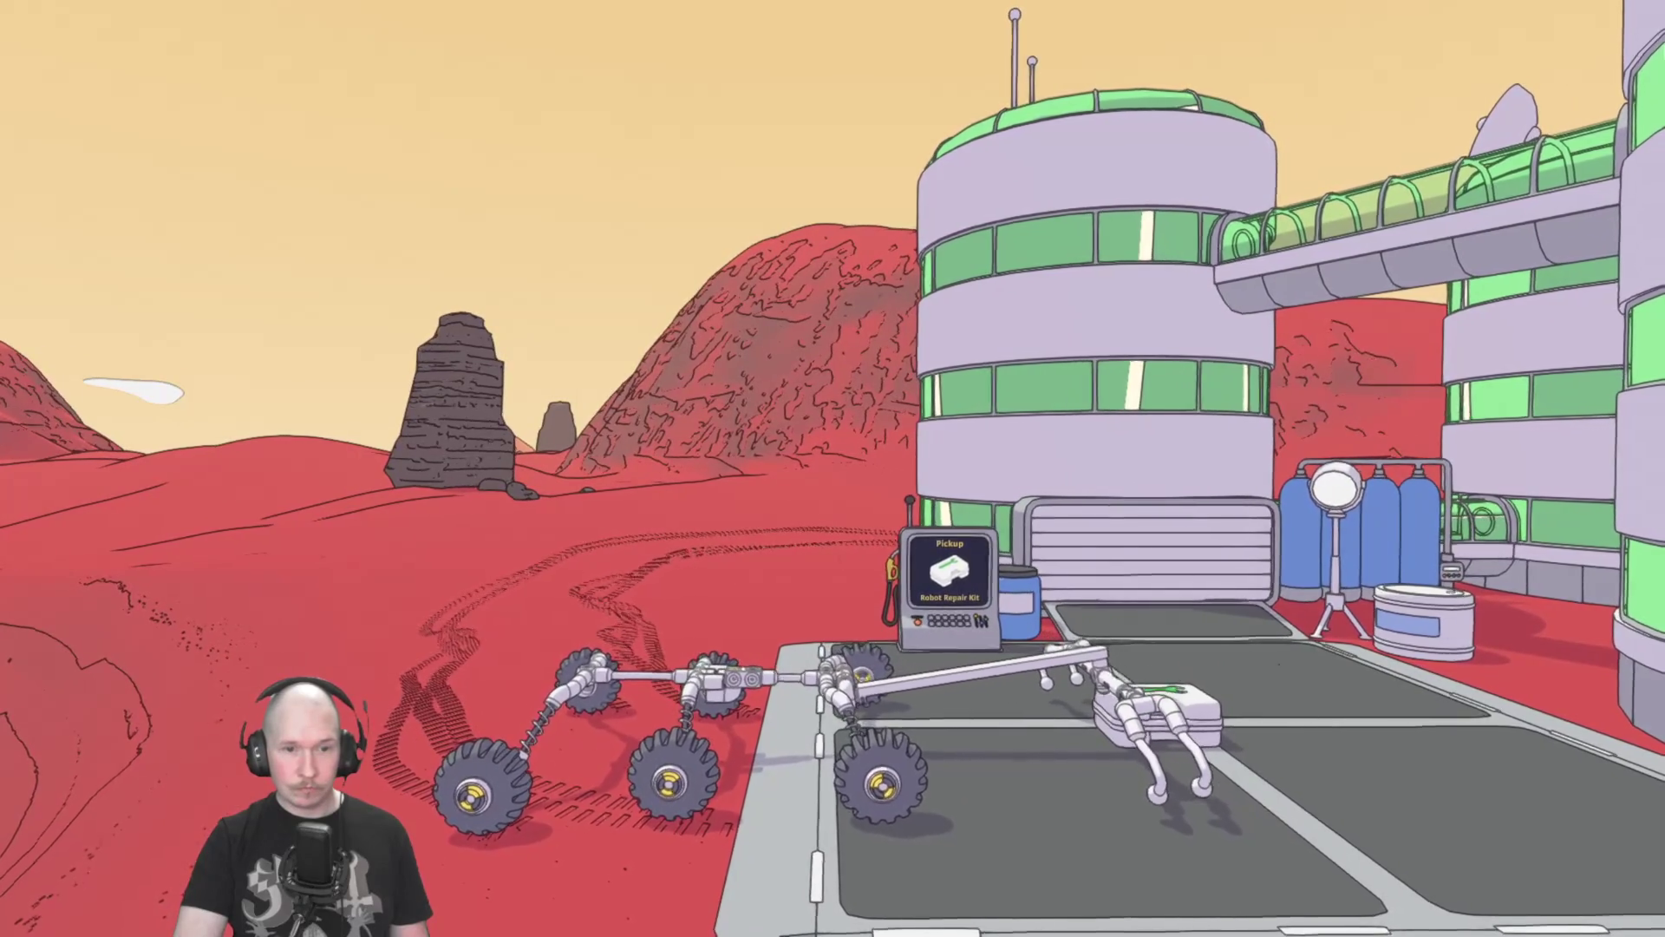
pyautogui.press('f')
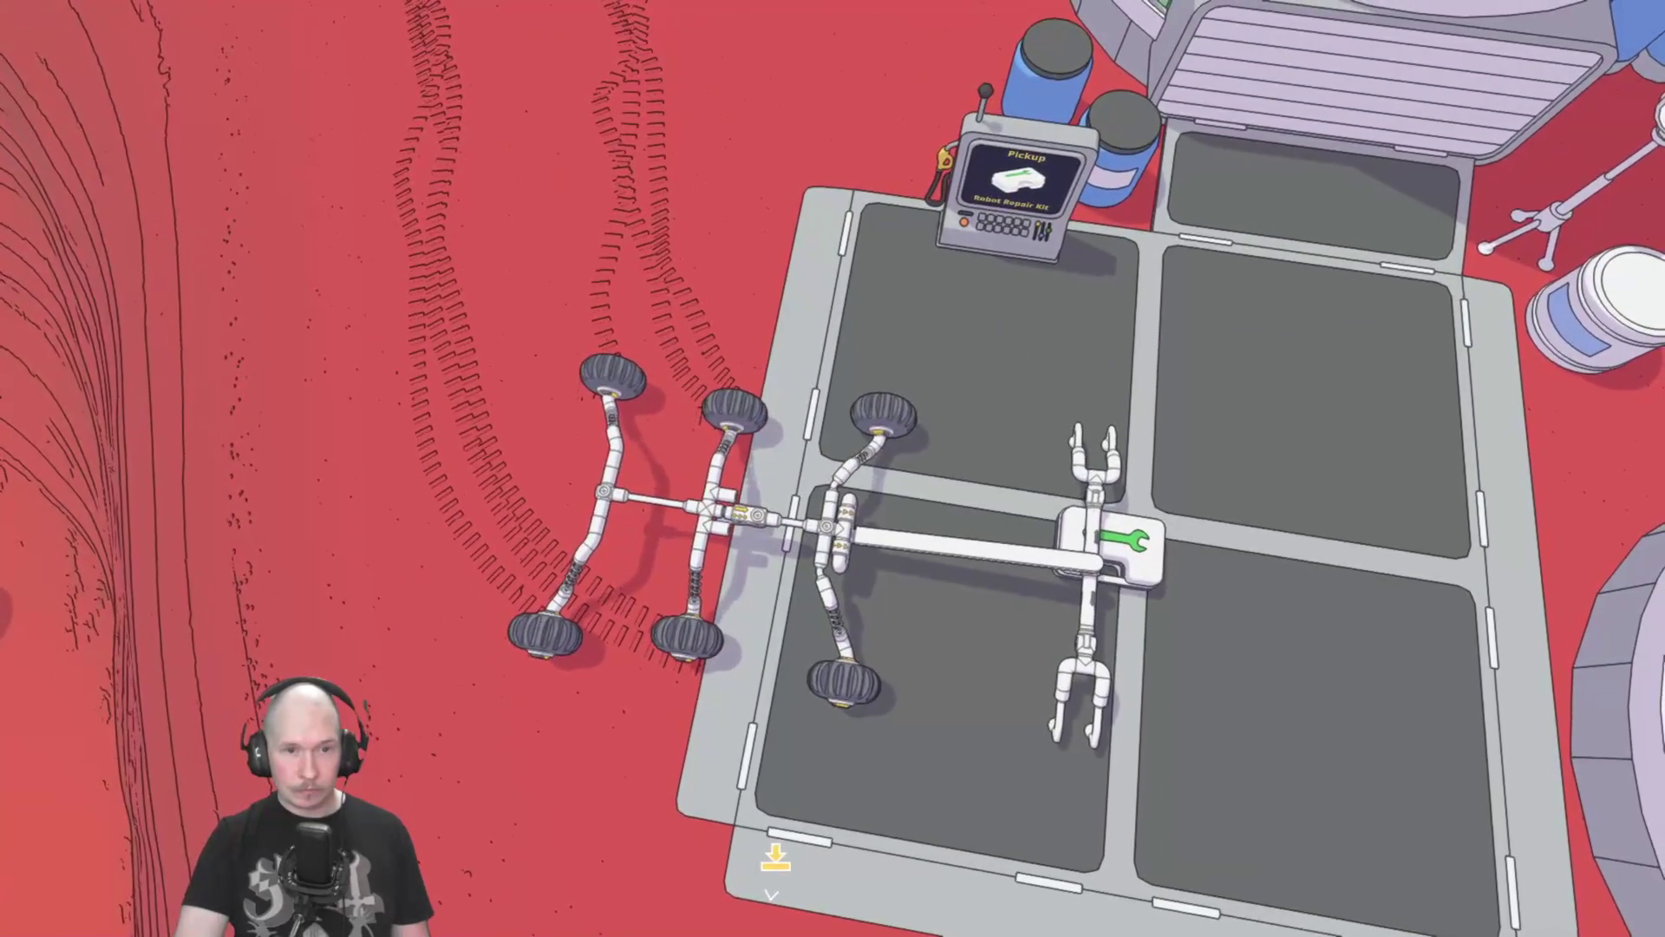
pyautogui.press('f')
pyautogui.press('w')
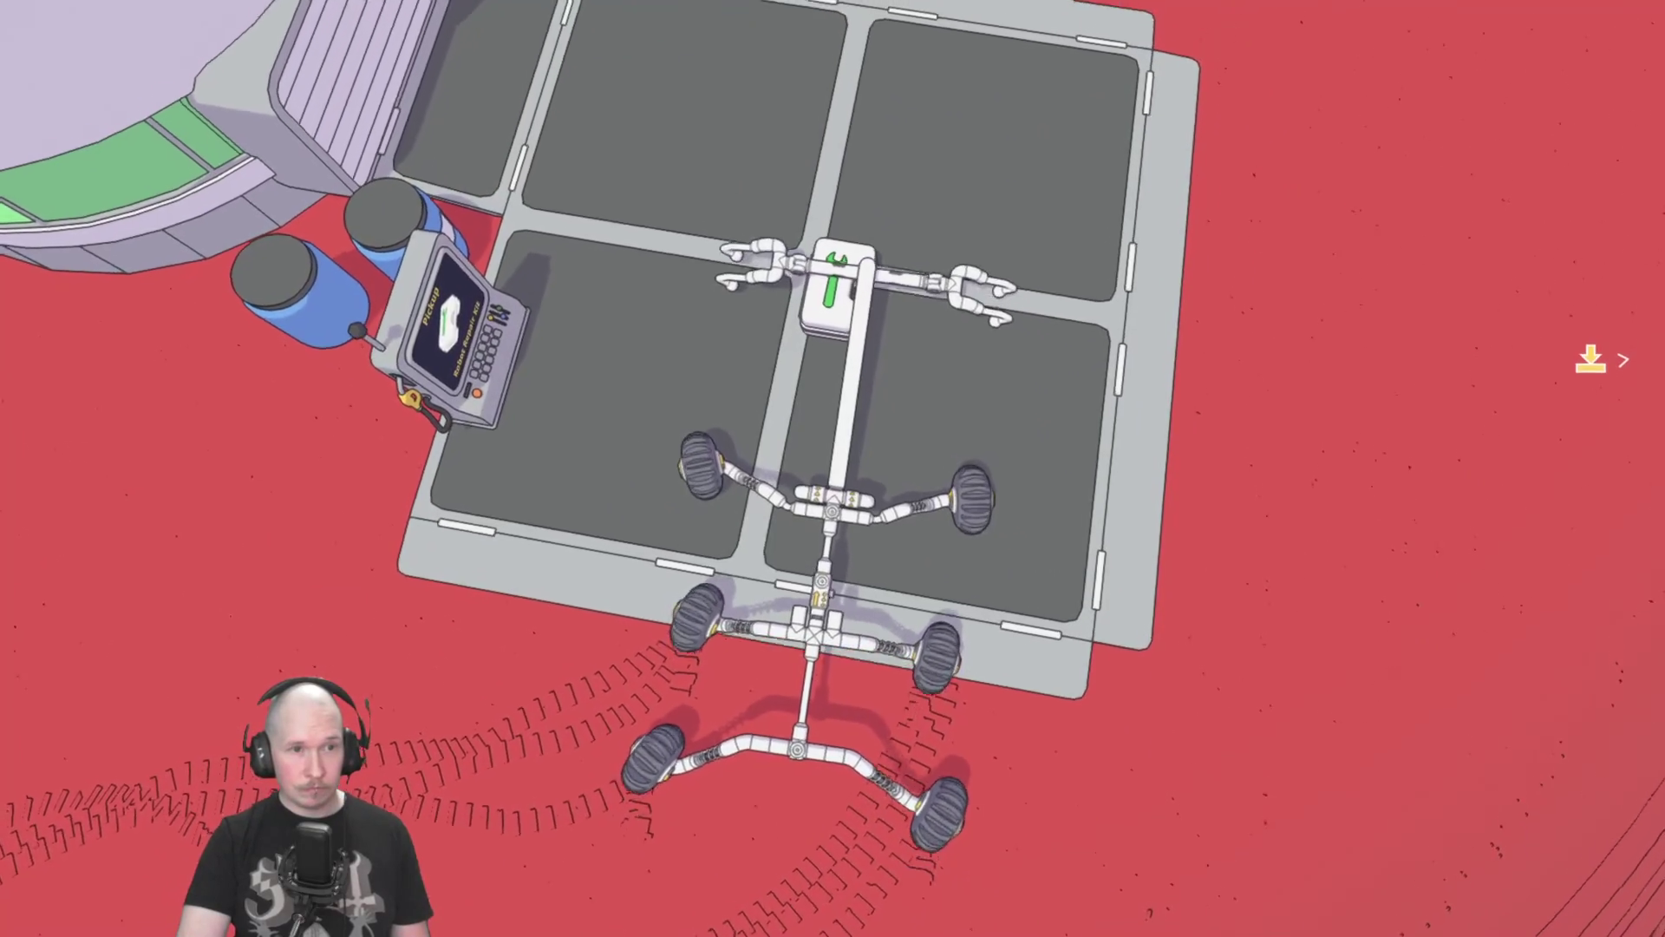
pyautogui.press('d')
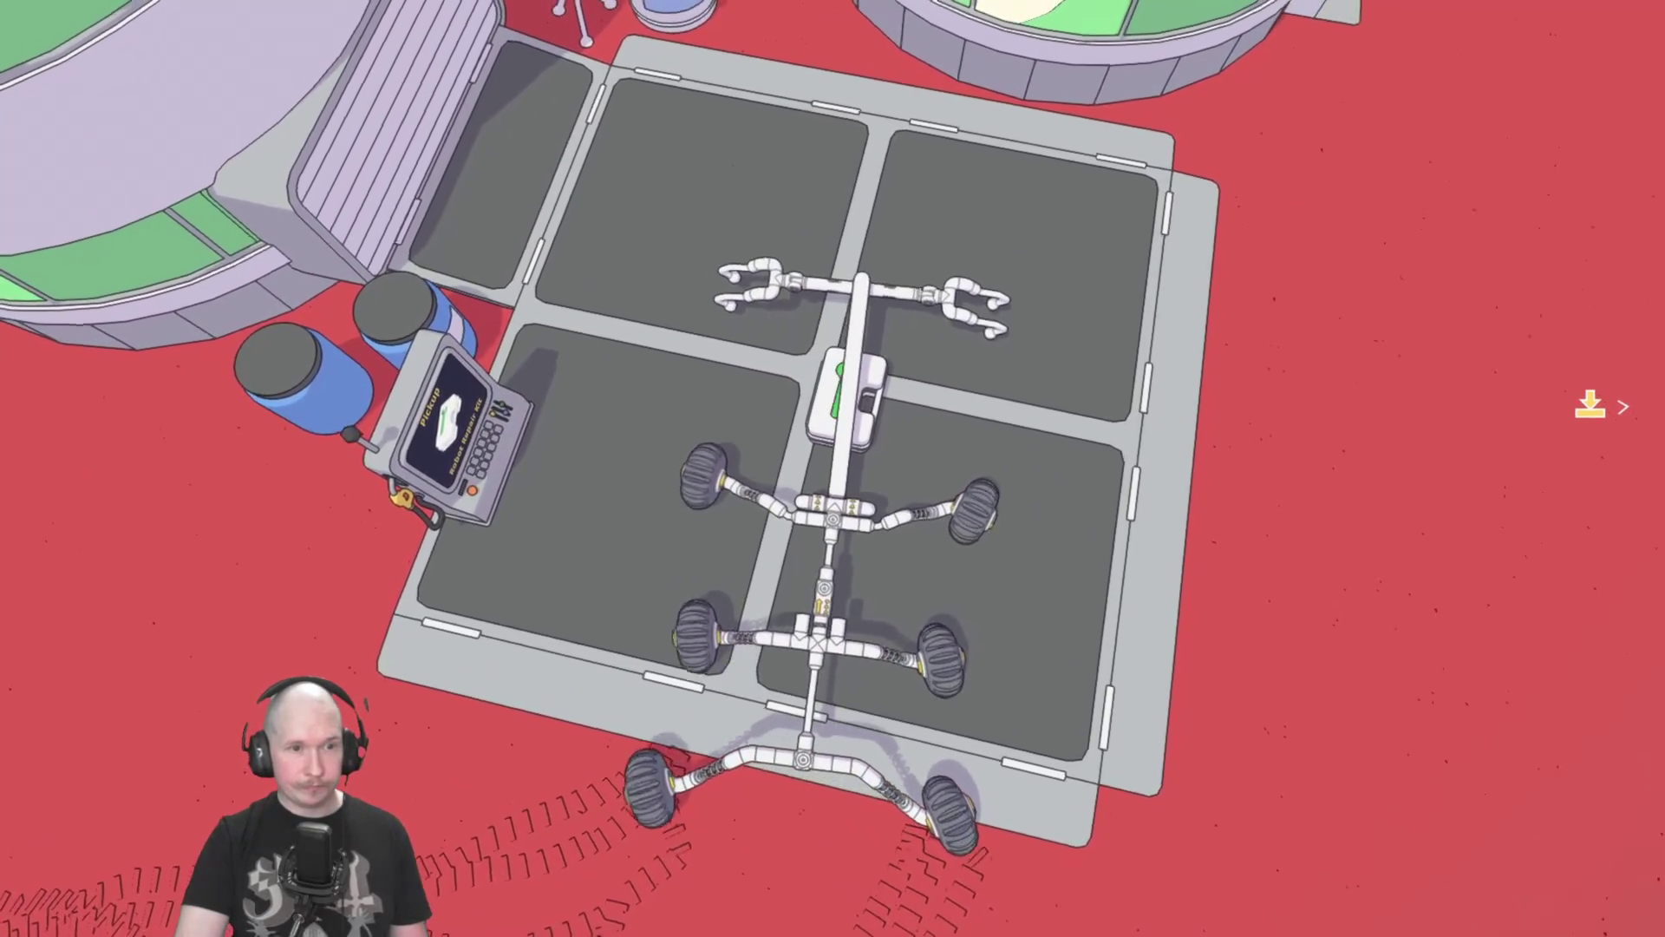
pyautogui.press('a')
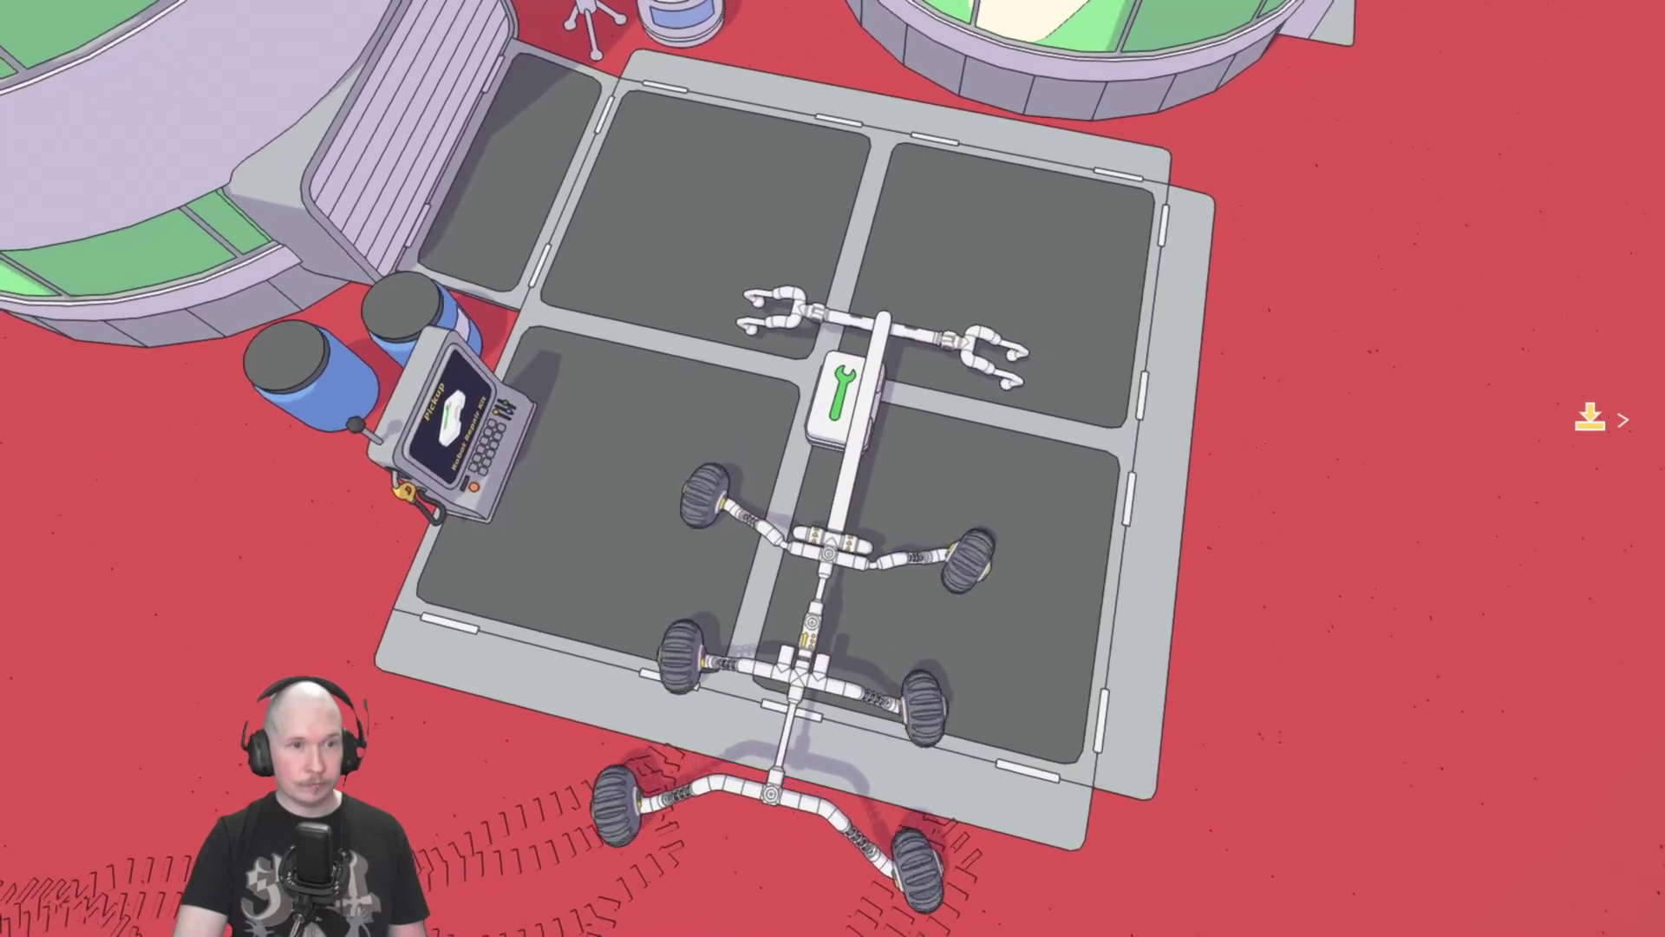
pyautogui.press('s')
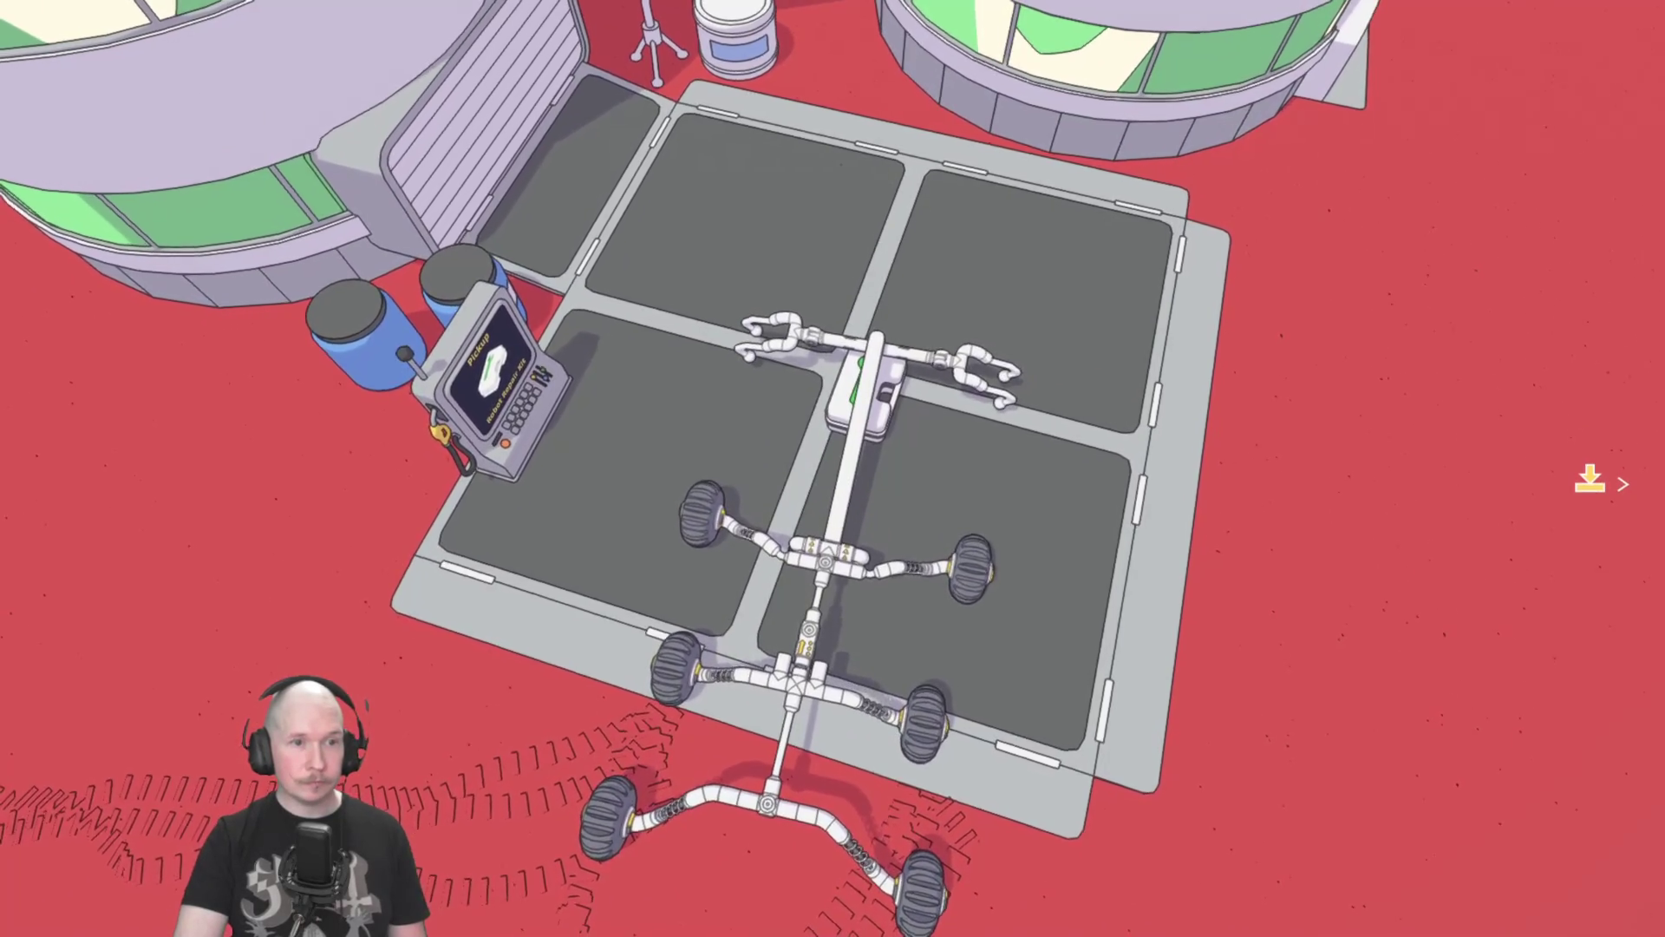
# Fold the claw down onto the repair kit and try lifting it with the arm.
pyautogui.press('e')
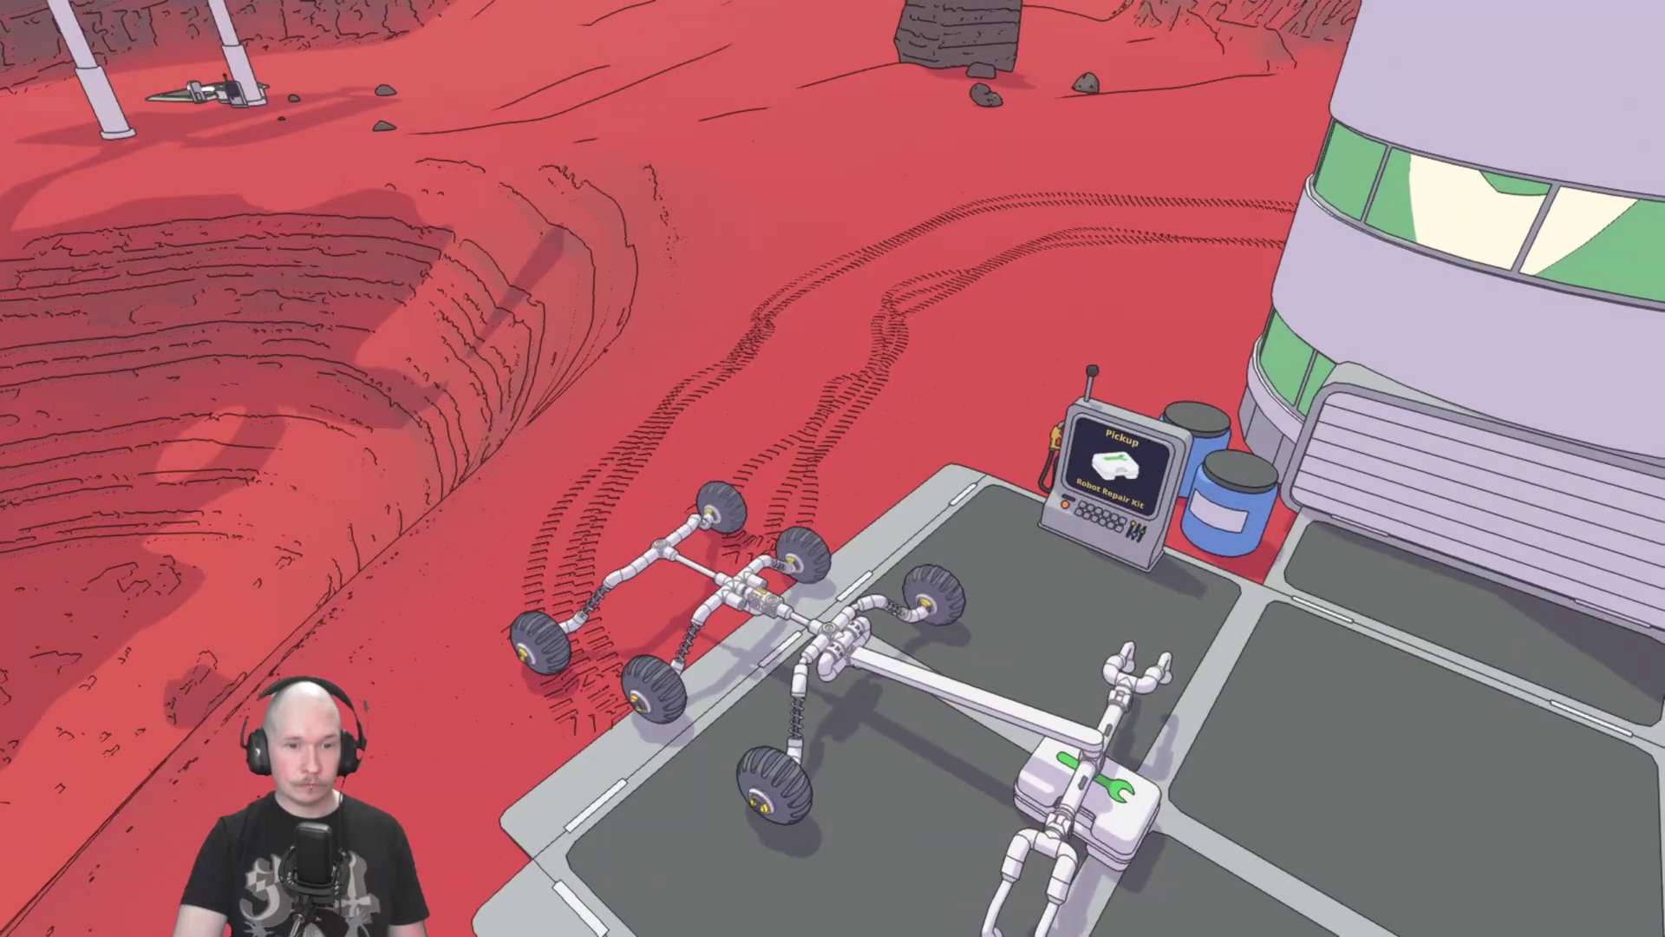
pyautogui.press('Down')
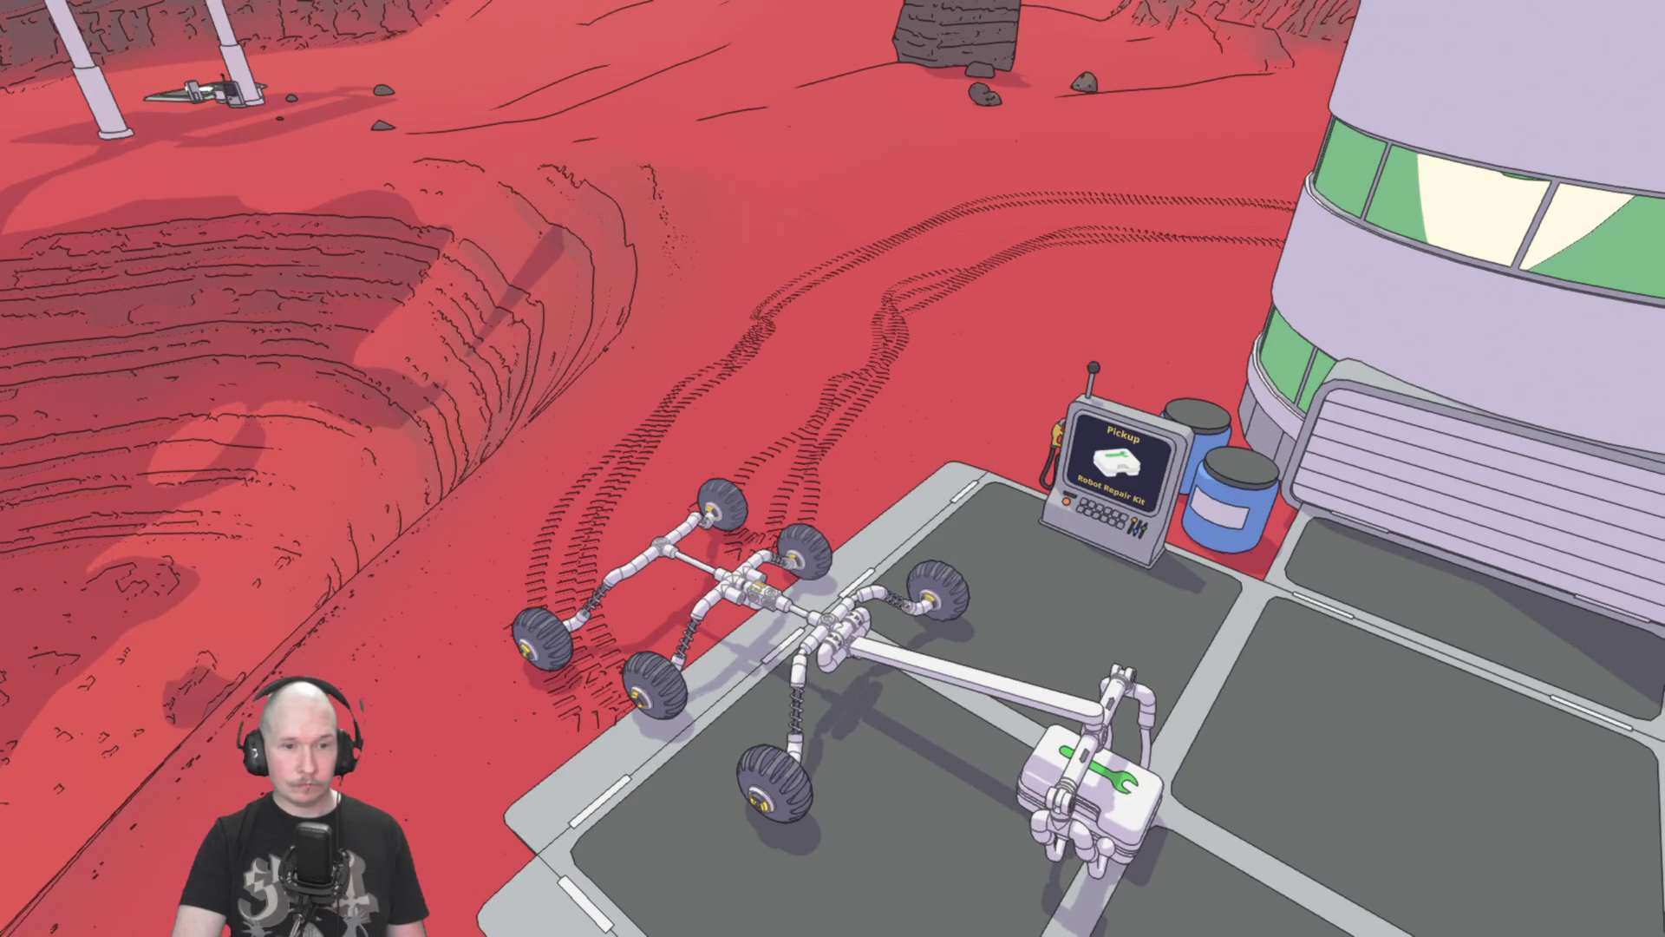
pyautogui.press('c')
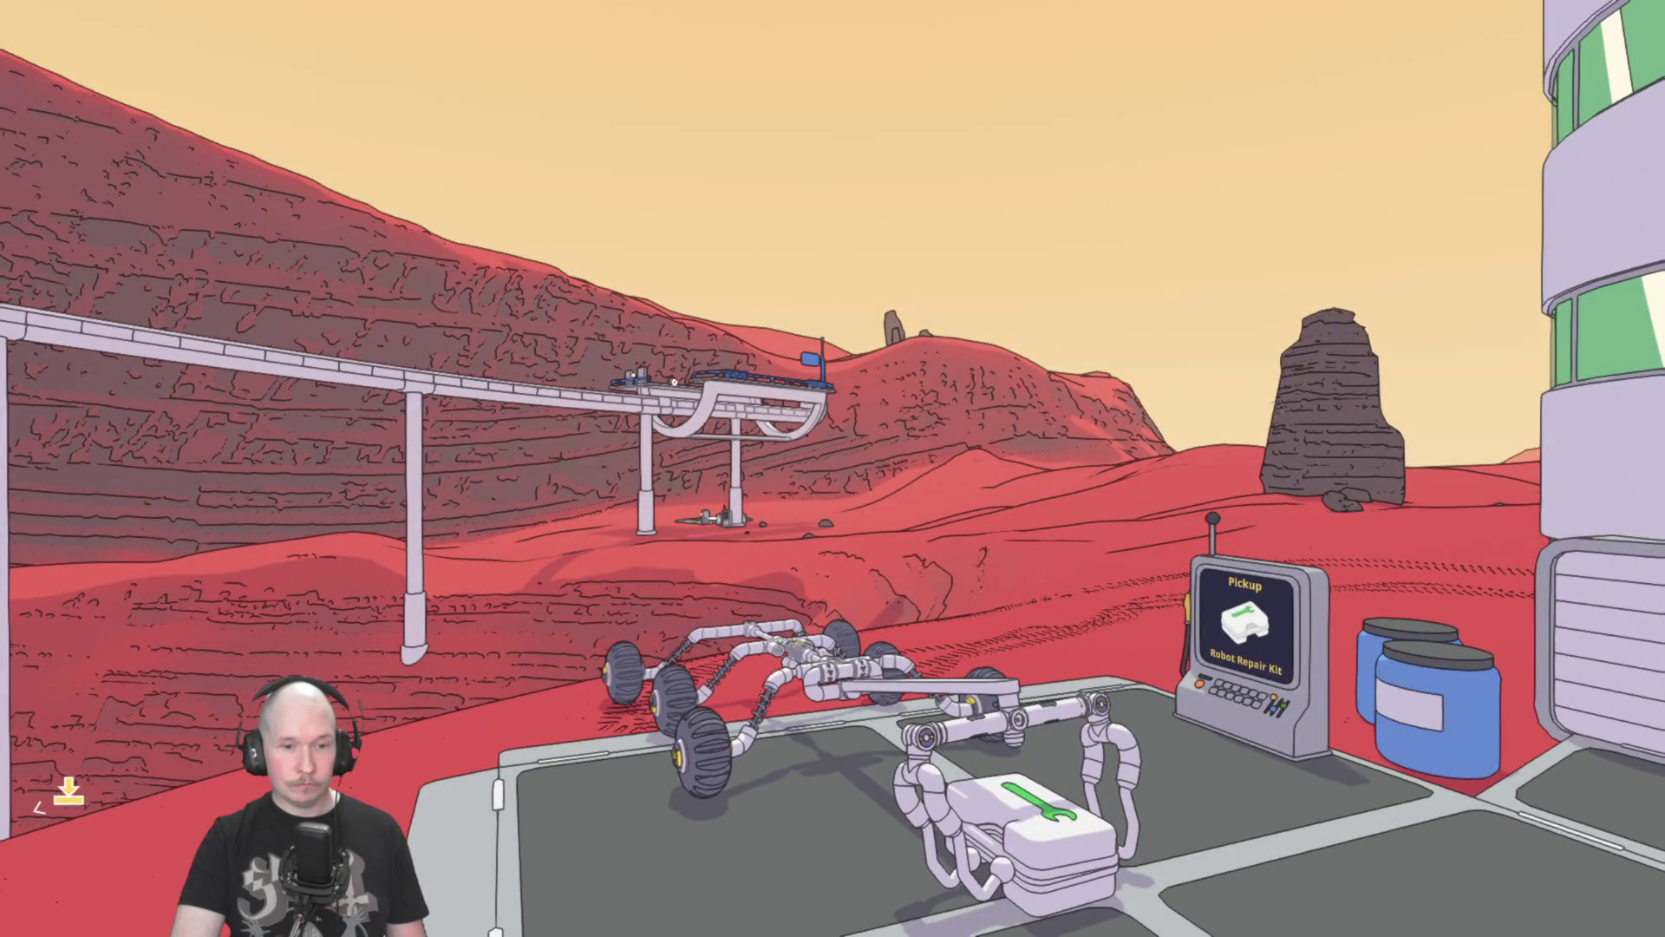
pyautogui.click(826, 672)
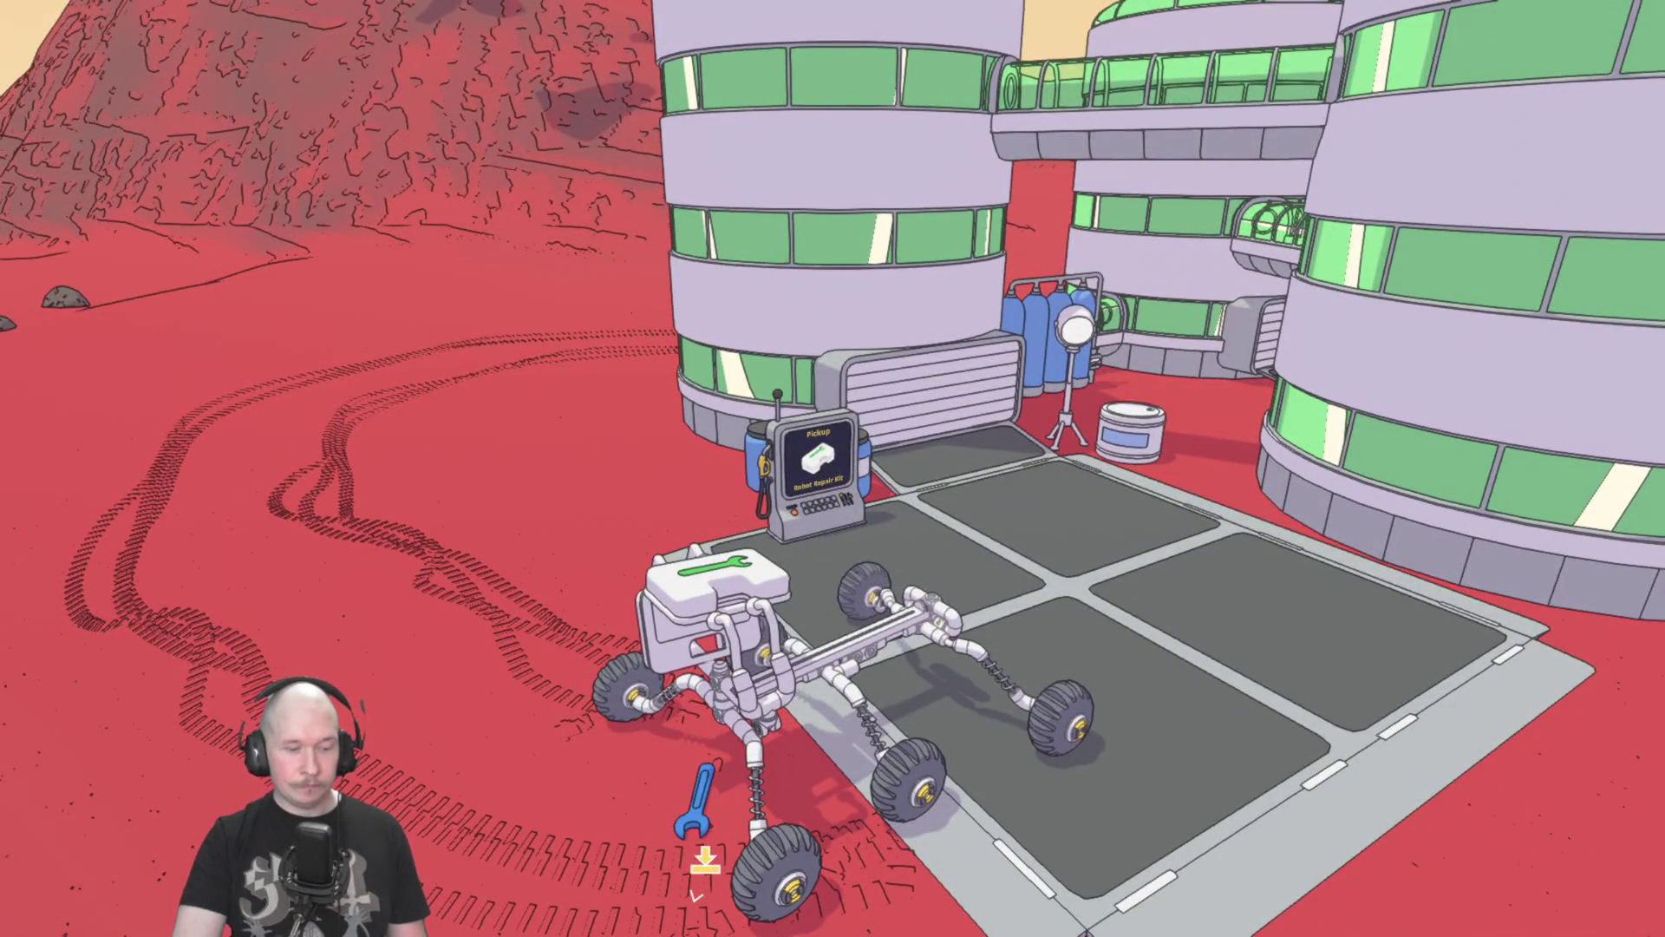
# Reset the repair kit delivery from the map and open the rover editor.
pyautogui.press('m')
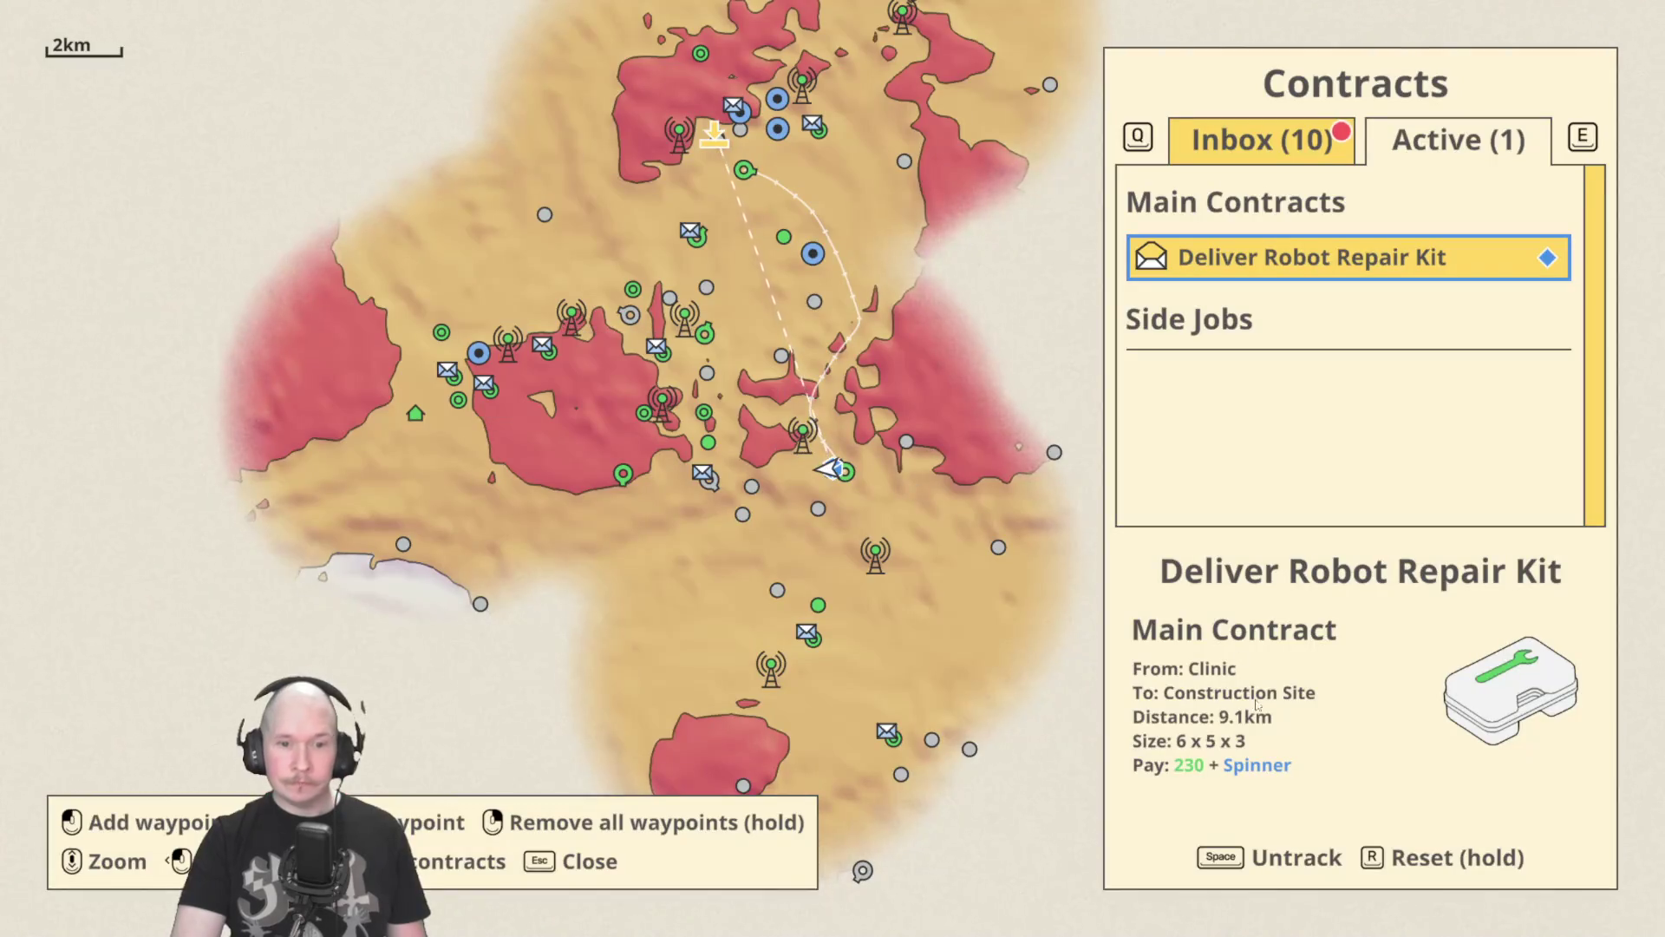
pyautogui.press('r')
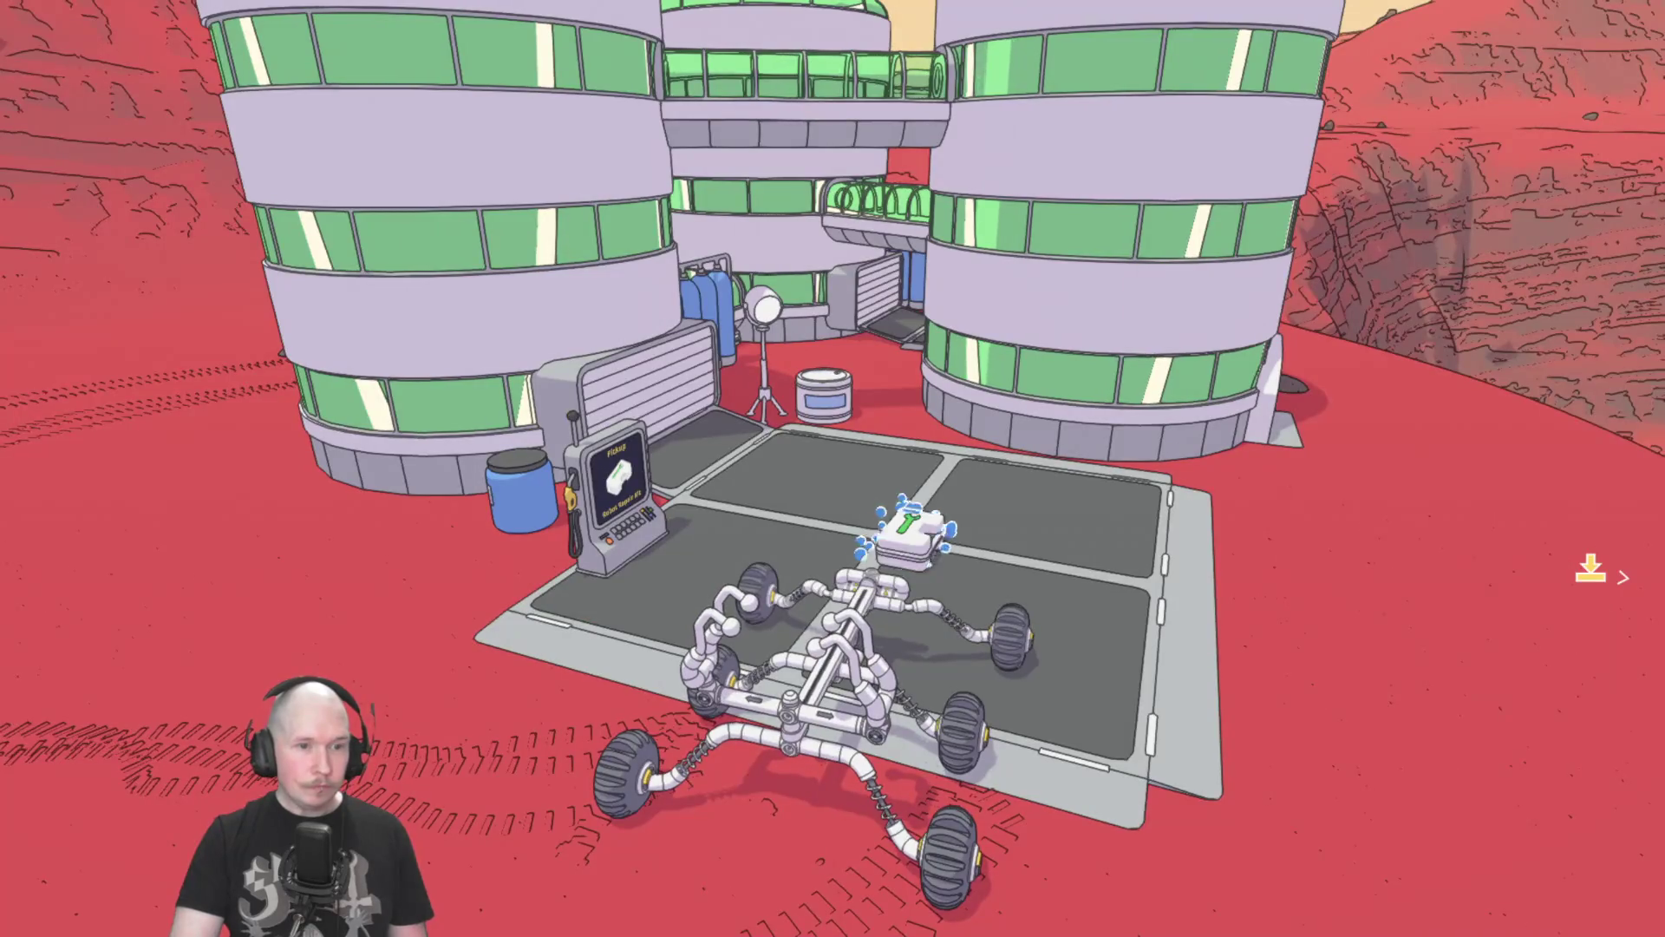
pyautogui.press('Tab')
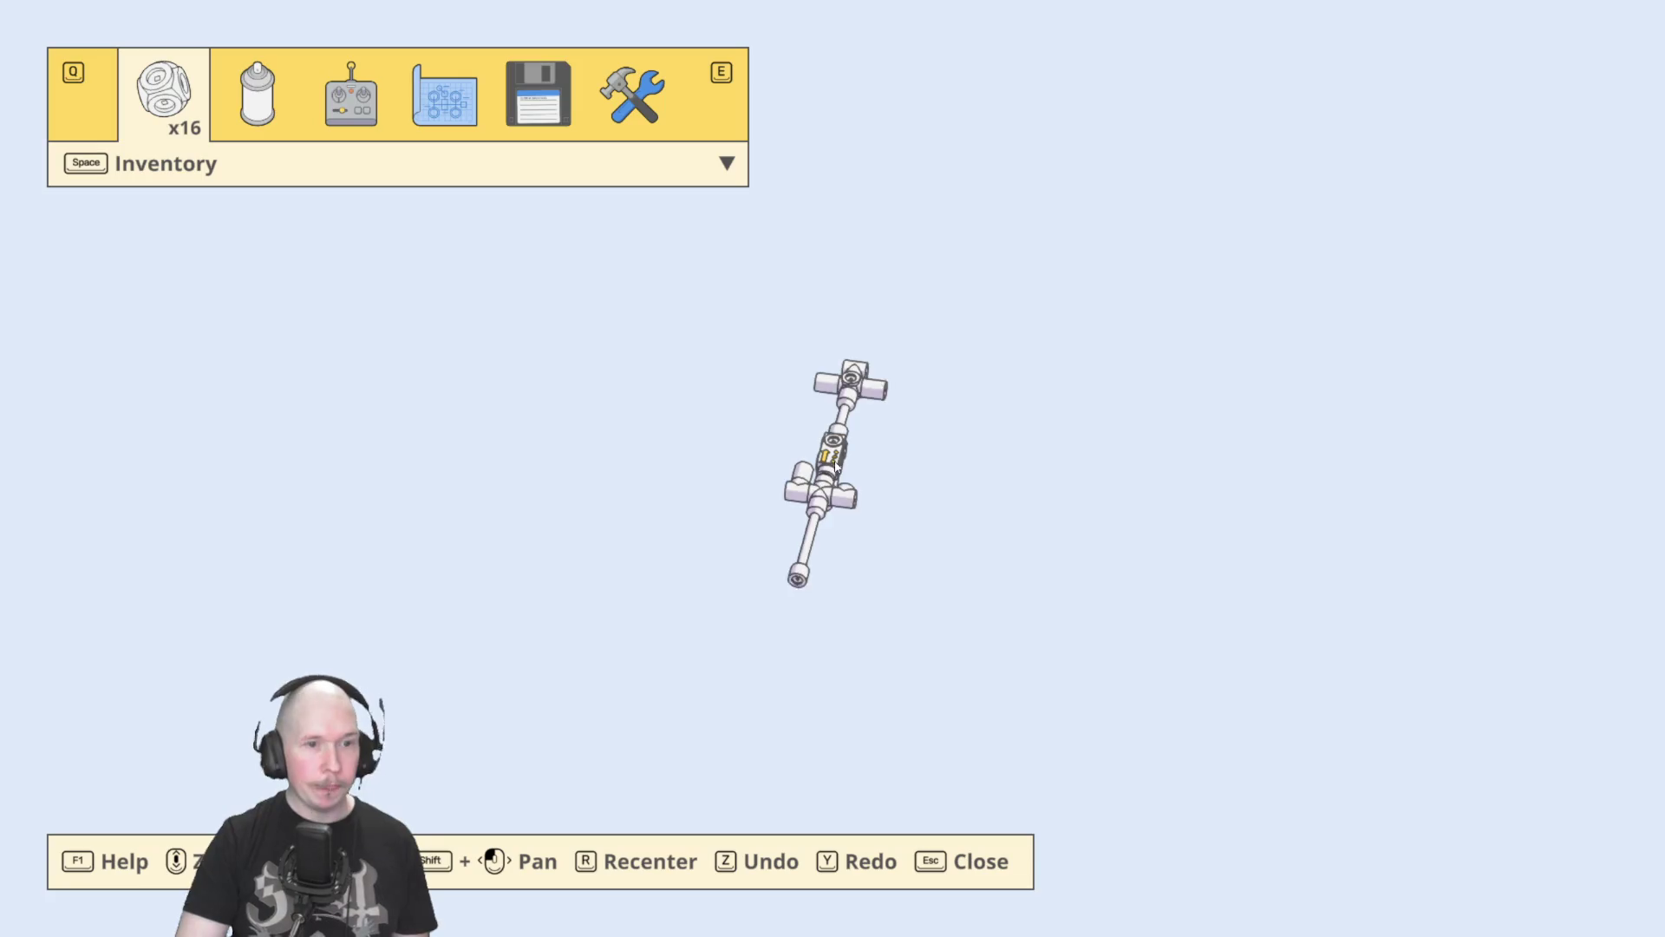
# Swap the rover for the longer six-wheeled saved design 14 and exit the editor.
pyautogui.moveTo(1093, 296); pyautogui.dragTo(599, 289)
pyautogui.moveTo(1075, 540)
pyautogui.mouseDown()
pyautogui.moveTo(950, 715)
pyautogui.moveTo(891, 758)
pyautogui.mouseUp()
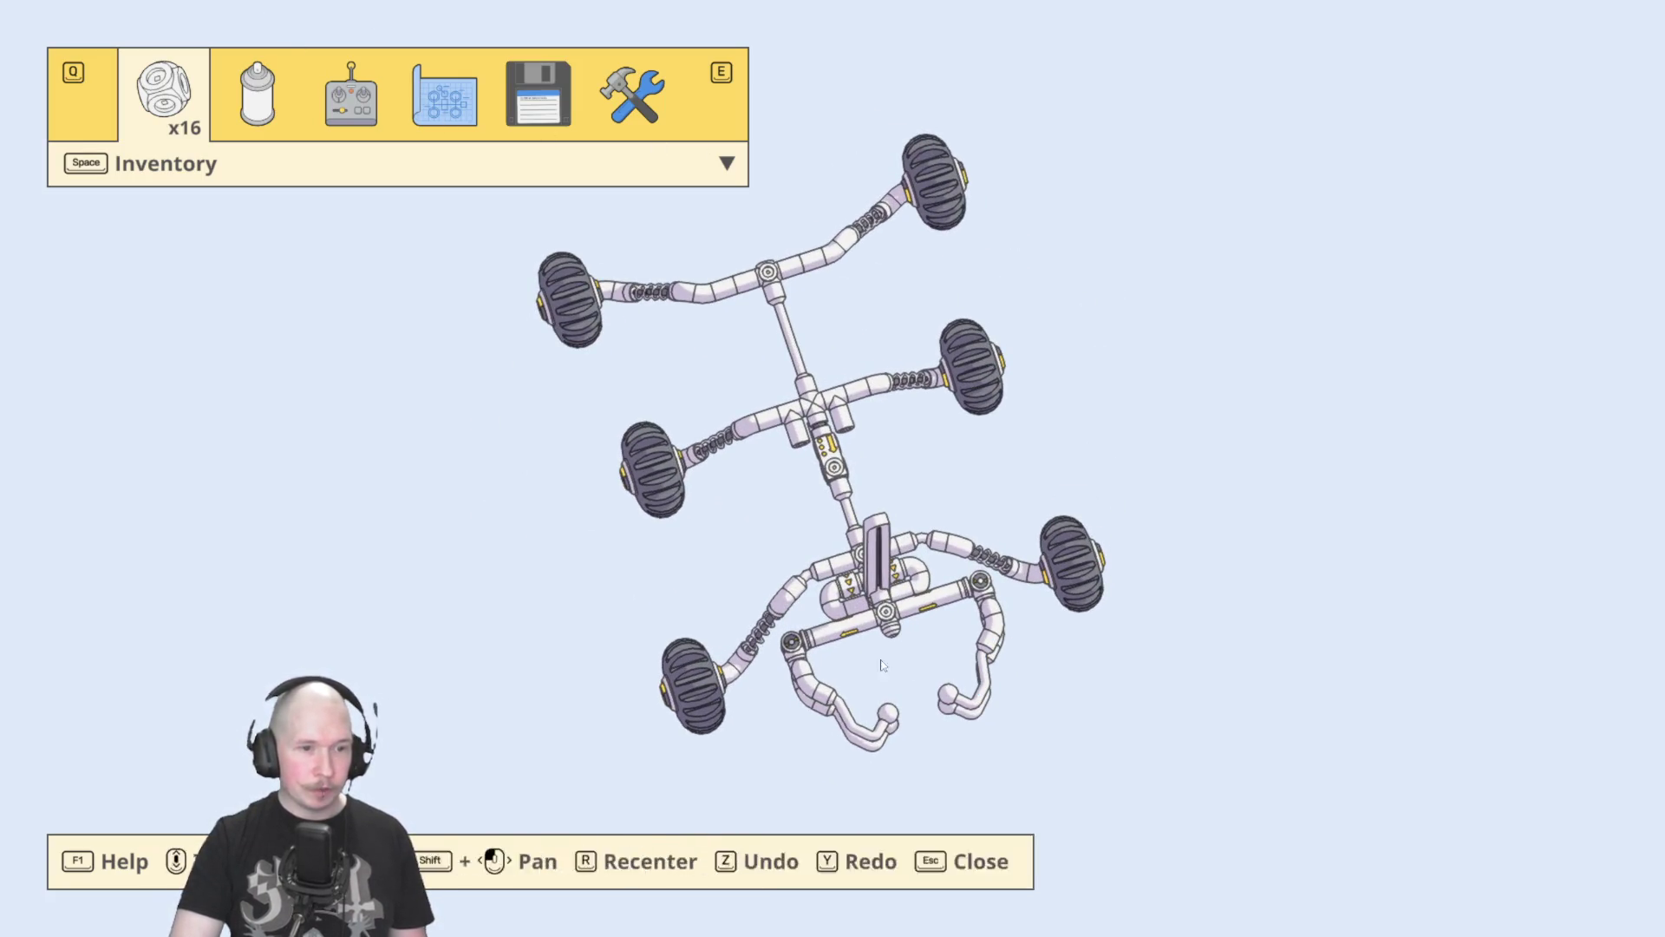
pyautogui.click(523, 116)
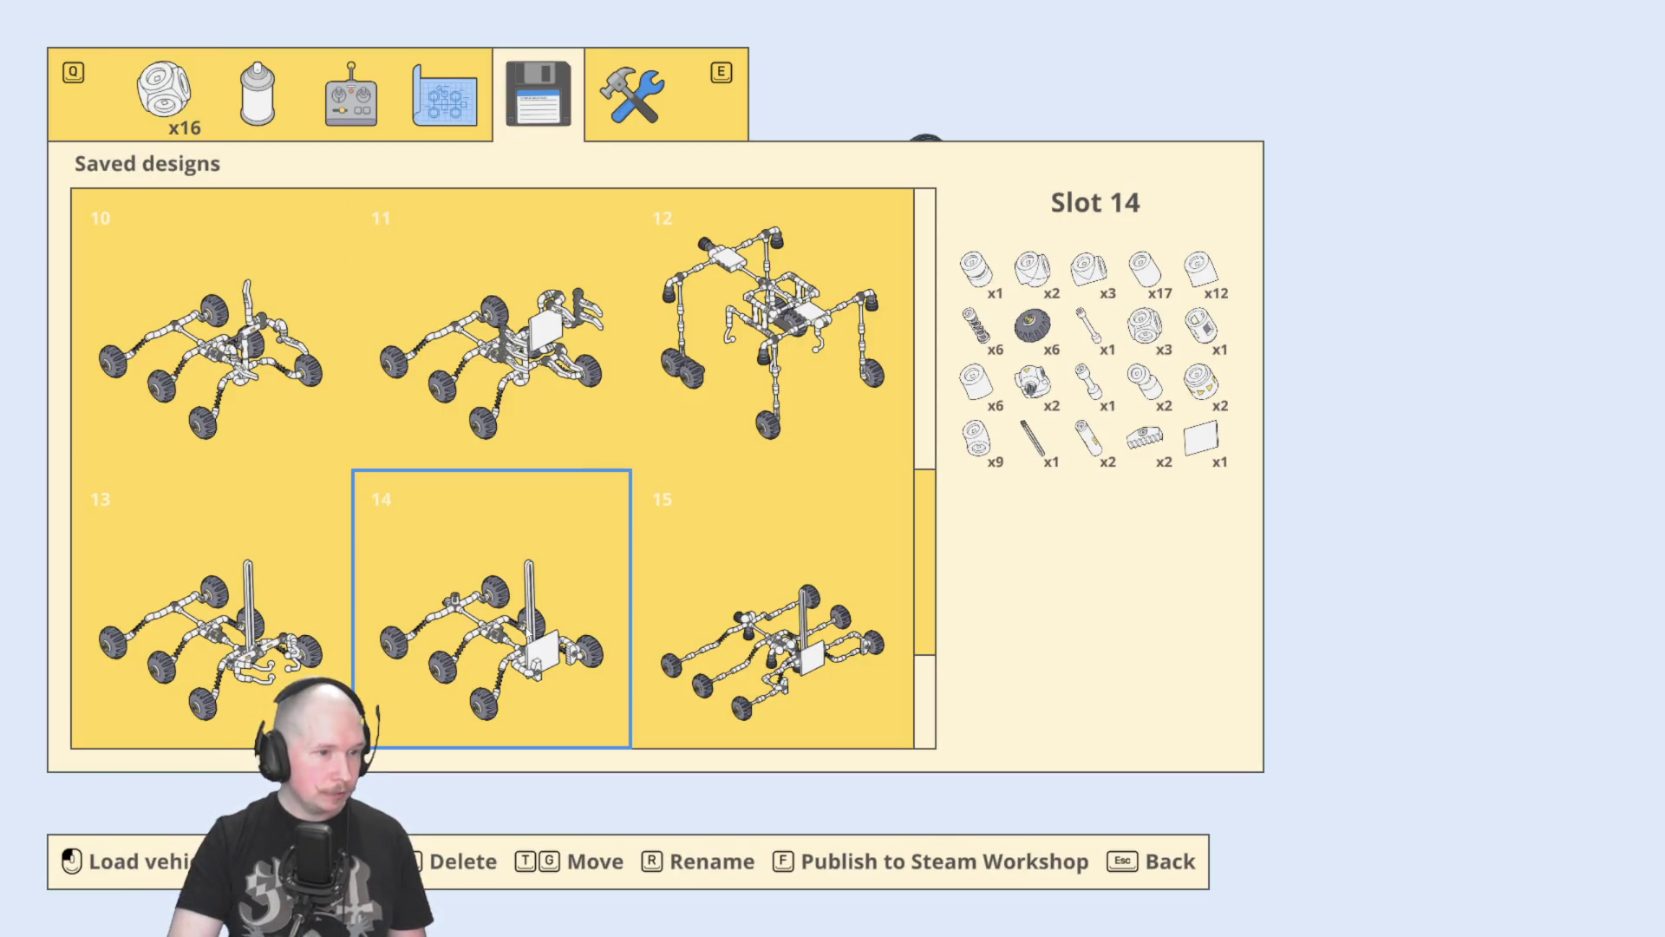
pyautogui.click(537, 646)
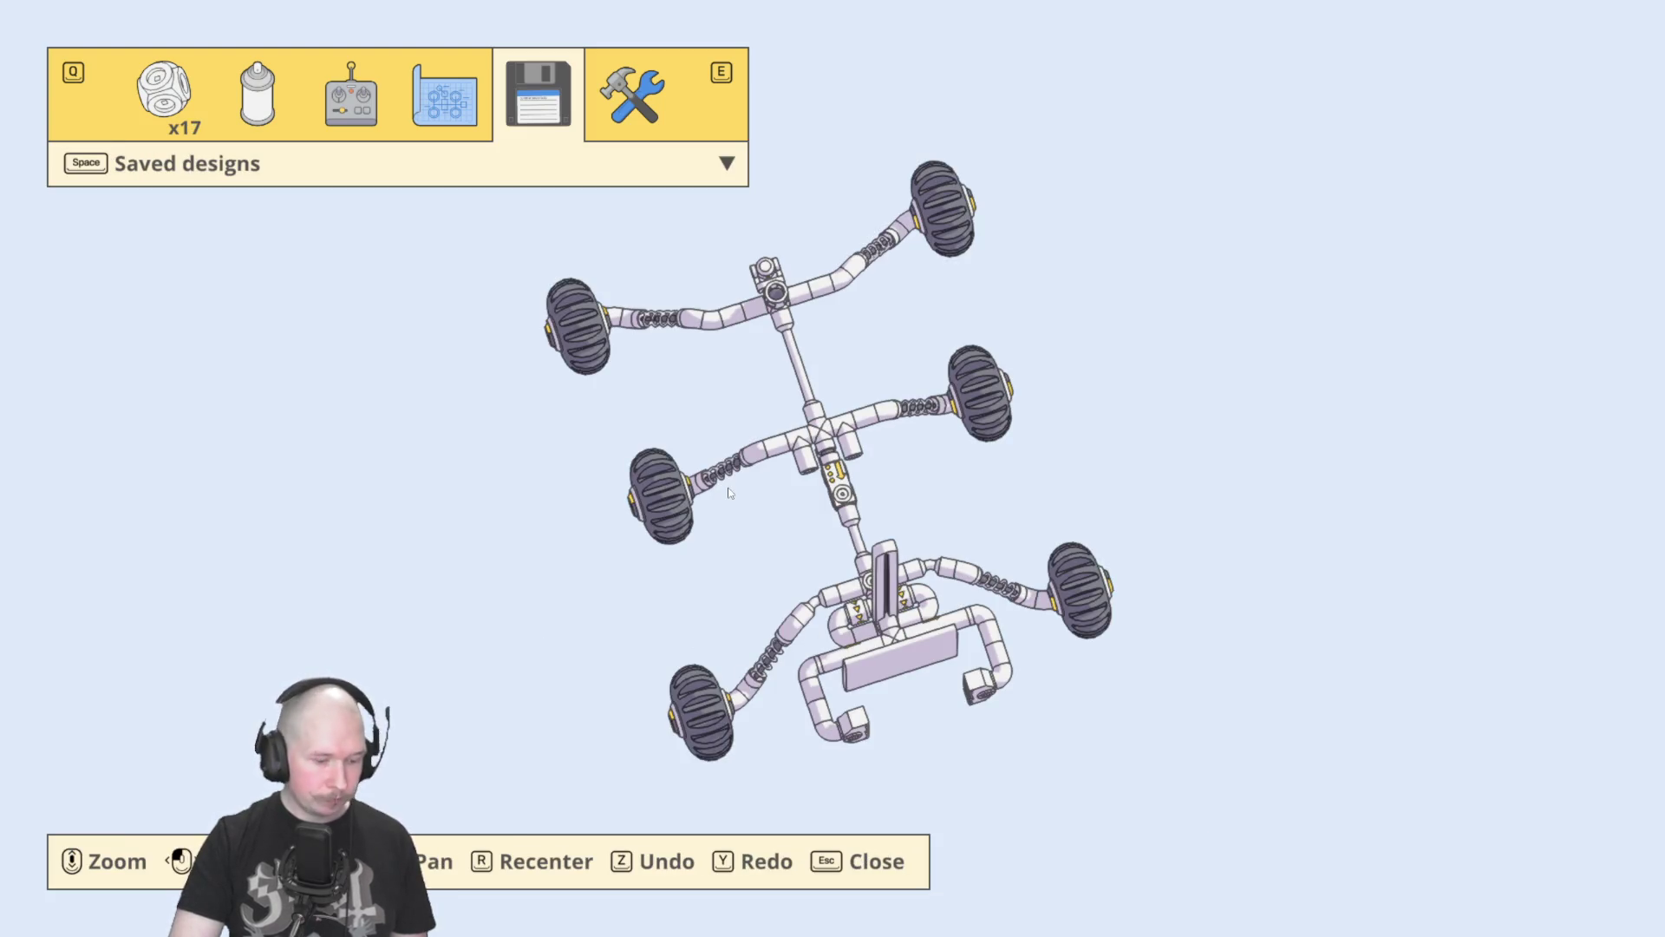
pyautogui.press('Escape')
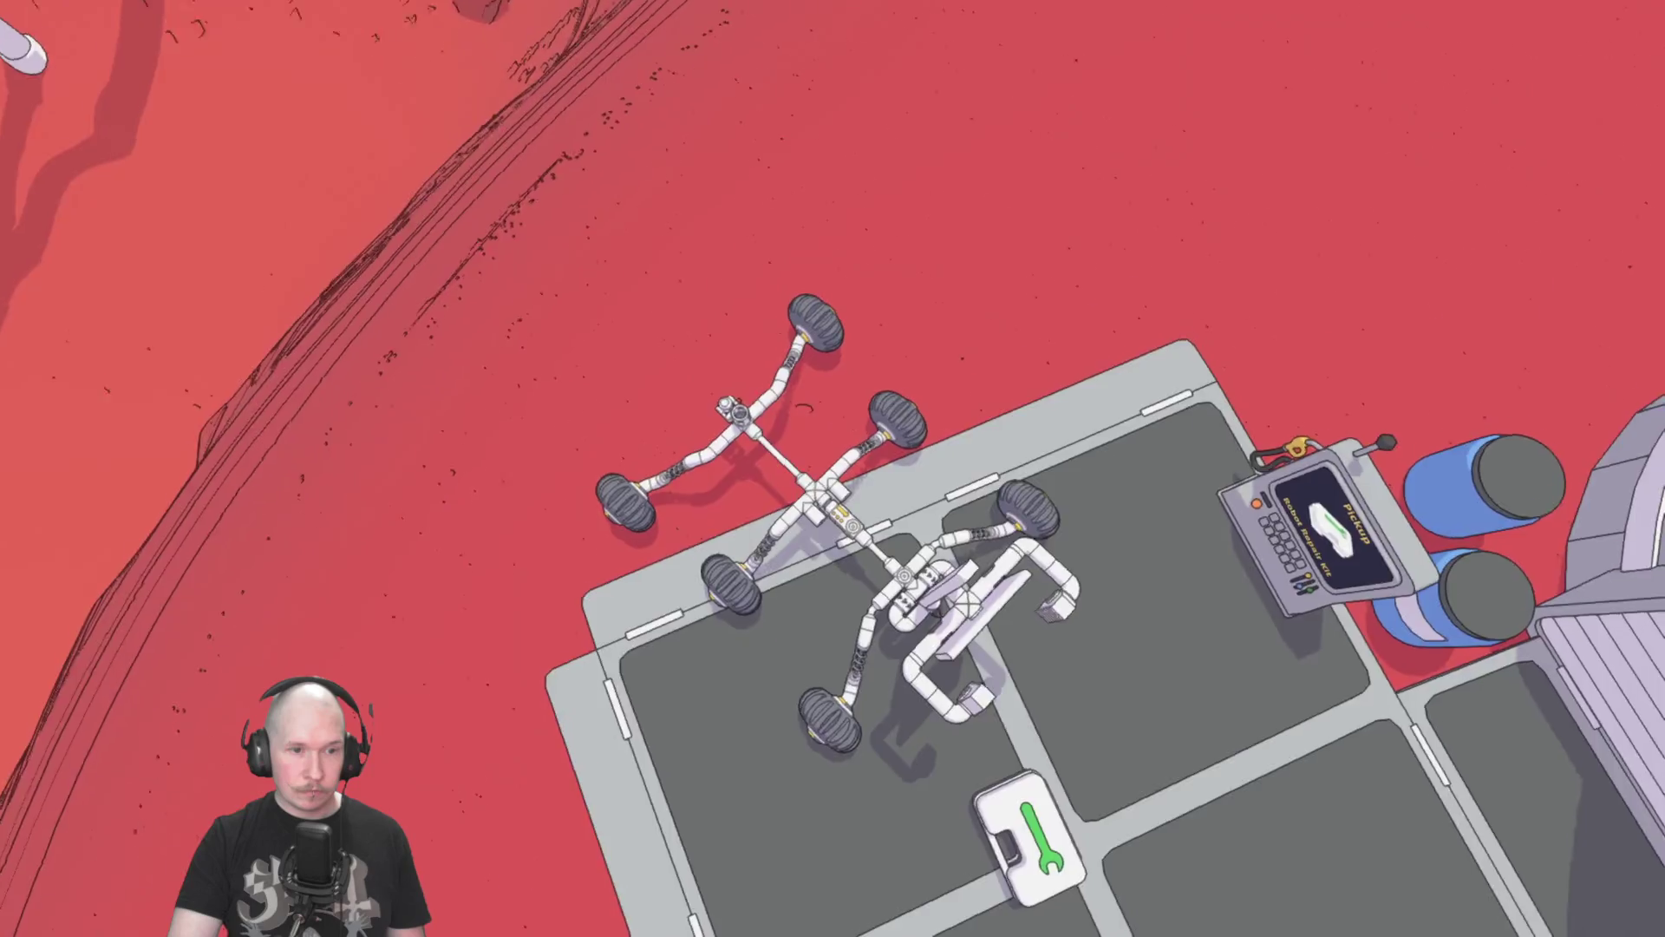
# Loop the rebuilt rover off the pad and drive back over the repair kit.
pyautogui.press('w')
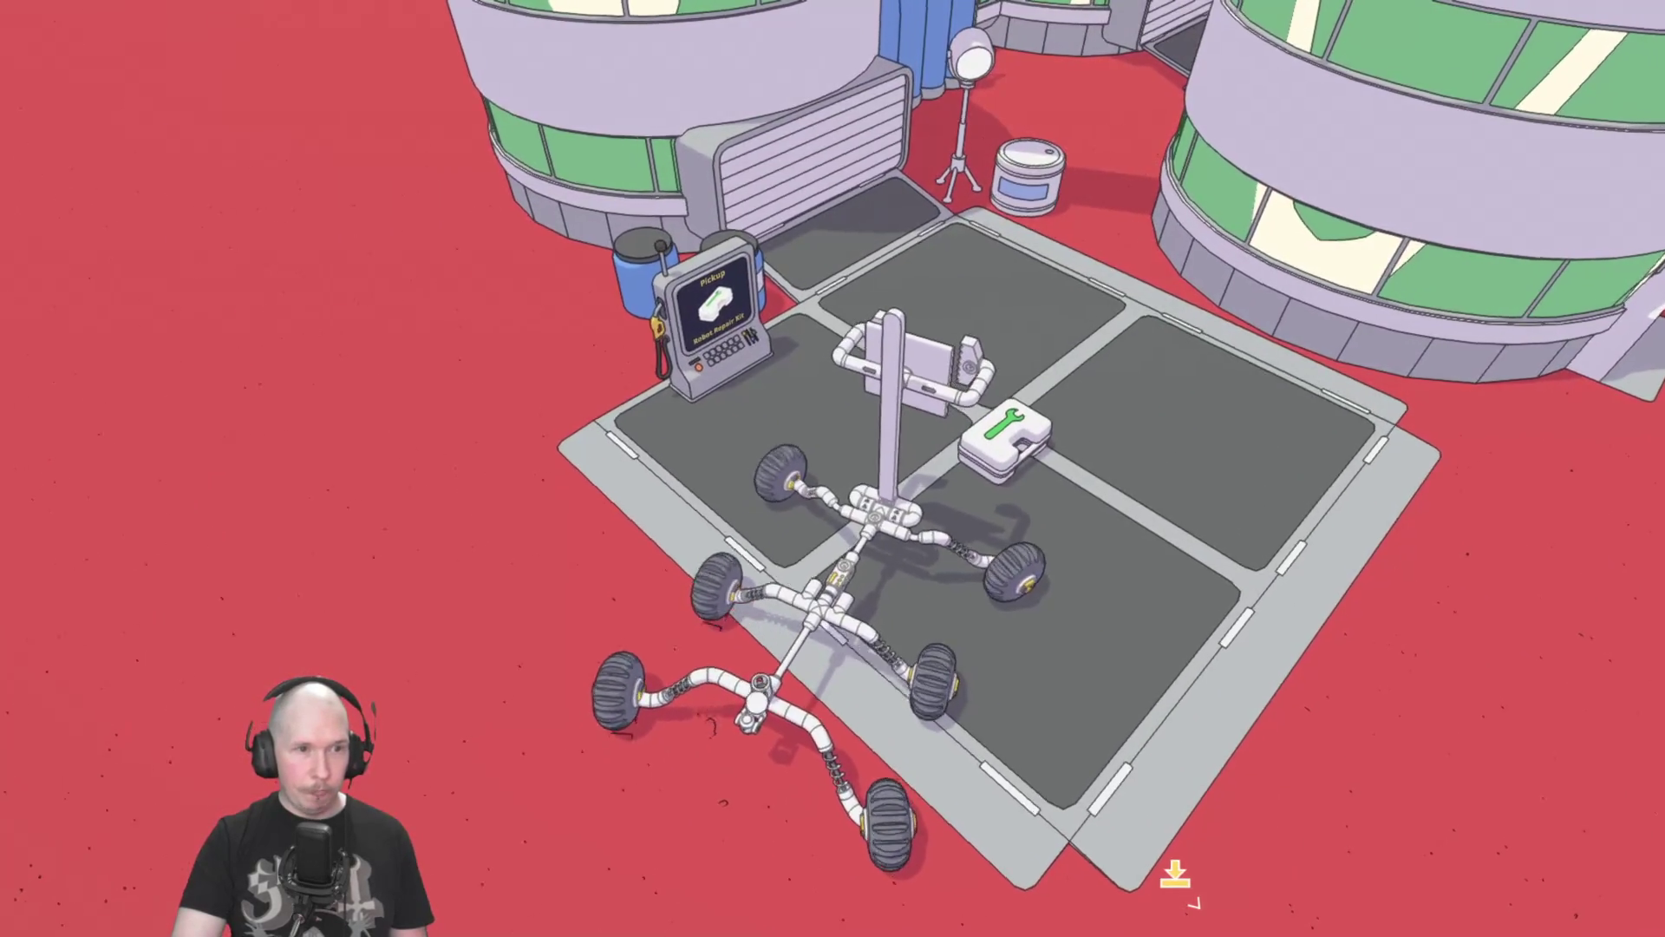
pyautogui.press('w')
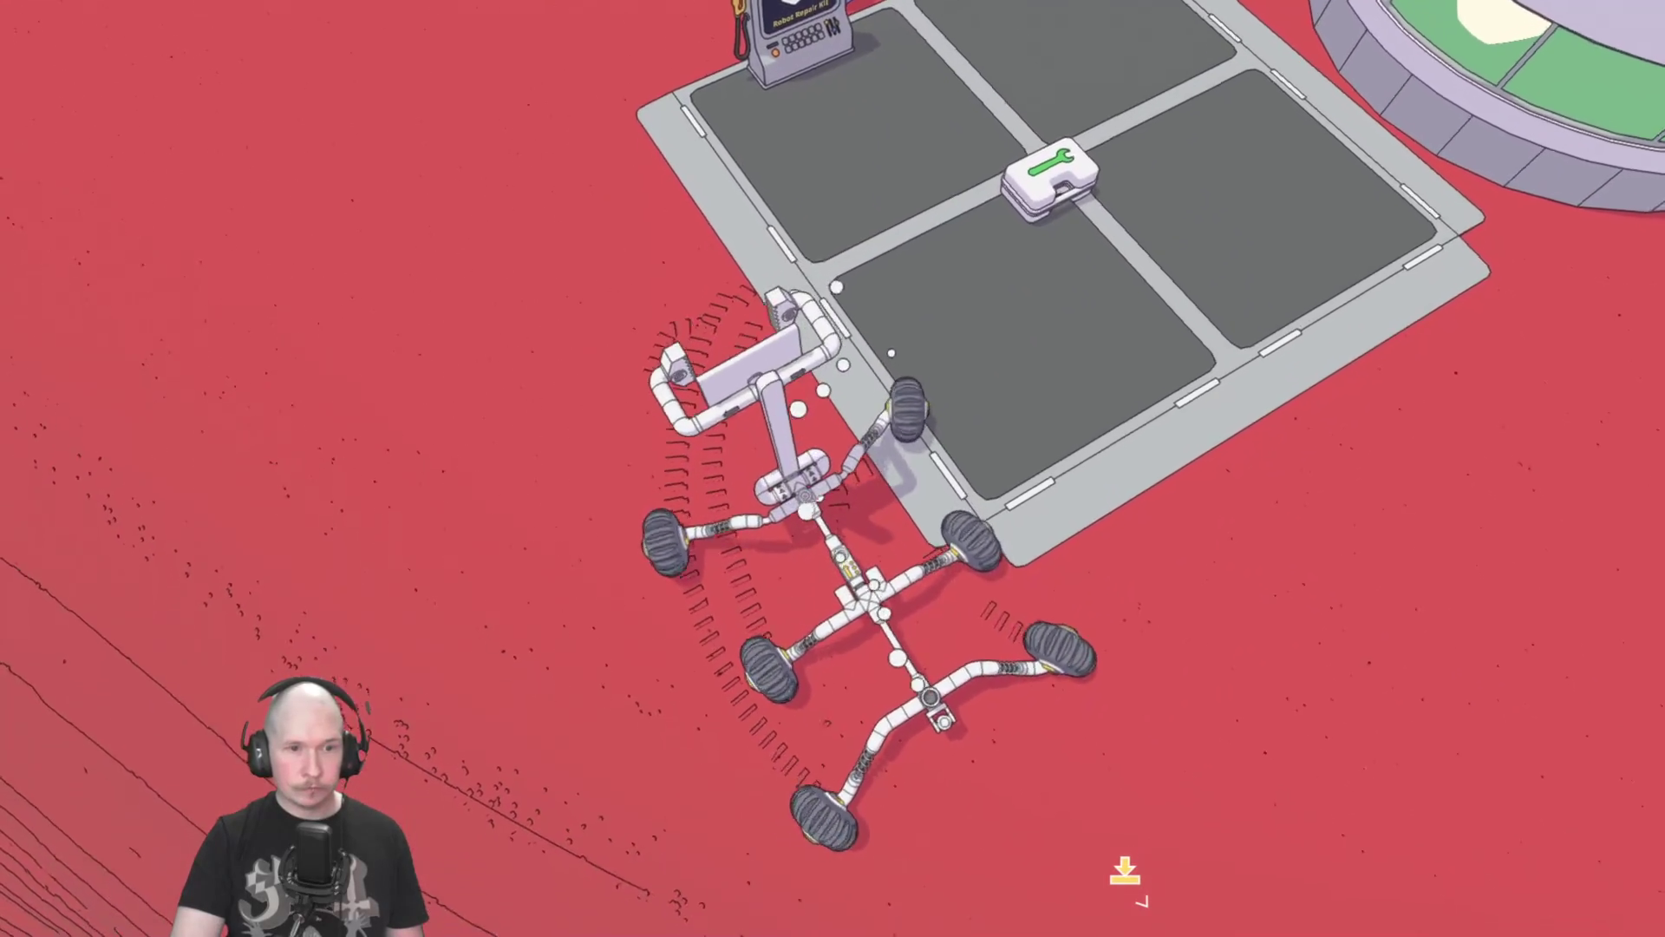
pyautogui.press('w')
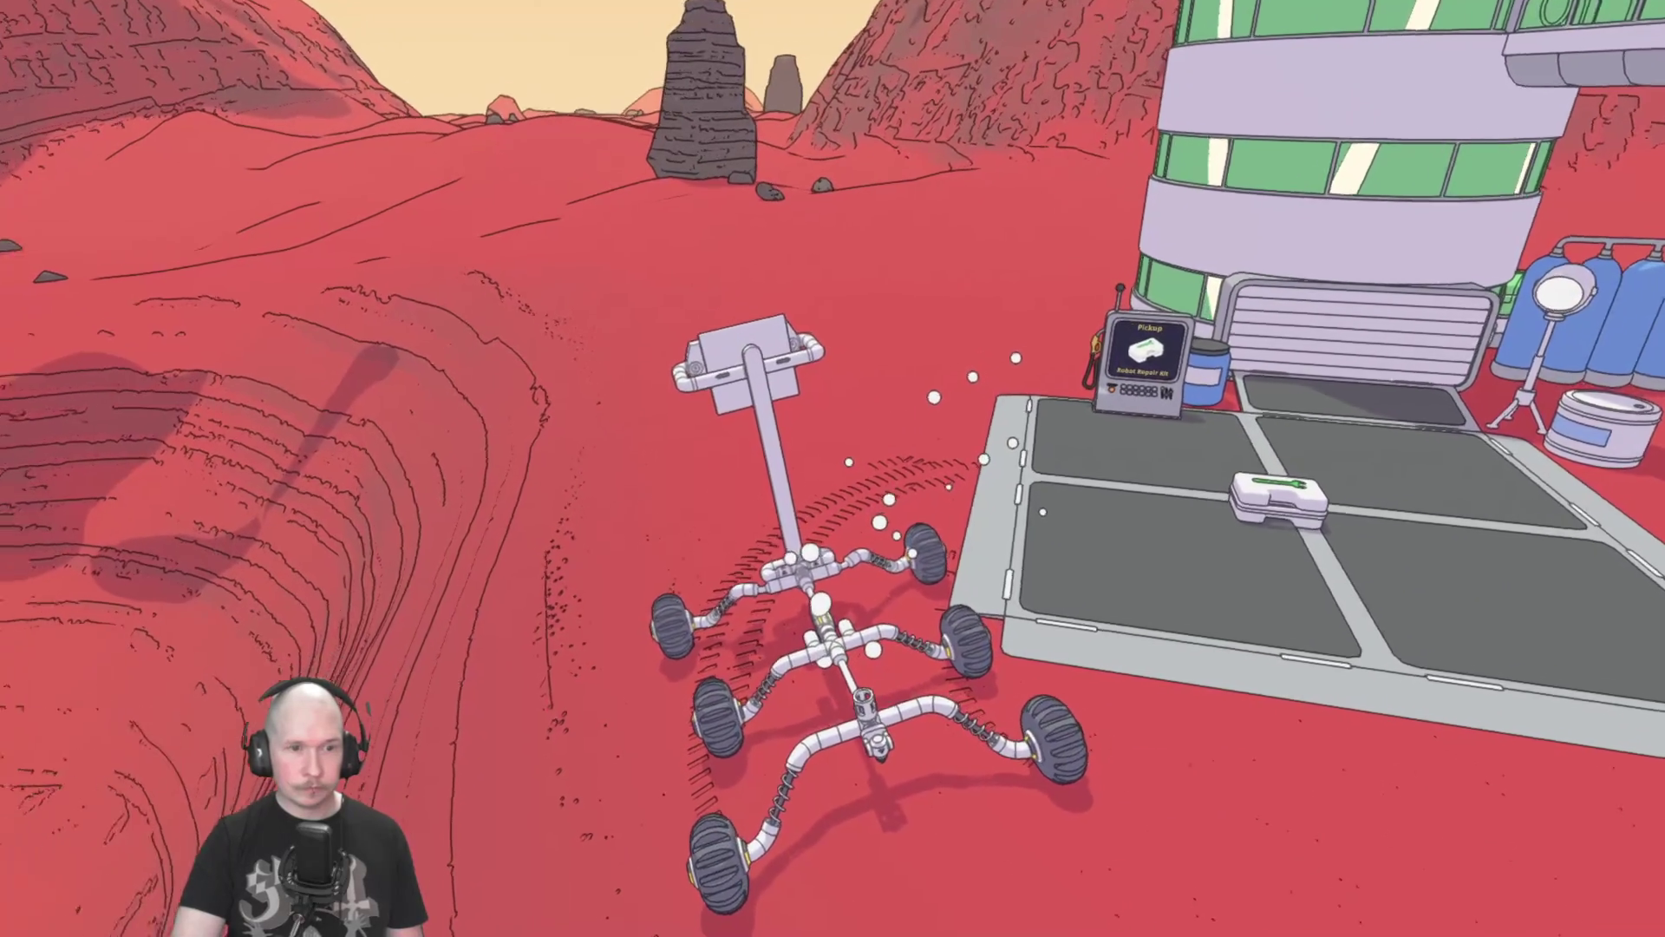
pyautogui.press('w')
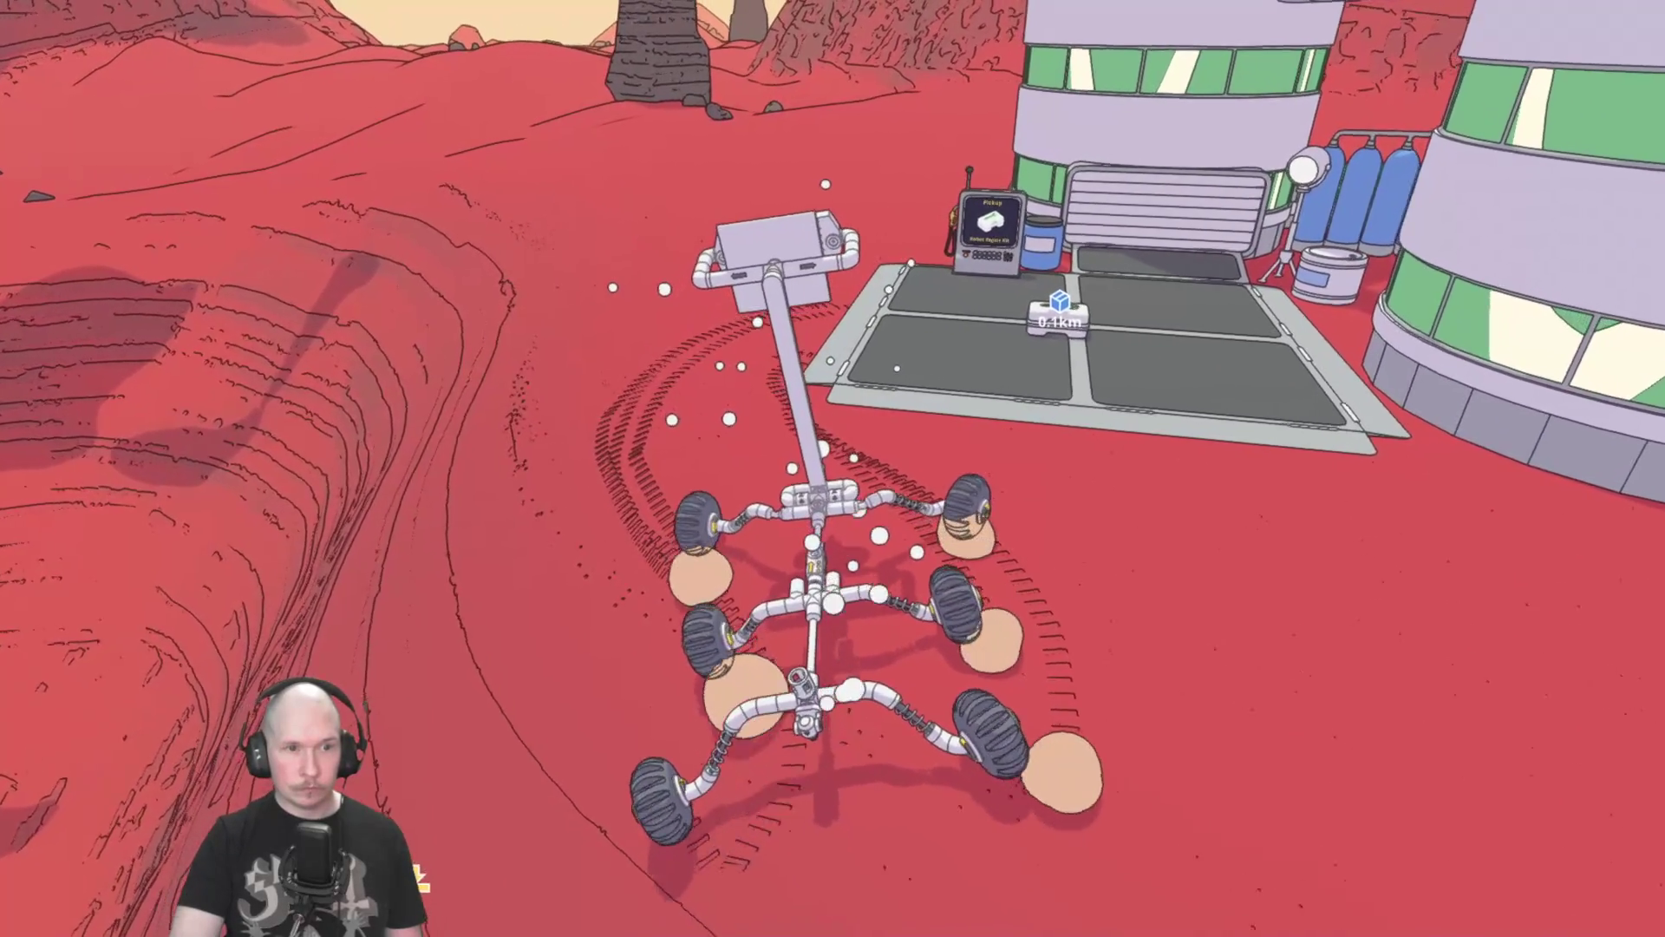
pyautogui.press('w')
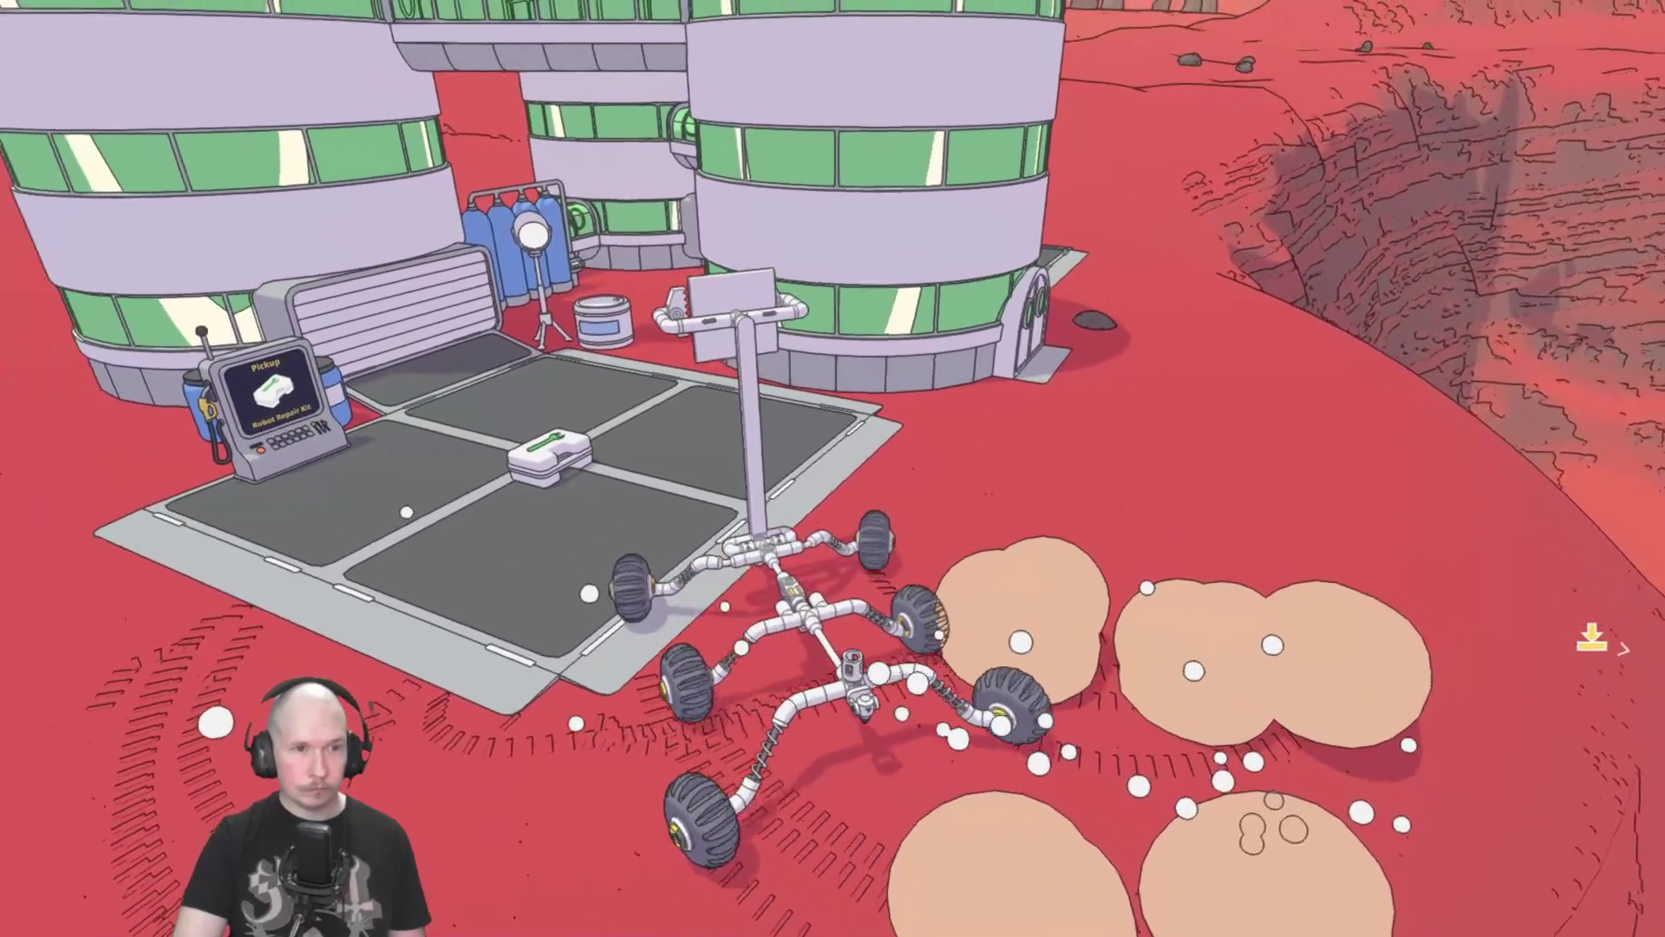
pyautogui.press('w')
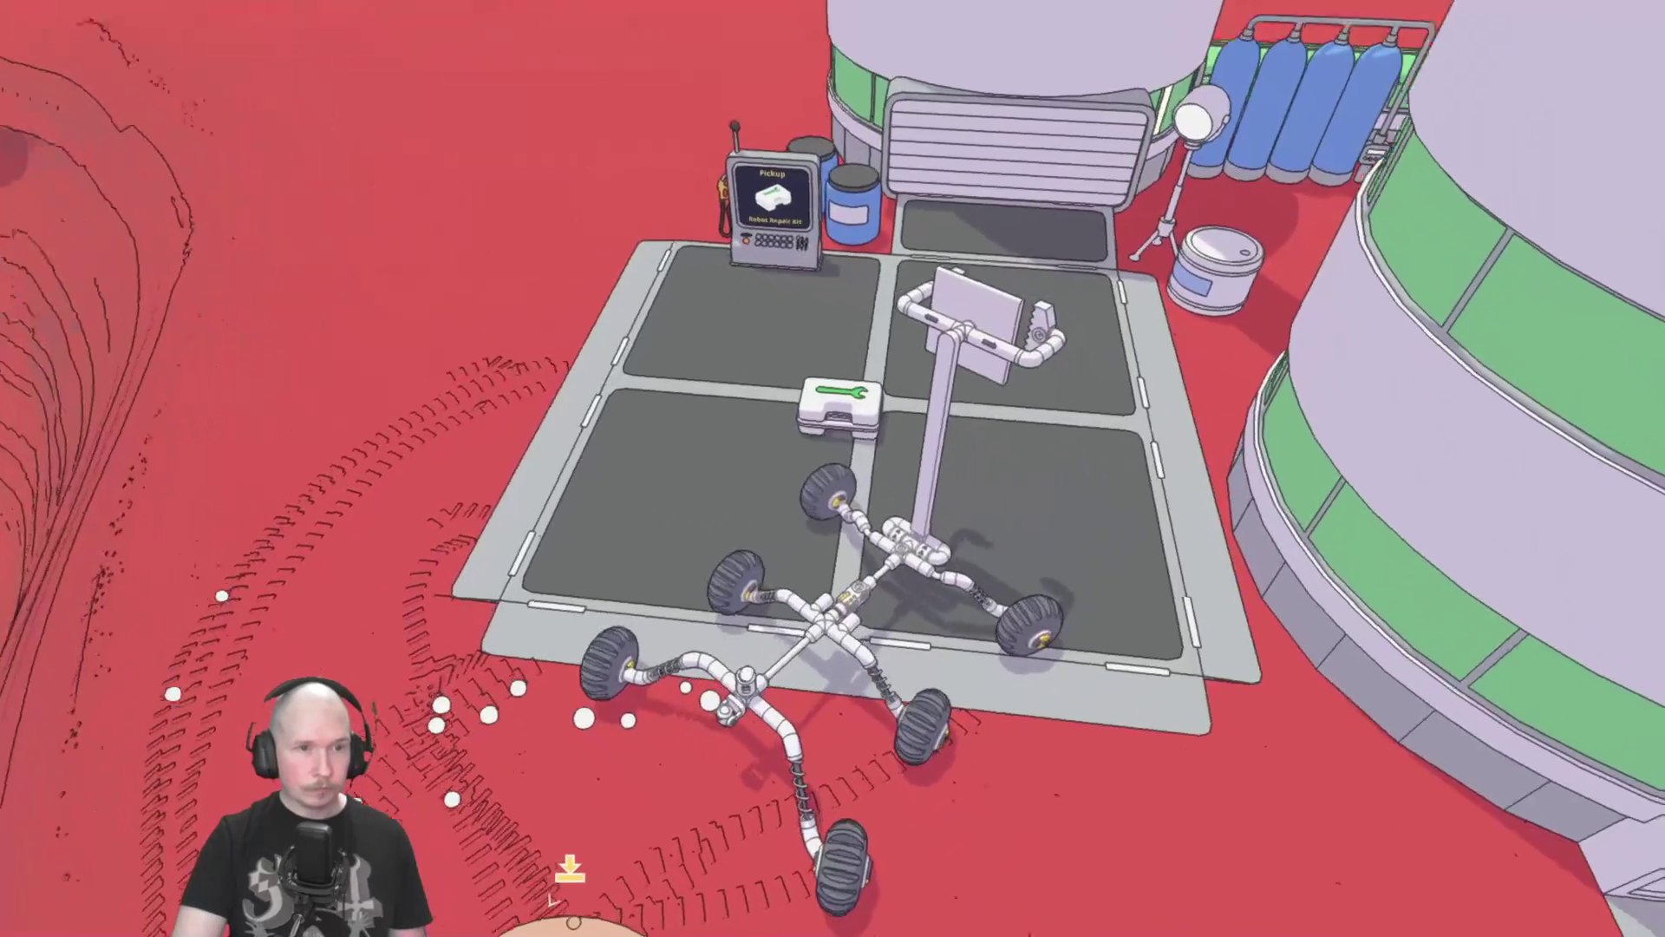
pyautogui.press('w')
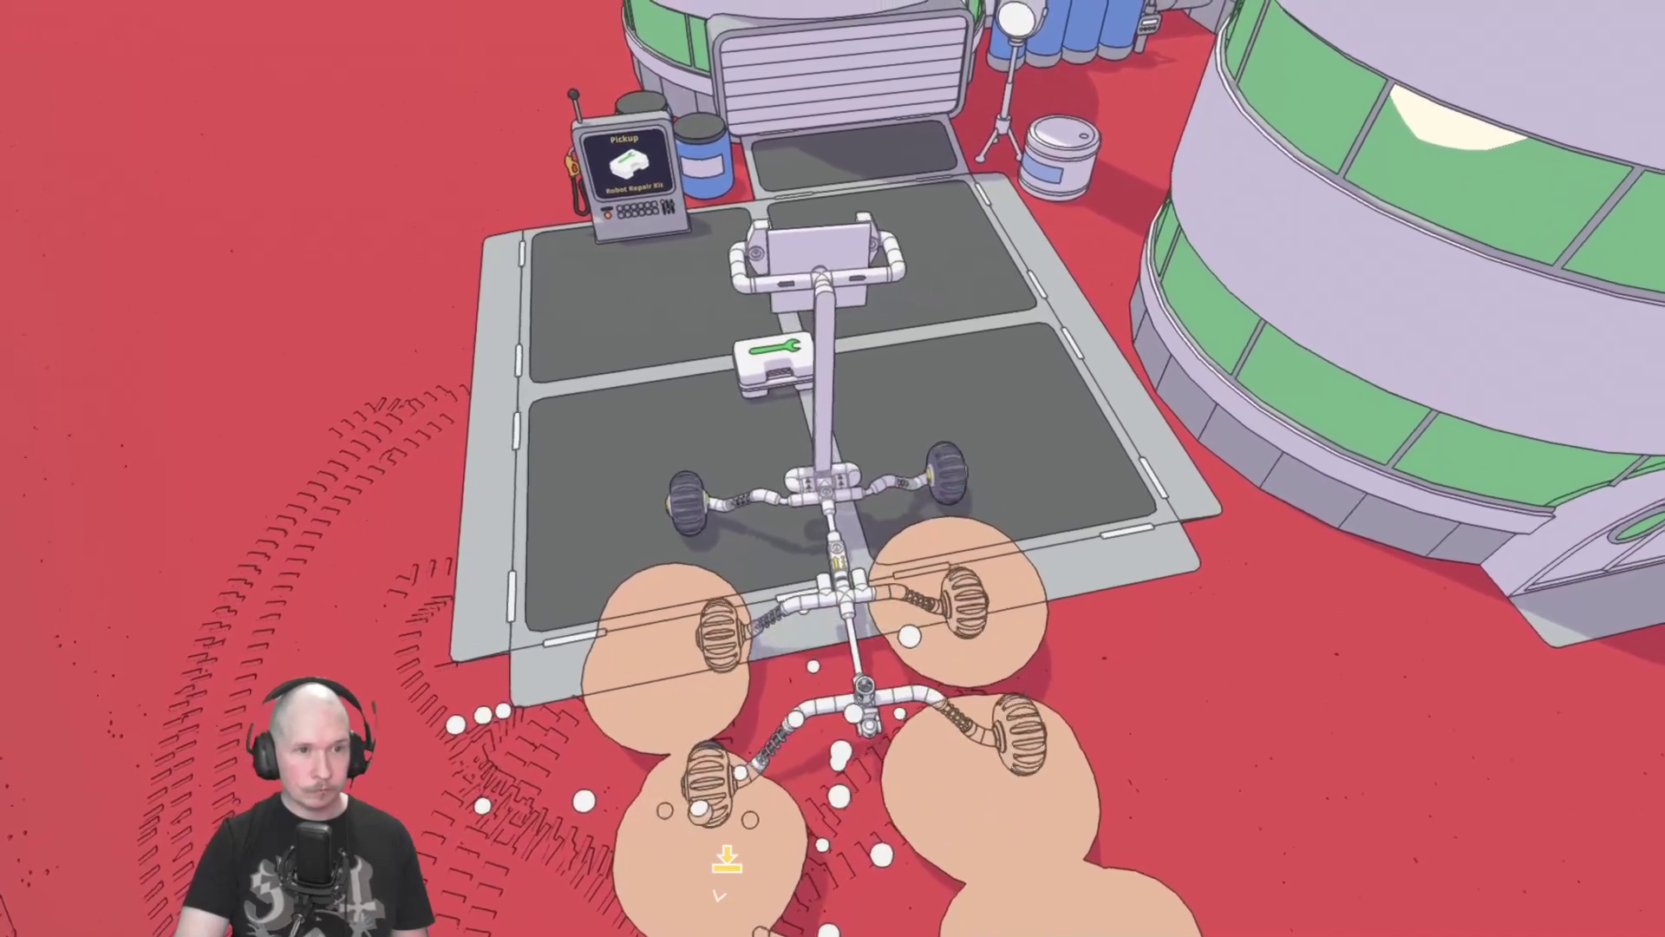
pyautogui.press('w')
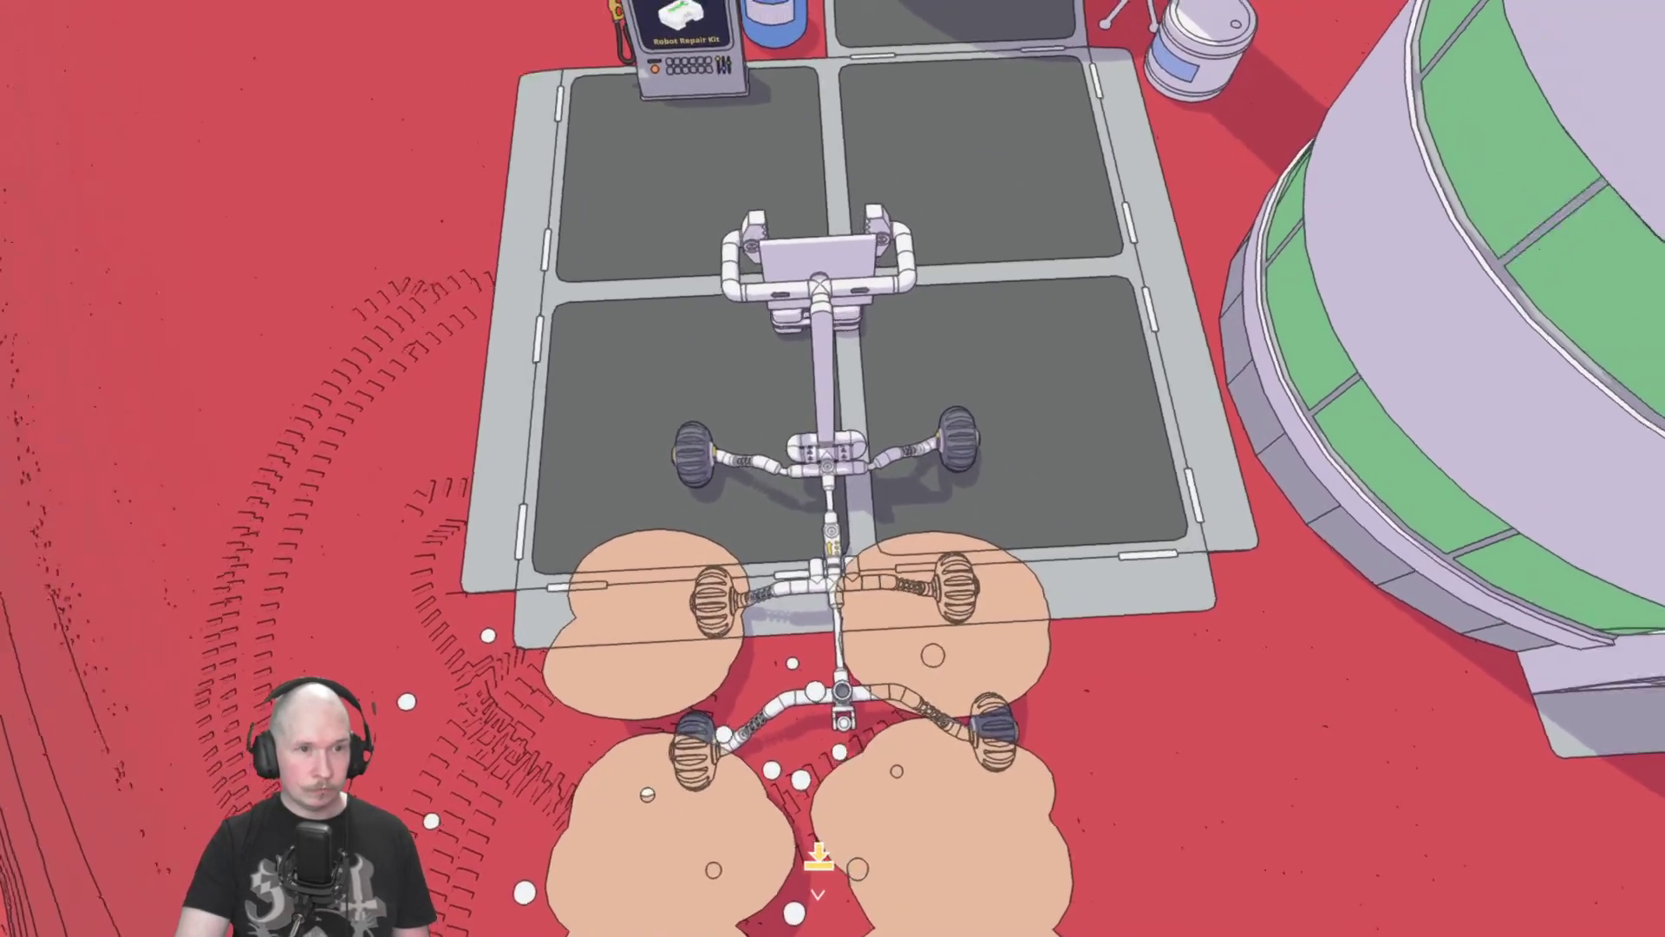
# Cycle the rover's control channels through Hydraulic Cylinder to Rail Slide.
pyautogui.press('e')
pyautogui.press('e')
pyautogui.press('e')
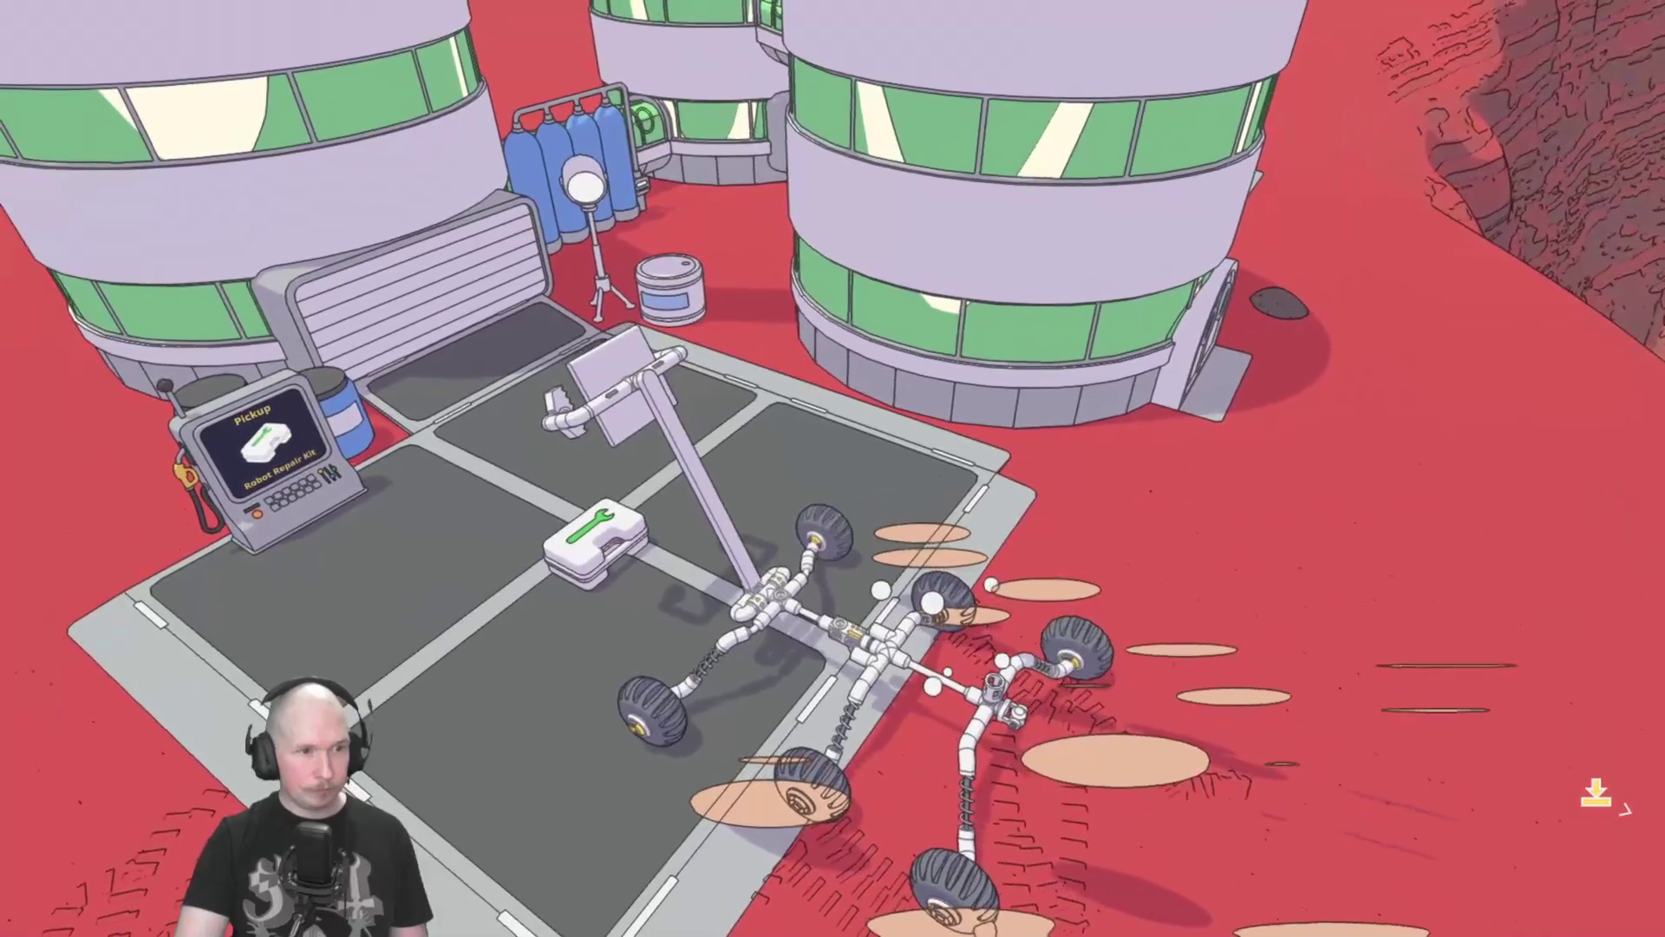
pyautogui.press('q')
pyautogui.press('q')
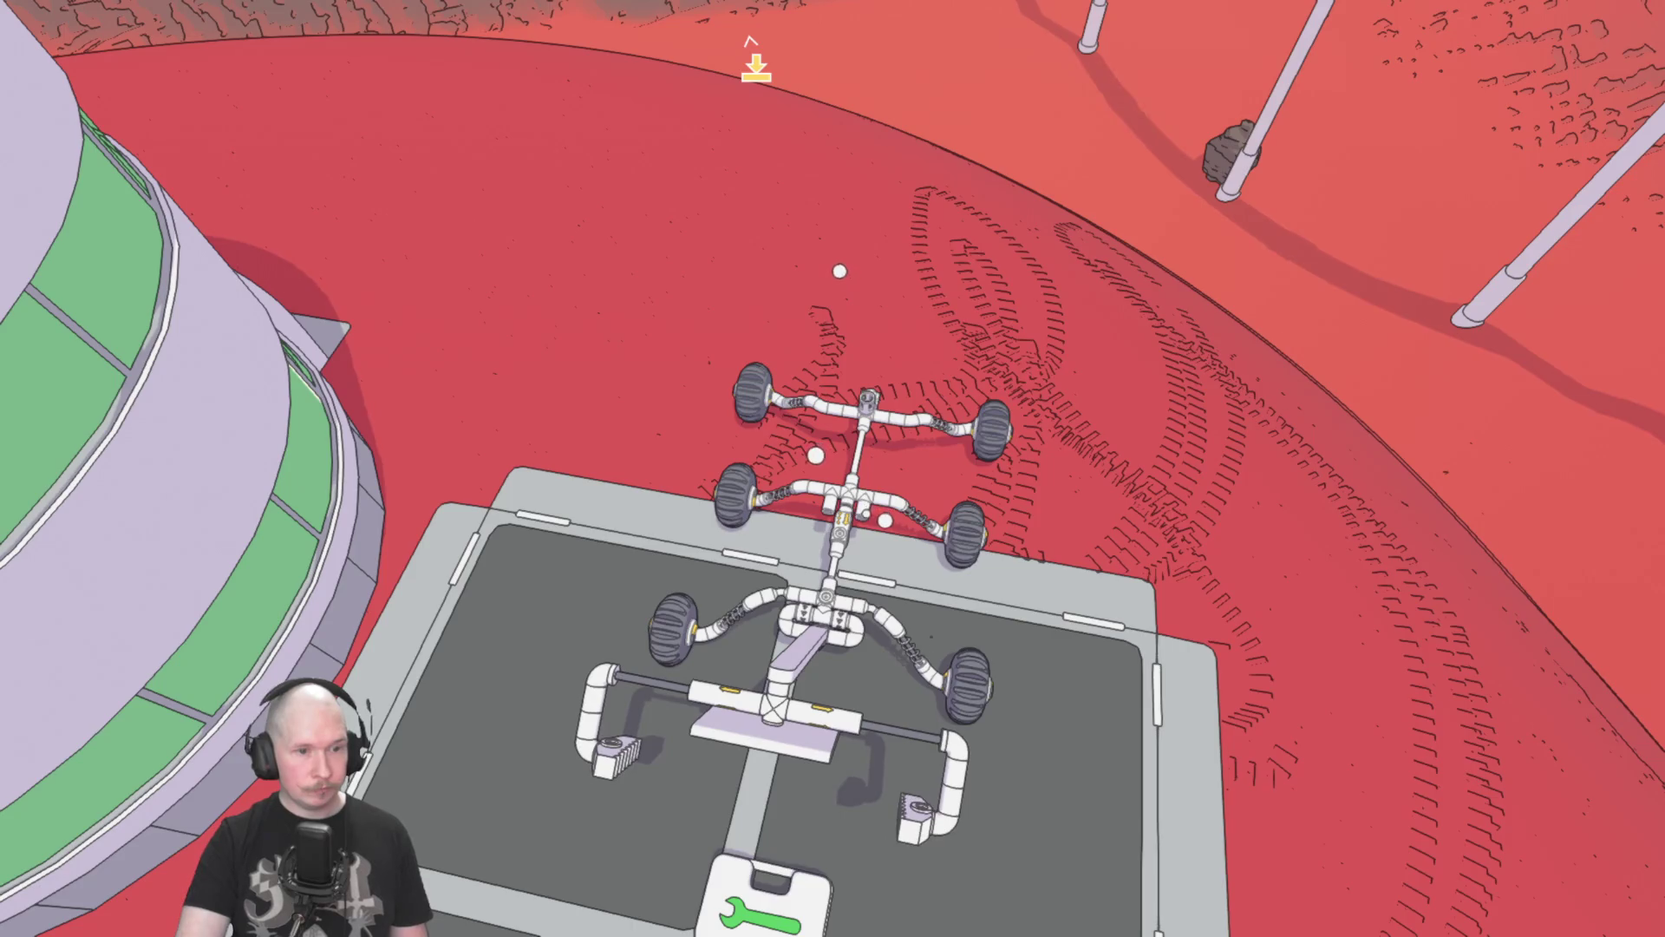
pyautogui.press('q')
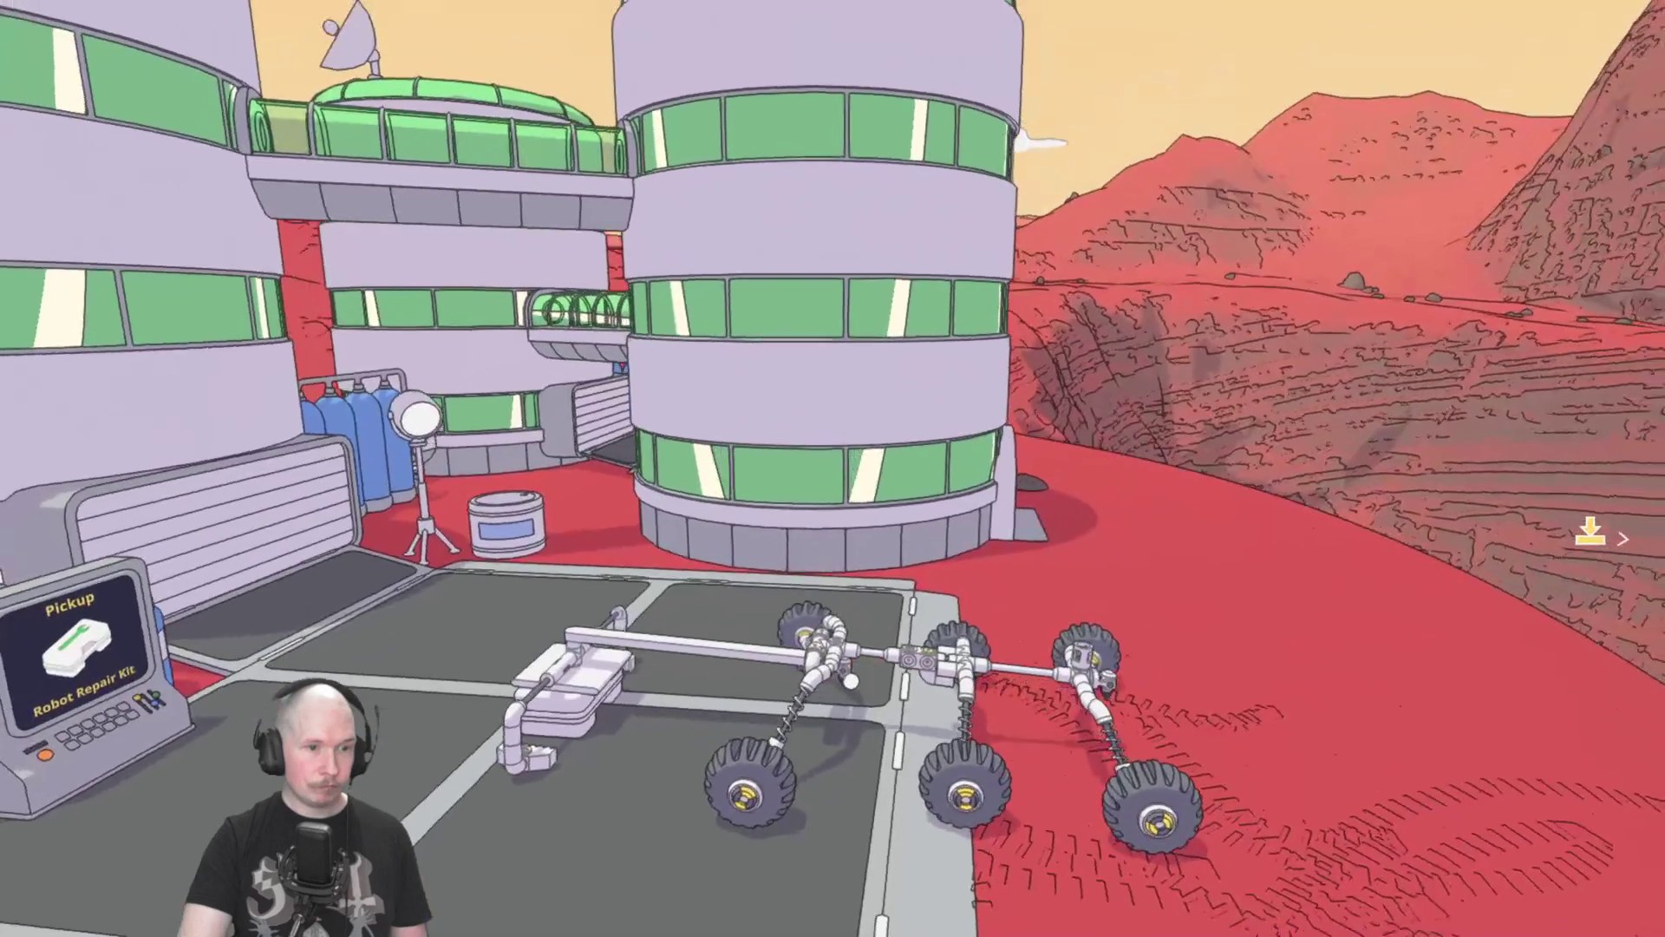
# Switch to the servo pair, raise the arm off the ground, then return to the rail slide.
pyautogui.press('e')
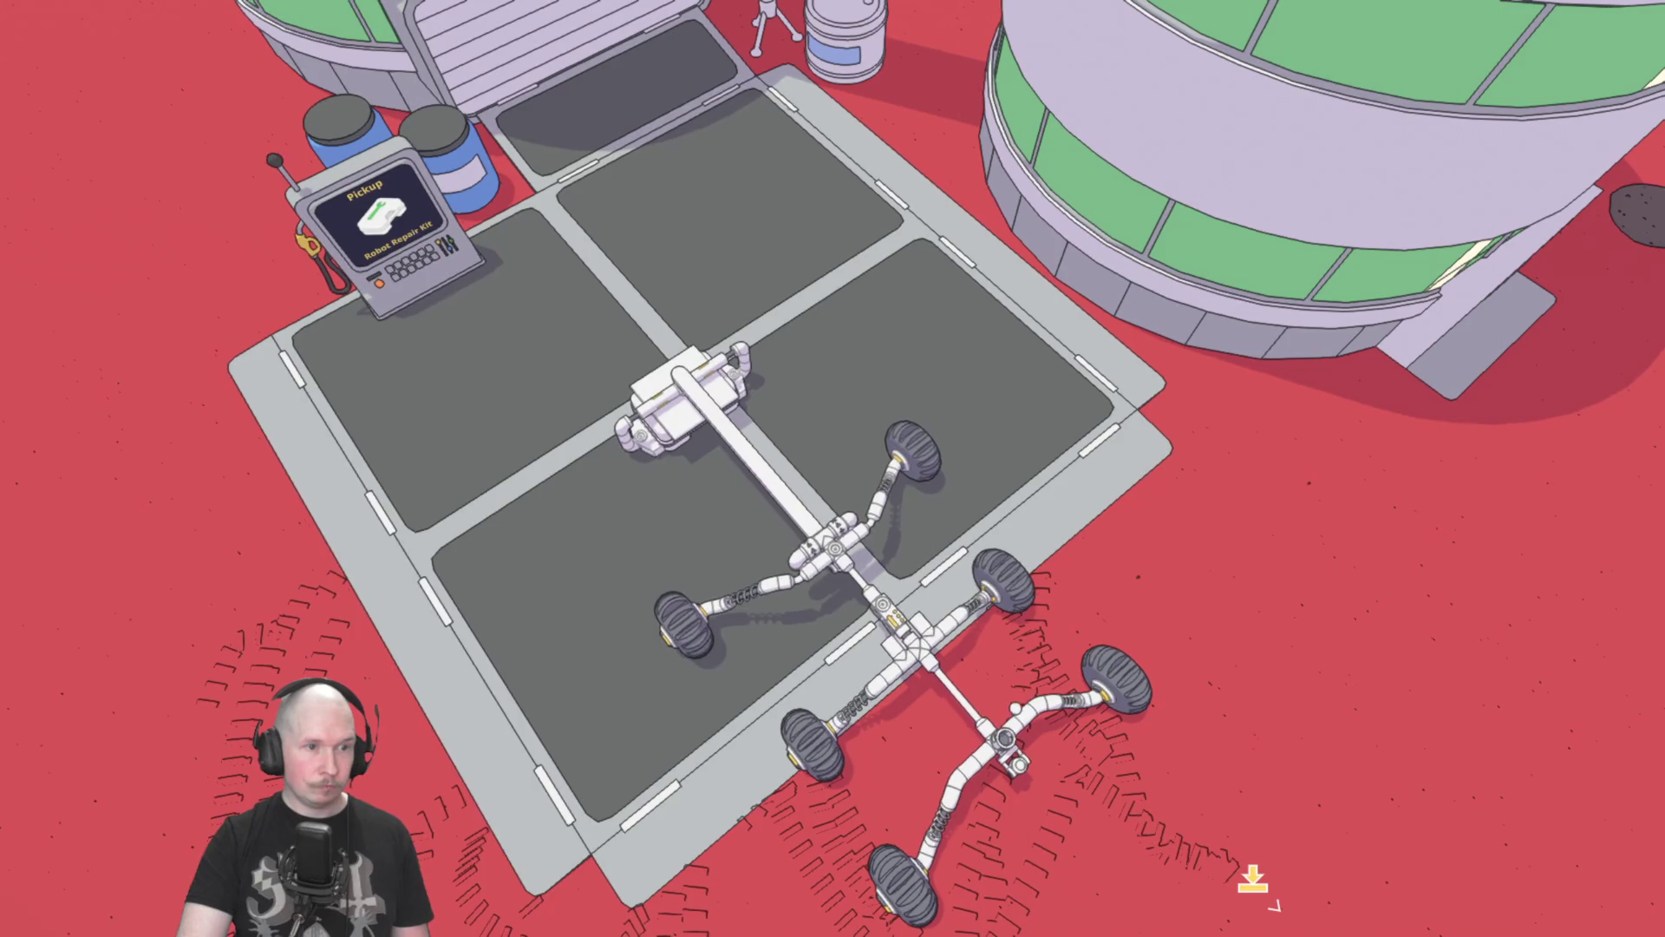
pyautogui.press('e')
pyautogui.press('e')
pyautogui.press('e')
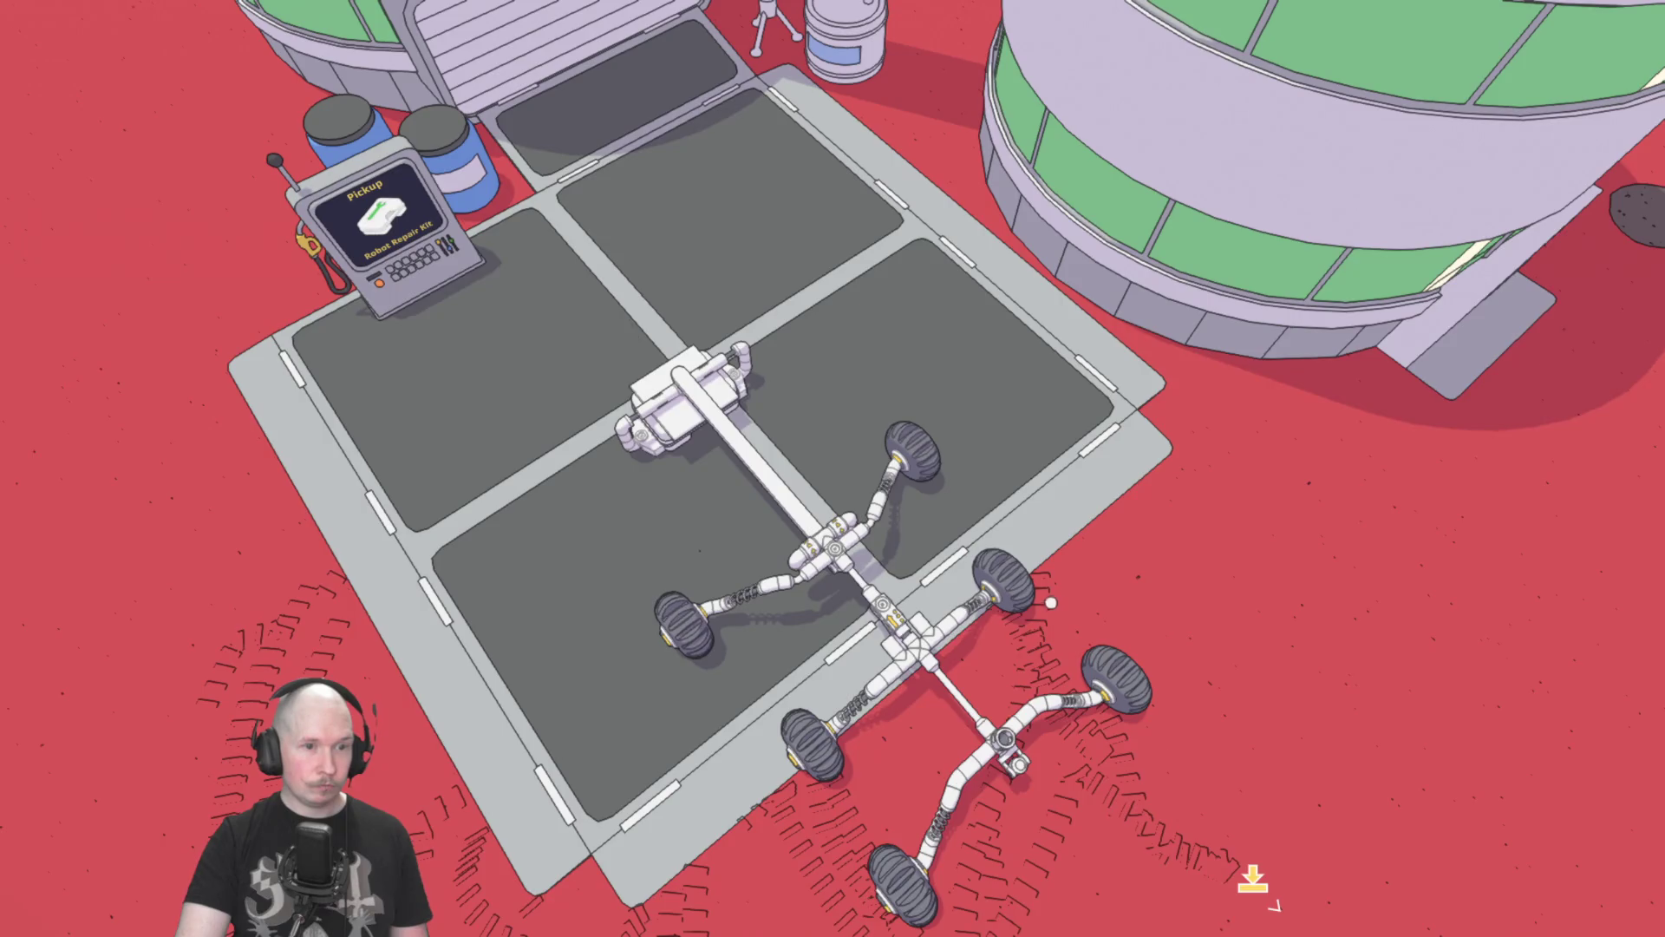
pyautogui.moveTo(1047, 617)
pyautogui.mouseDown()
pyautogui.moveTo(1071, 552)
pyautogui.moveTo(971, 428)
pyautogui.mouseUp()
pyautogui.press('q')
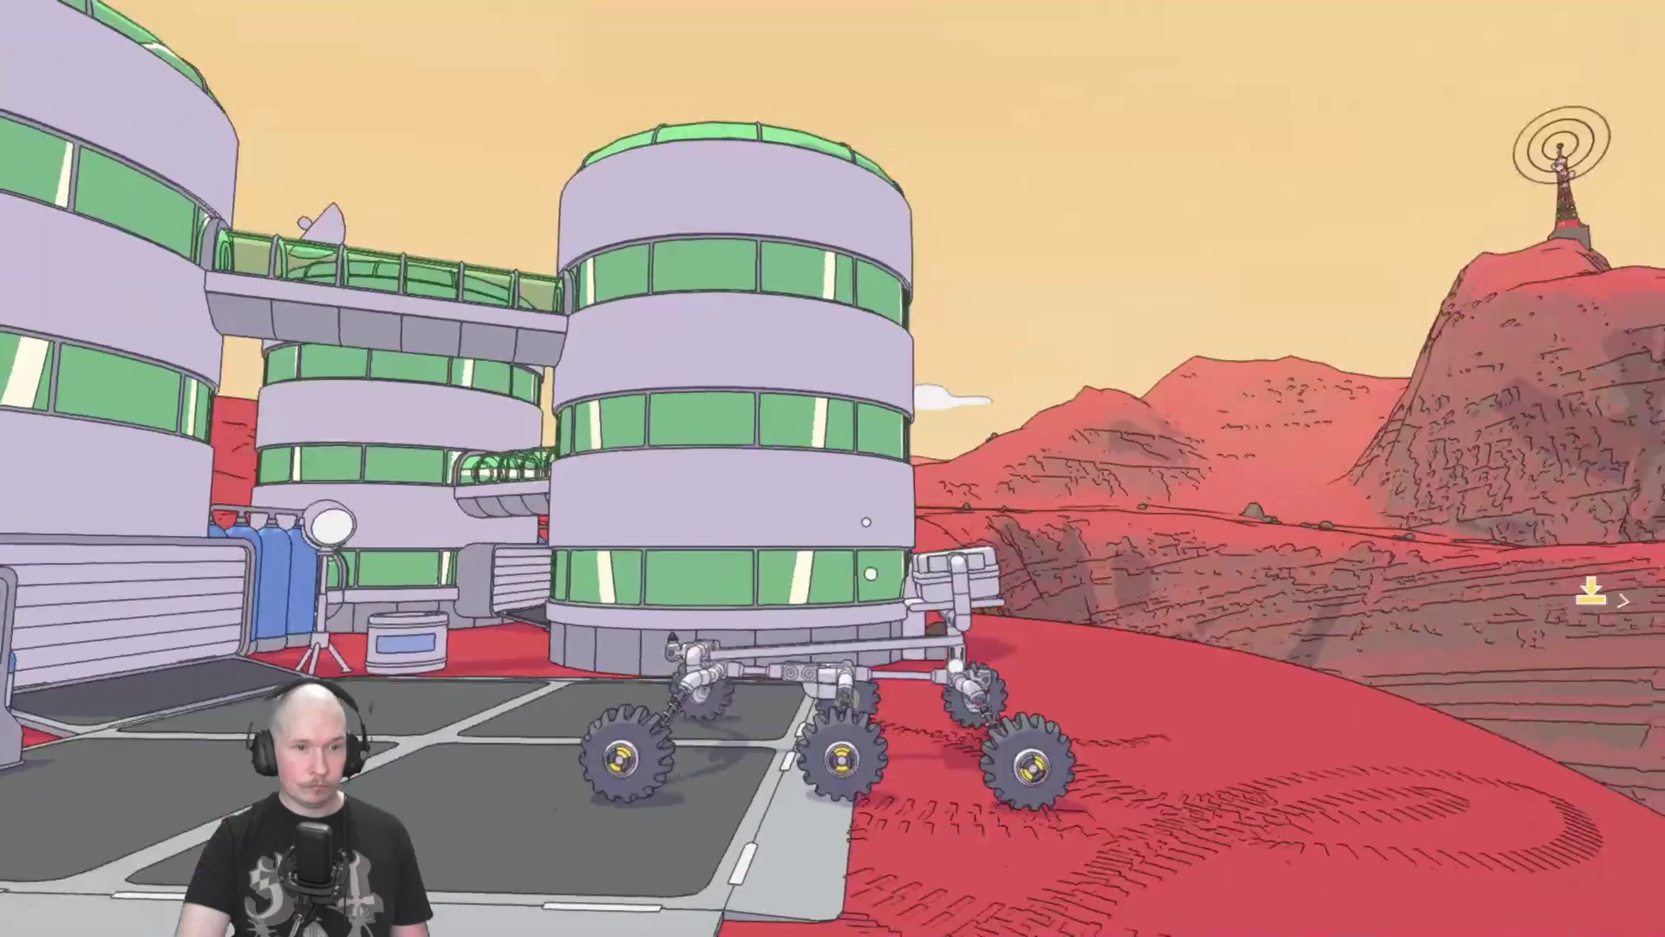
pyautogui.press('q')
pyautogui.press('q')
pyautogui.press('q')
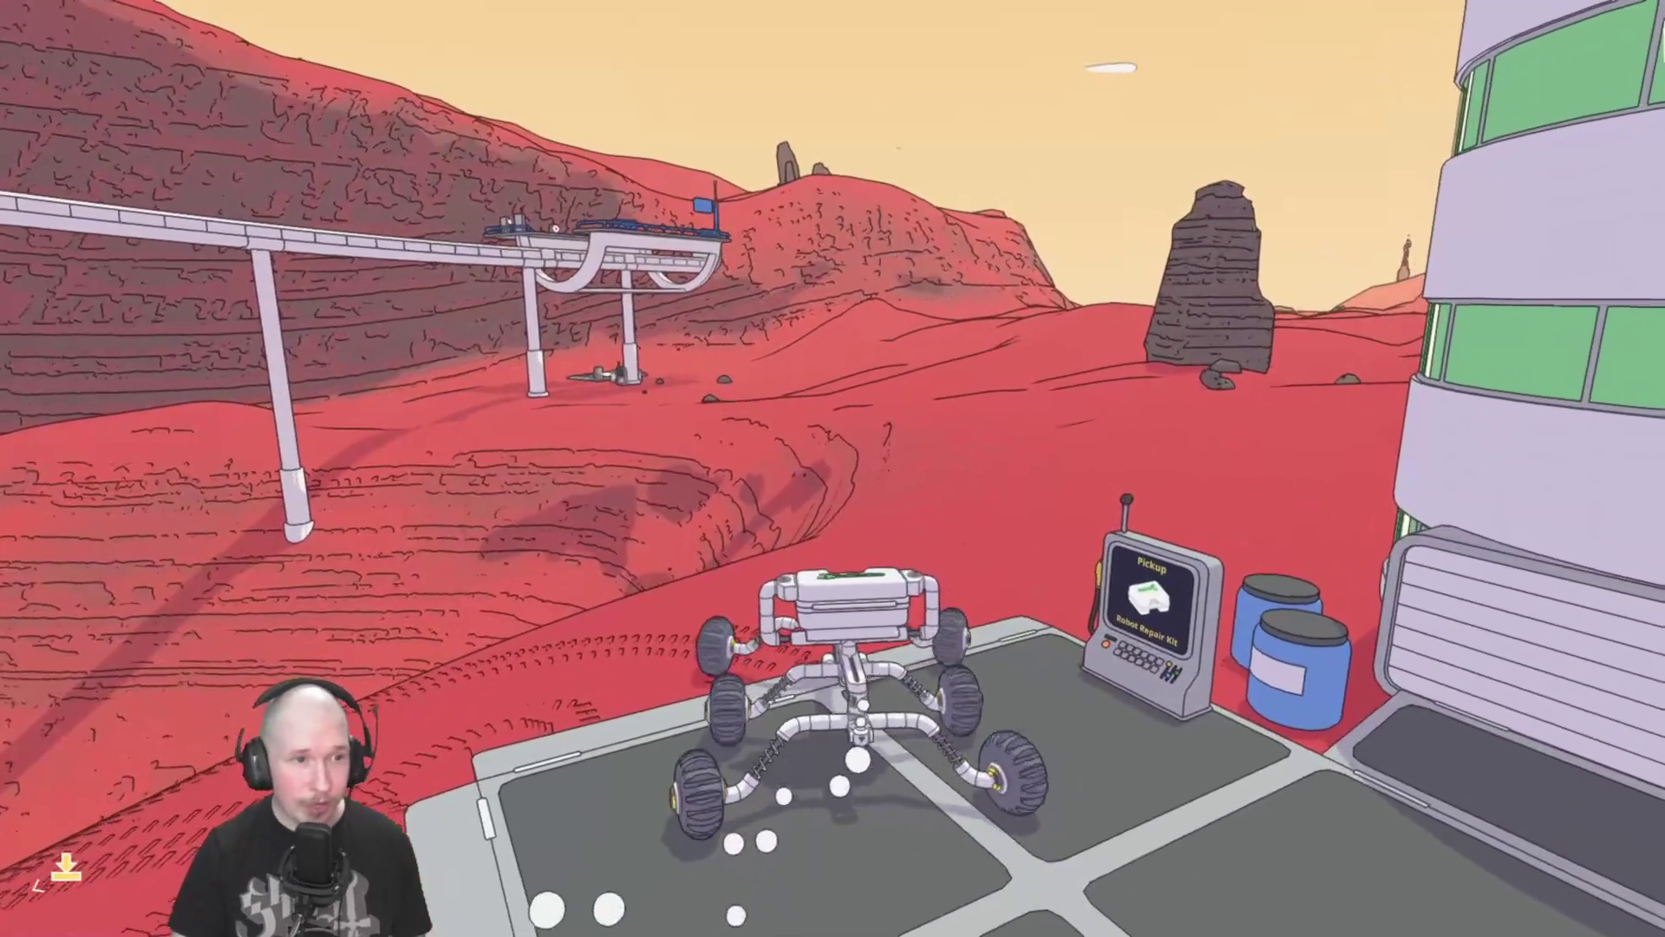
# Drive the loaded rover off the pickup pad and onto the landing pad toward the station.
pyautogui.press('w')
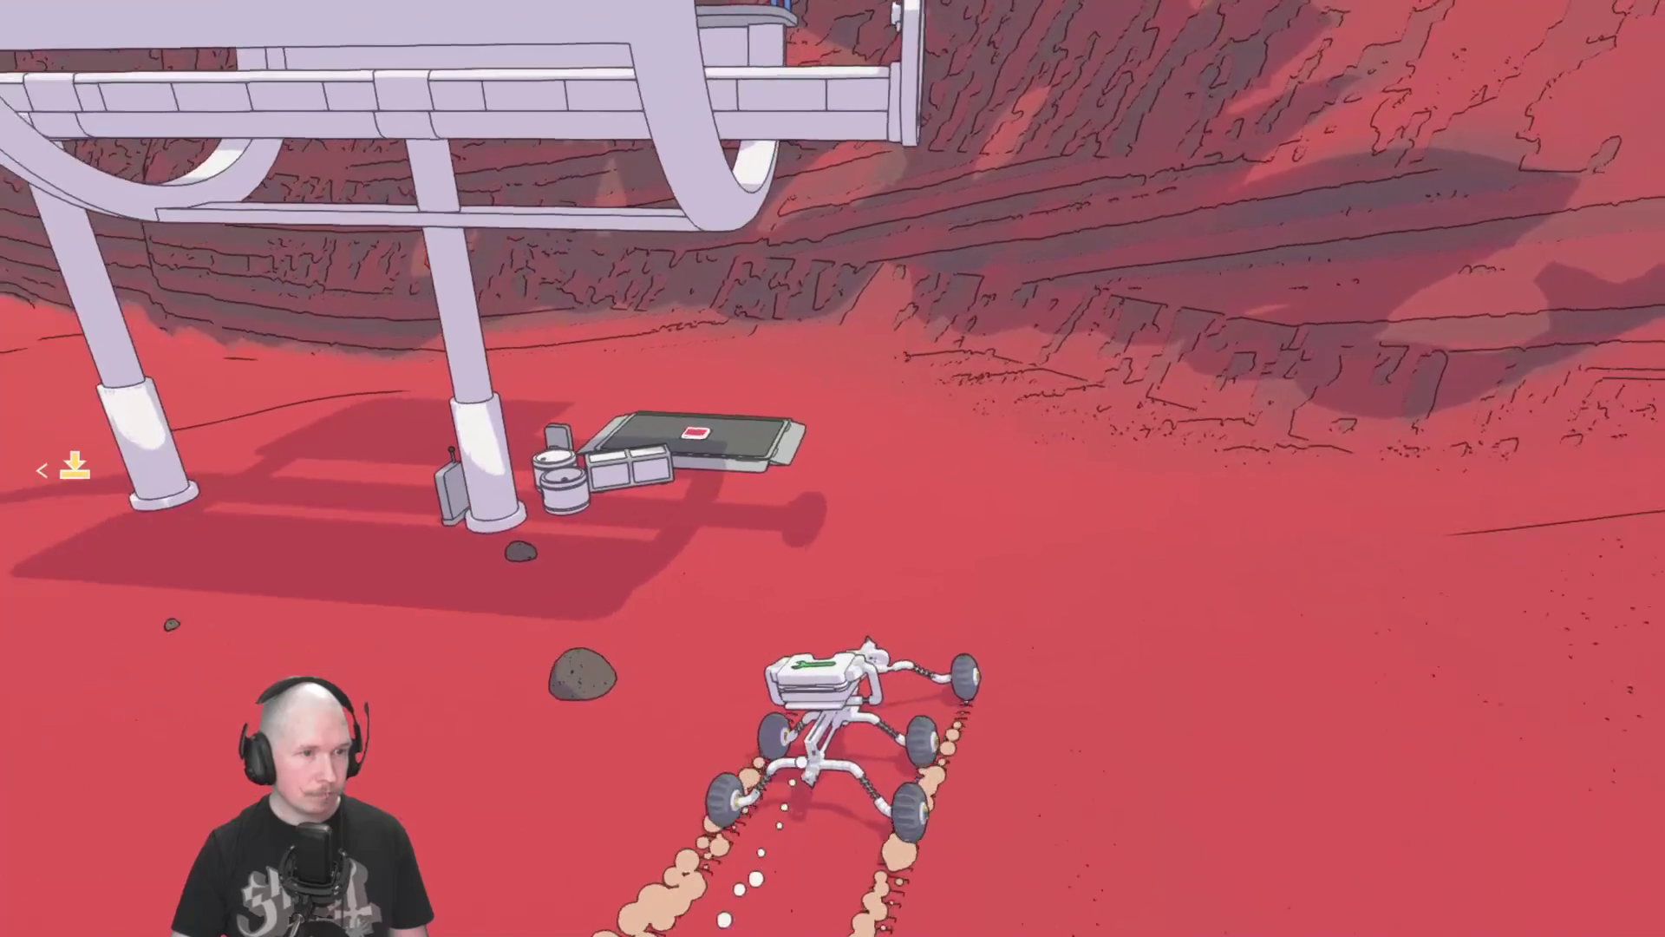
pyautogui.press('a')
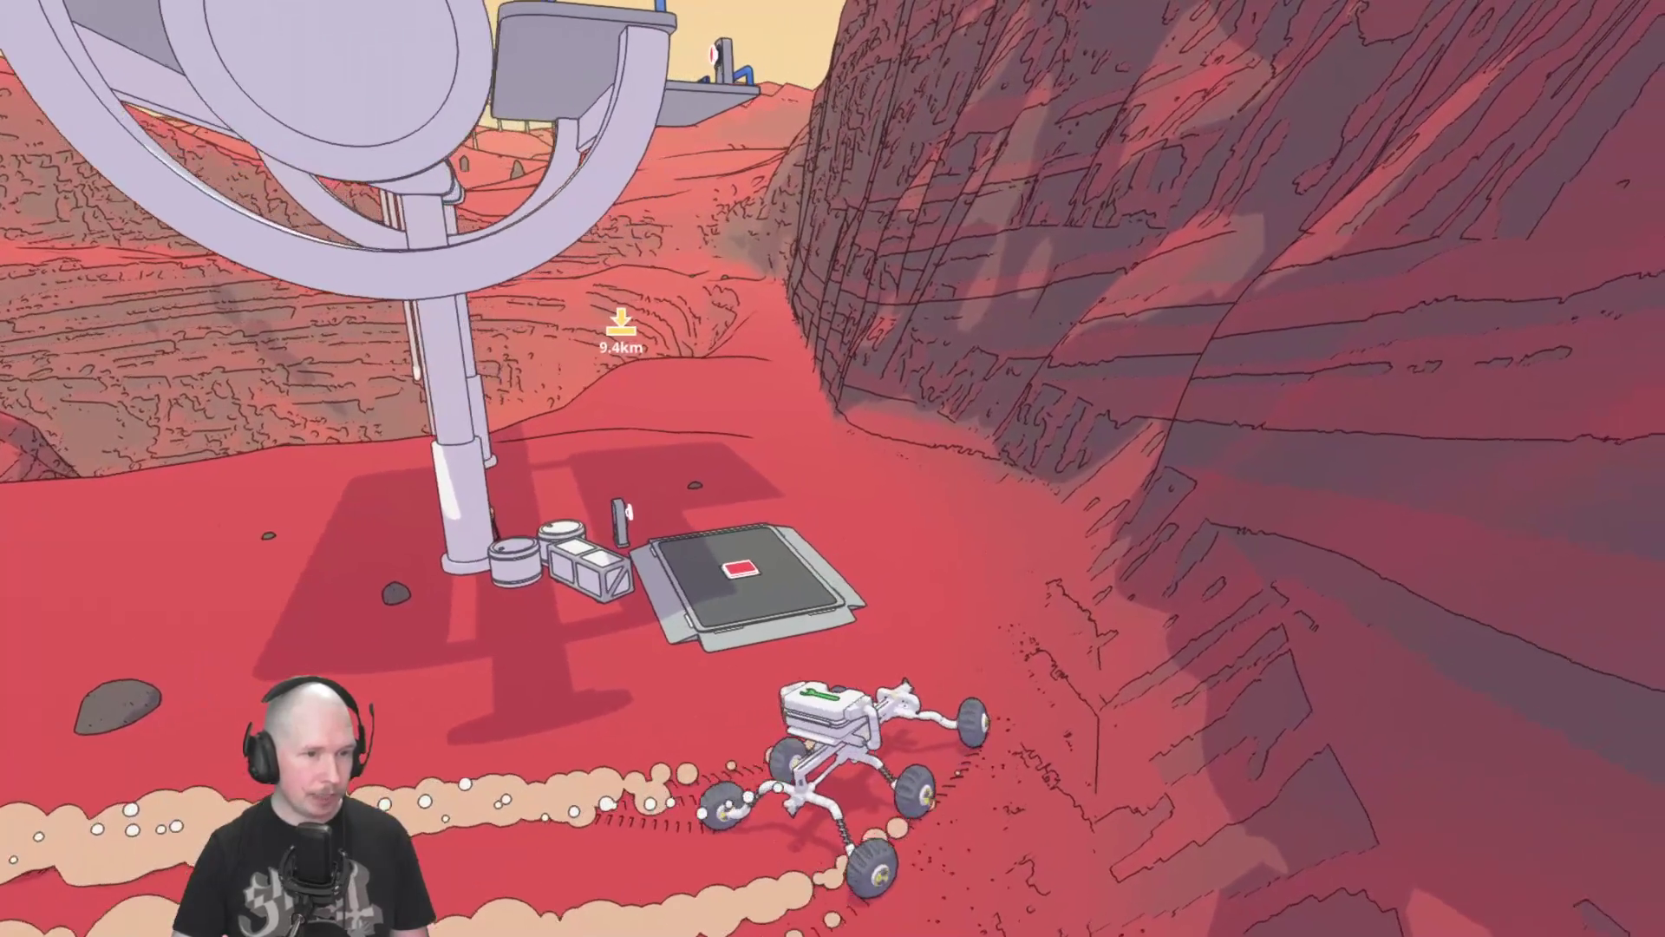
pyautogui.press('a')
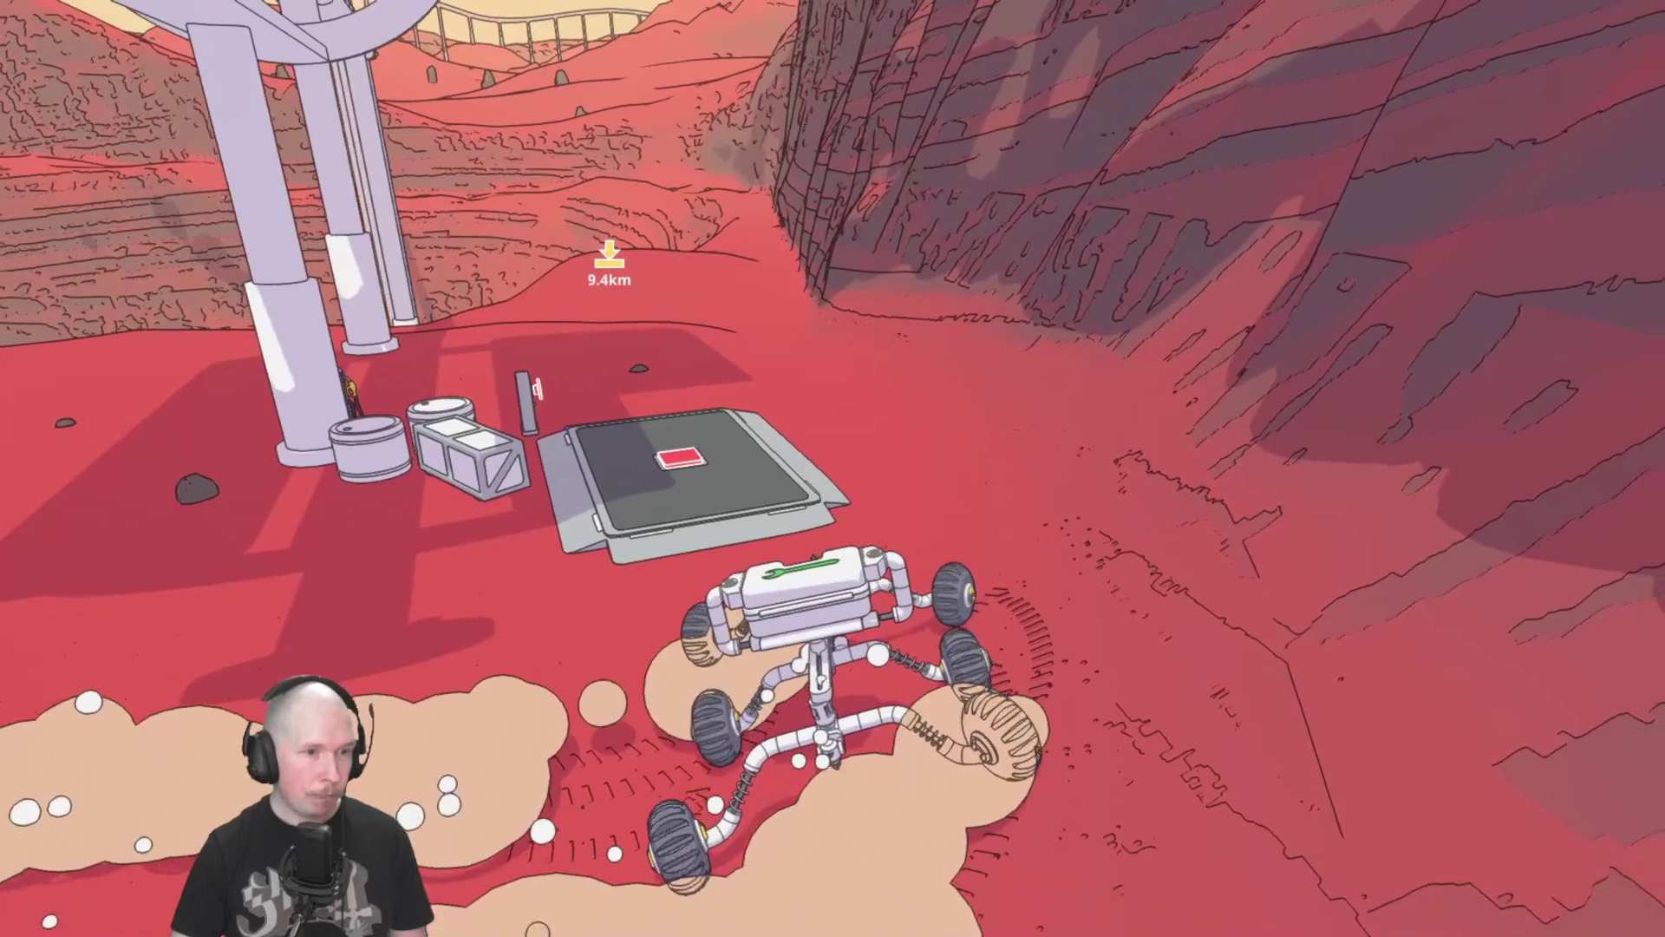
pyautogui.scroll(3, 833, 468)
pyautogui.press('w')
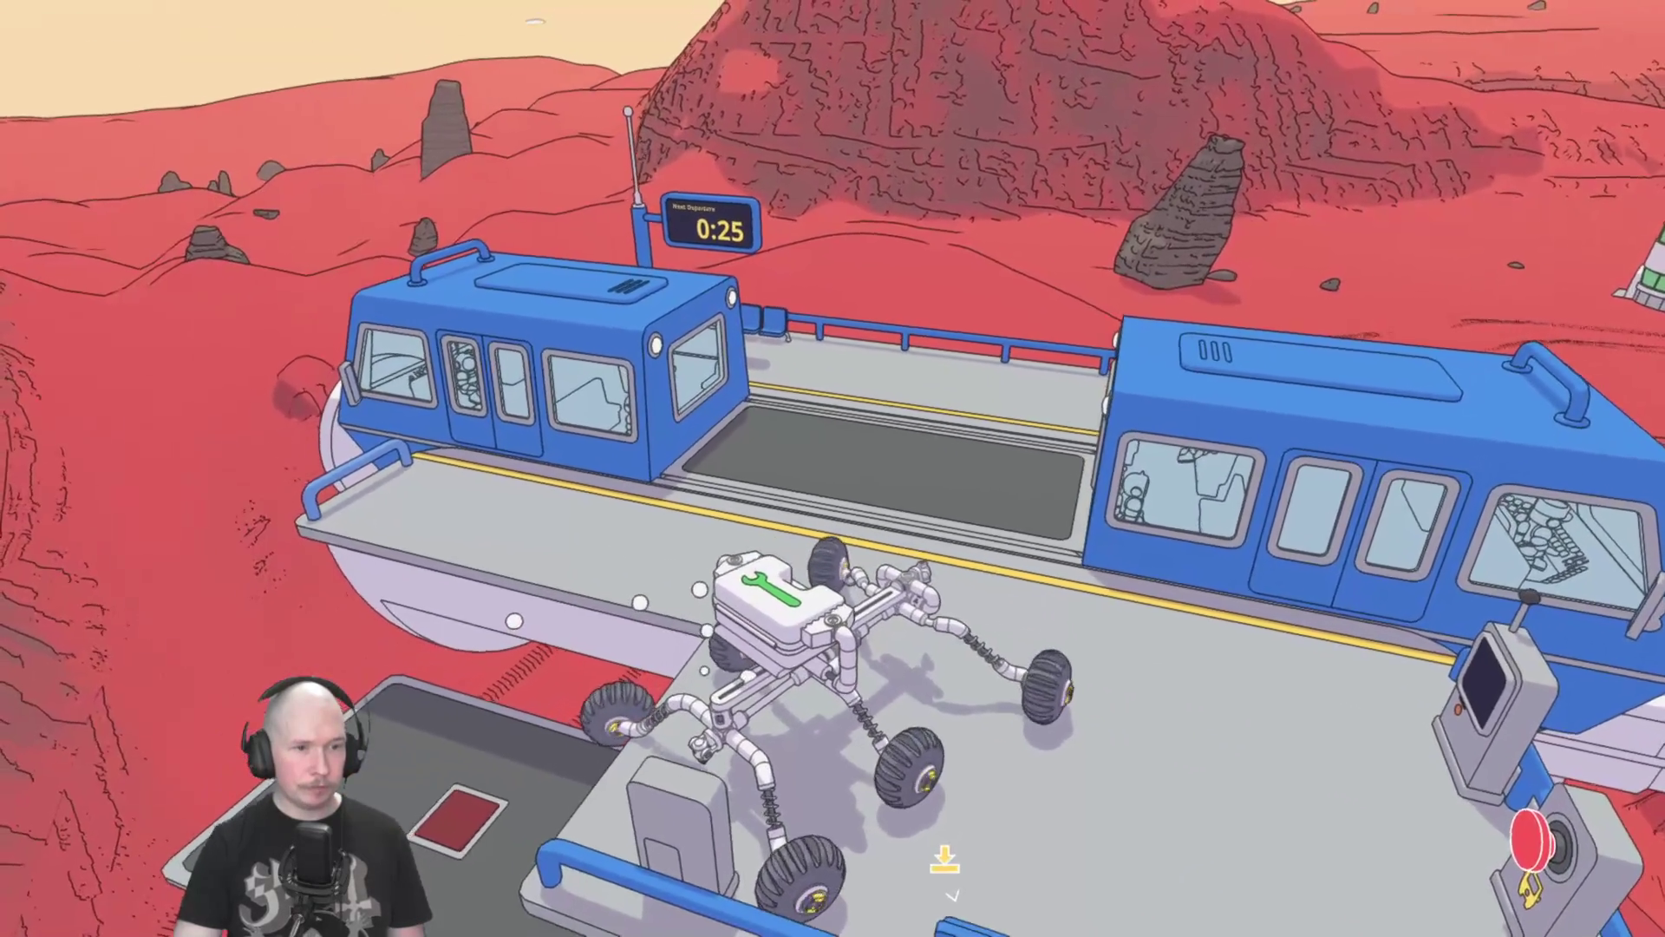
# Park the rover on the dark cargo pad between the train cars, squared up with the track.
pyautogui.press('w')
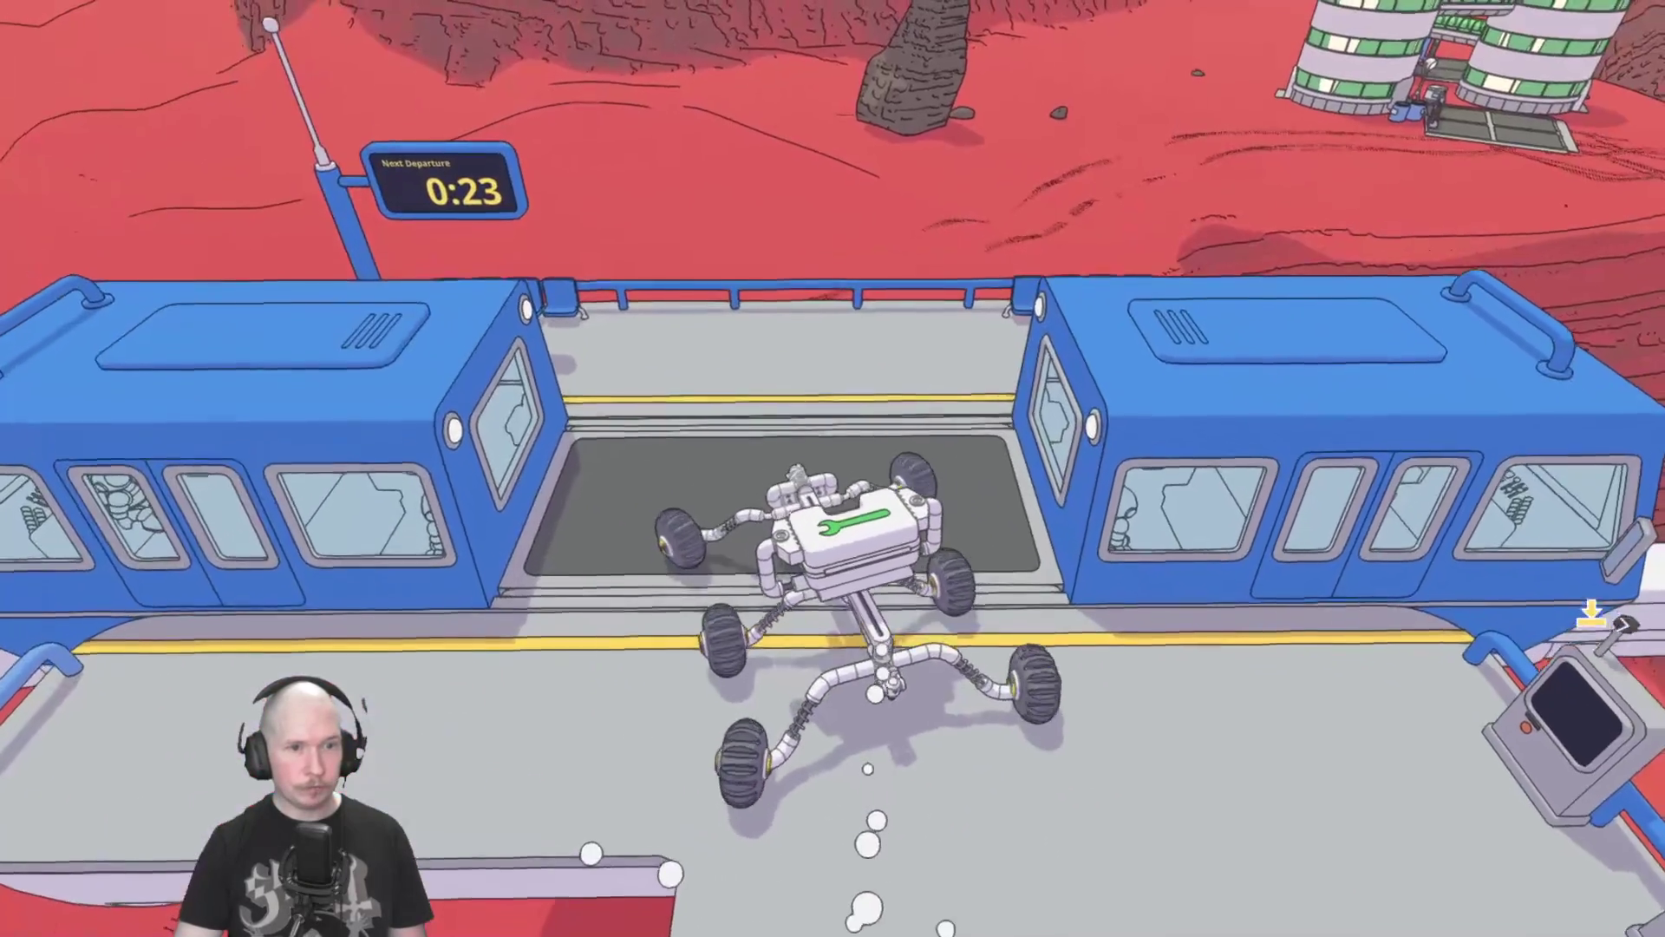
pyautogui.press('d')
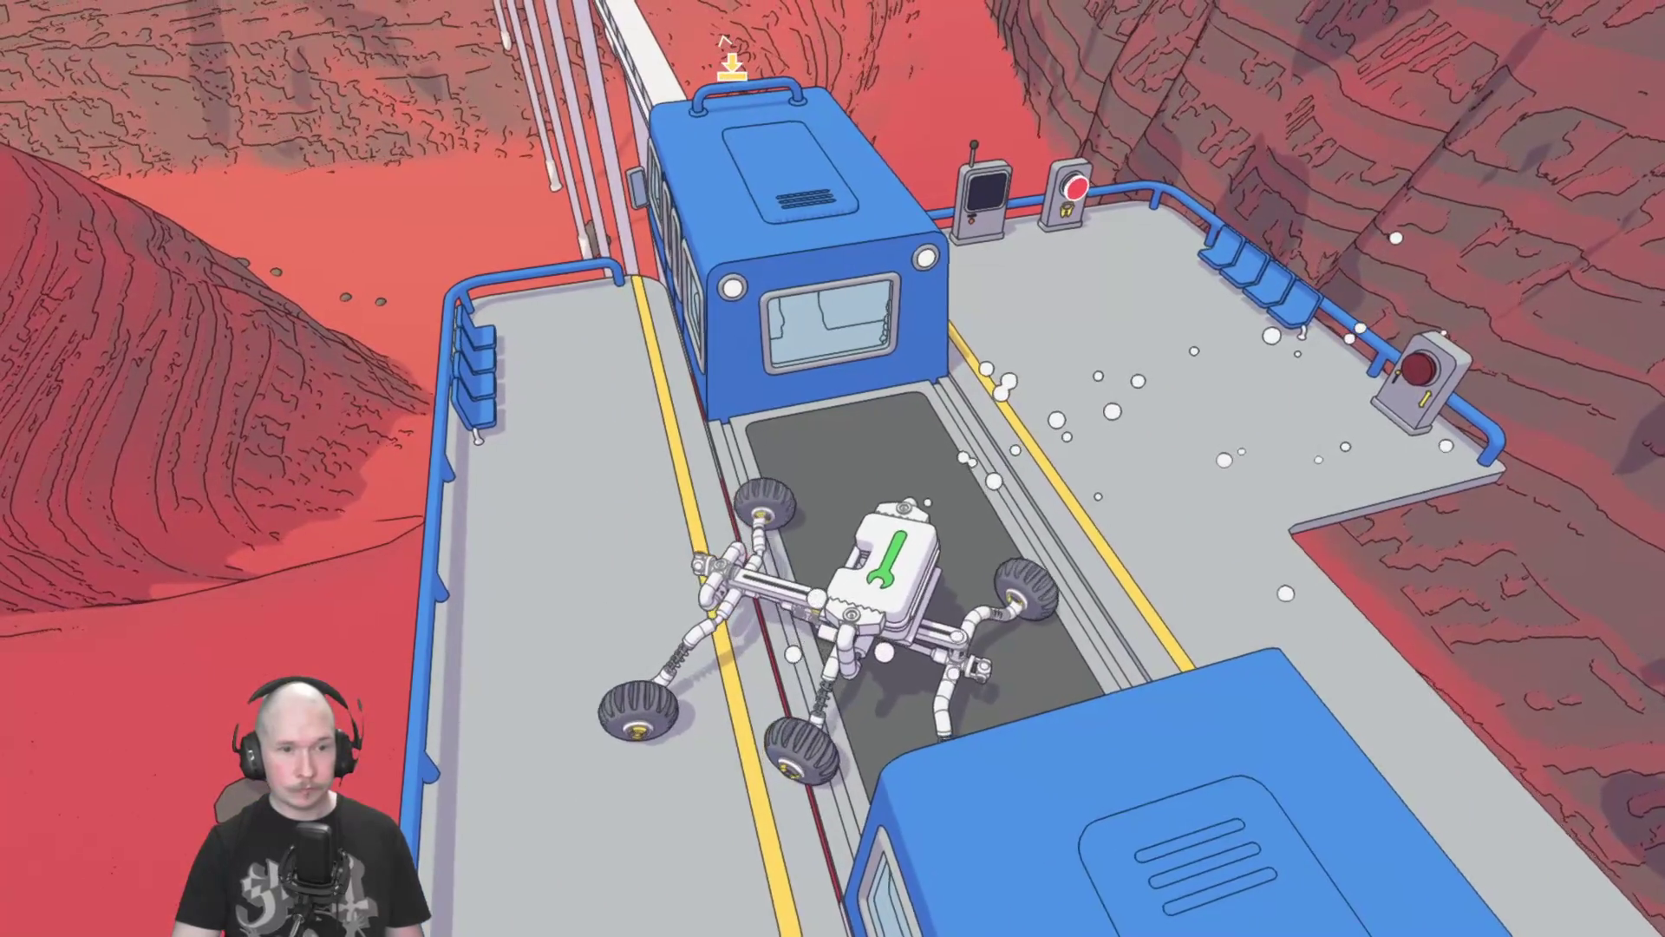
pyautogui.press('d')
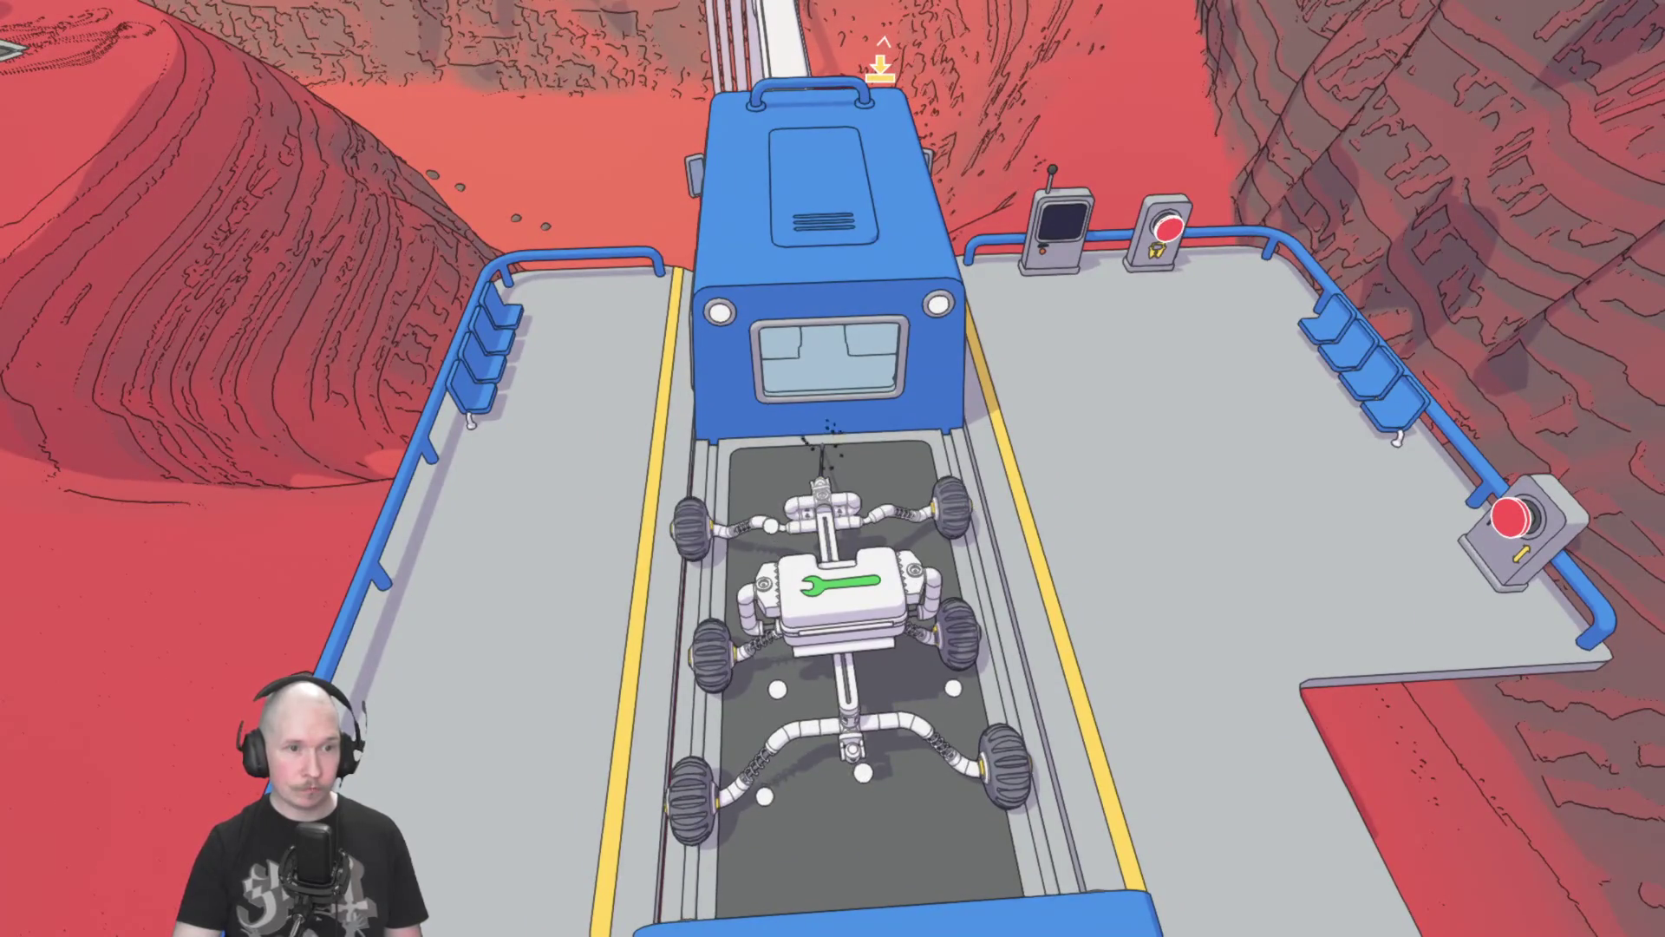
pyautogui.press('q')
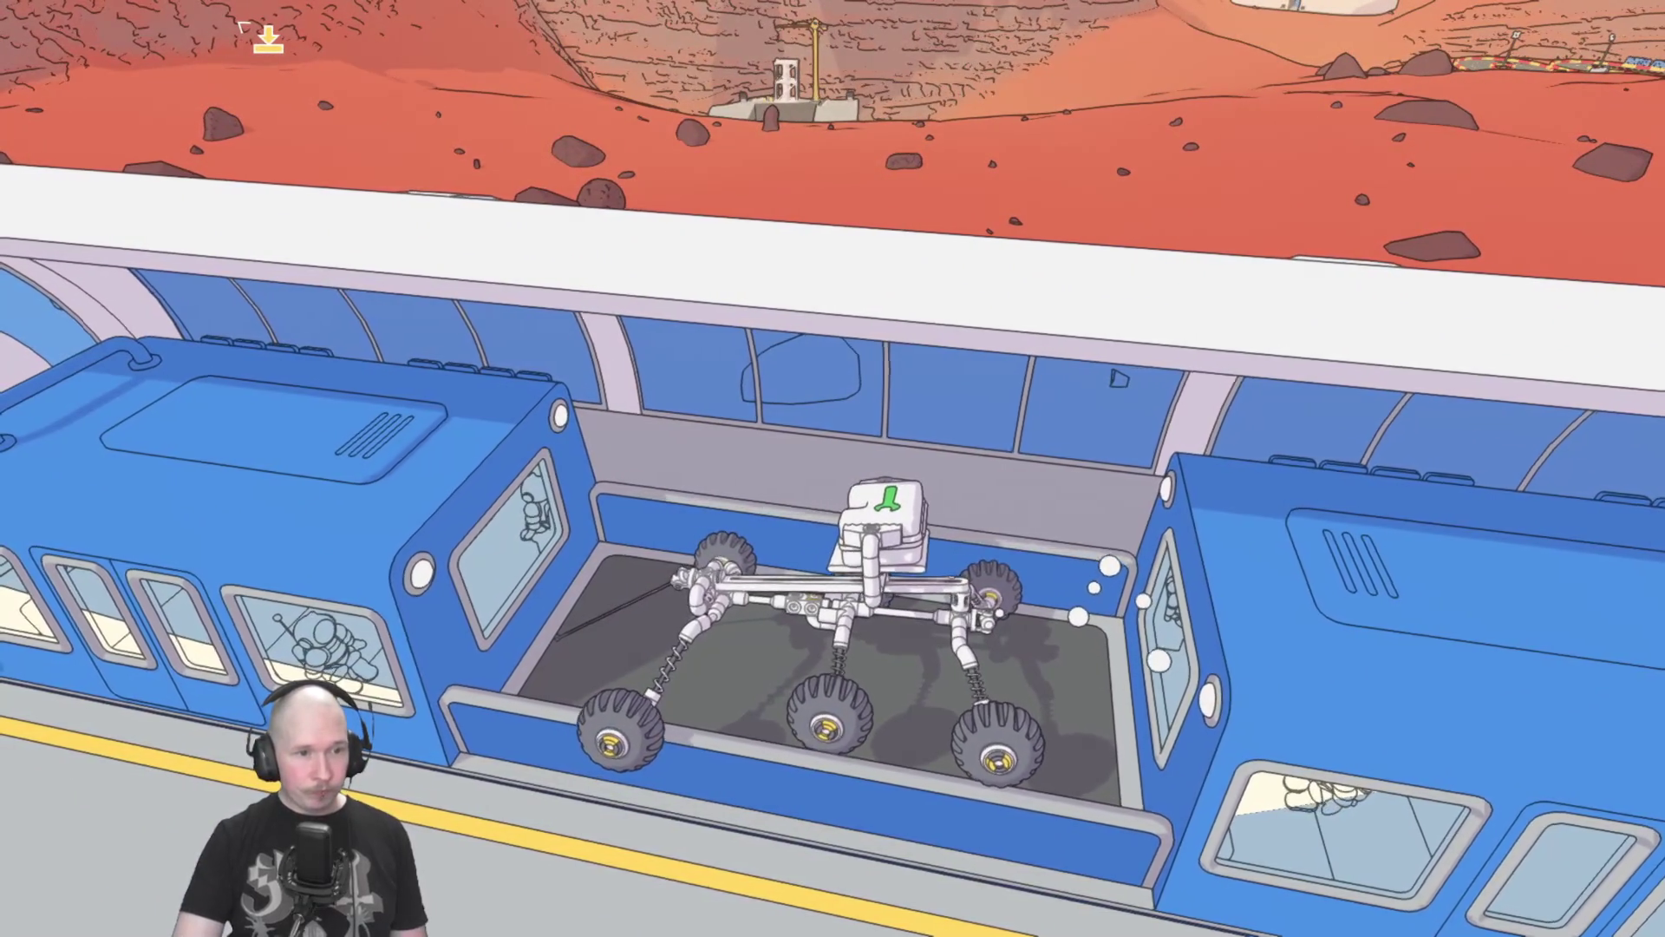
# Switch control to the grappling hook while the train carries the rover to the Combat Arena.
pyautogui.press('e')
pyautogui.press('e')
pyautogui.press('e')
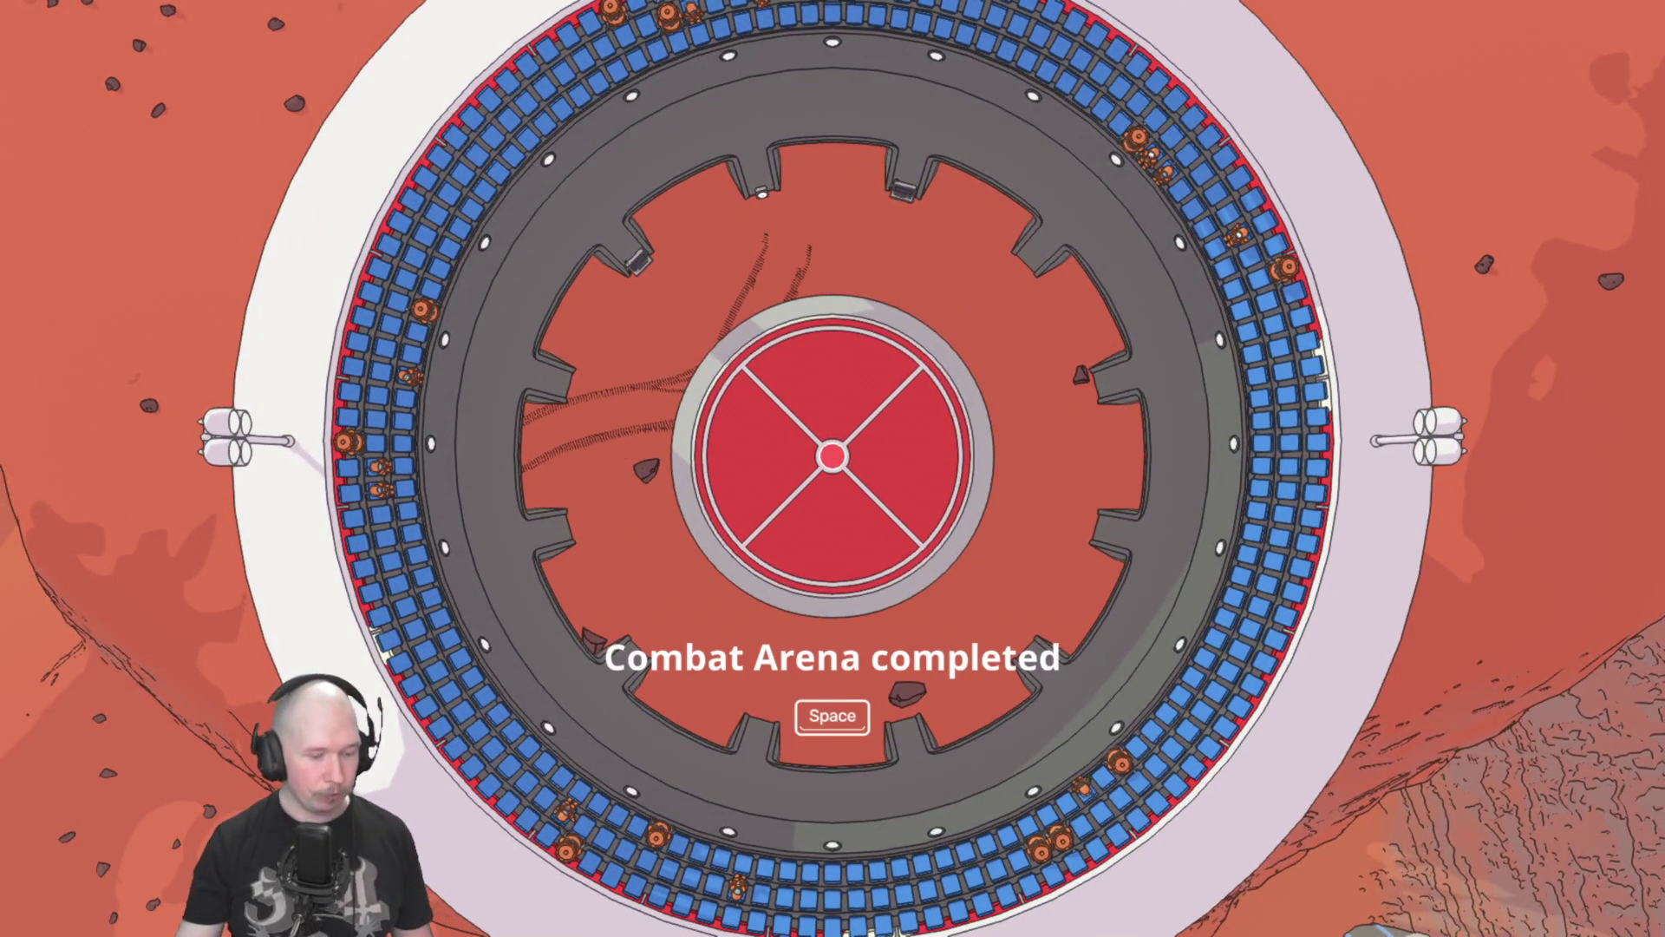
# Dismiss the completion screen and bring up the Deliver Wind Turbine contract on the map.
pyautogui.press('space')
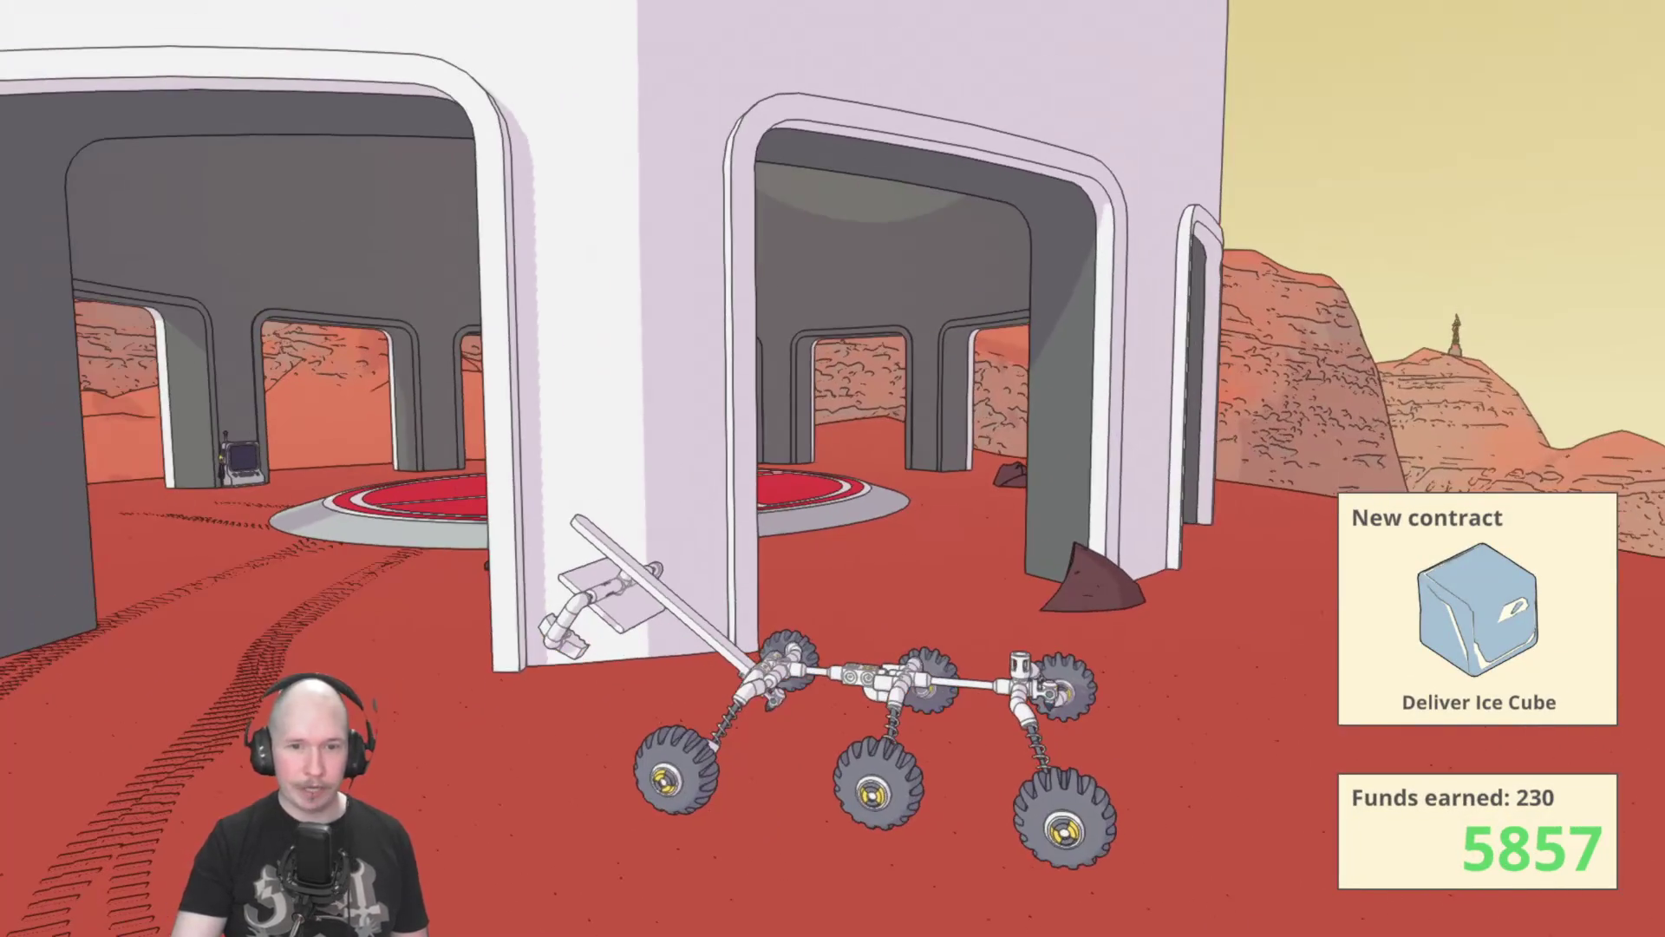
pyautogui.press('w')
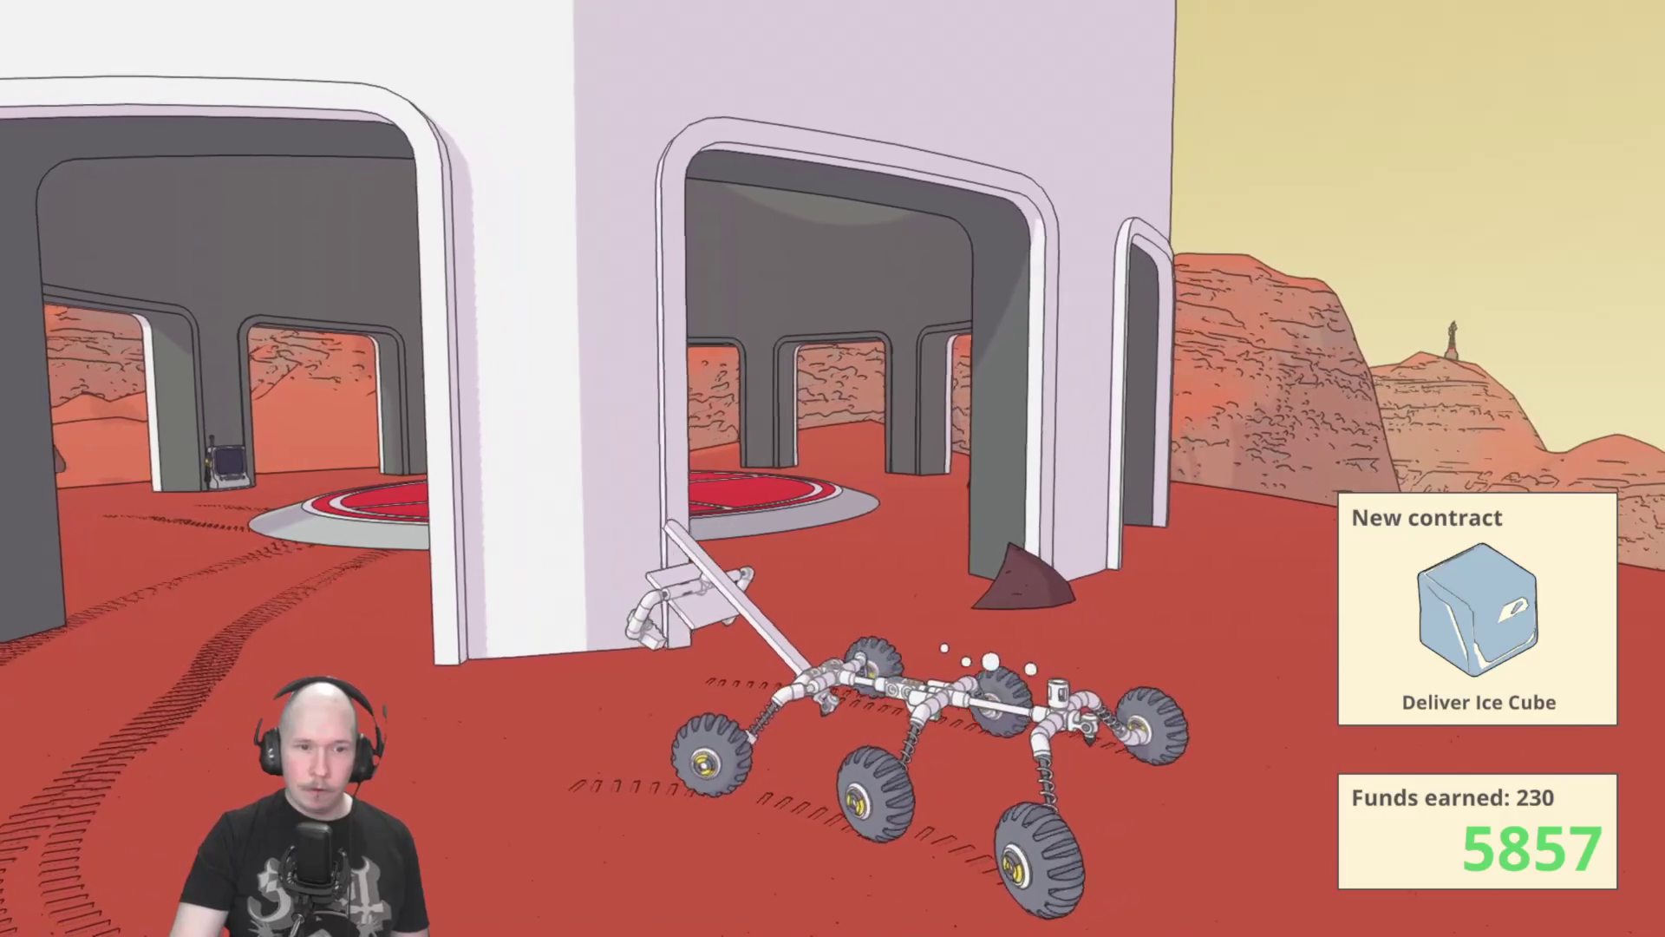
pyautogui.press('Tab')
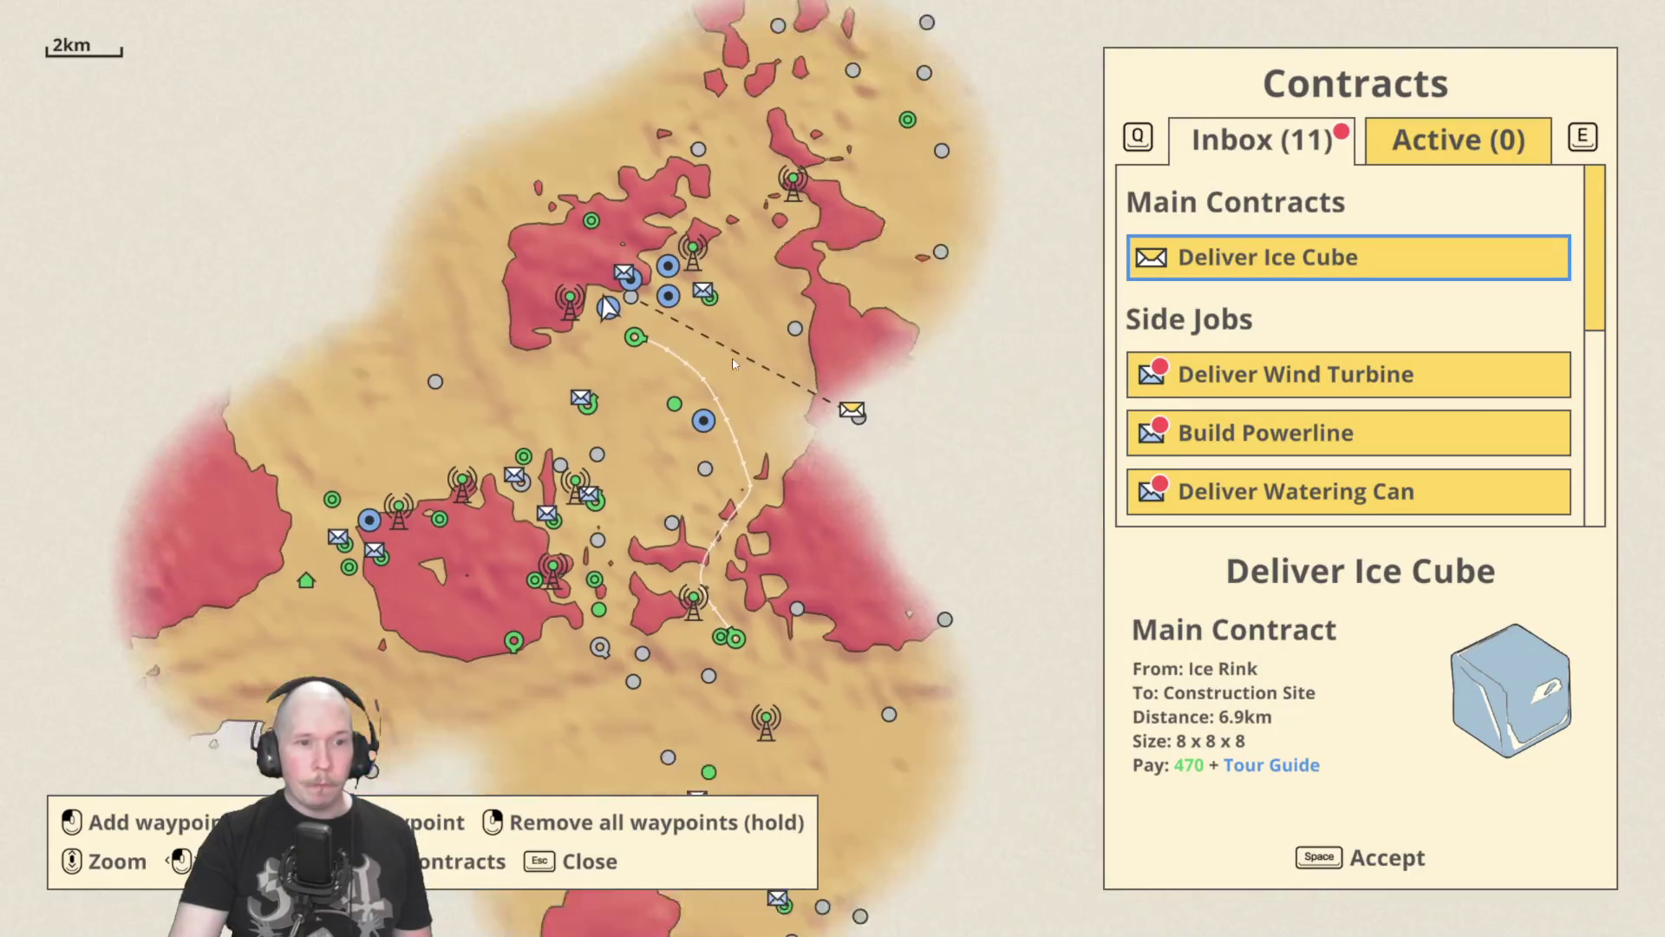
pyautogui.press('Up')
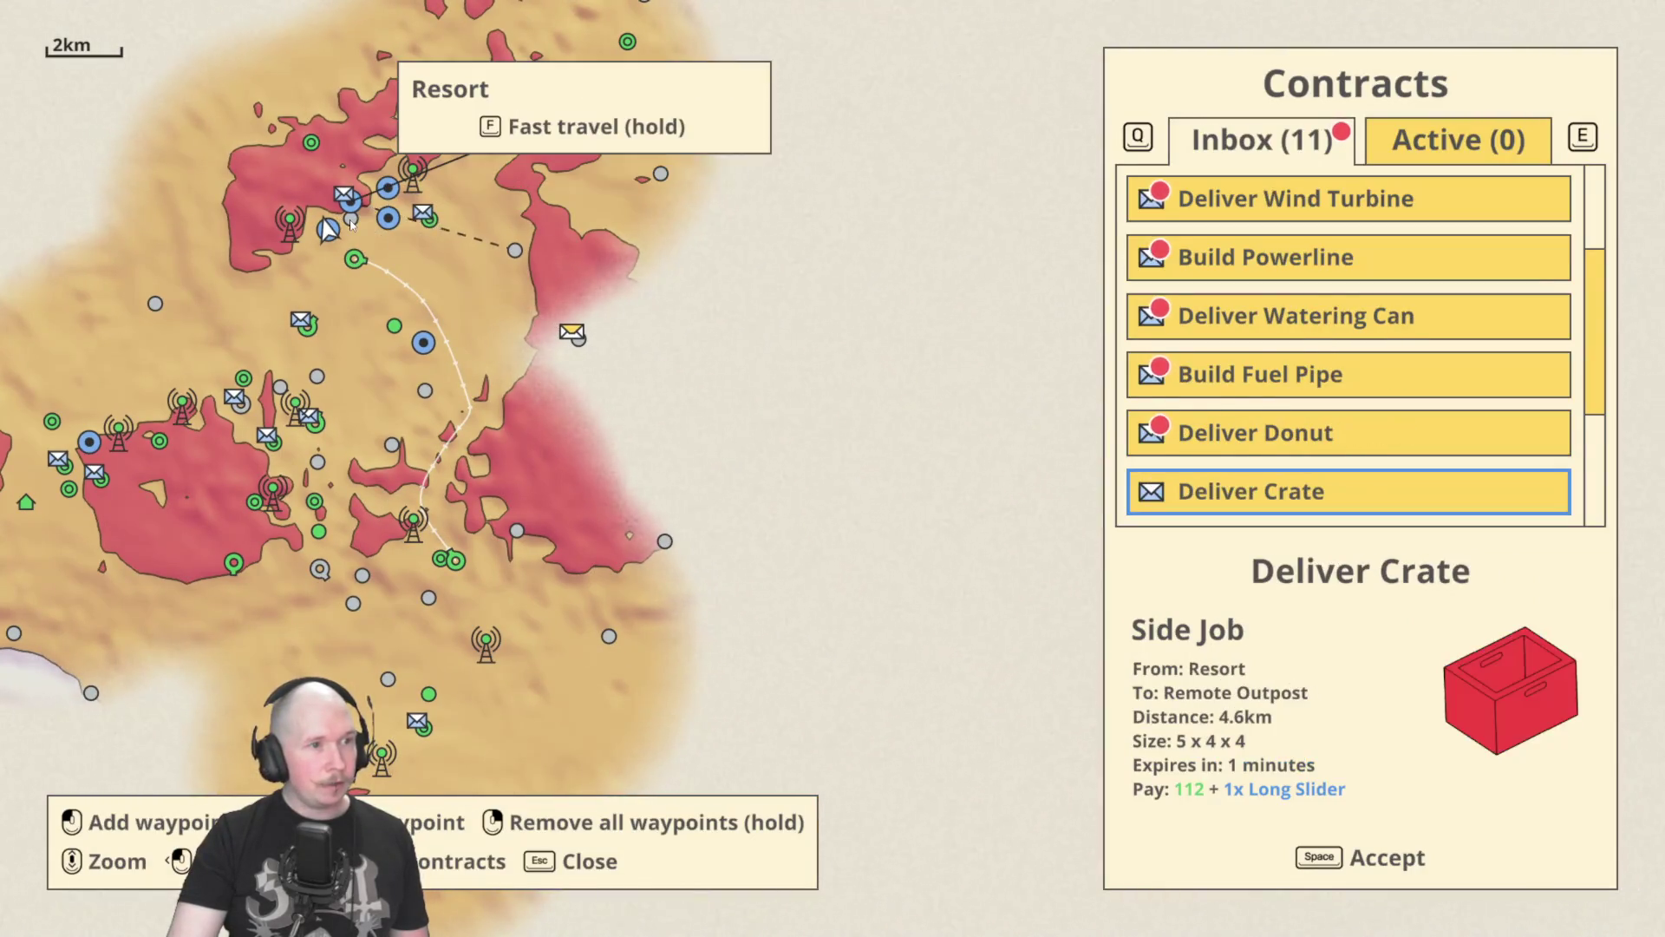
pyautogui.press('Down')
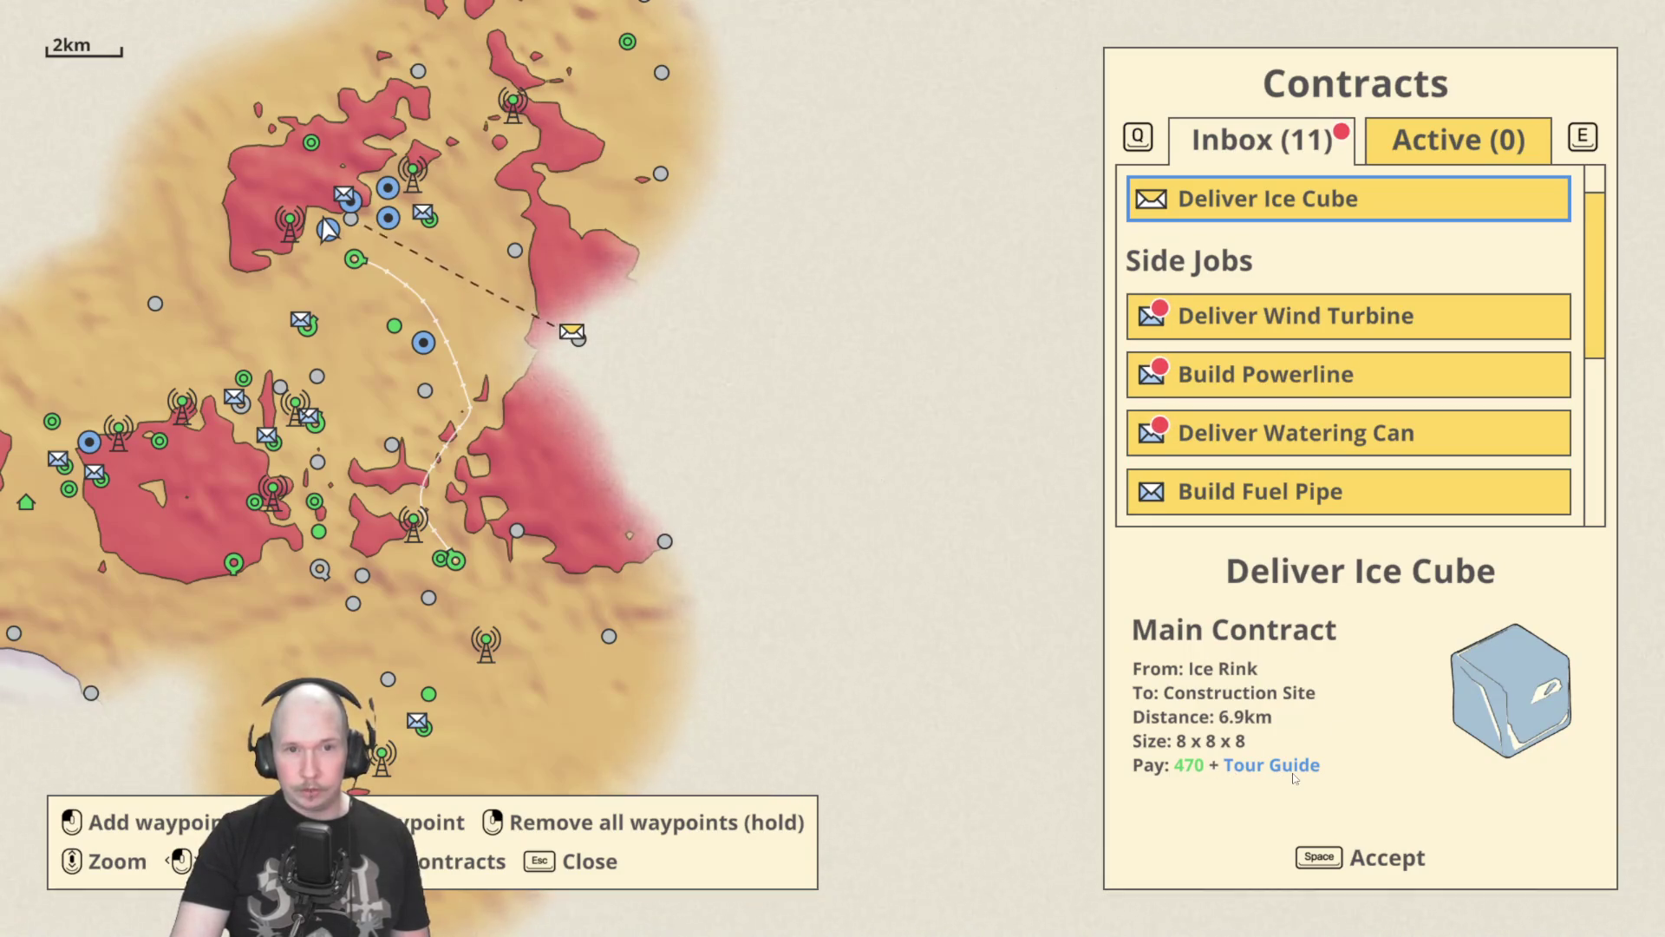
pyautogui.press('Down')
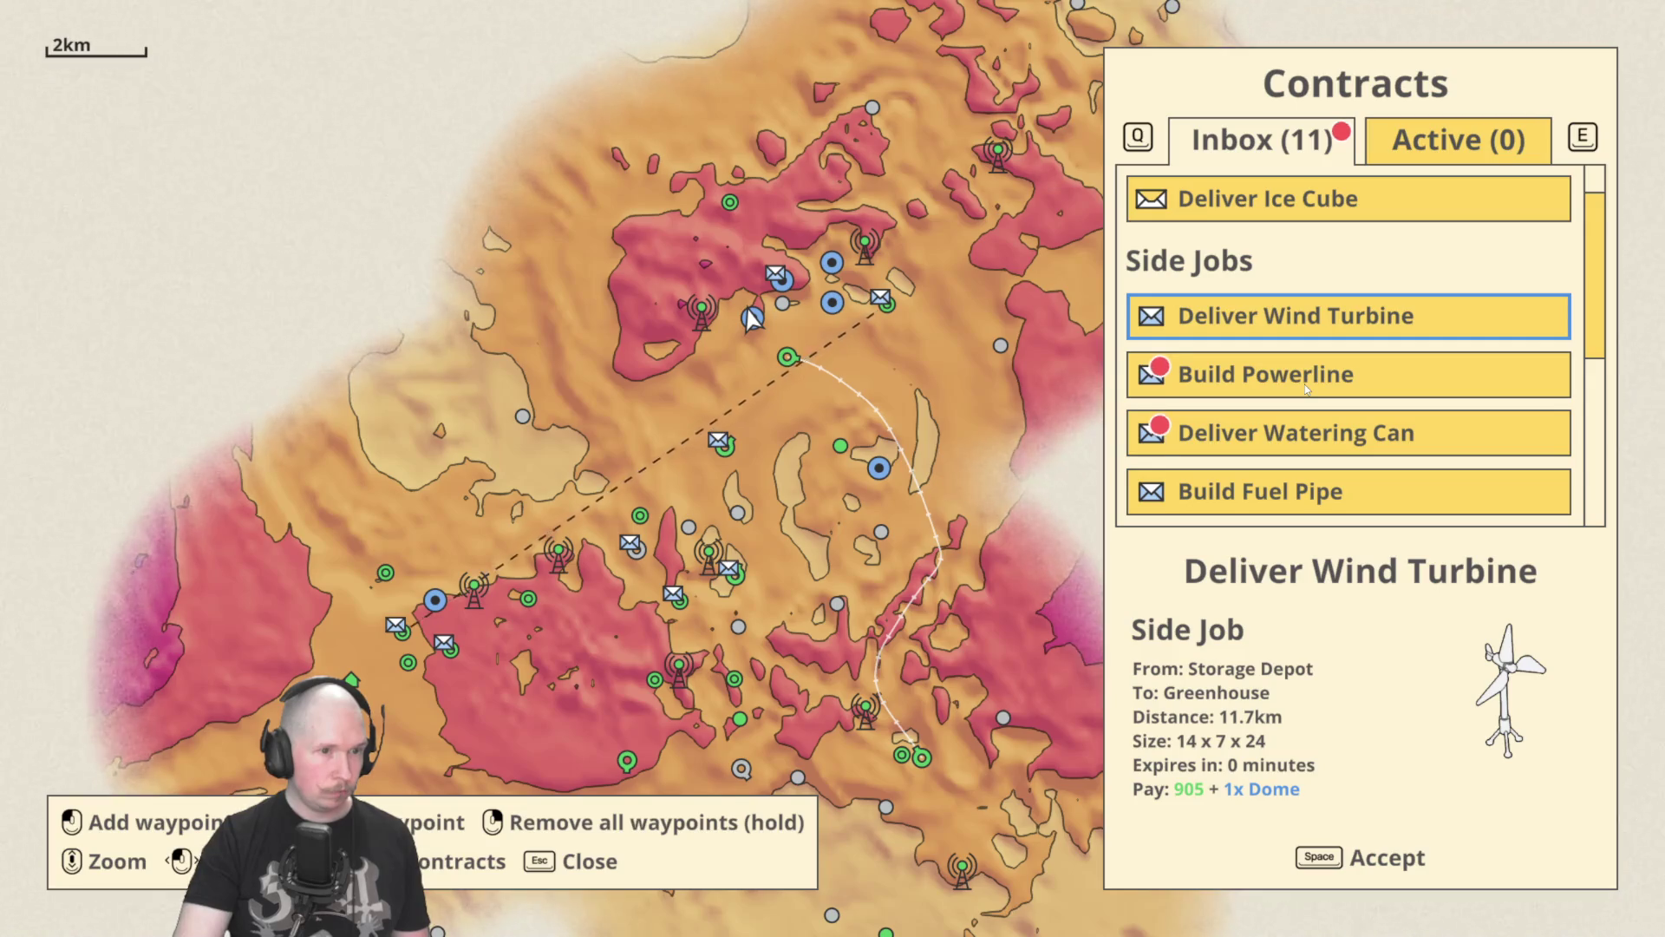
# Check the delivery route, accept Deliver Wind Turbine, and fast travel to the Storage Depot.
pyautogui.scroll(5, 718, 253)
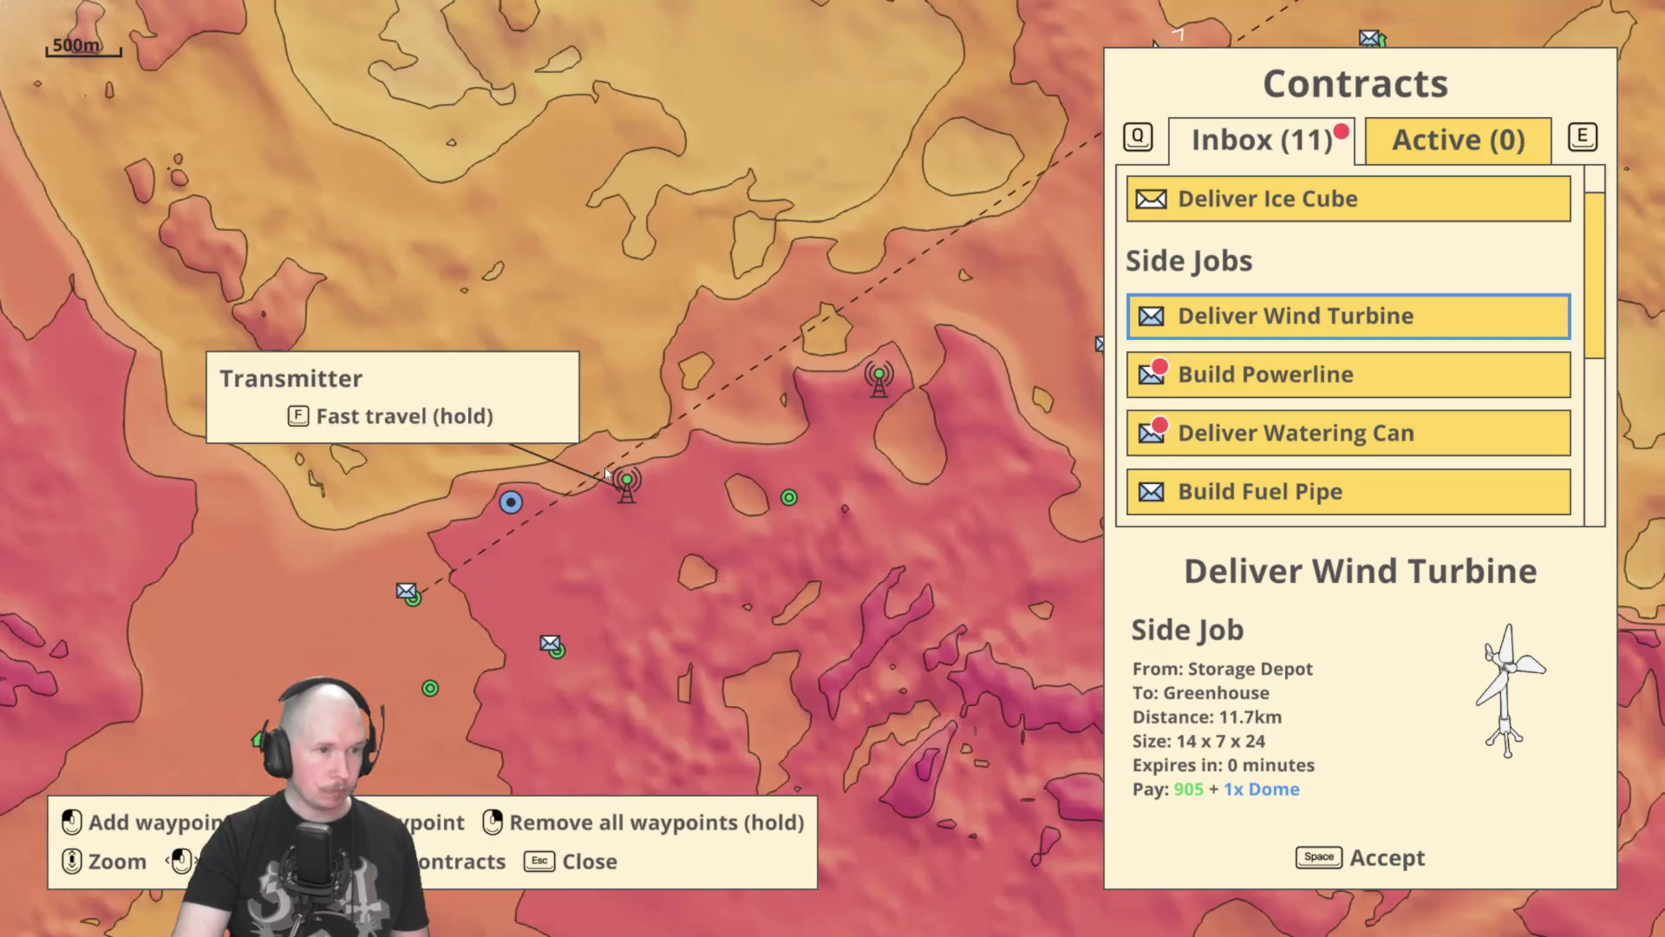
pyautogui.moveTo(606, 472); pyautogui.dragTo(902, 364)
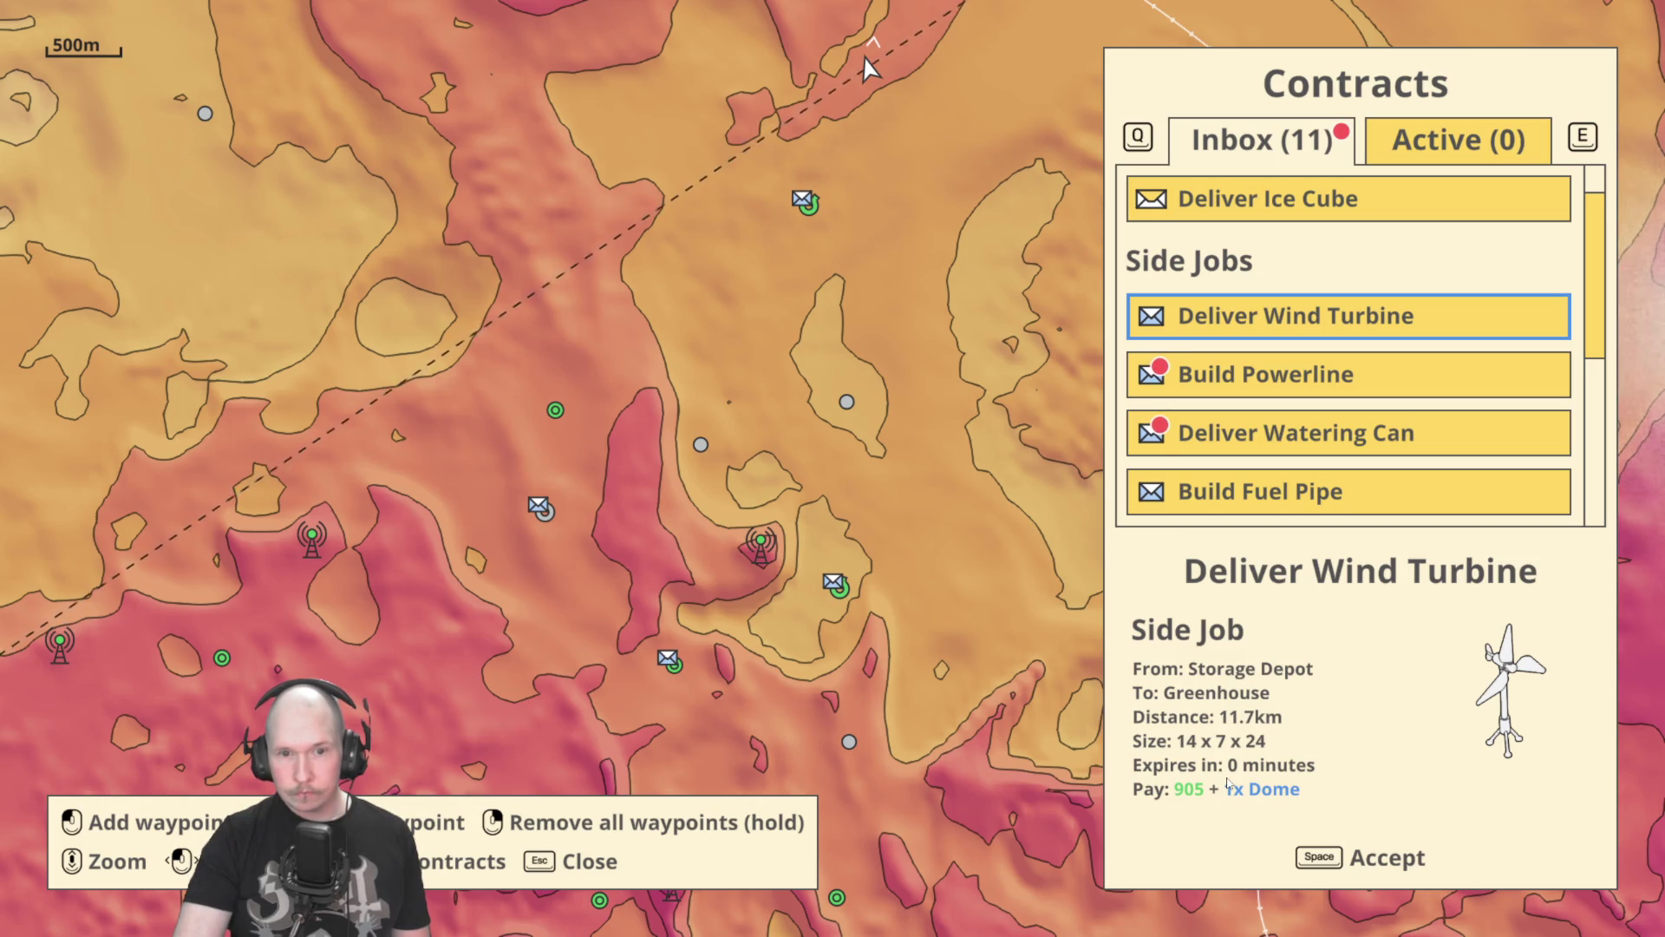
pyautogui.press('space')
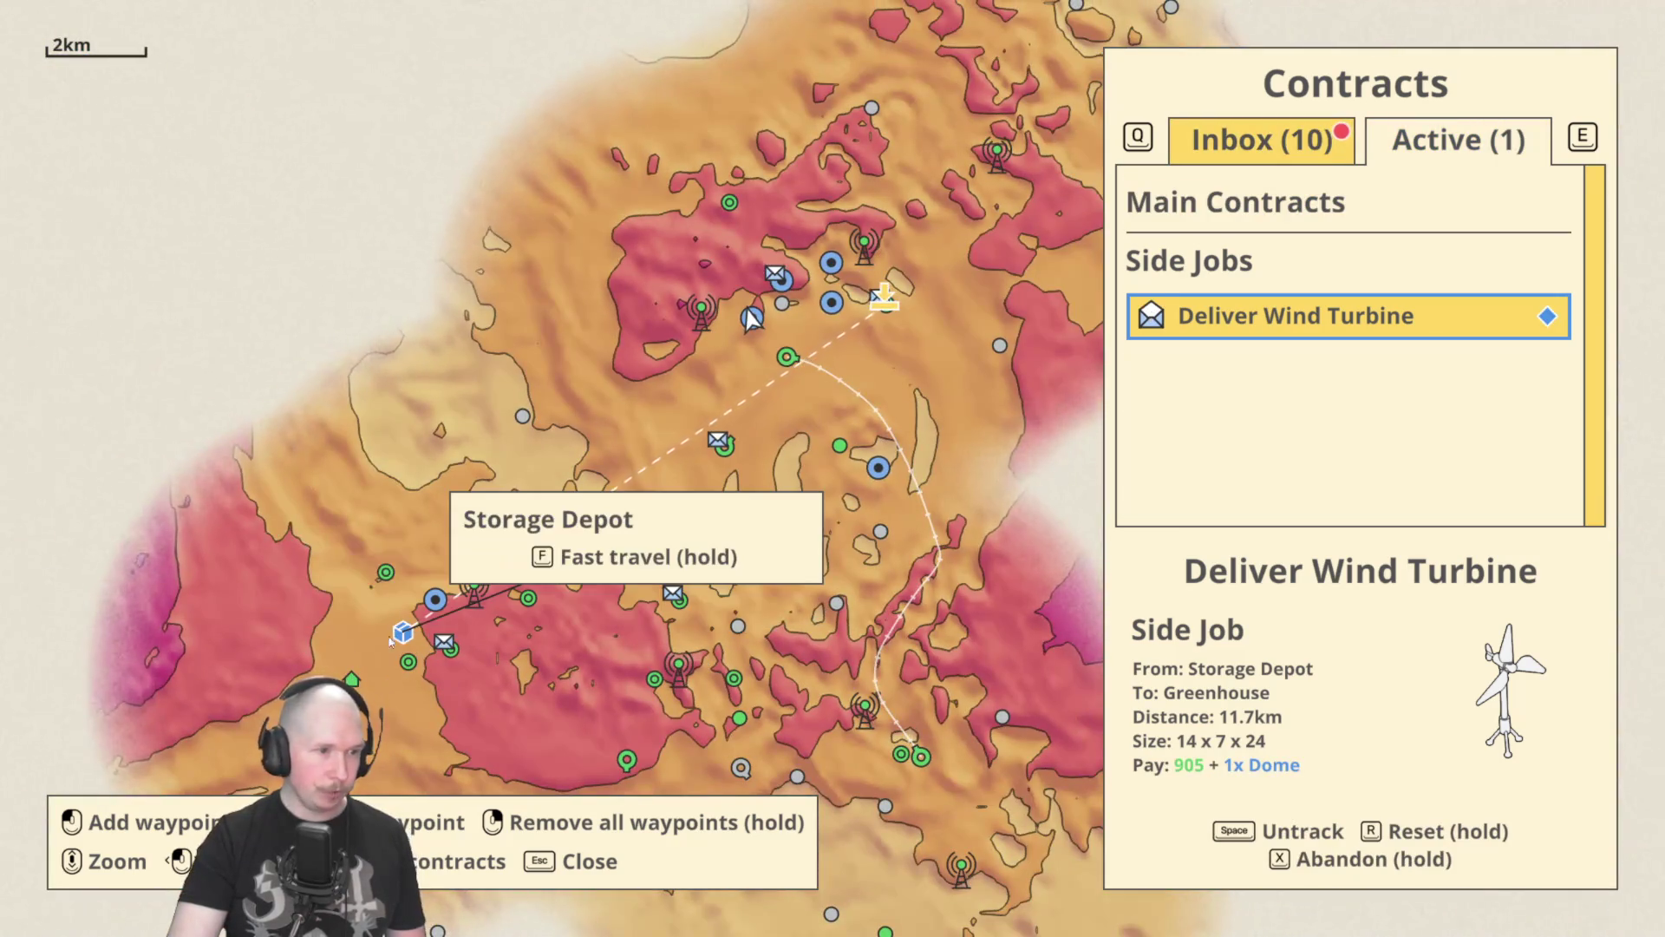
pyautogui.press('f')
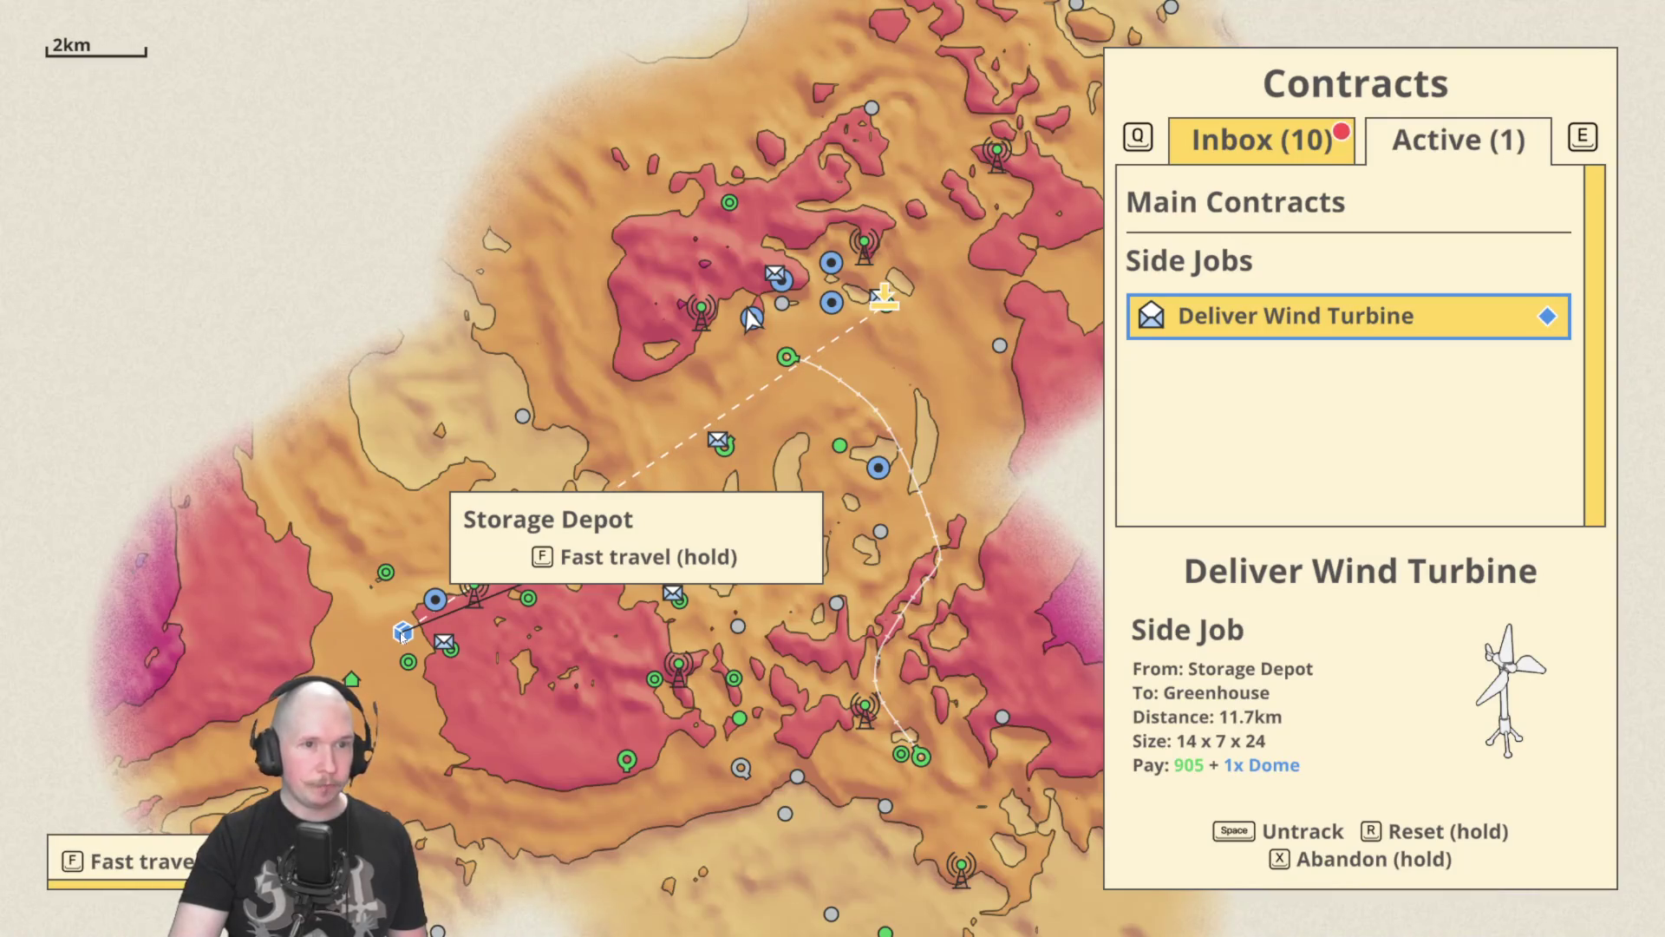